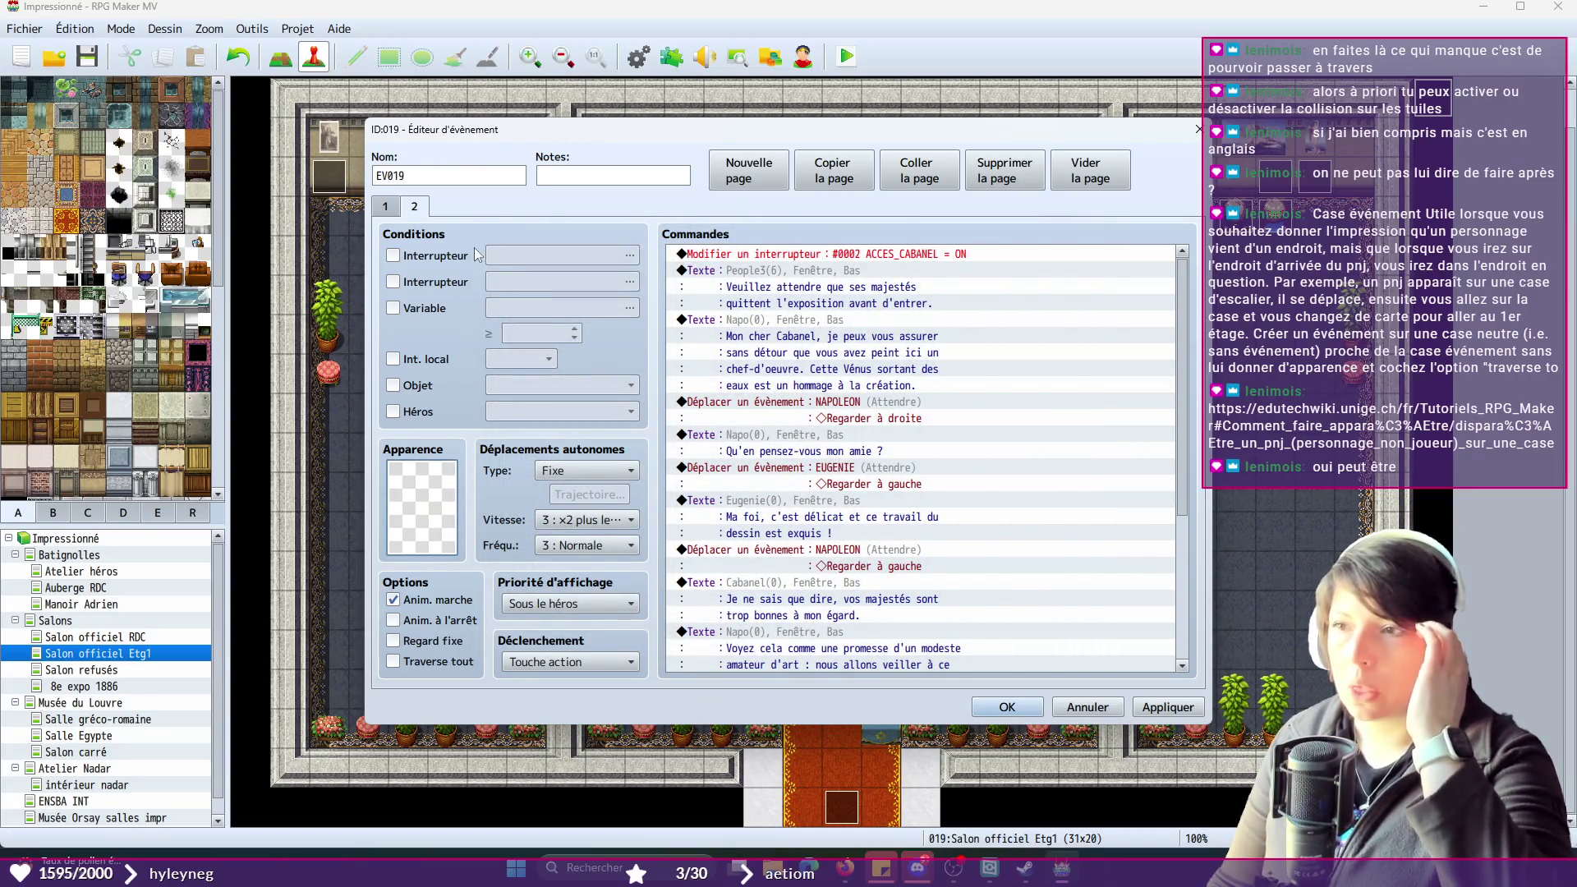
- Replace EV019's page 2 with a new page conditioned on switch 0002 ACCES_CABANEL
{"action": "left_click", "coordinate": [385, 207]}
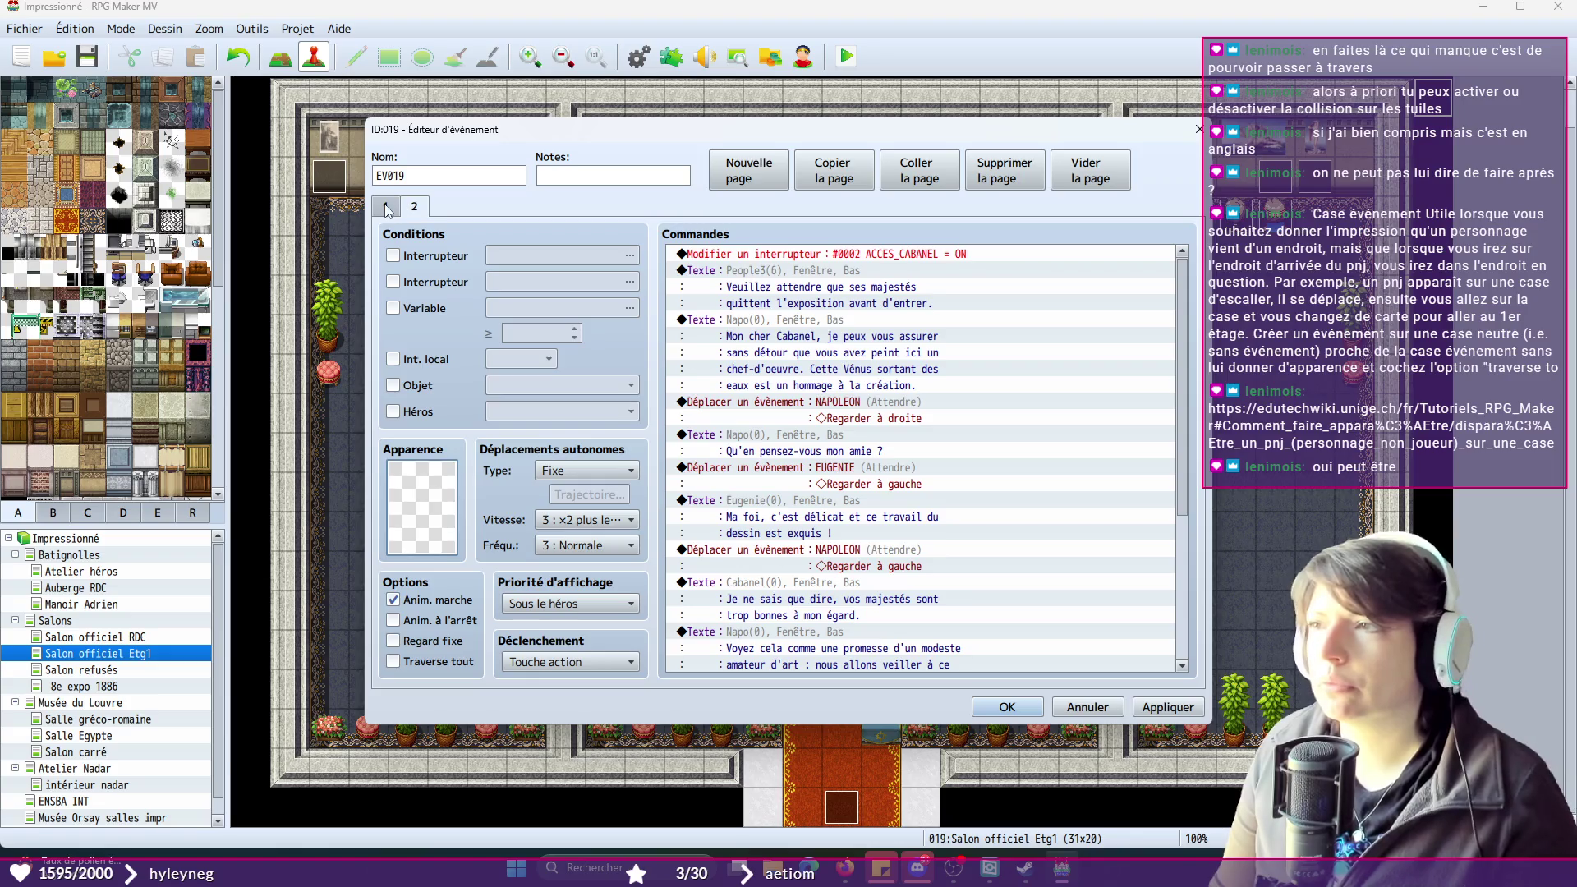
{"action": "left_click", "coordinate": [1006, 179]}
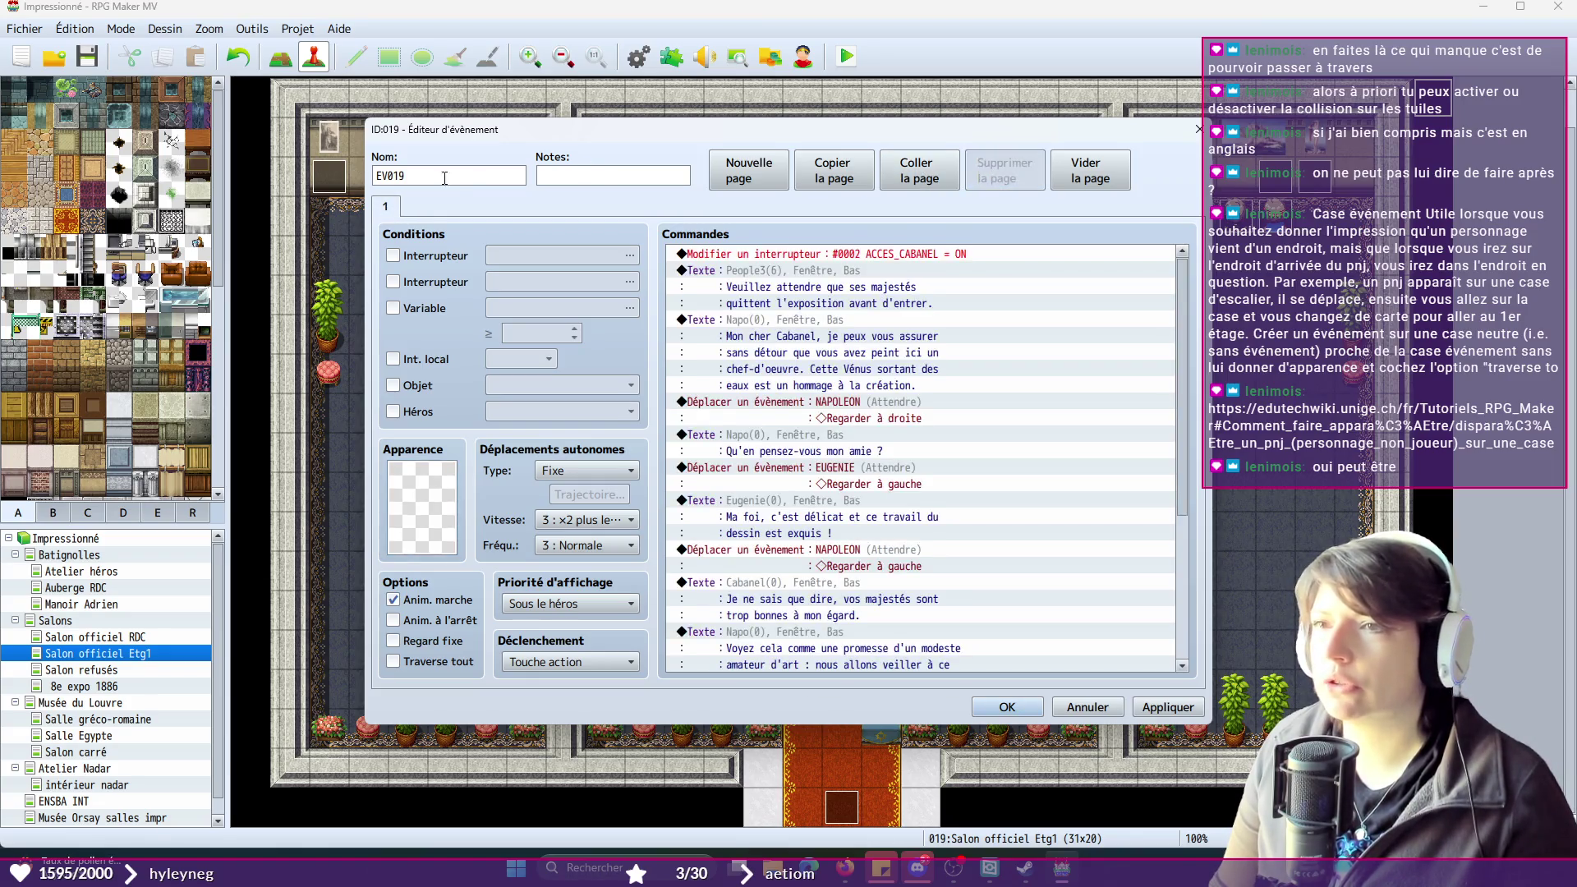
{"action": "left_click", "coordinate": [736, 186]}
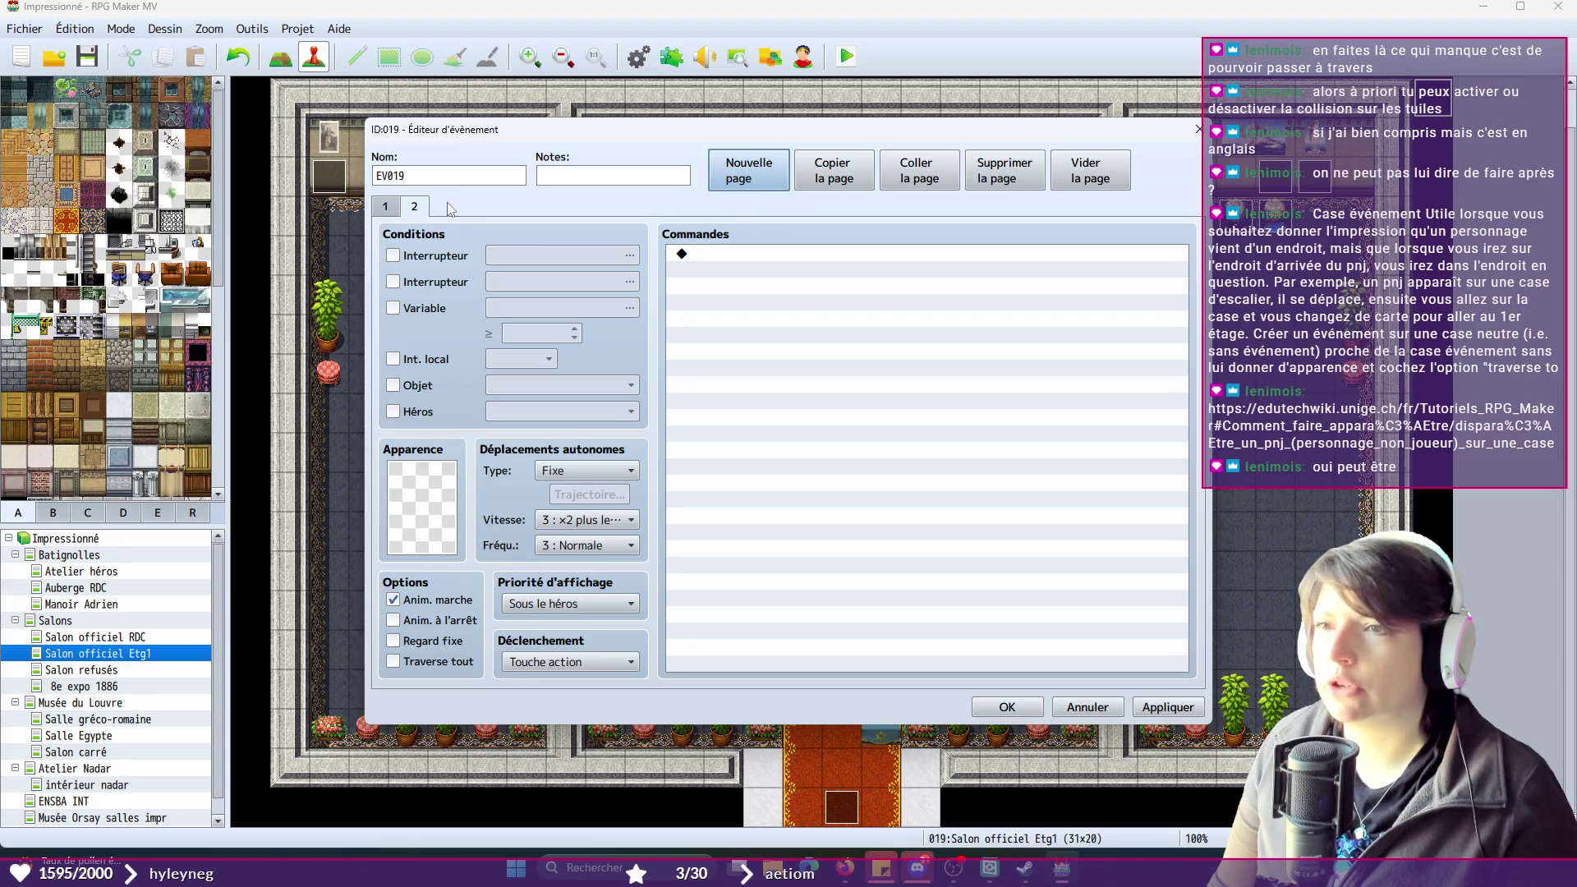
{"action": "left_click", "coordinate": [393, 256]}
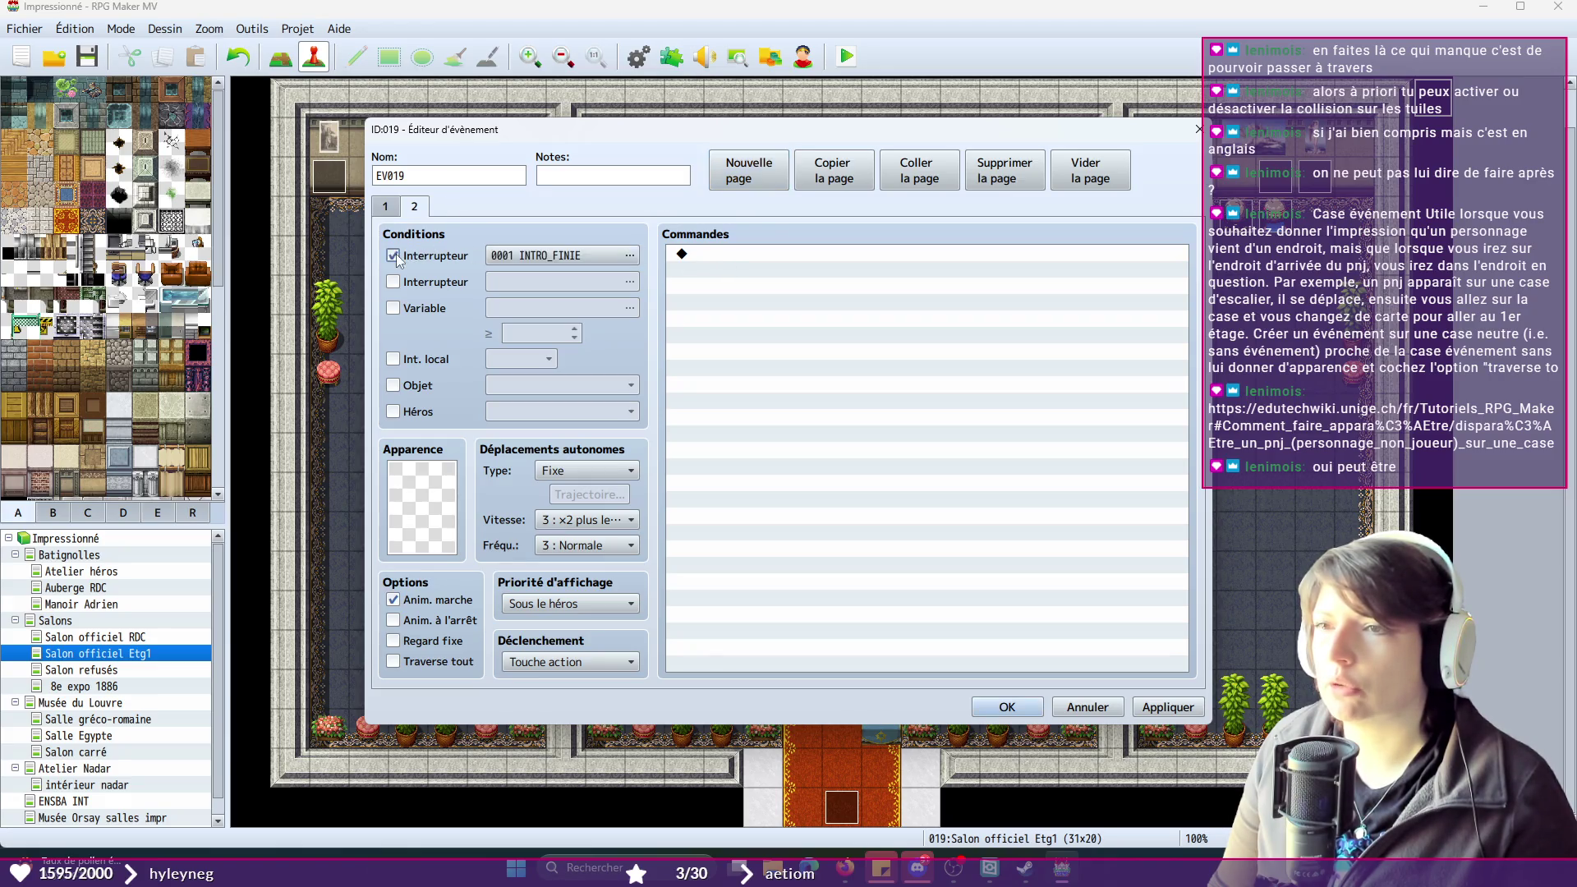
{"action": "left_click", "coordinate": [627, 256]}
{"action": "left_click", "coordinate": [830, 267]}
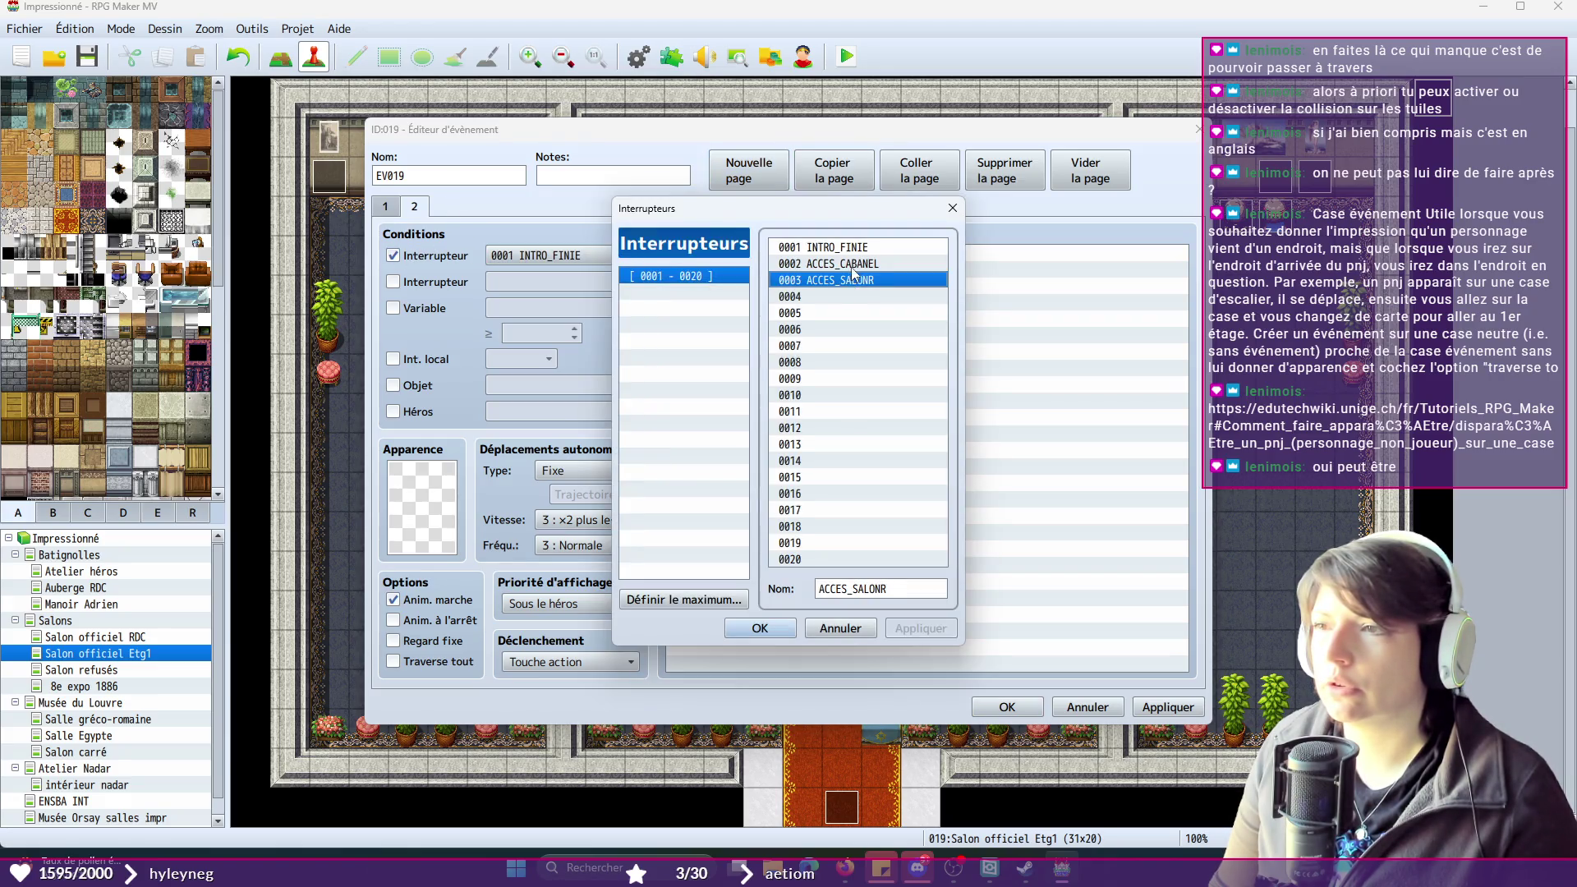
{"action": "left_click", "coordinate": [782, 622]}
- Add a Control Switches command setting ACCES_CABANEL OFF and turn on Traverse tout
{"action": "double_click", "coordinate": [733, 254]}
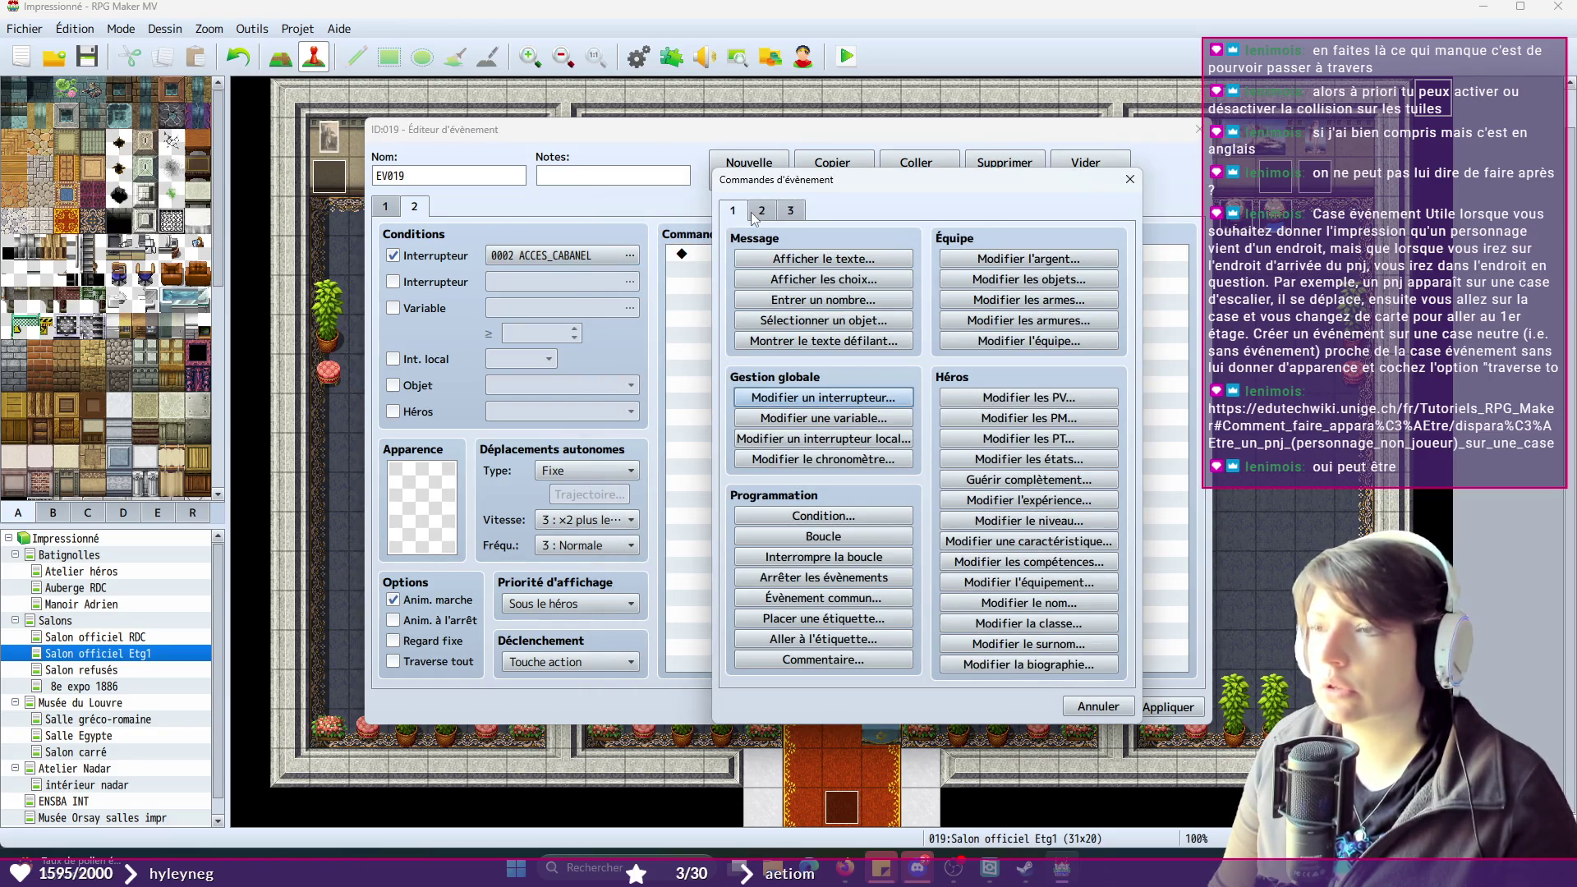
{"action": "left_click", "coordinate": [817, 398]}
{"action": "left_click", "coordinate": [949, 415]}
{"action": "left_click", "coordinate": [986, 290]}
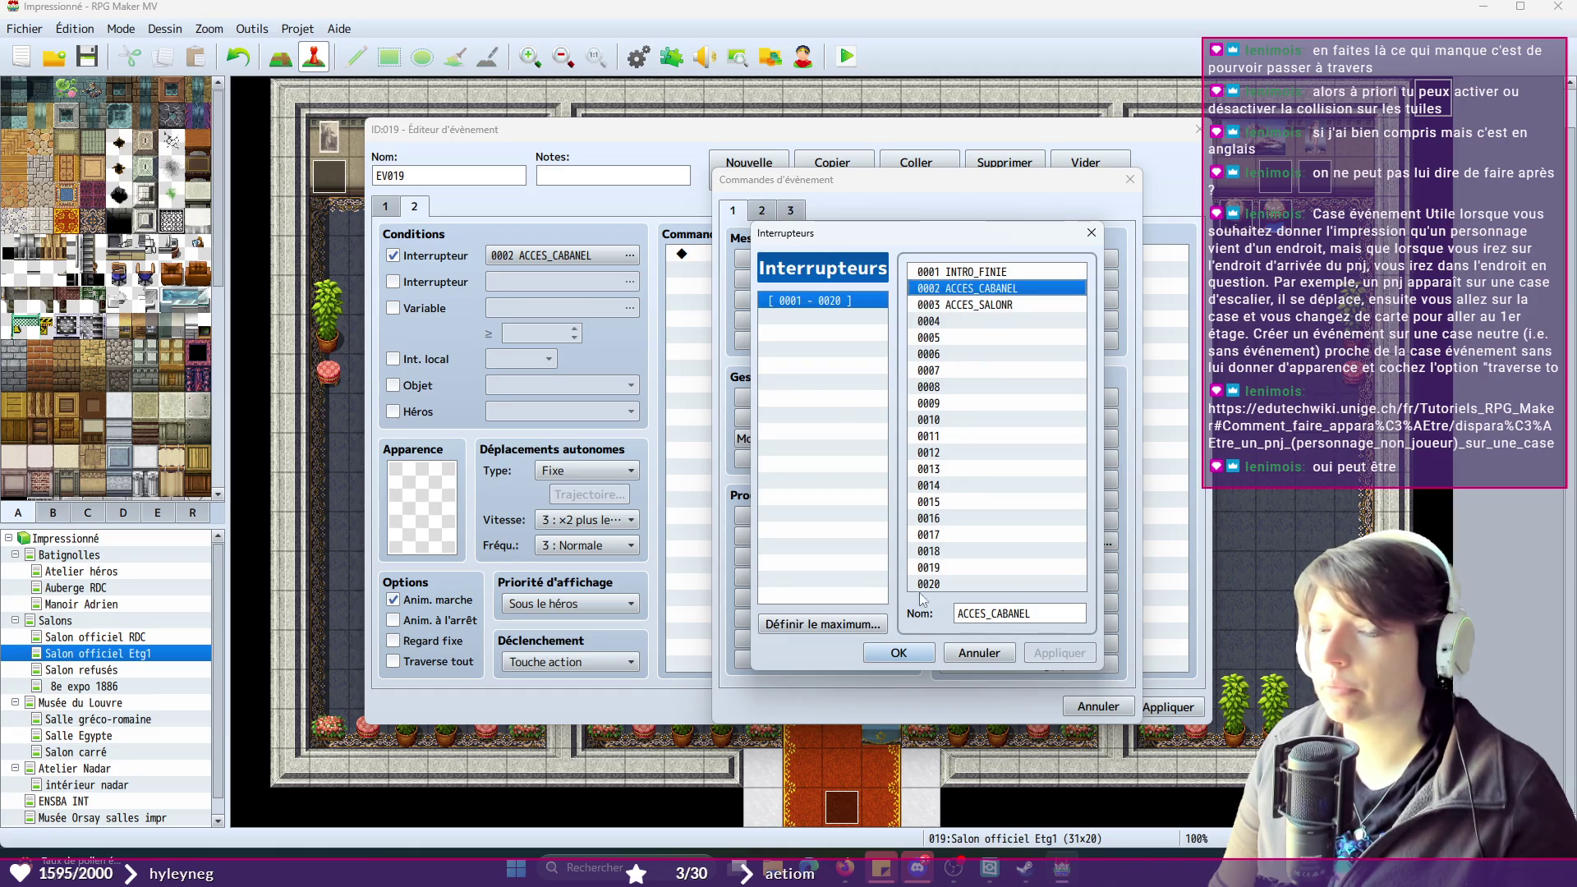
{"action": "left_click", "coordinate": [900, 661]}
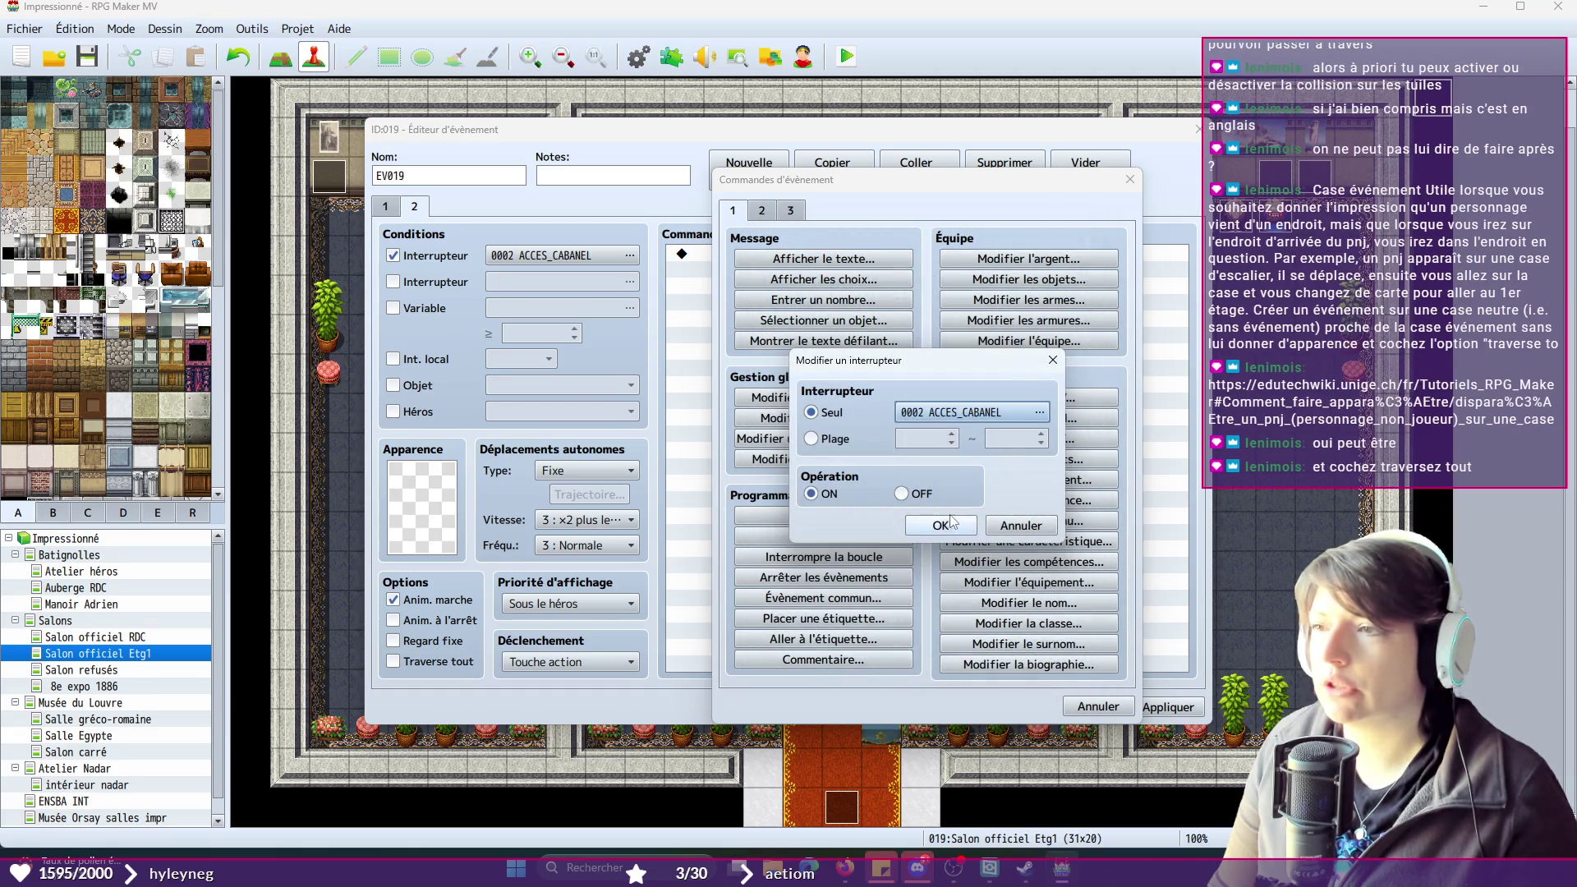
{"action": "left_click", "coordinate": [903, 494]}
{"action": "left_click", "coordinate": [935, 528]}
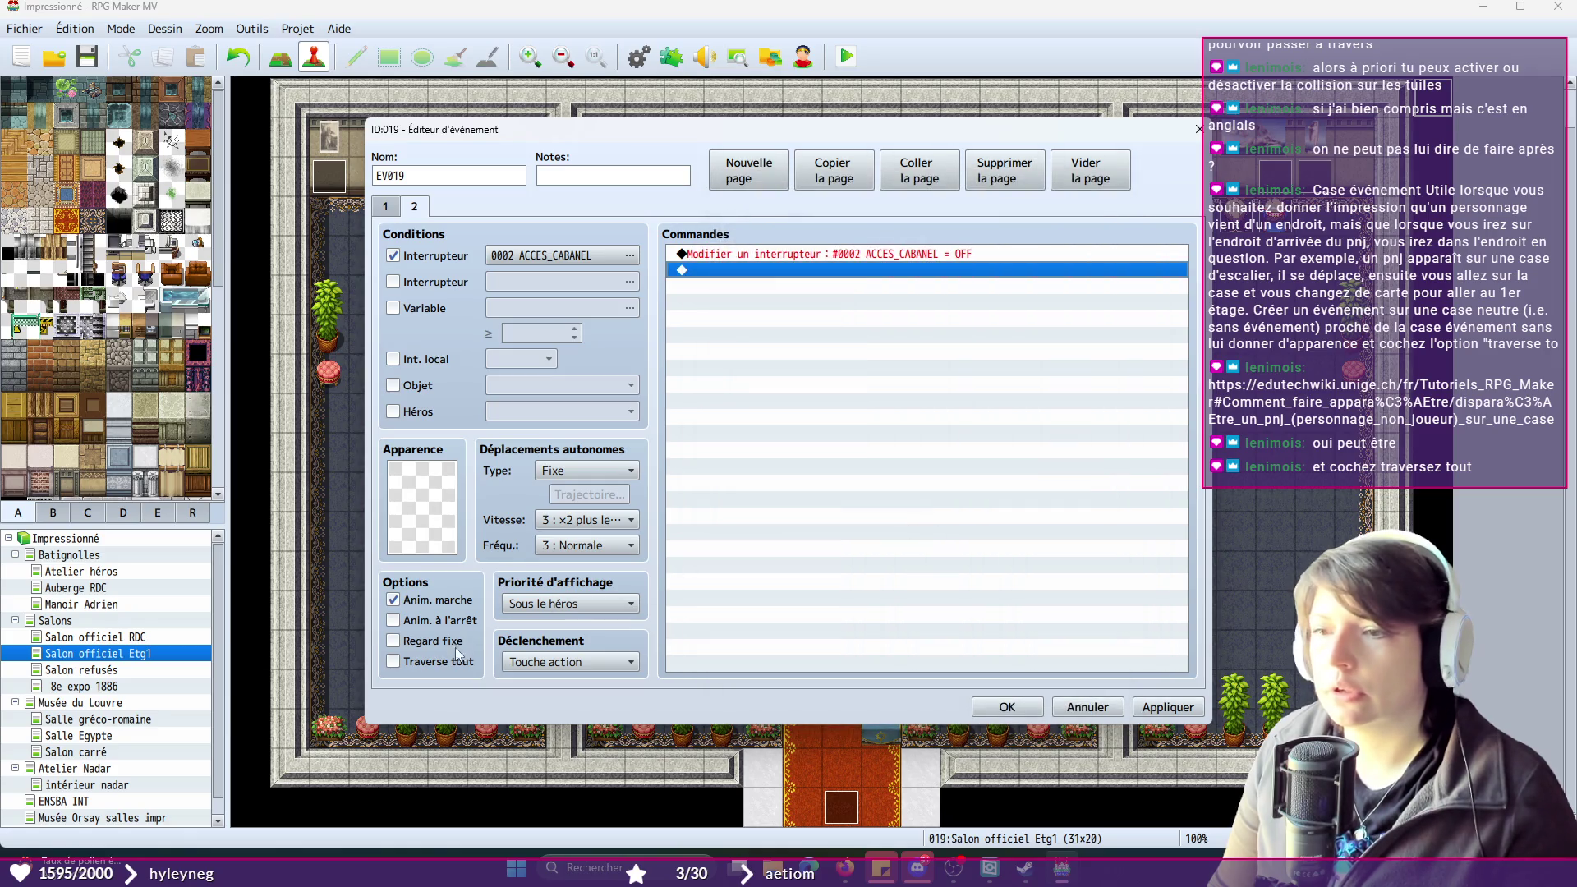
{"action": "left_click", "coordinate": [400, 660]}
{"action": "left_click", "coordinate": [570, 662]}
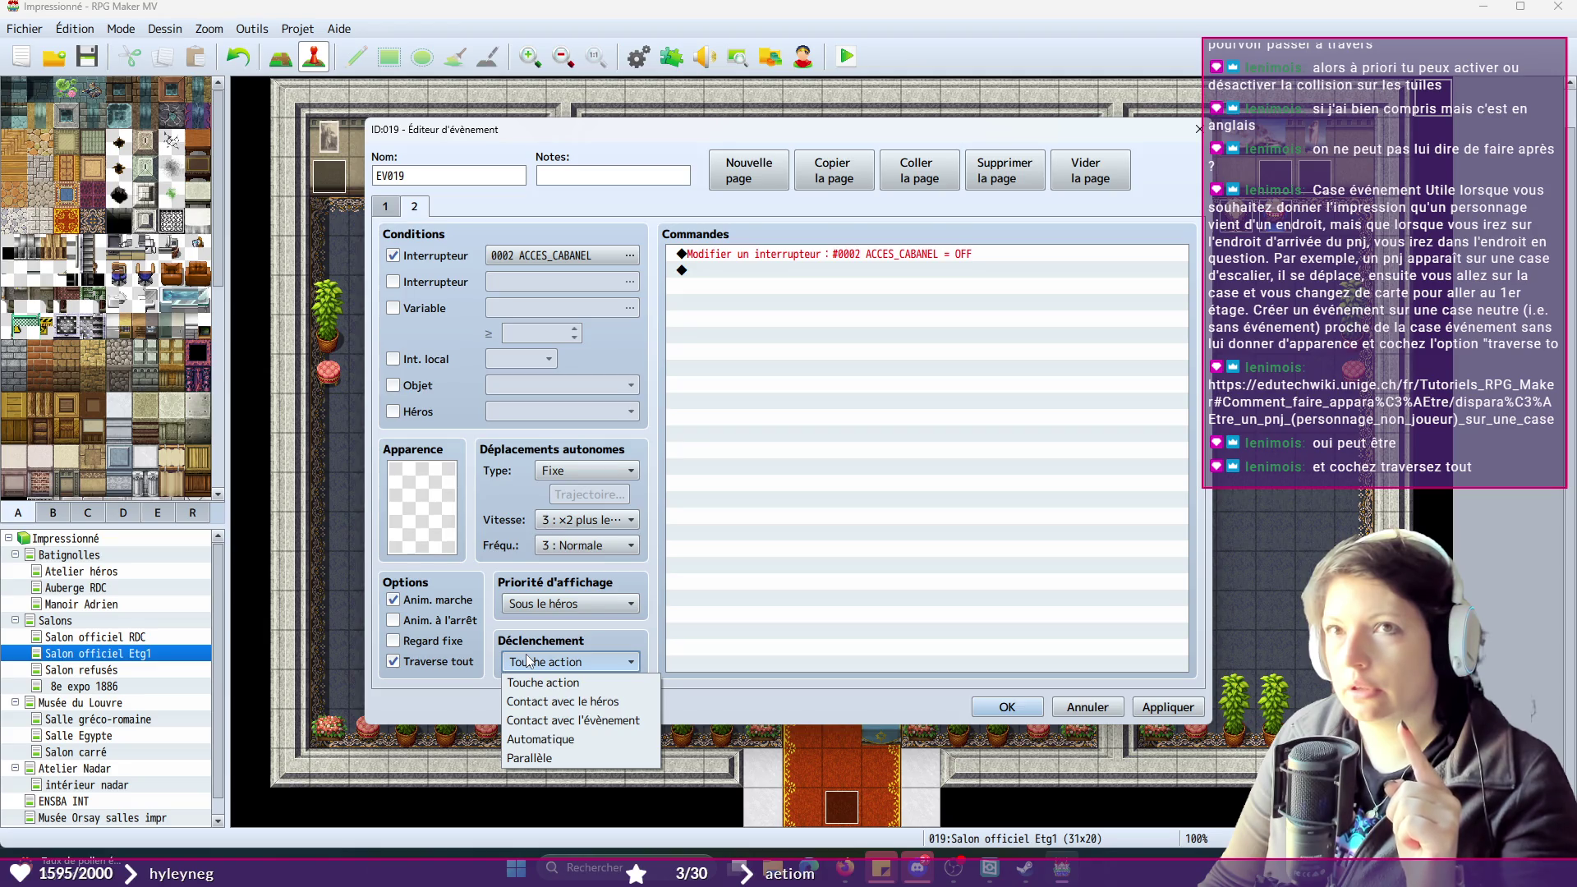
- Set page 2's trigger to Automatique and close EV019 with OK
{"action": "left_click", "coordinate": [559, 740]}
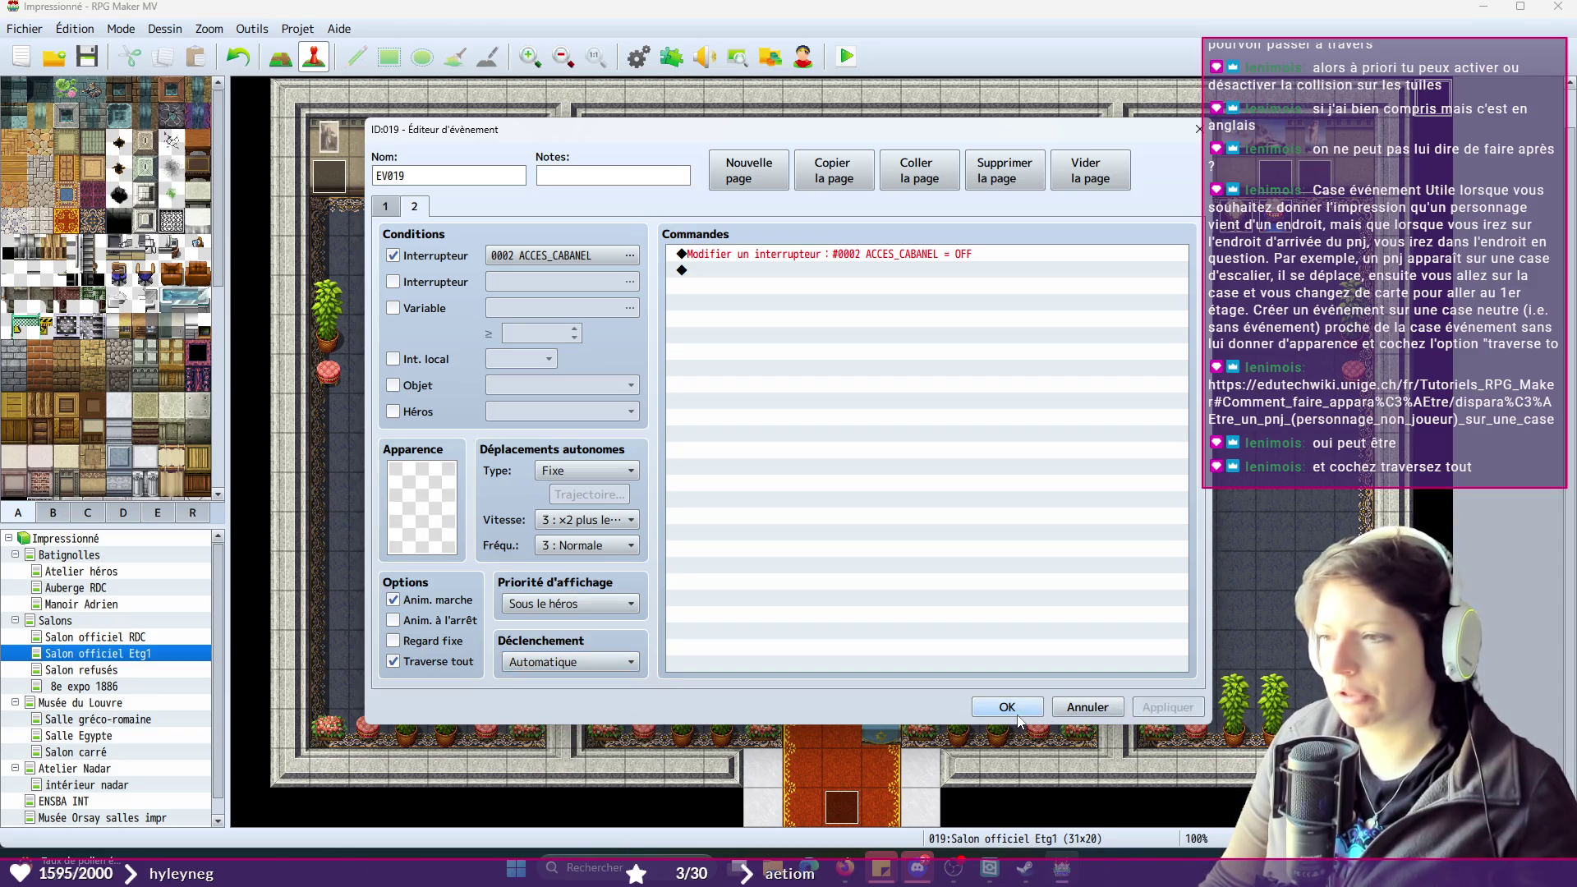
{"action": "left_click", "coordinate": [1023, 718]}
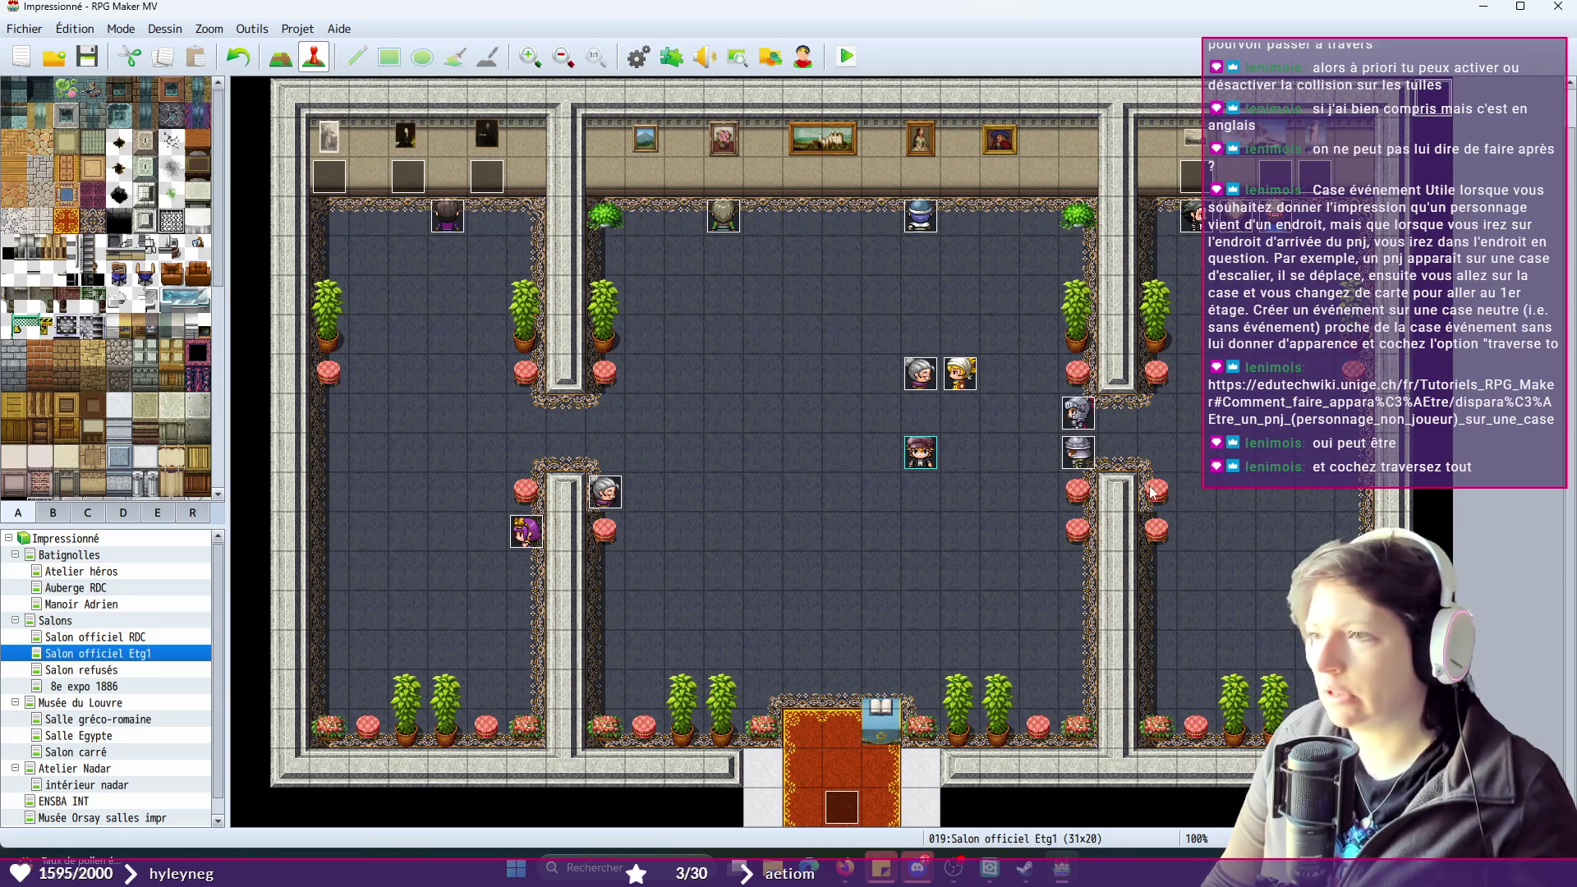
- Cut and paste the knight event at the entrance, then drag the armoured guard beside it
{"action": "left_click", "coordinate": [1079, 415]}
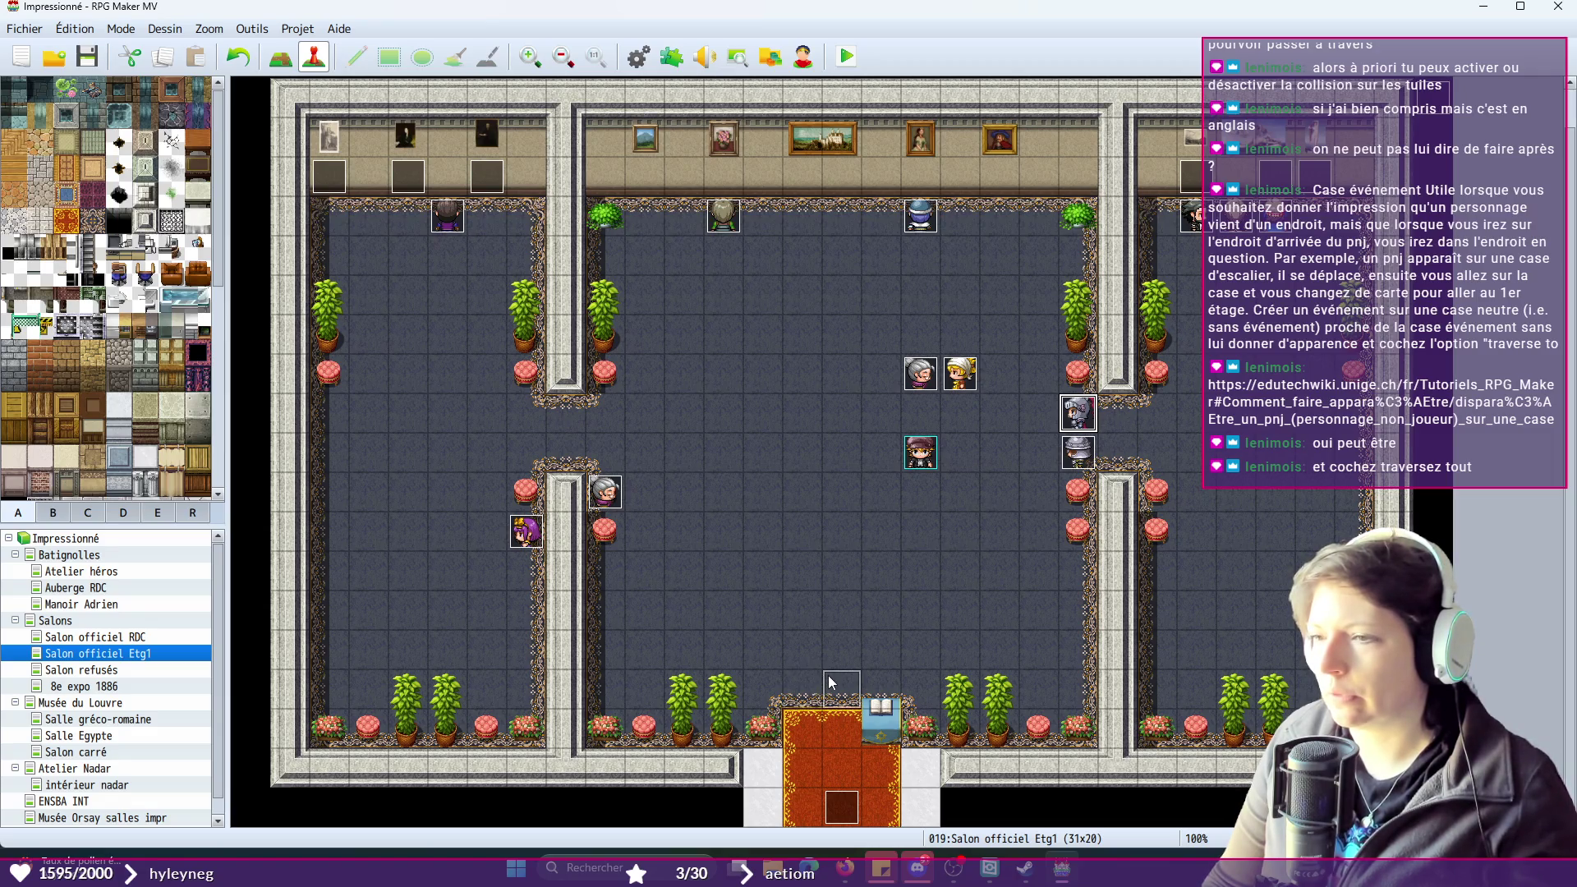
{"action": "key", "text": "ctrl+x"}
{"action": "key", "text": "ctrl+v"}
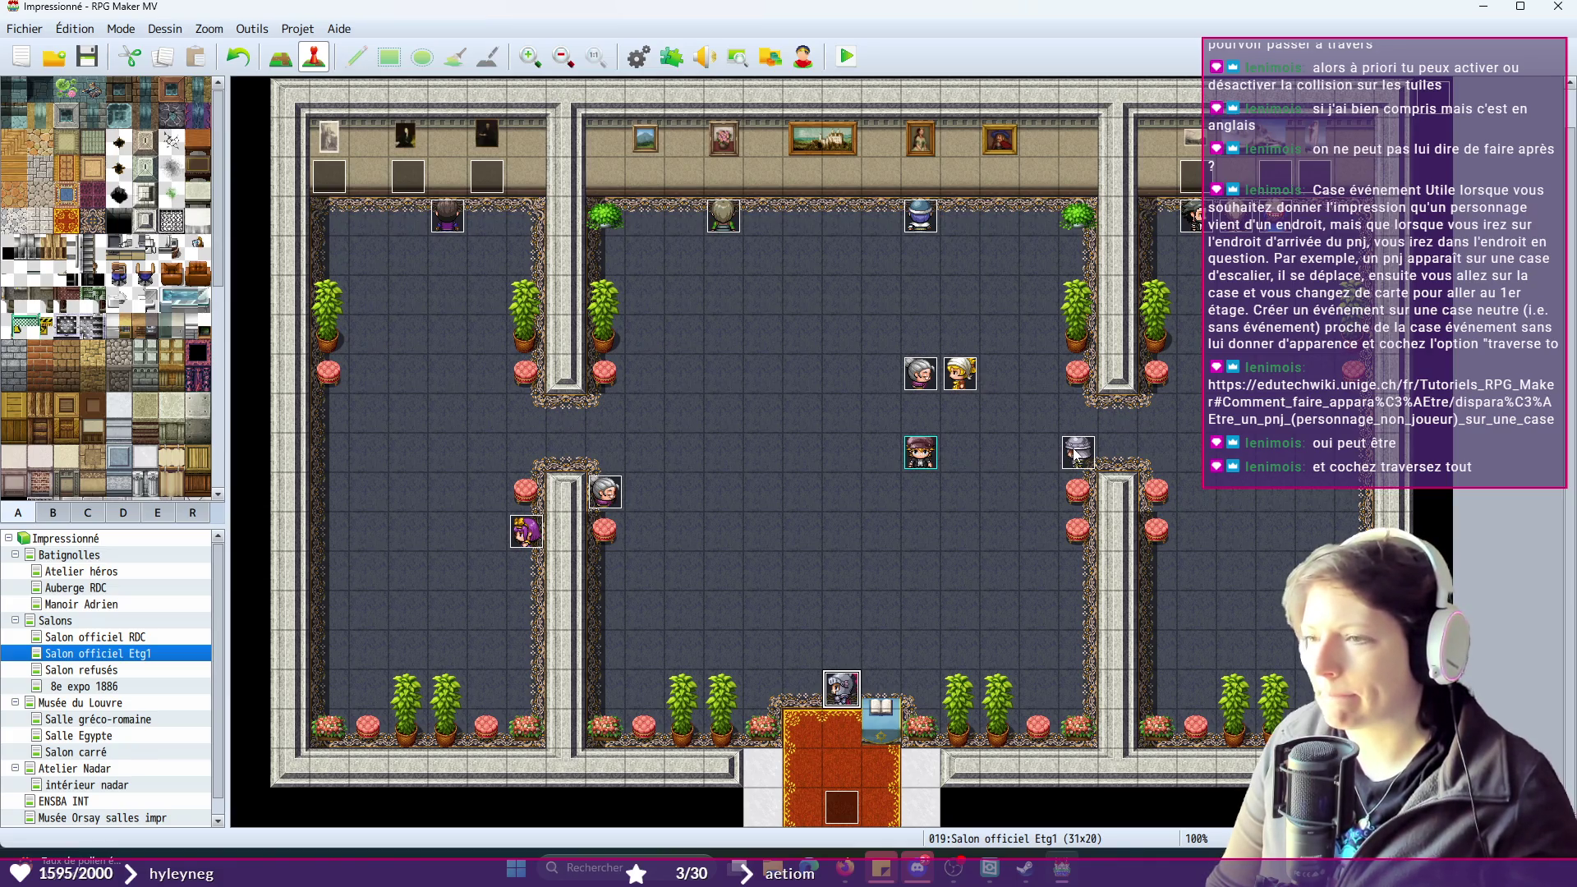
{"action": "left_click", "coordinate": [1085, 458]}
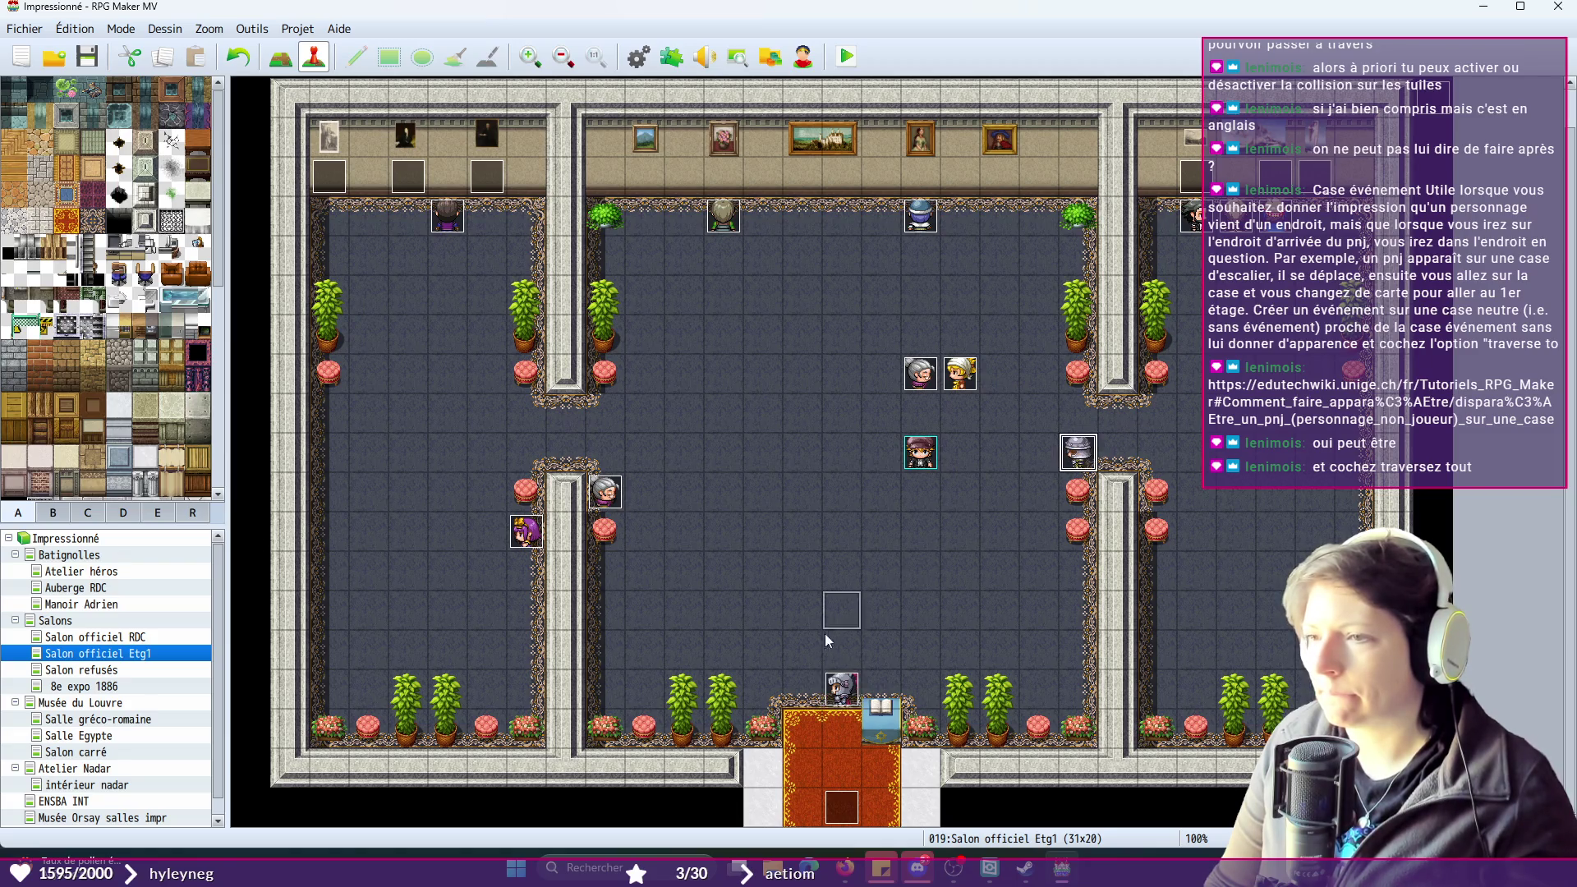
{"action": "left_click_drag", "start_coordinate": [814, 700], "coordinate": [812, 697]}
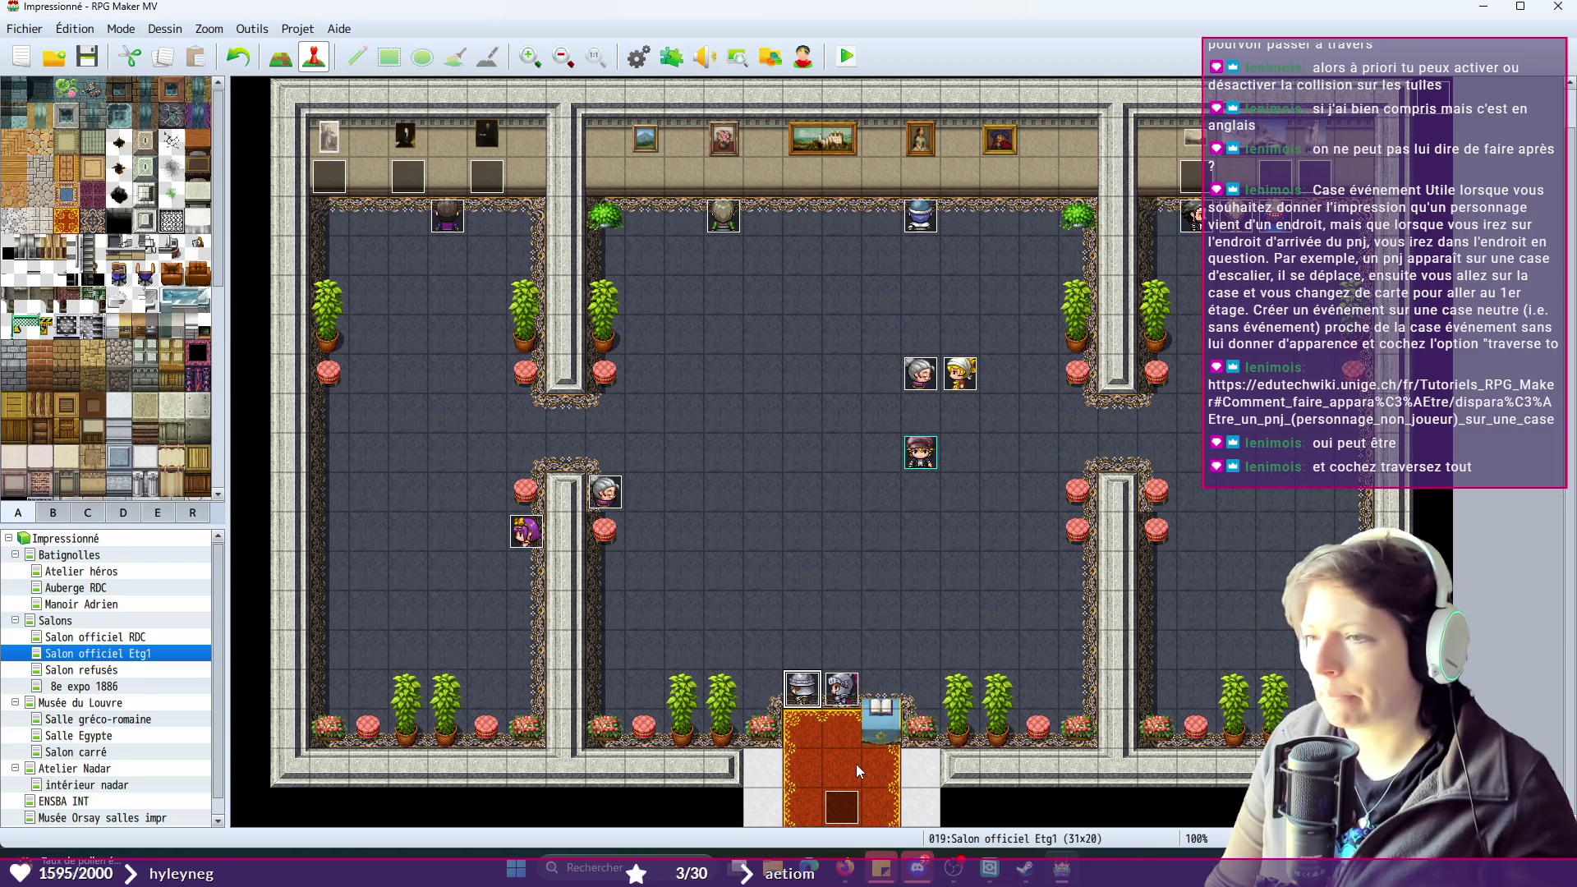
{"action": "right_click", "coordinate": [807, 697]}
- Give TRG_GARDE2 the knight sprite from the People3 sheet
{"action": "left_click", "coordinate": [831, 665]}
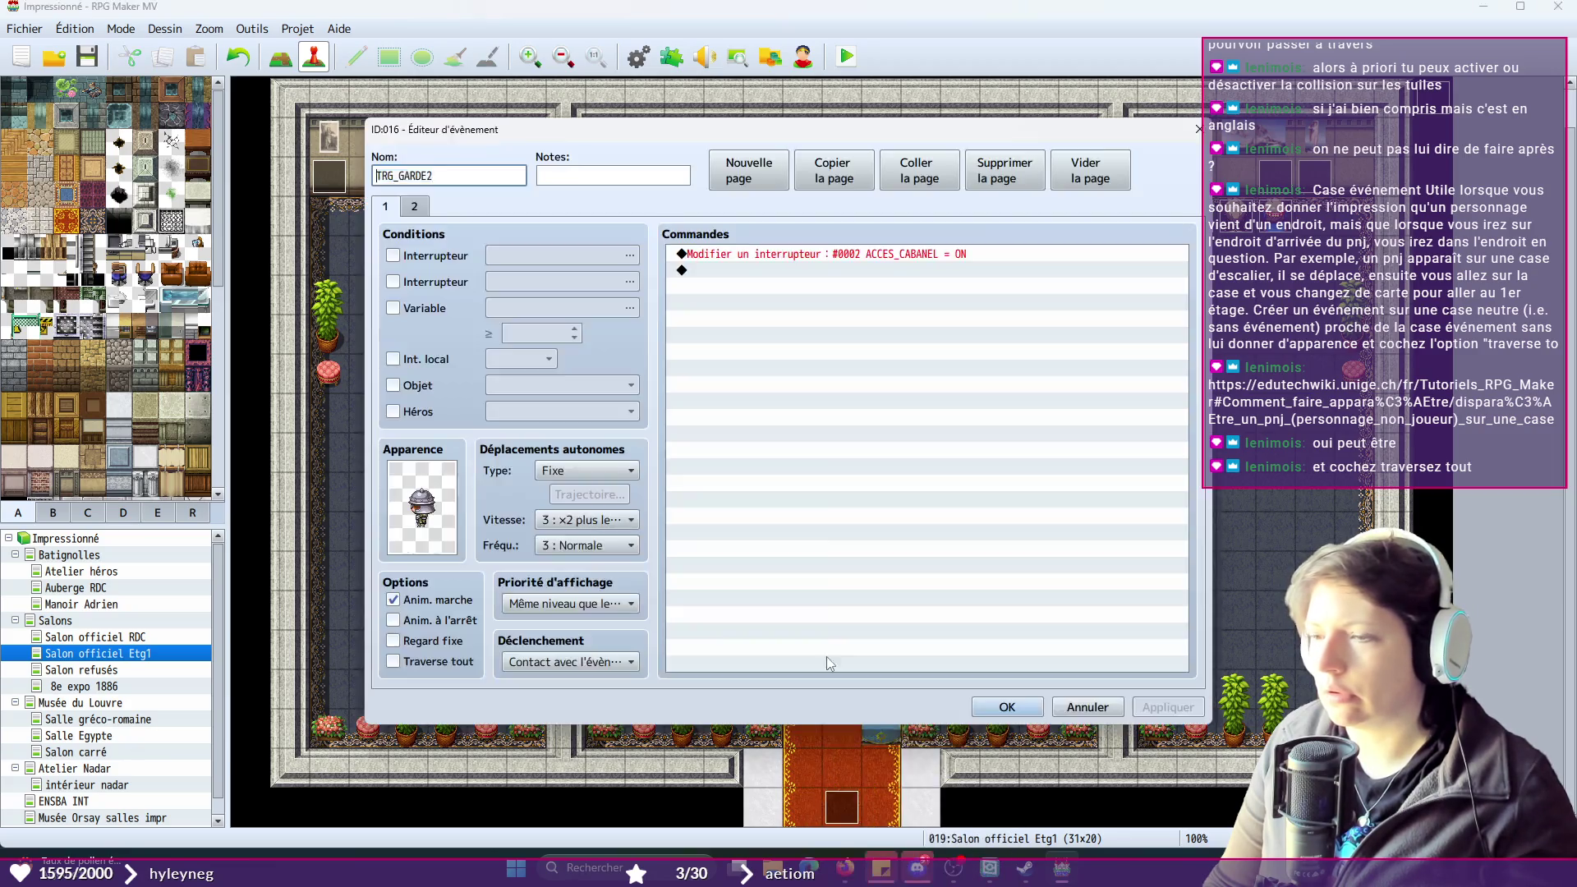
{"action": "double_click", "coordinate": [429, 491]}
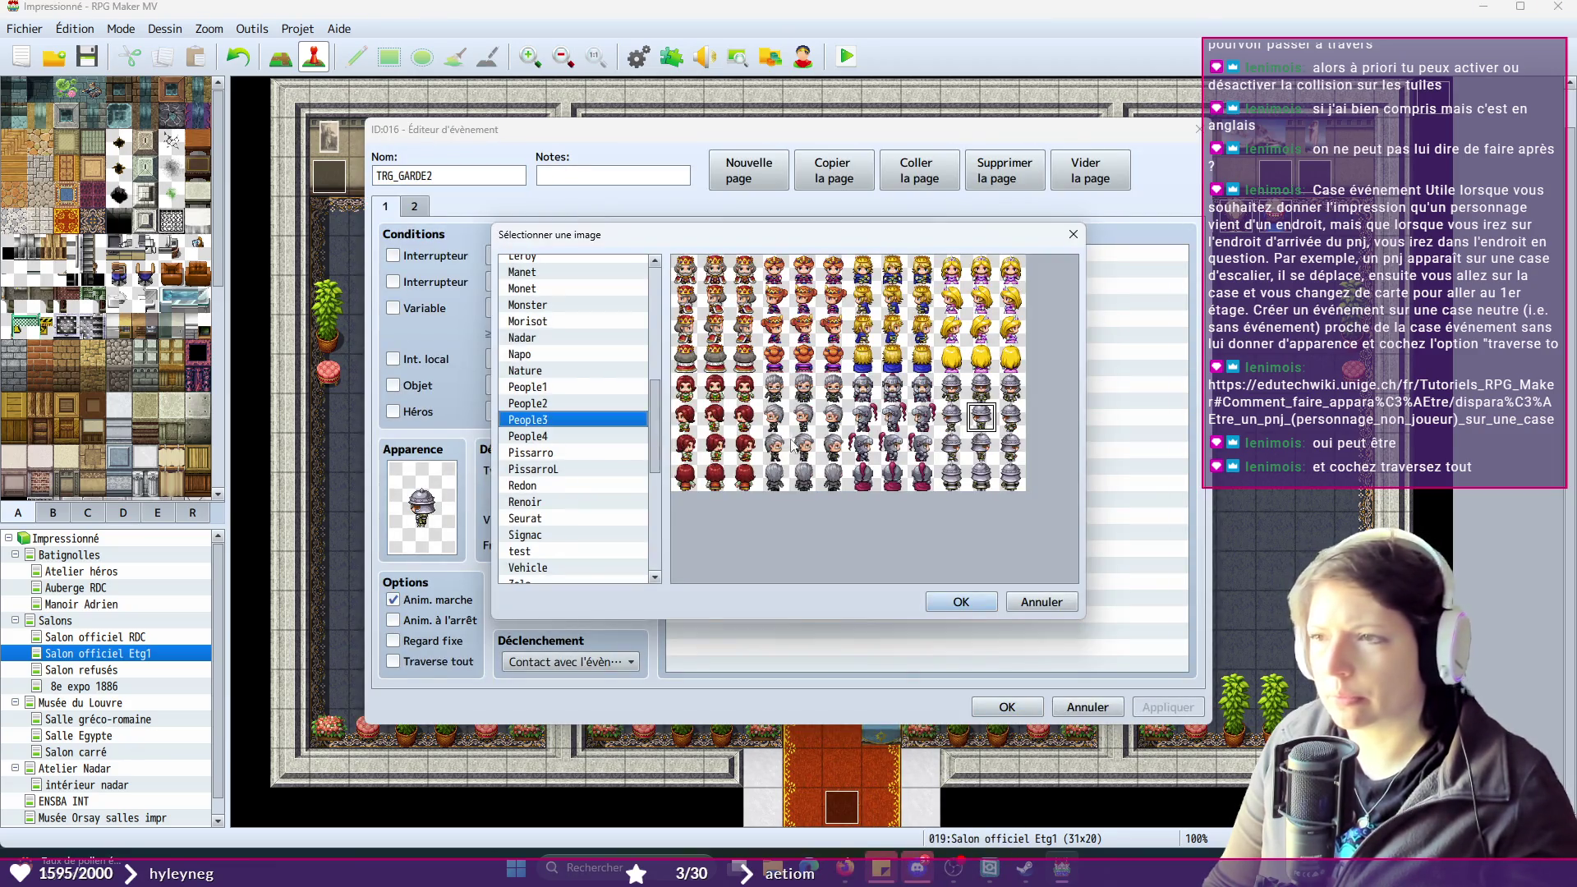
{"action": "left_click", "coordinate": [982, 417]}
{"action": "left_click", "coordinate": [953, 600]}
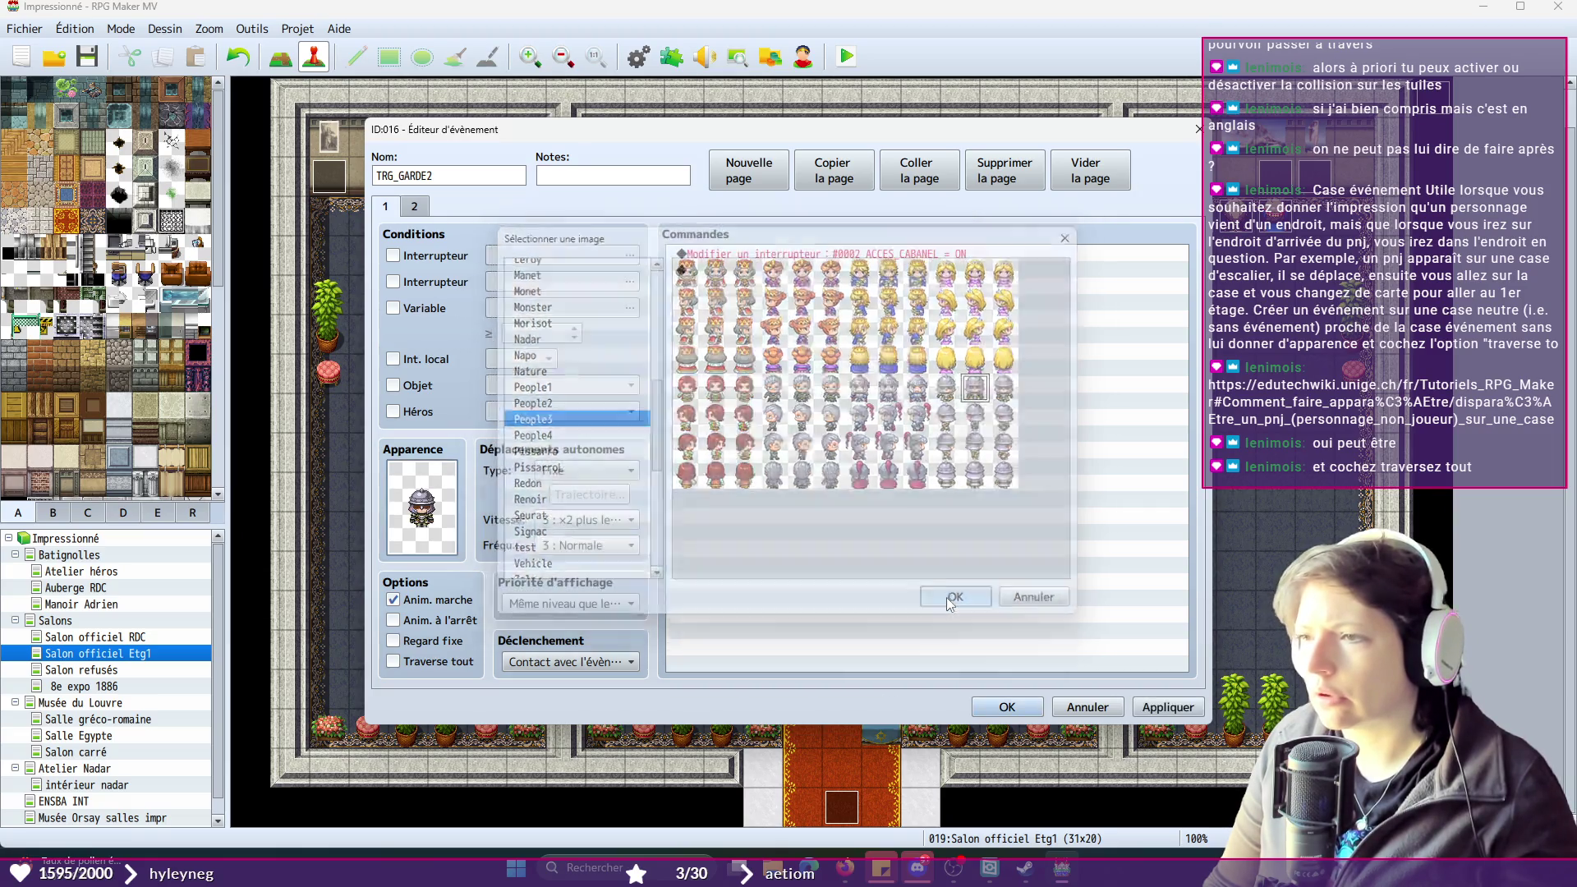
{"action": "left_click", "coordinate": [1180, 715]}
{"action": "left_click", "coordinate": [1007, 708]}
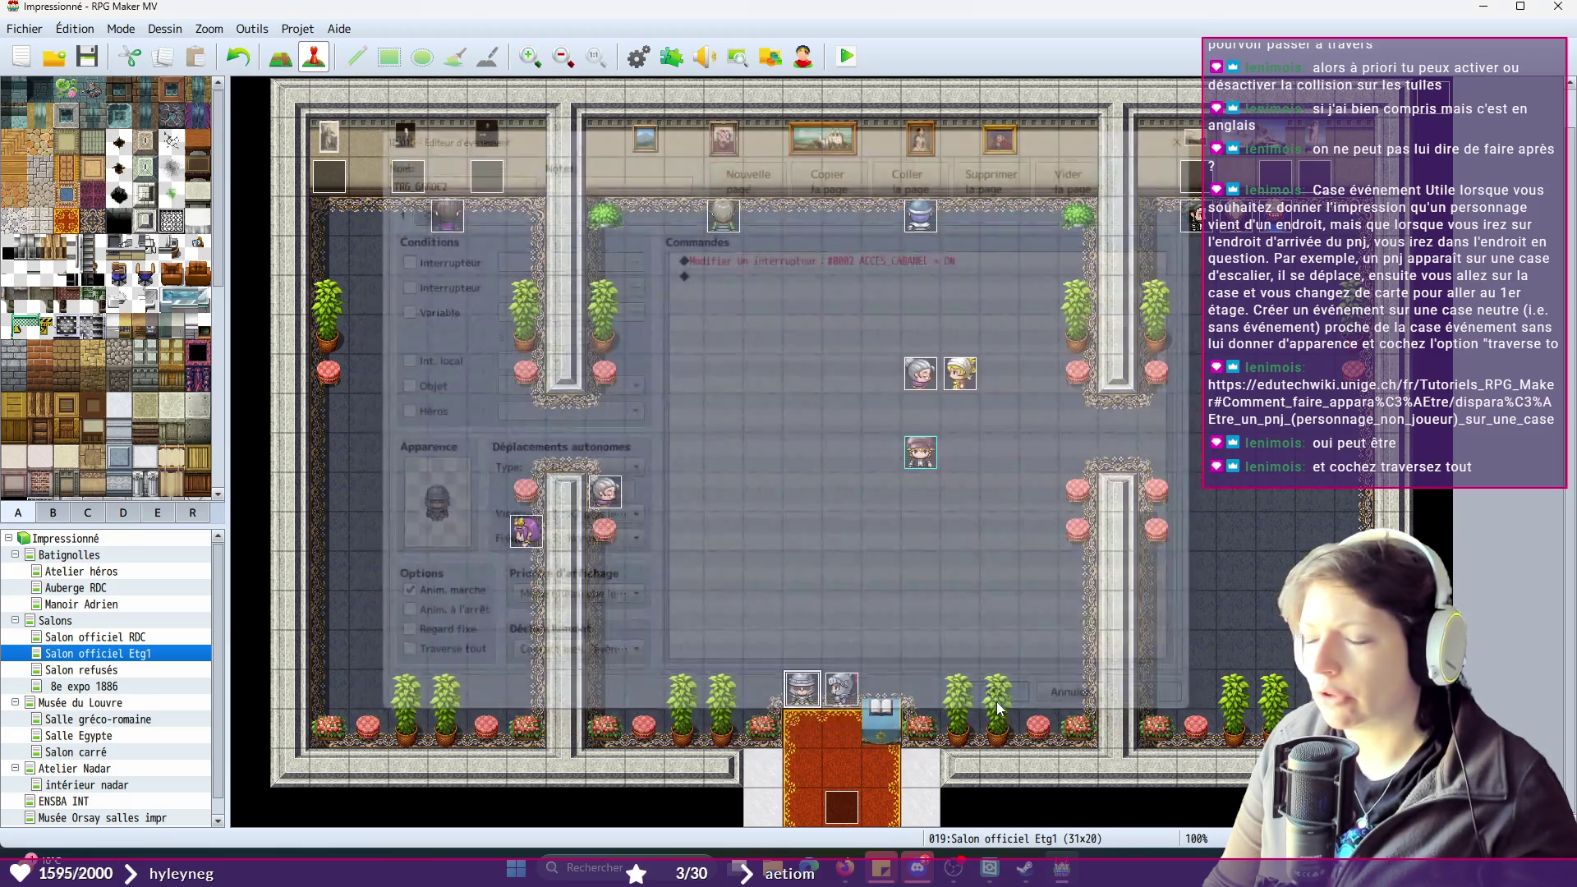
- Give TRG_GARDE1 the same People3 knight sprite
{"action": "right_click", "coordinate": [840, 689]}
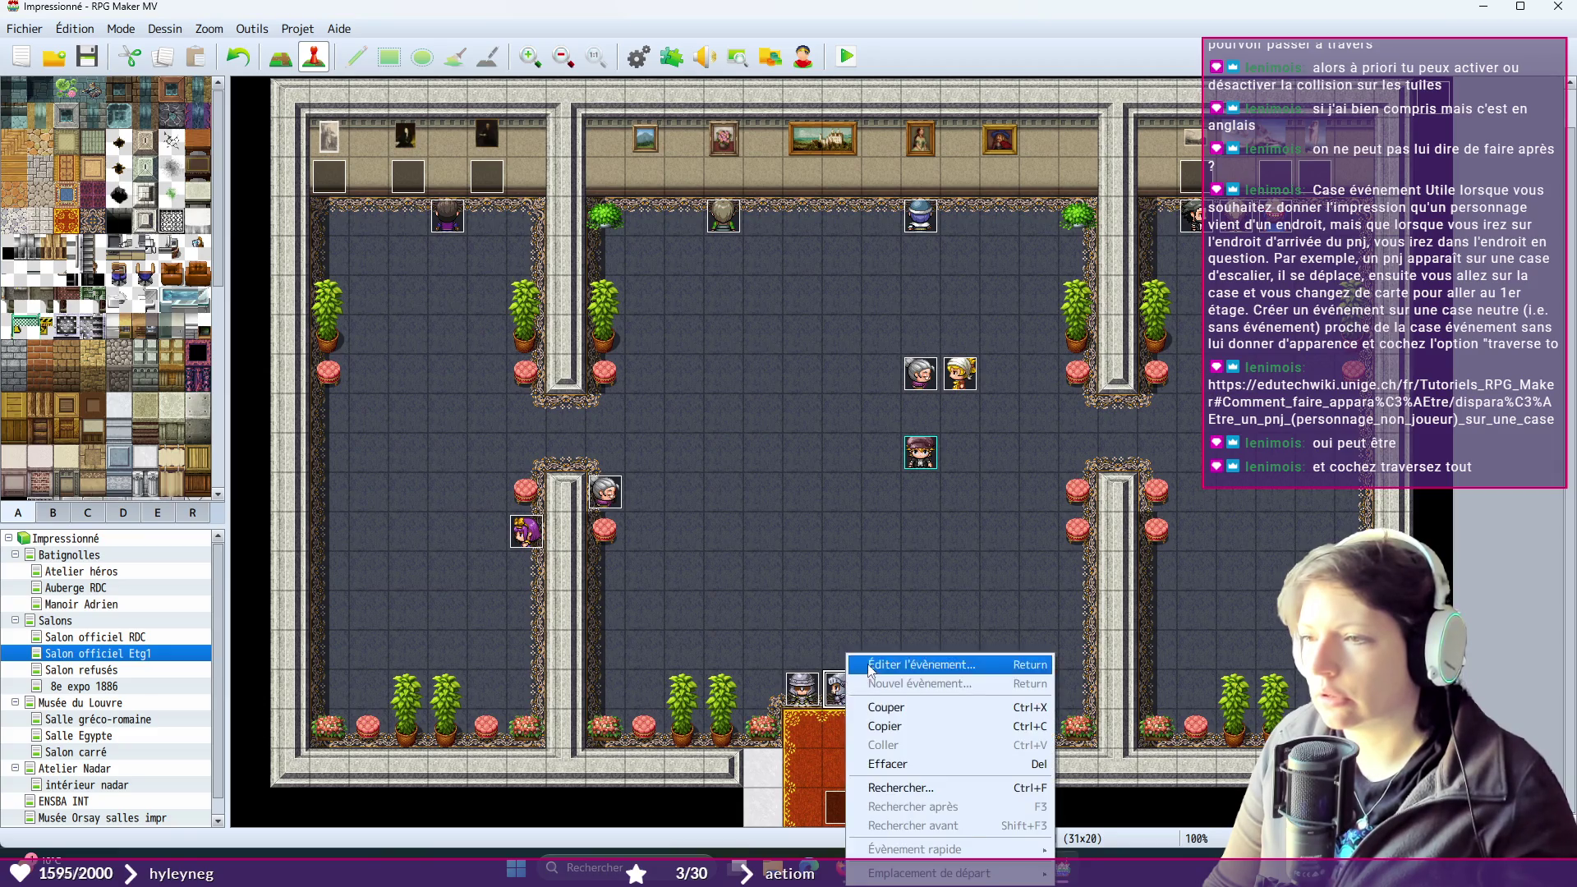
{"action": "left_click", "coordinate": [858, 664]}
{"action": "double_click", "coordinate": [423, 508]}
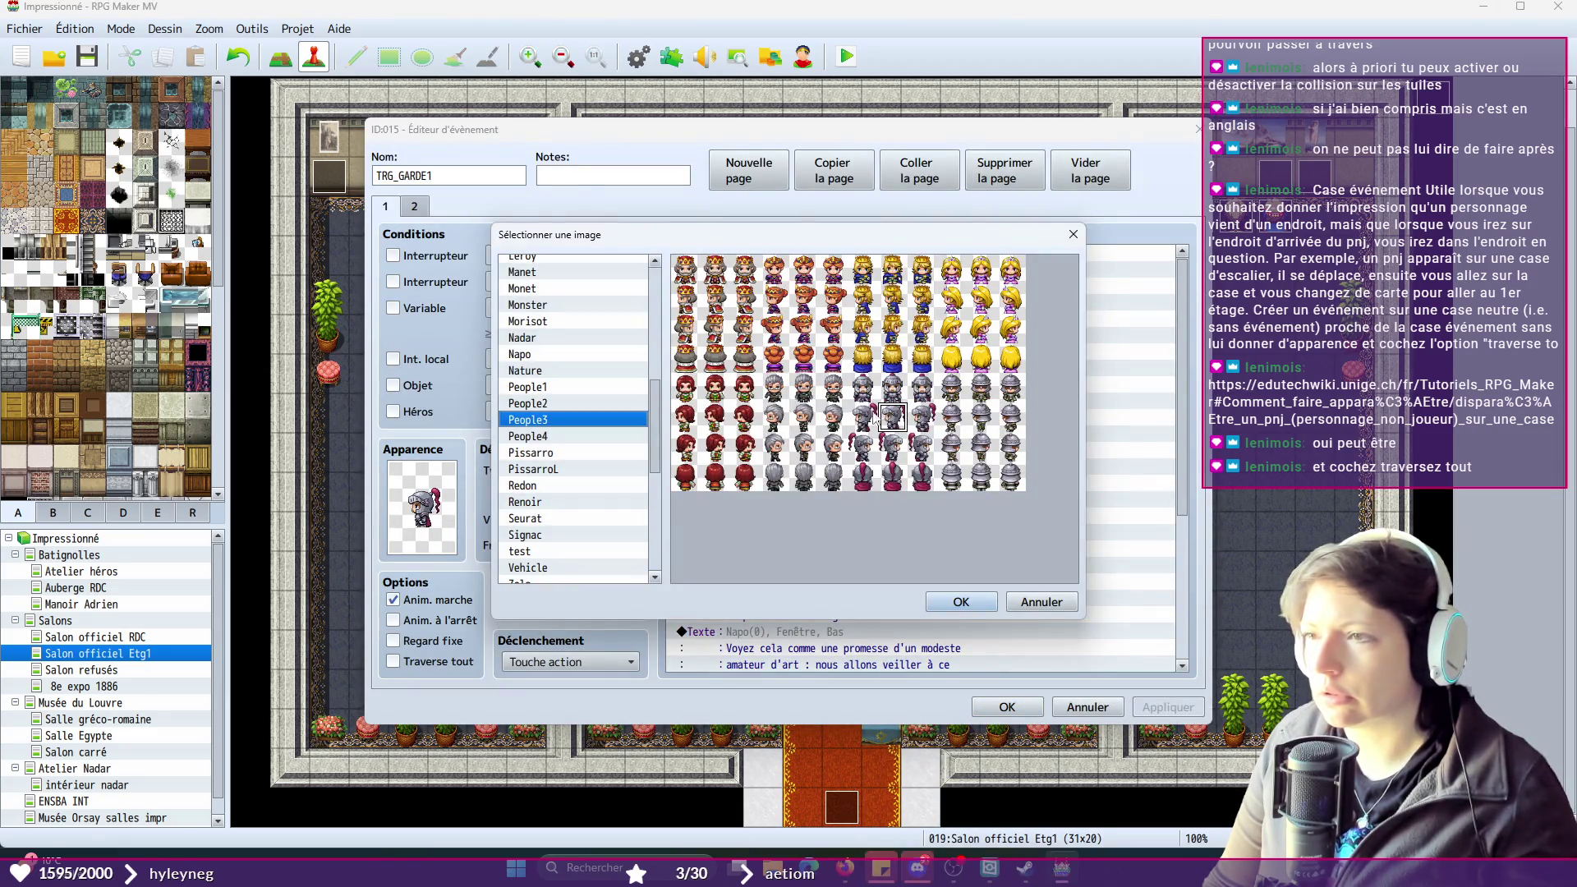
{"action": "left_click", "coordinate": [960, 602]}
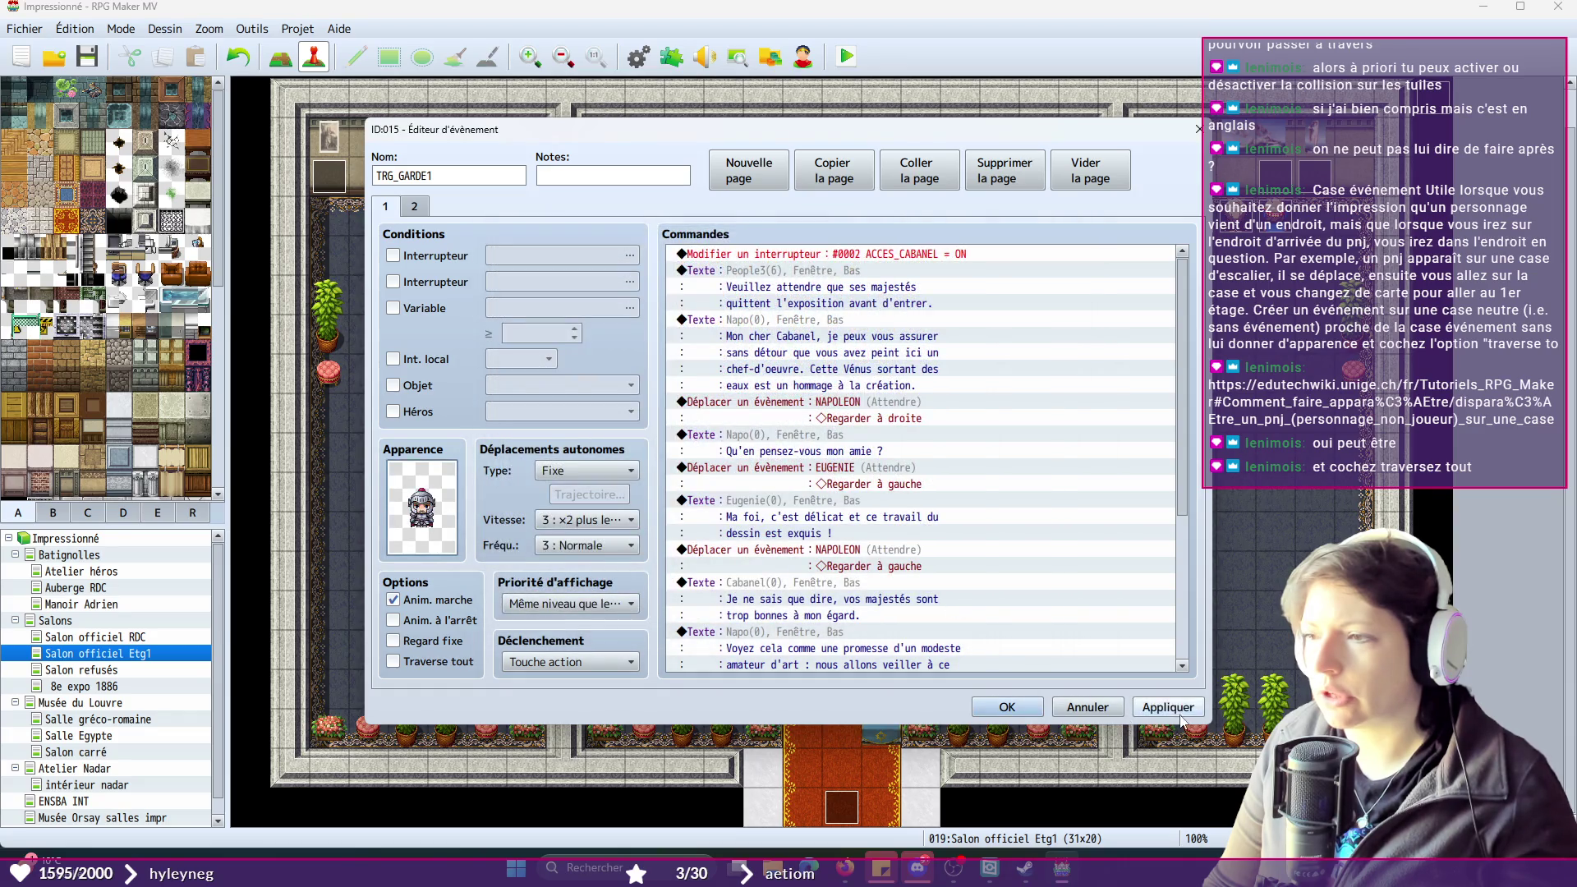
{"action": "left_click", "coordinate": [1009, 708]}
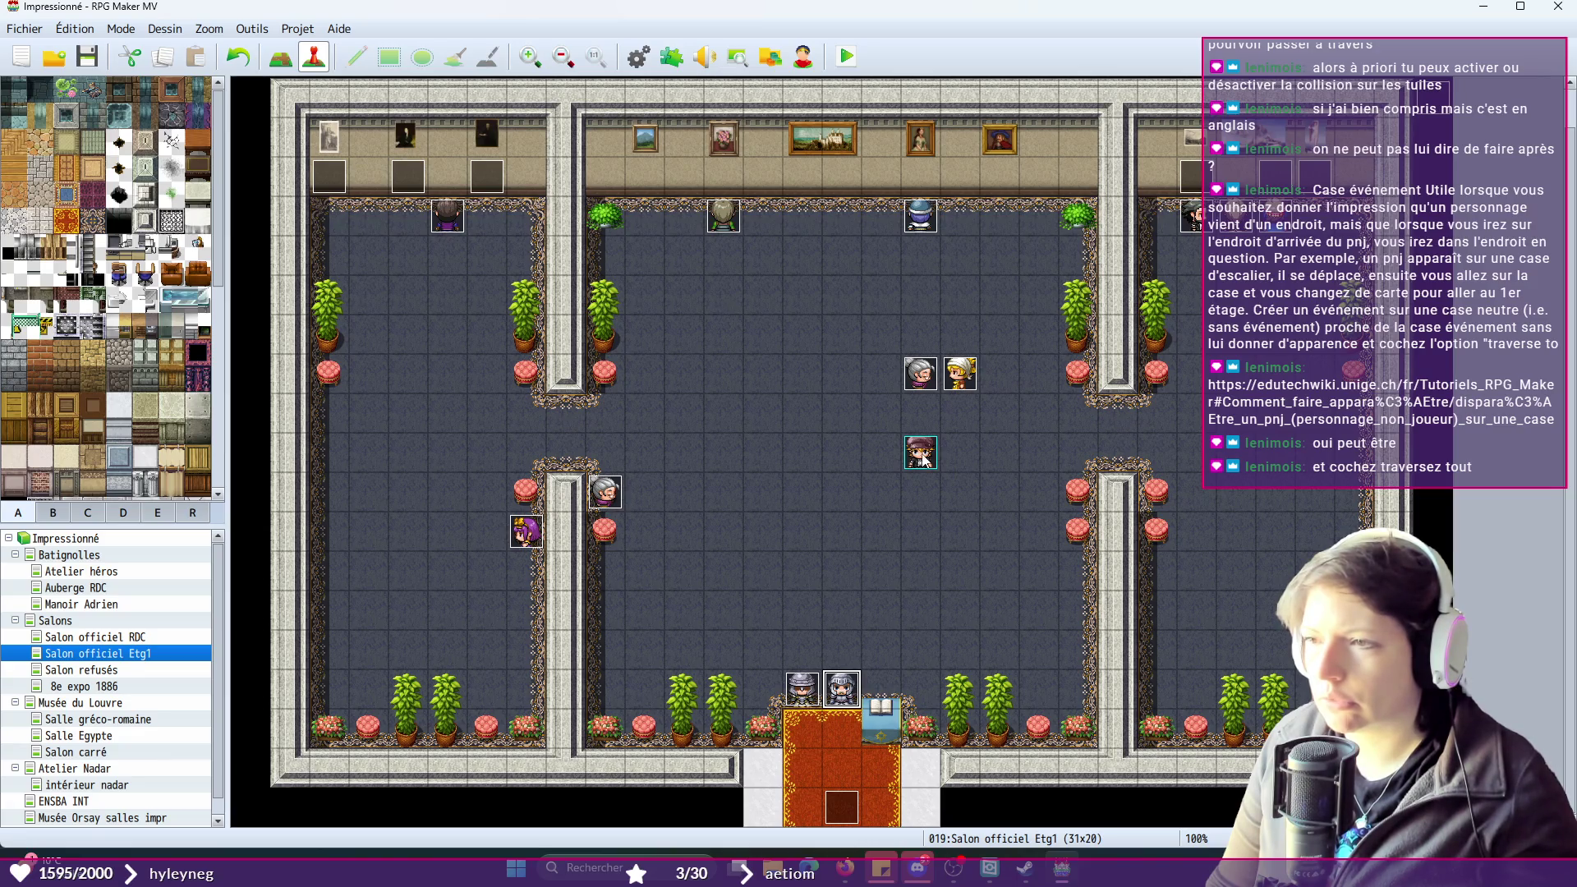
- Drag the brown-haired character from mid-room onto the carpet tile below the guards
{"action": "mouse_move", "coordinate": [922, 457]}
{"action": "left_mouse_down"}
{"action": "mouse_move", "coordinate": [802, 649]}
{"action": "mouse_move", "coordinate": [841, 772]}
{"action": "left_mouse_up"}
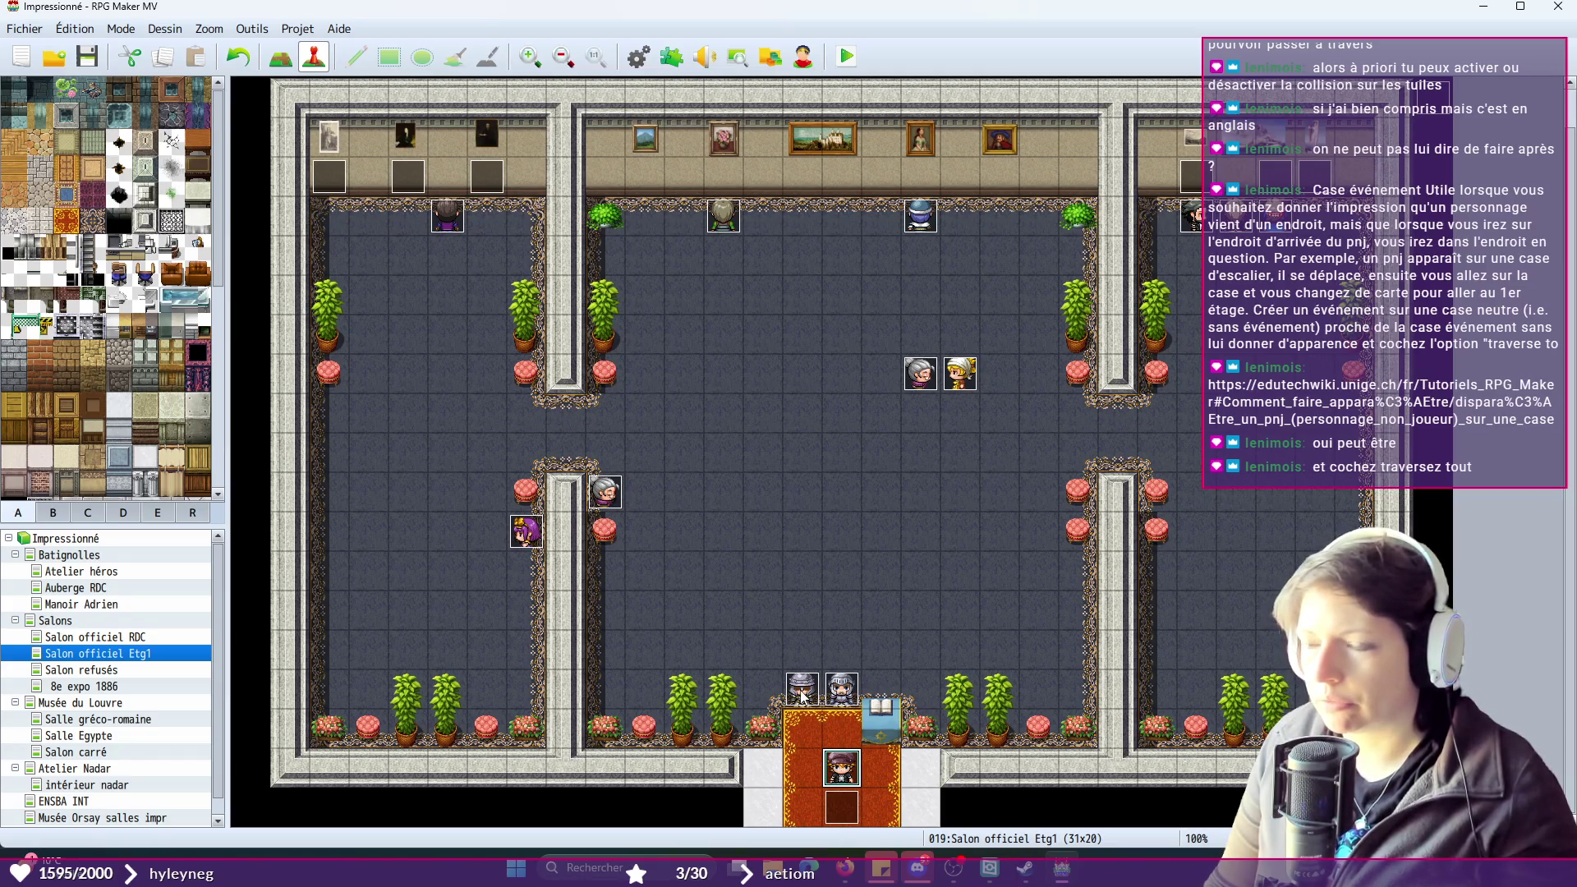
{"action": "left_click", "coordinate": [761, 694]}
{"action": "left_click", "coordinate": [809, 694]}
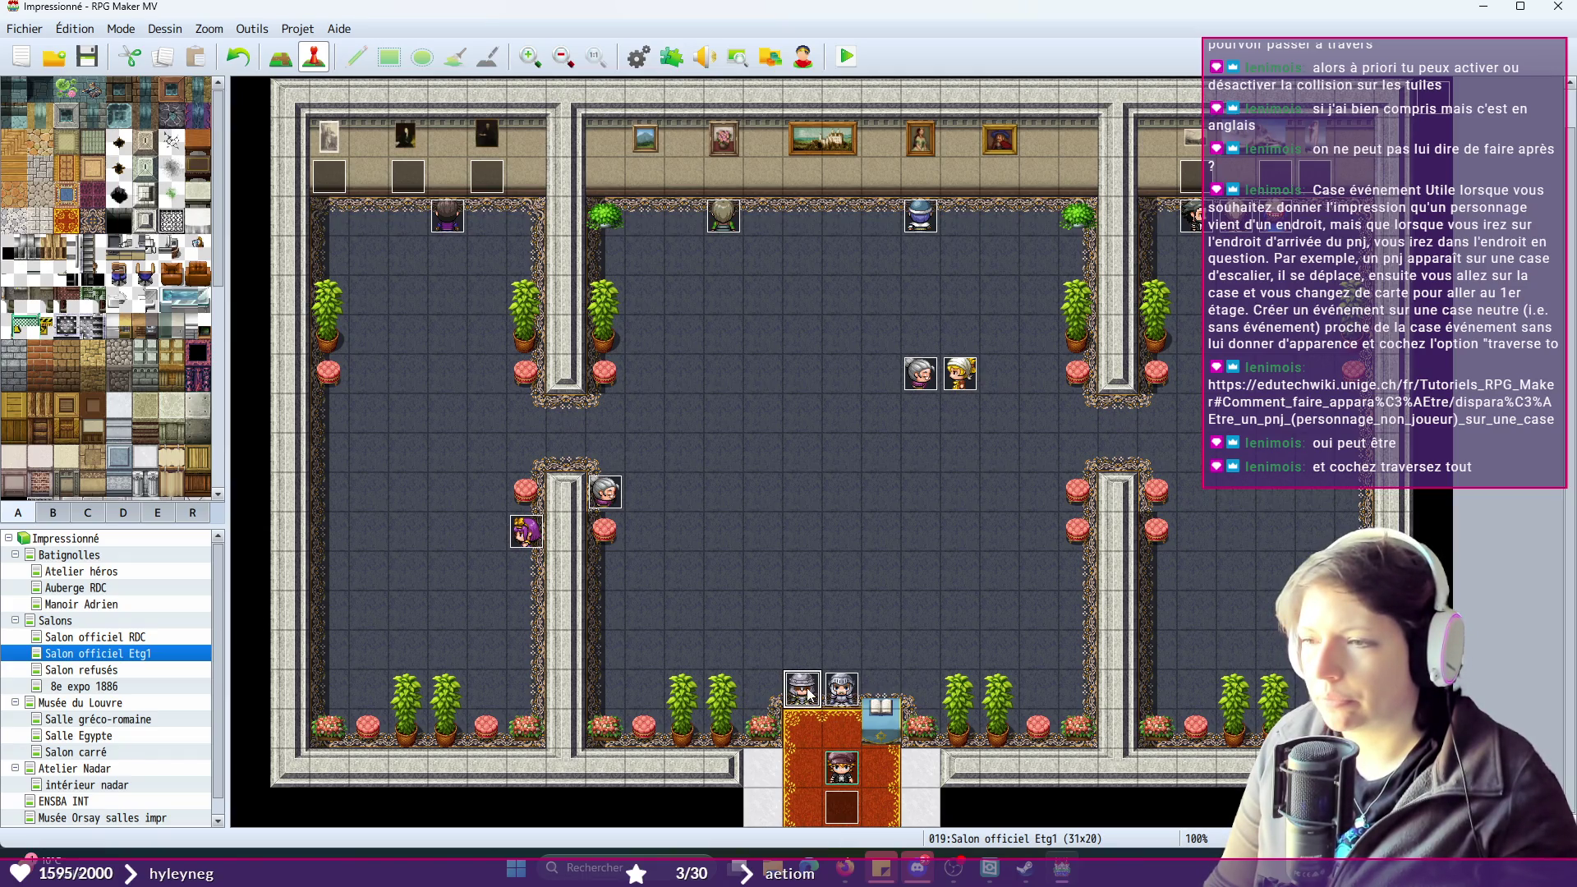
- Clear TRG_GARDE1's page 1 and add a Control Switches command setting 0002 ACCES_CABANEL ON
{"action": "double_click", "coordinate": [851, 690]}
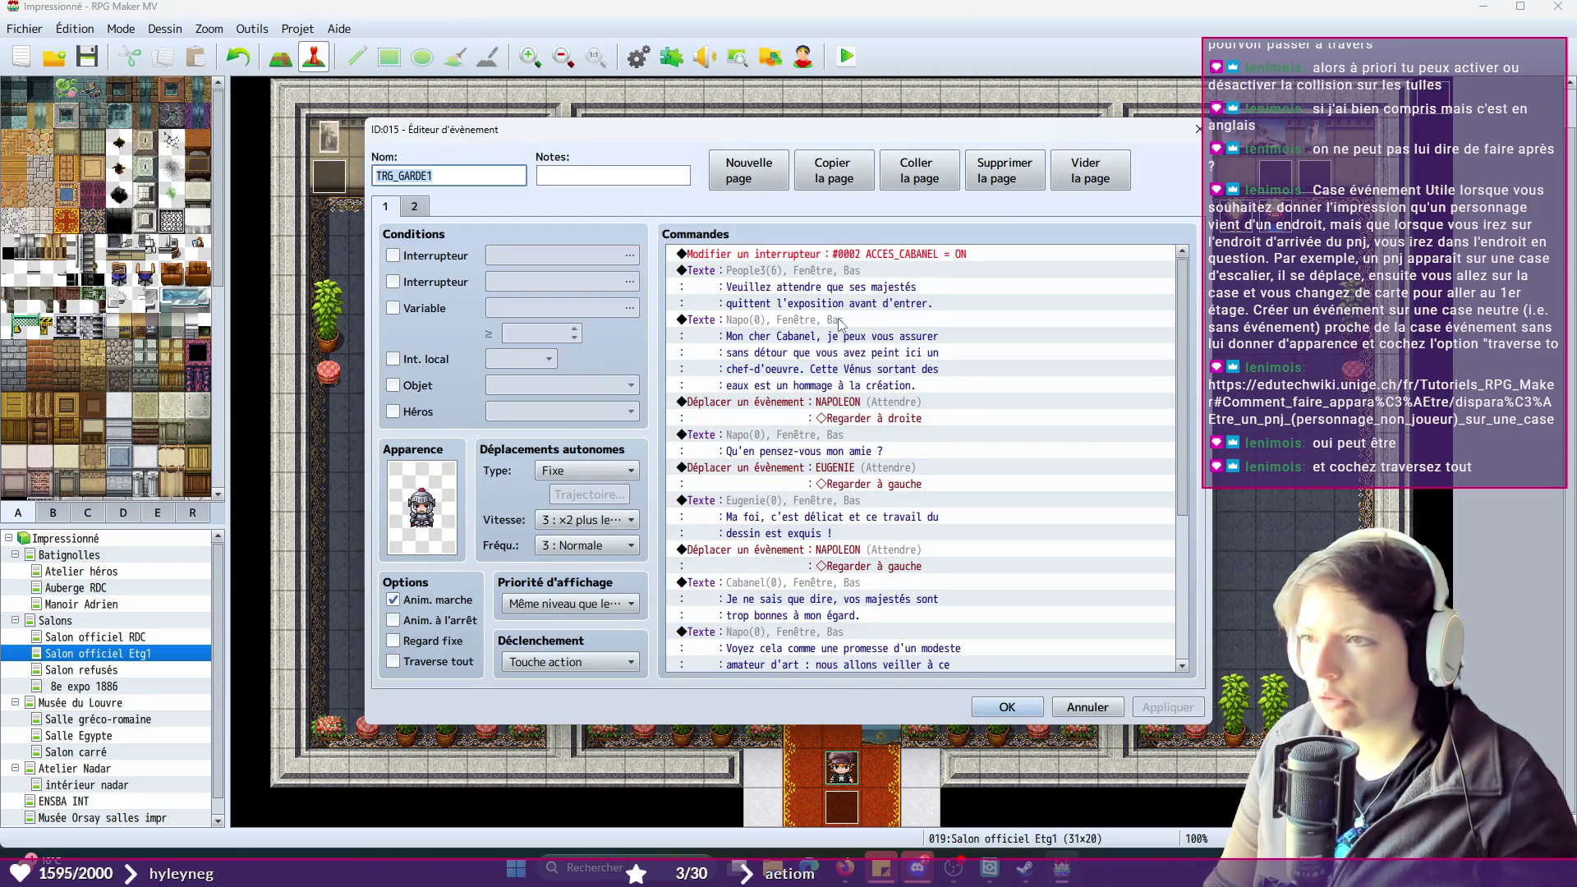
{"action": "left_click", "coordinate": [842, 255]}
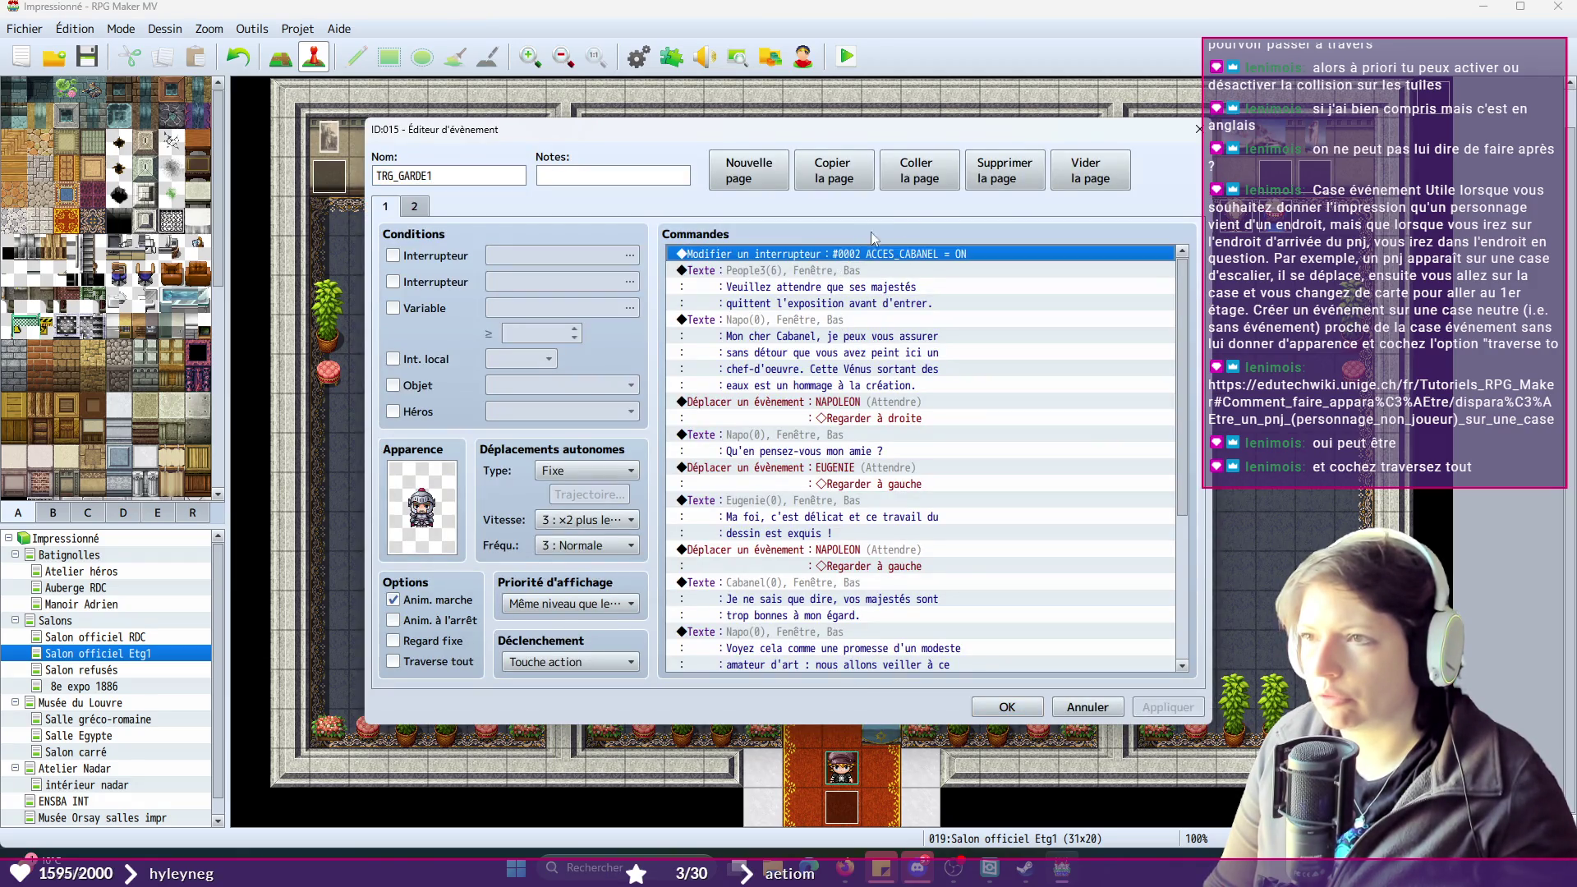
{"action": "left_click", "coordinate": [1100, 172]}
{"action": "double_click", "coordinate": [757, 258]}
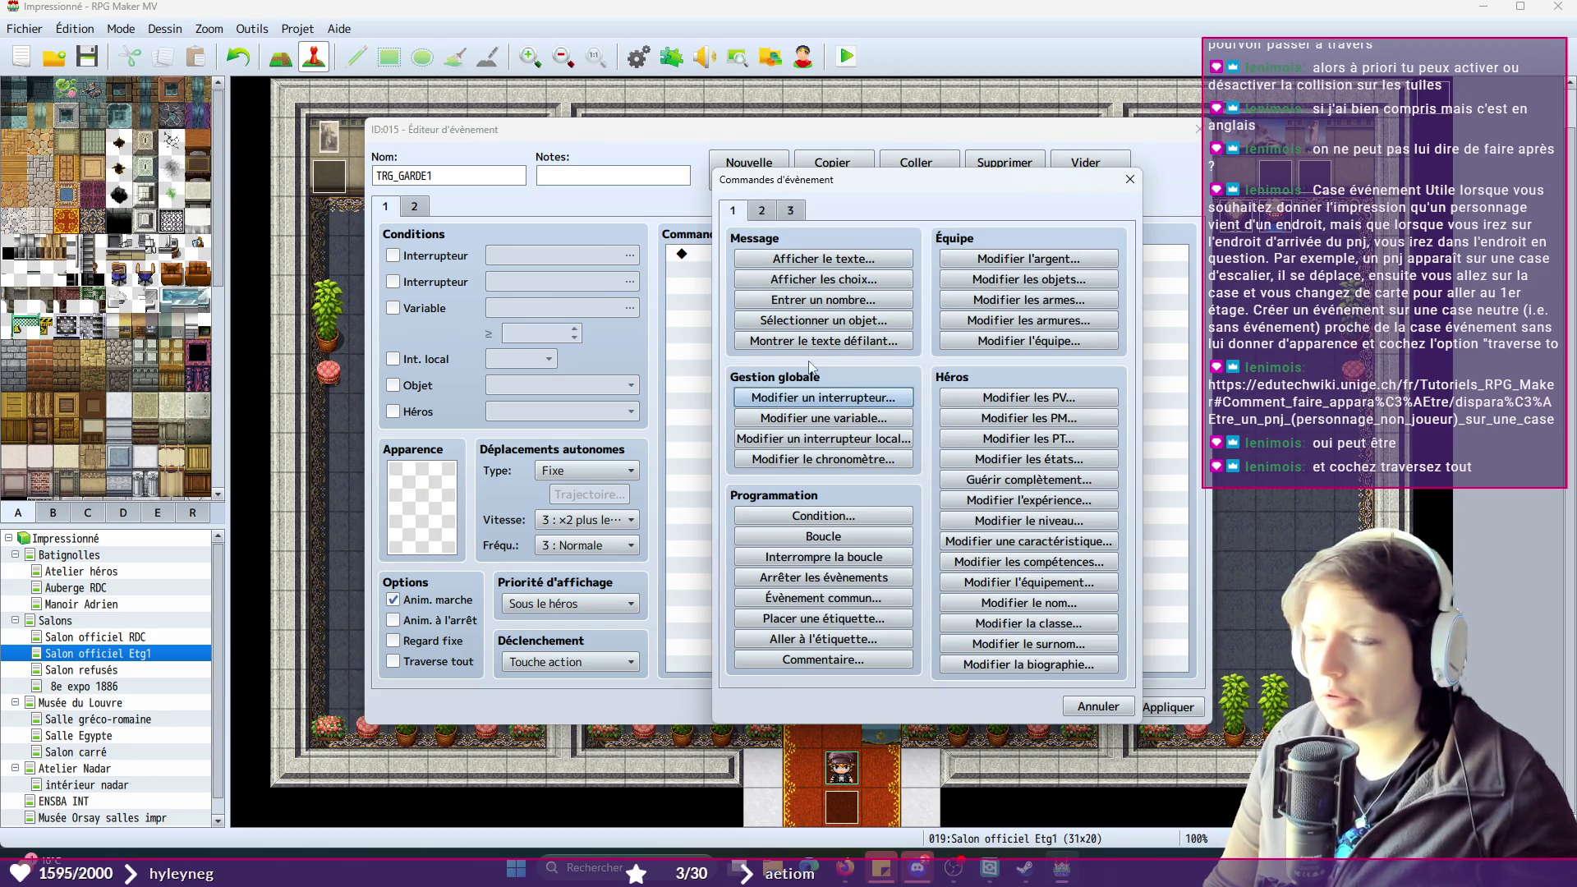
{"action": "left_click", "coordinate": [815, 396]}
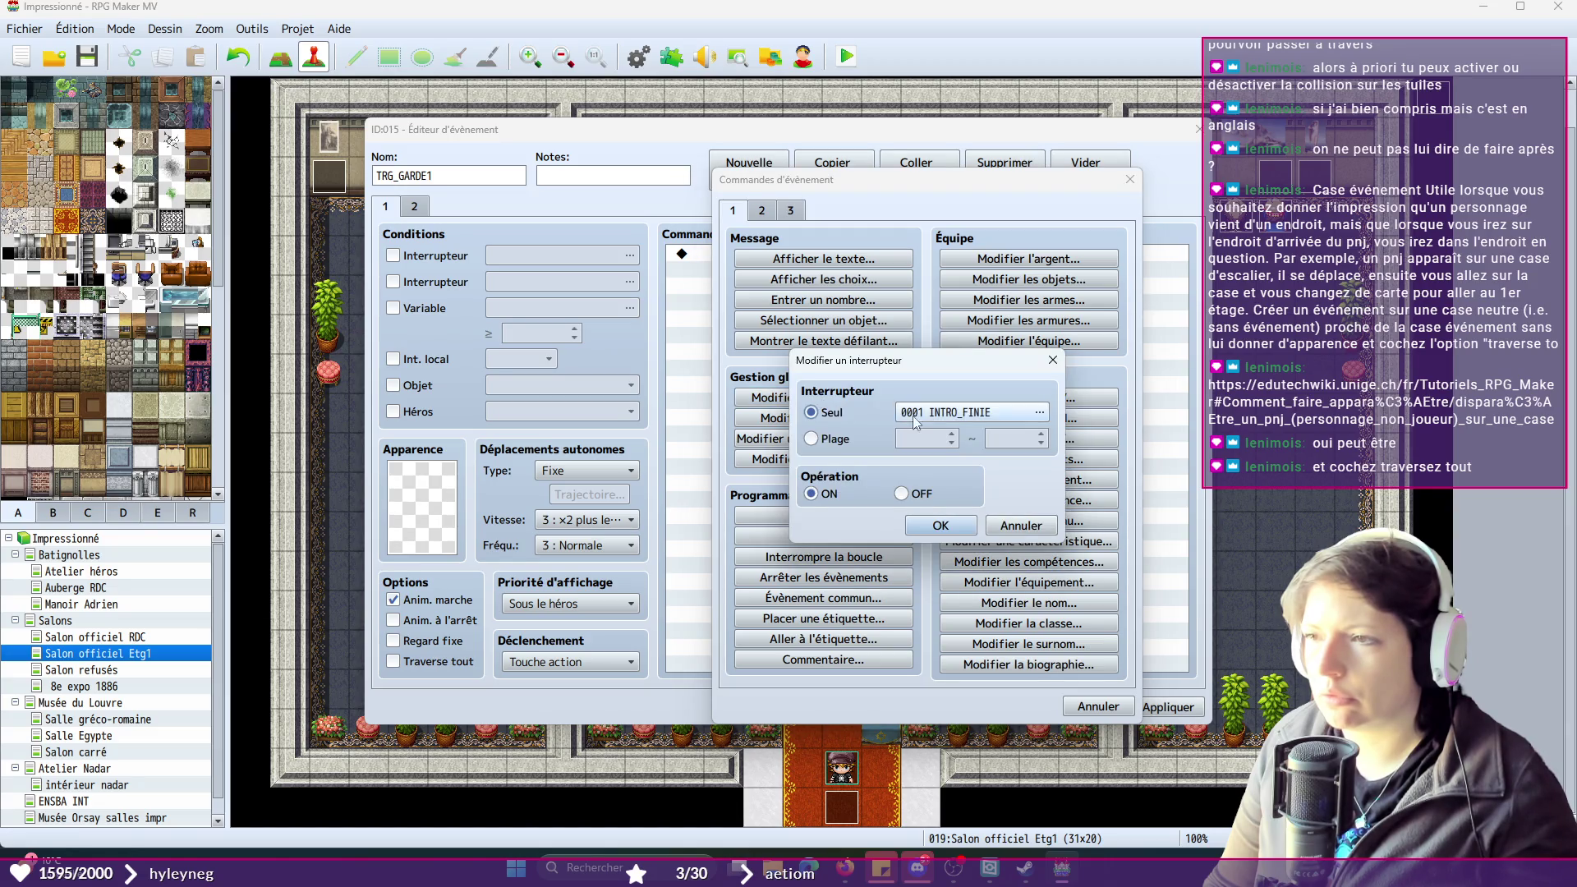
{"action": "left_click", "coordinate": [961, 413]}
{"action": "left_click", "coordinate": [990, 302]}
{"action": "left_click", "coordinate": [990, 289]}
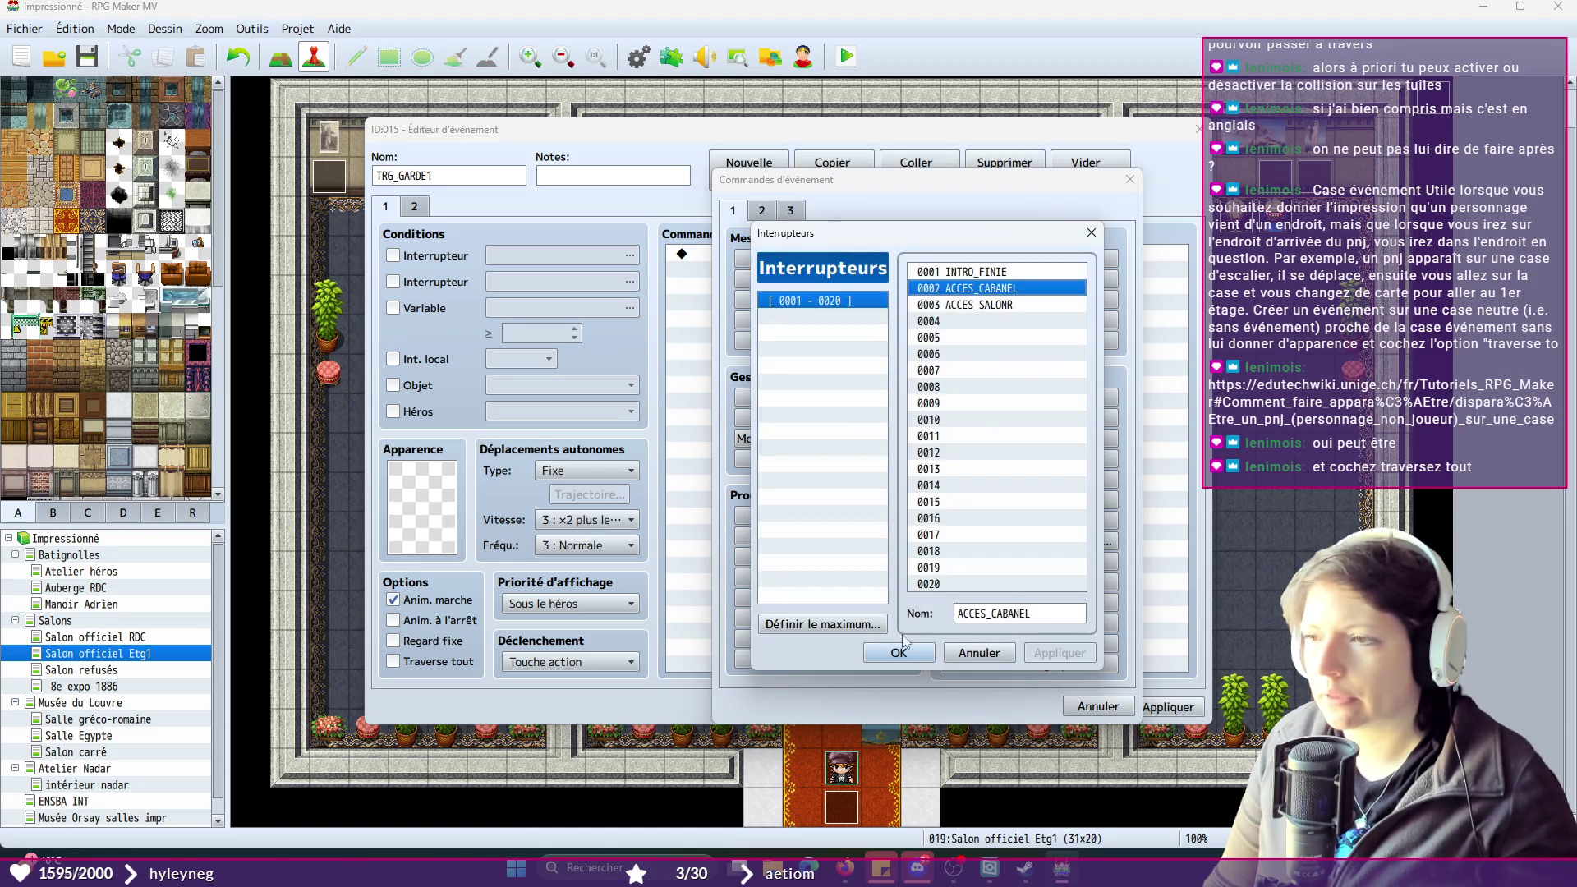
{"action": "left_click", "coordinate": [899, 653]}
{"action": "left_click", "coordinate": [941, 526]}
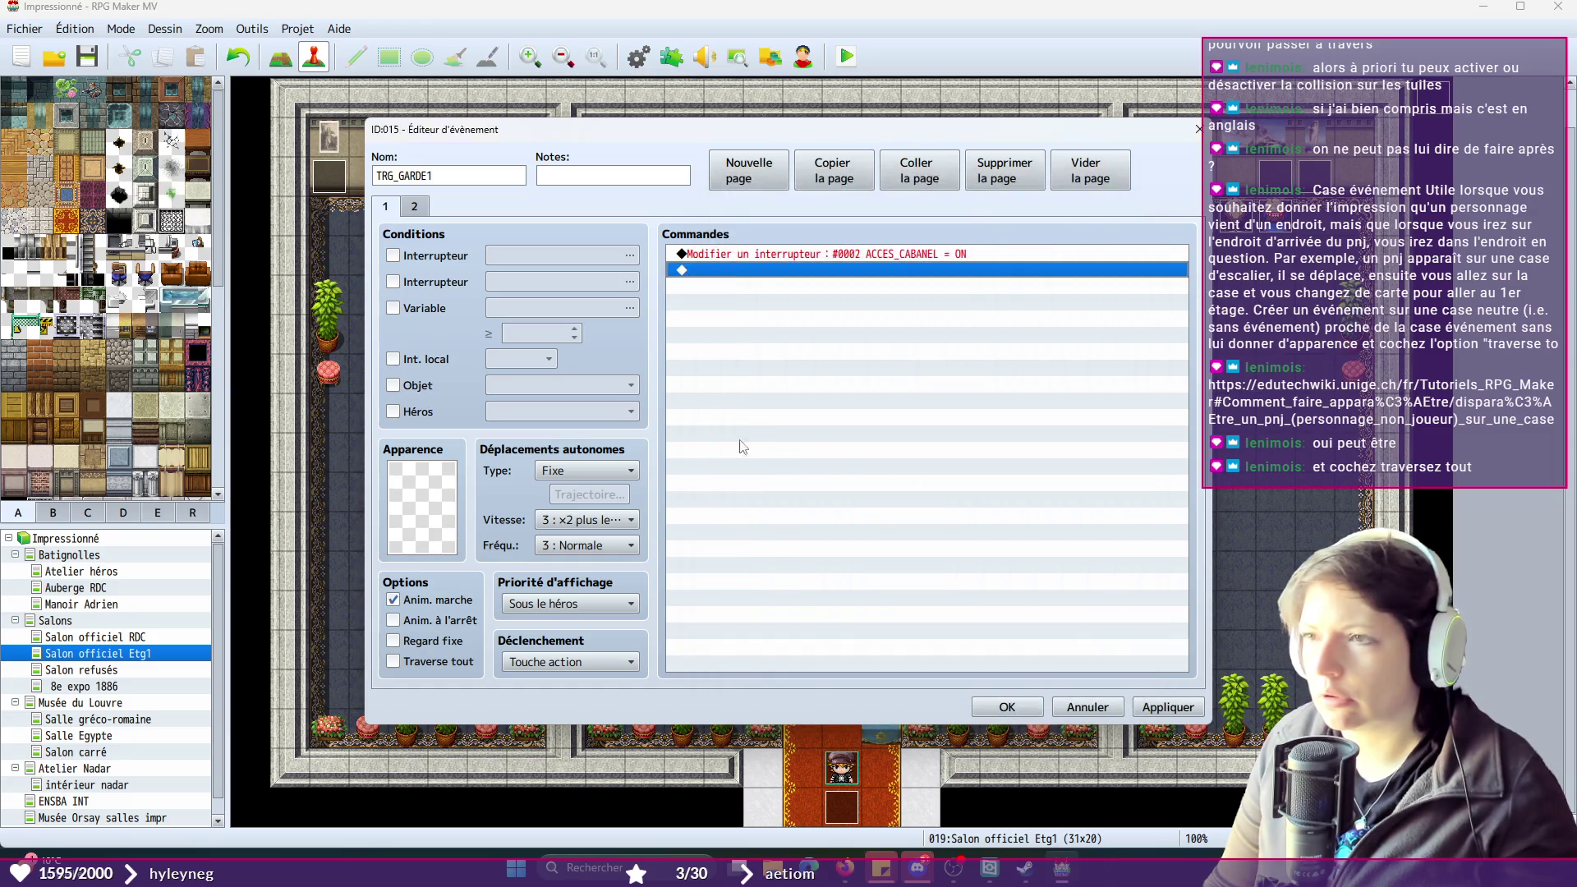
{"action": "double_click", "coordinate": [443, 502]}
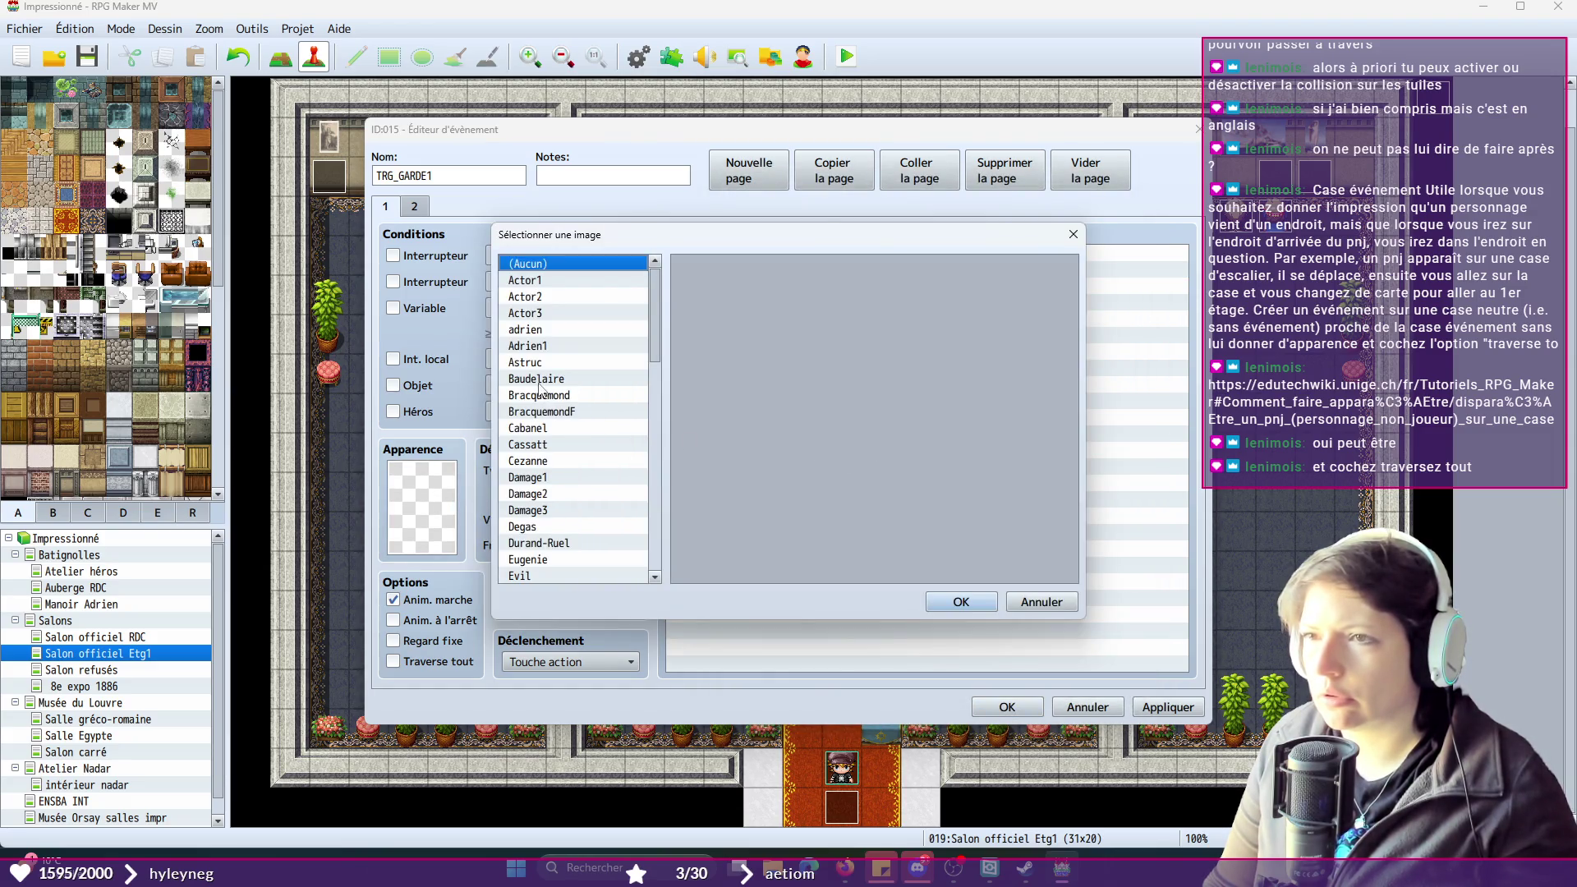
- Give TRG_GARDE1's page 1 the gray armored guard sprite from People3
{"action": "scroll", "coordinate": [575, 421], "scroll_direction": "down", "scroll_amount": 2}
{"action": "scroll", "coordinate": [576, 417], "scroll_direction": "down", "scroll_amount": 2}
{"action": "scroll", "coordinate": [569, 447], "scroll_direction": "down", "scroll_amount": 2}
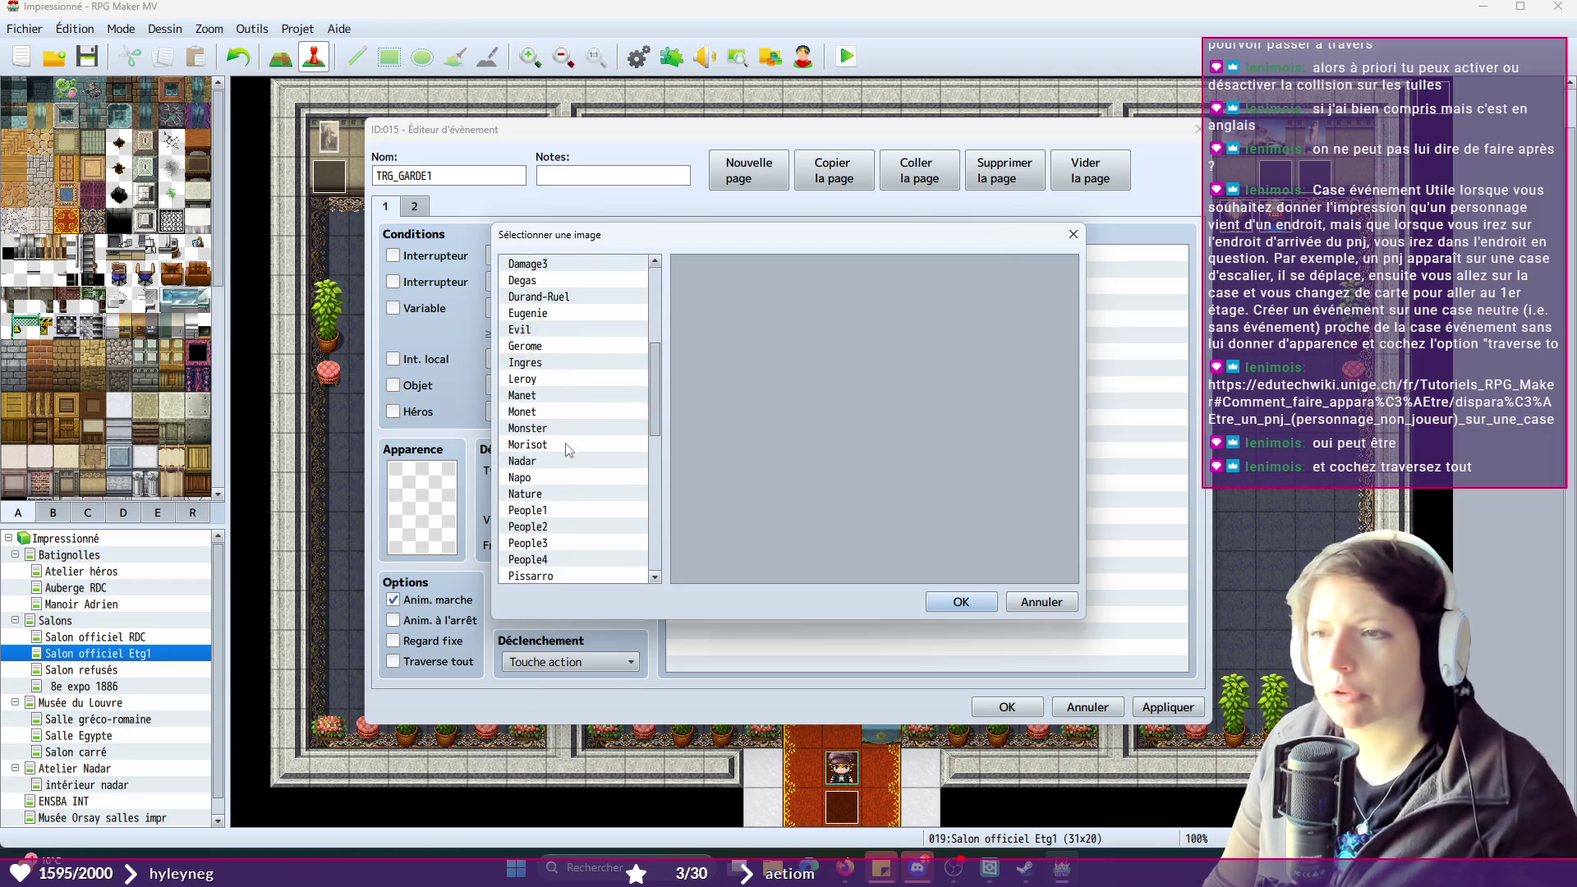
{"action": "left_click", "coordinate": [558, 494]}
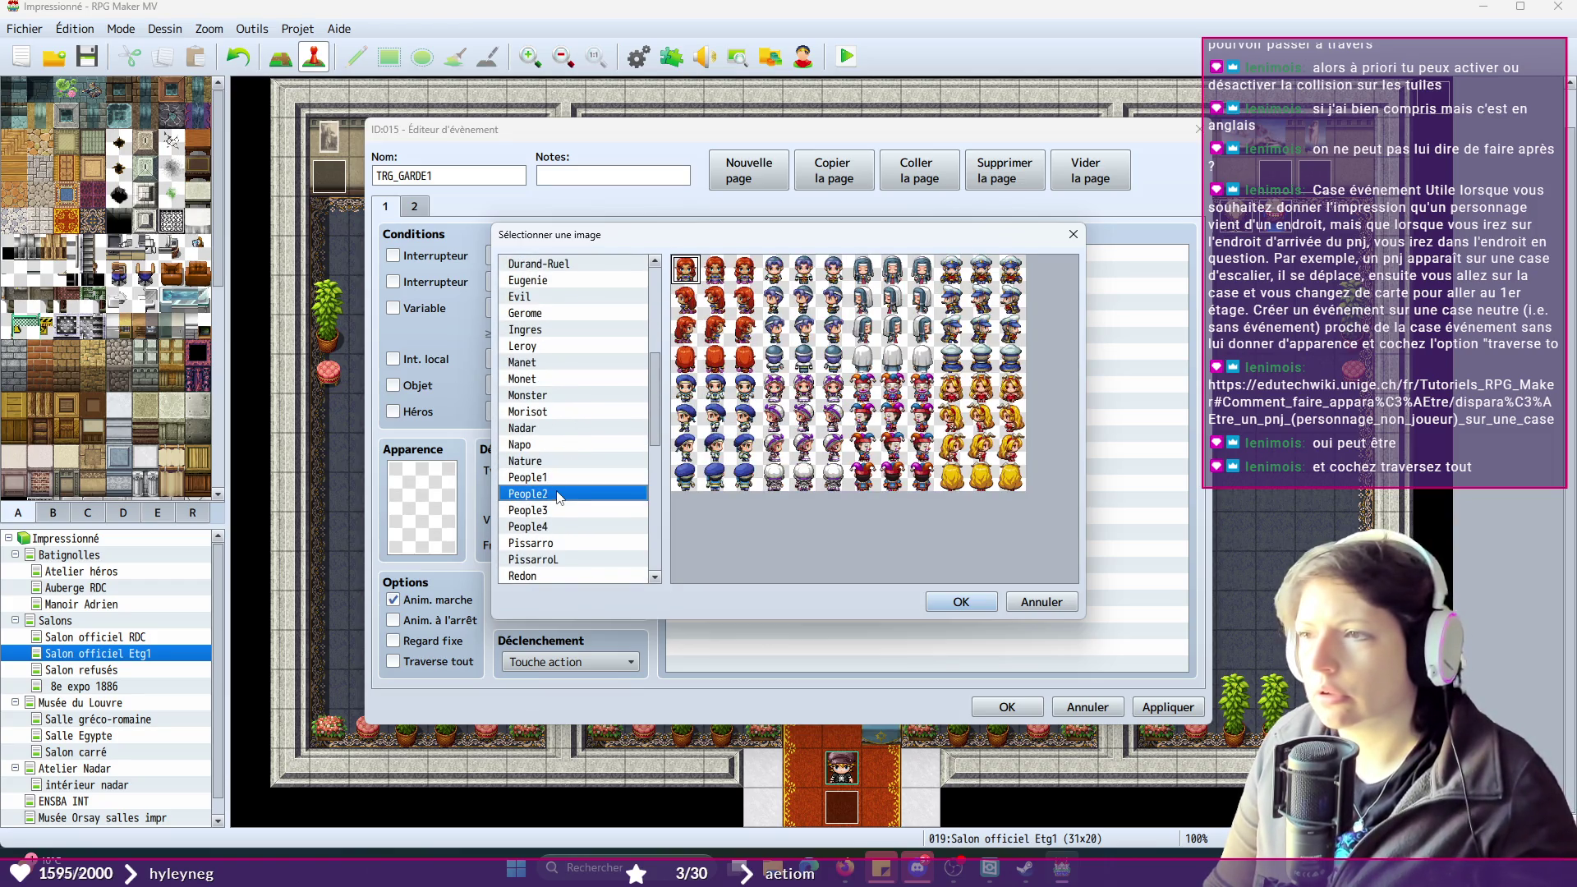
{"action": "left_click", "coordinate": [560, 511]}
{"action": "left_click", "coordinate": [903, 398]}
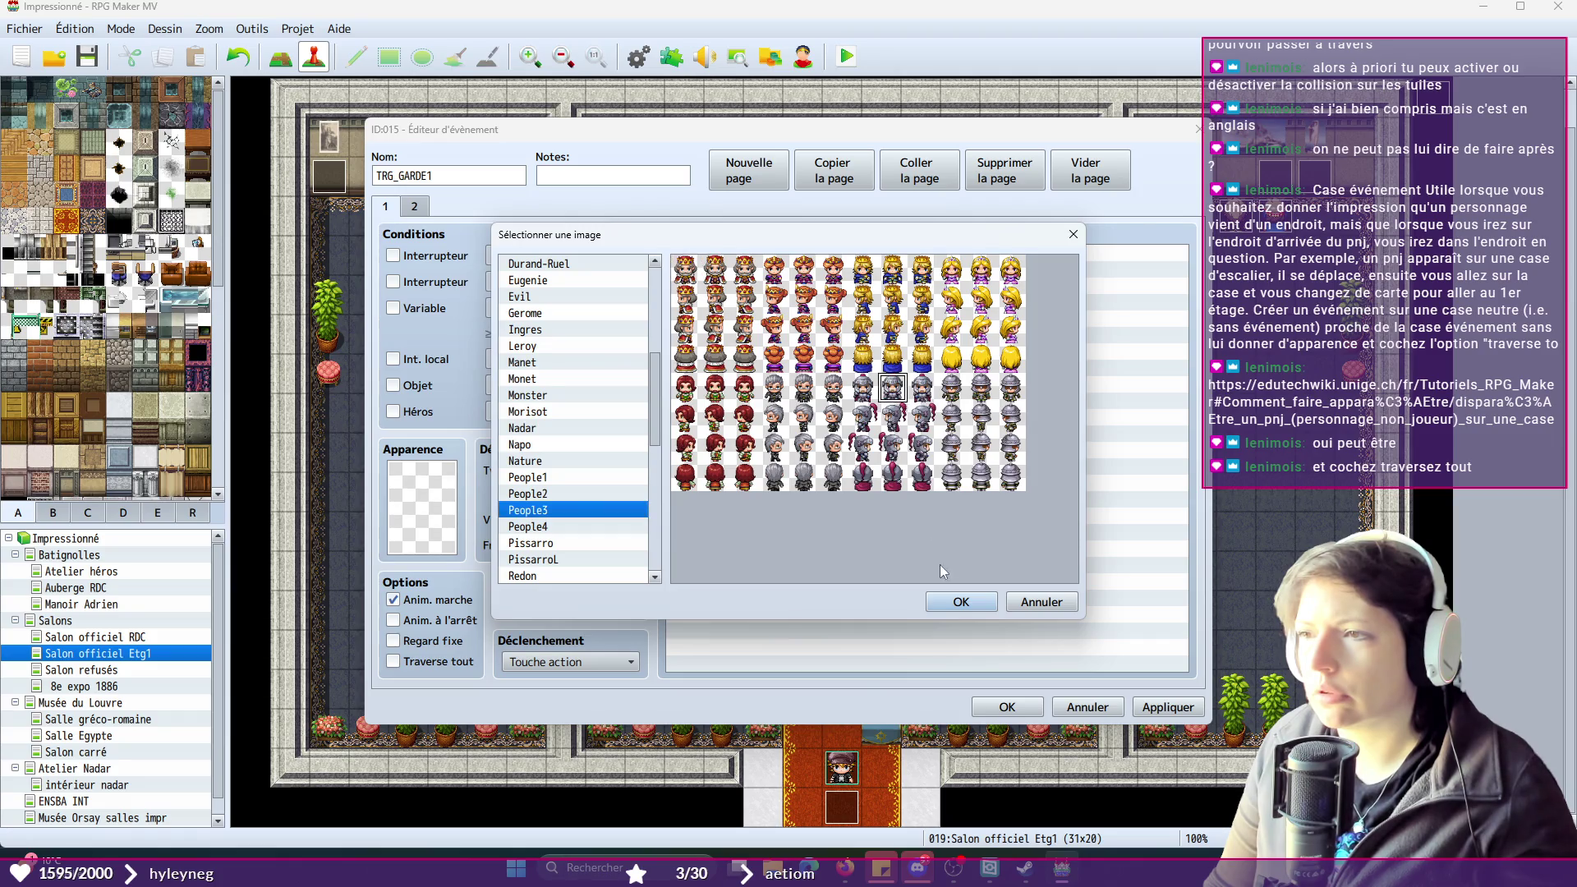
{"action": "left_click", "coordinate": [960, 604]}
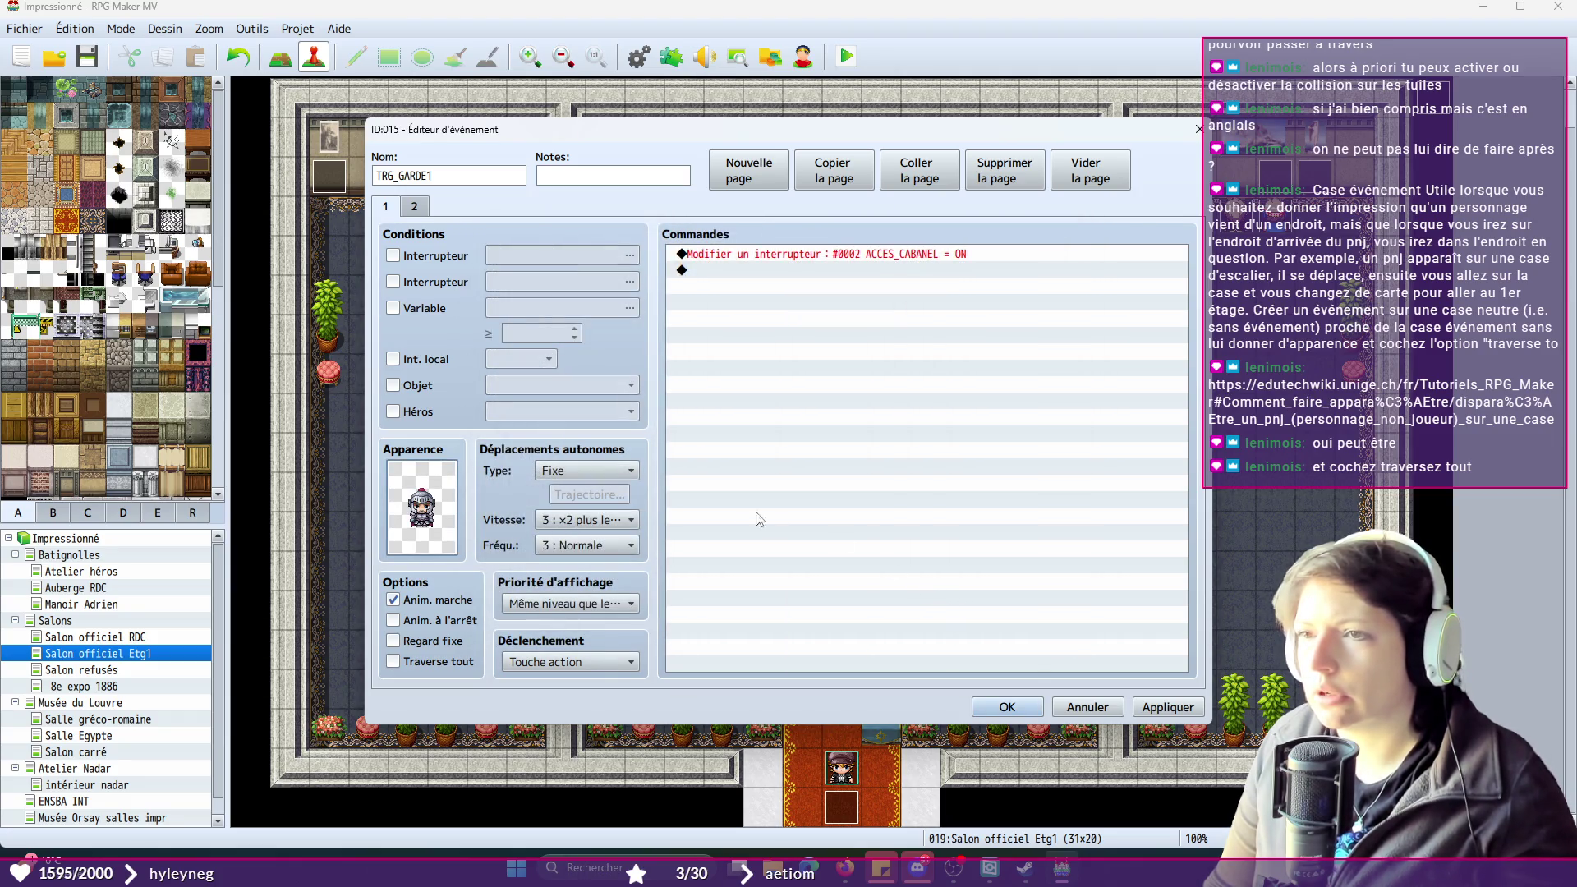
- Set priority to Même niveau que le héros, trigger to Contact avec l'évènement, and enable Traverse tout
{"action": "left_click", "coordinate": [603, 608]}
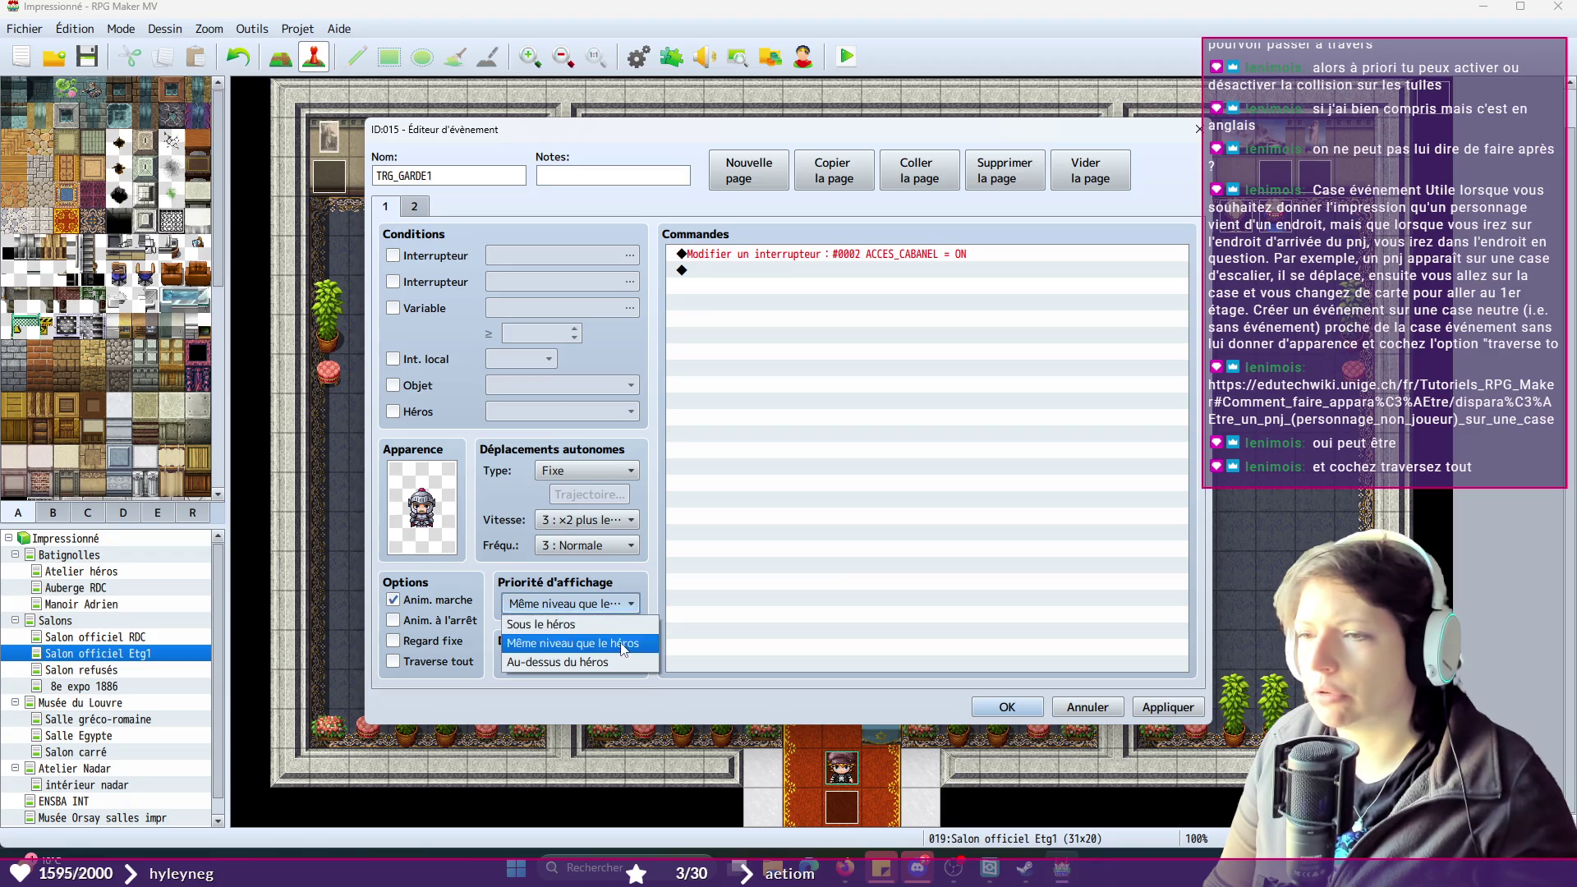
{"action": "left_click", "coordinate": [613, 644]}
{"action": "left_click", "coordinate": [614, 663]}
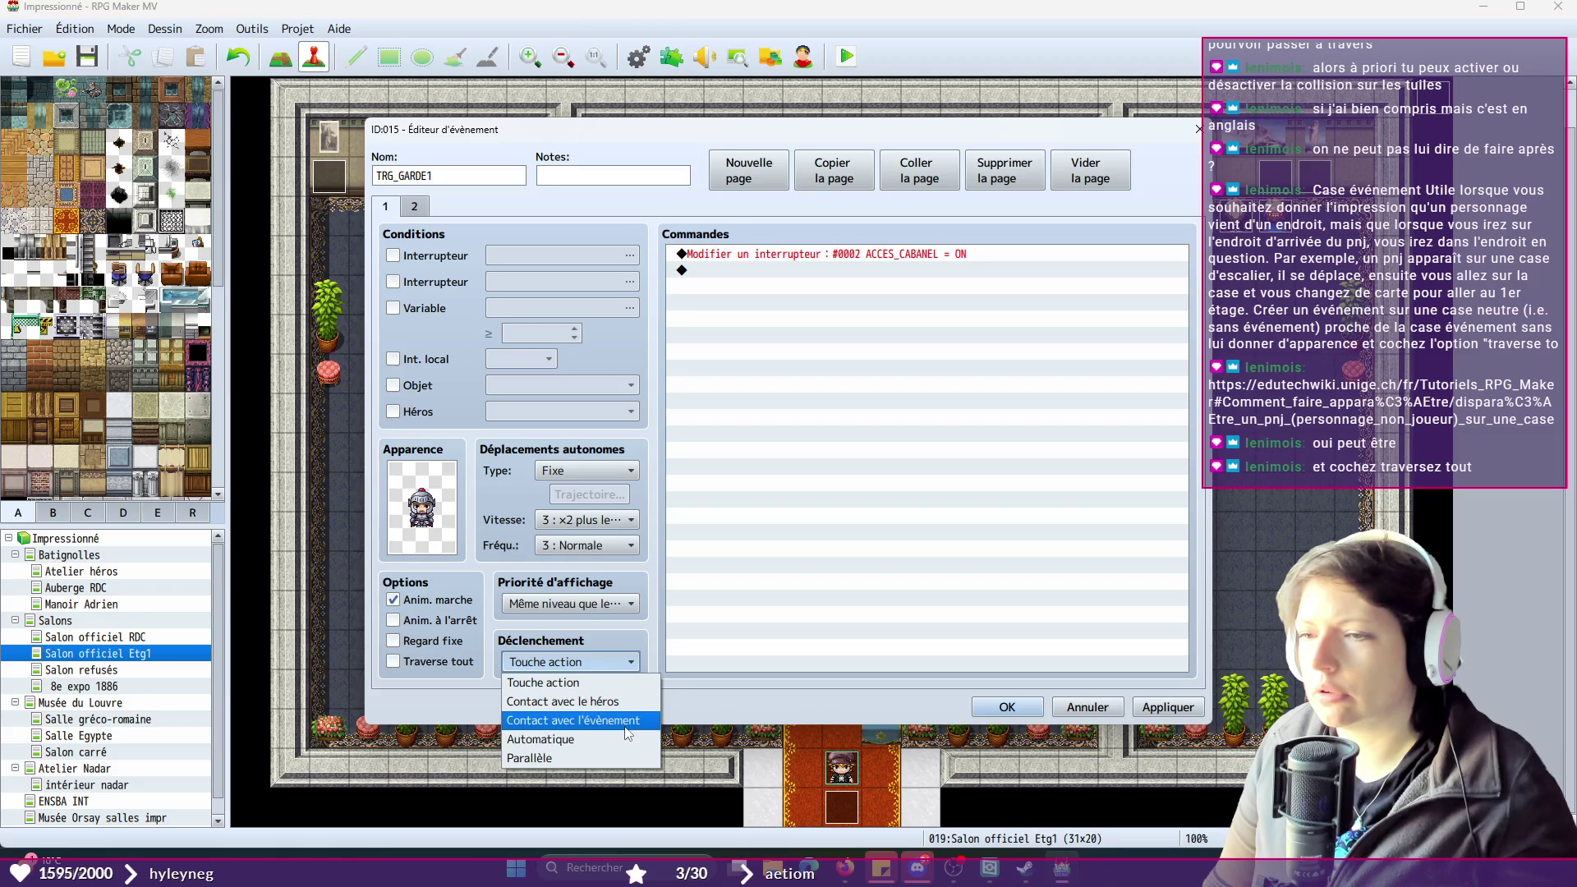
{"action": "left_click", "coordinate": [624, 725]}
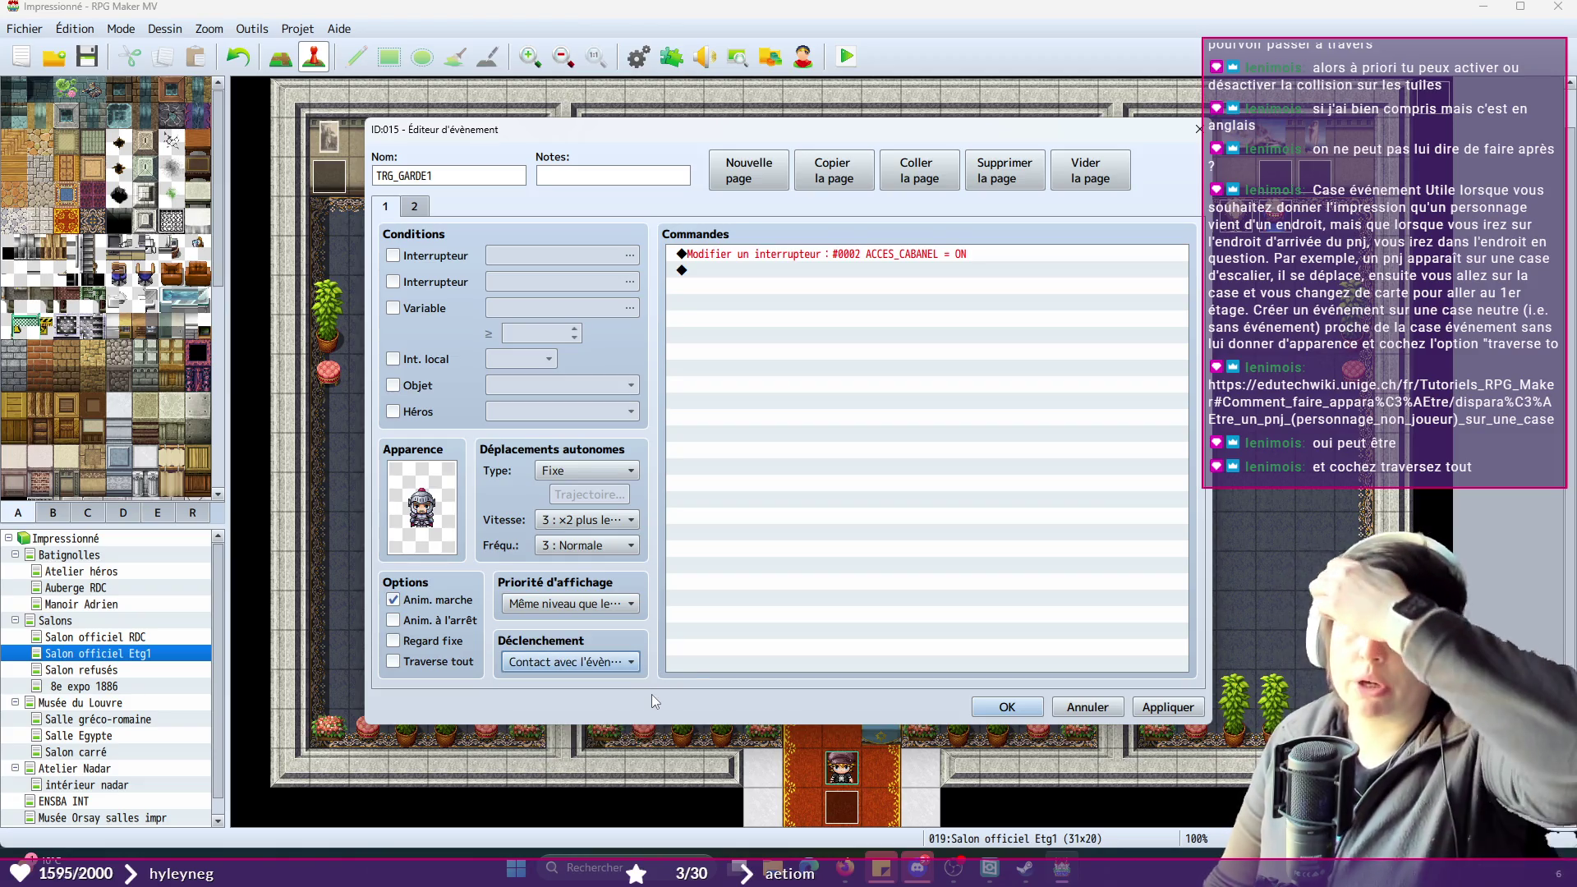
{"action": "left_click", "coordinate": [421, 207]}
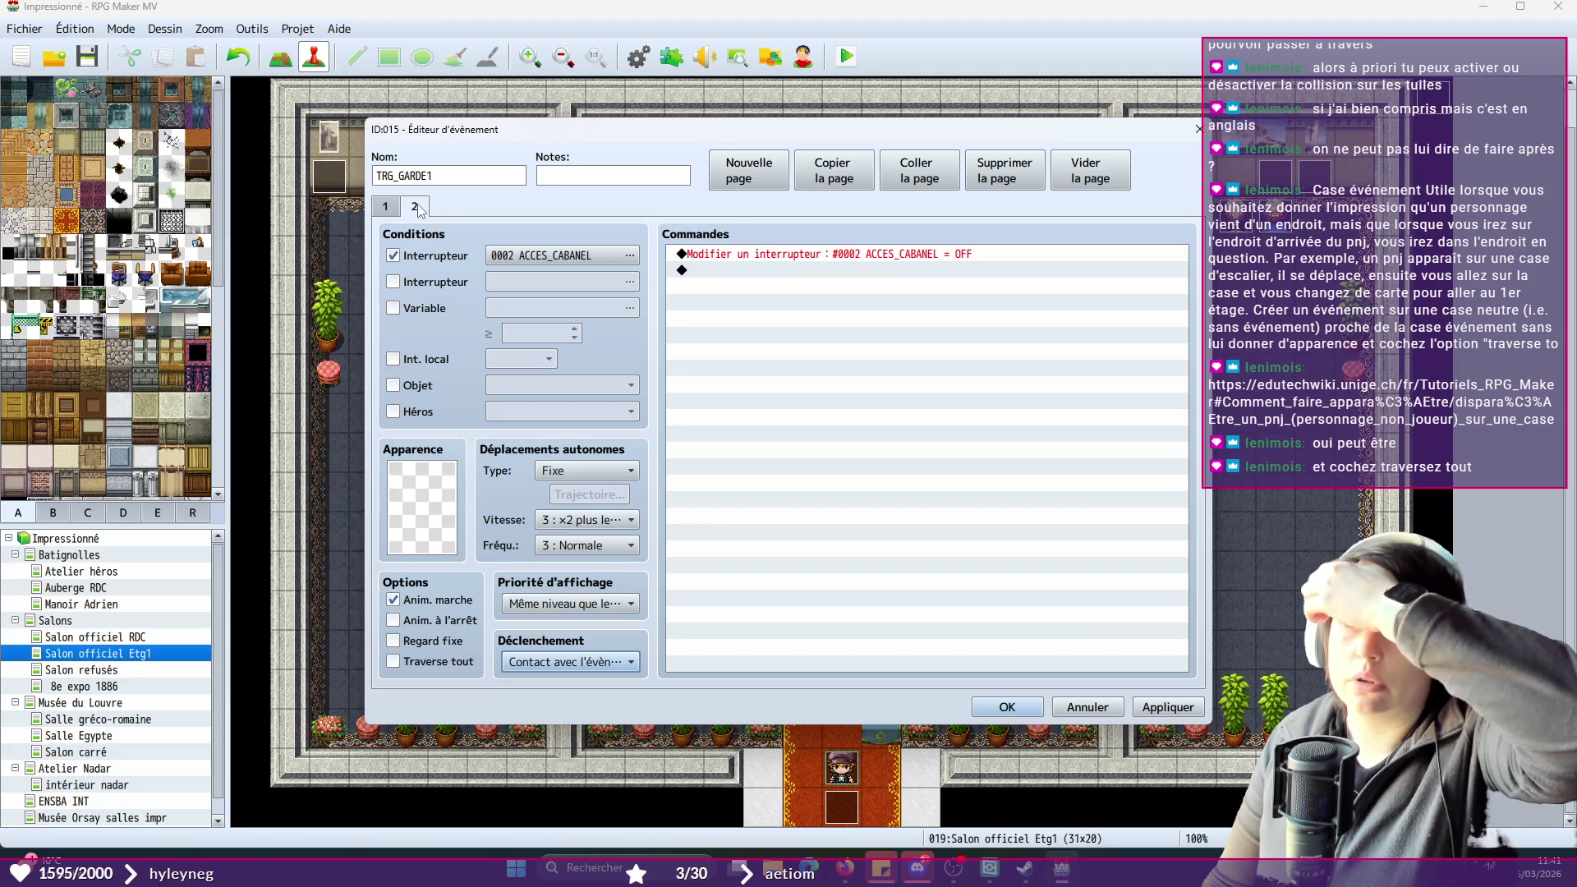
{"action": "left_click", "coordinate": [384, 210]}
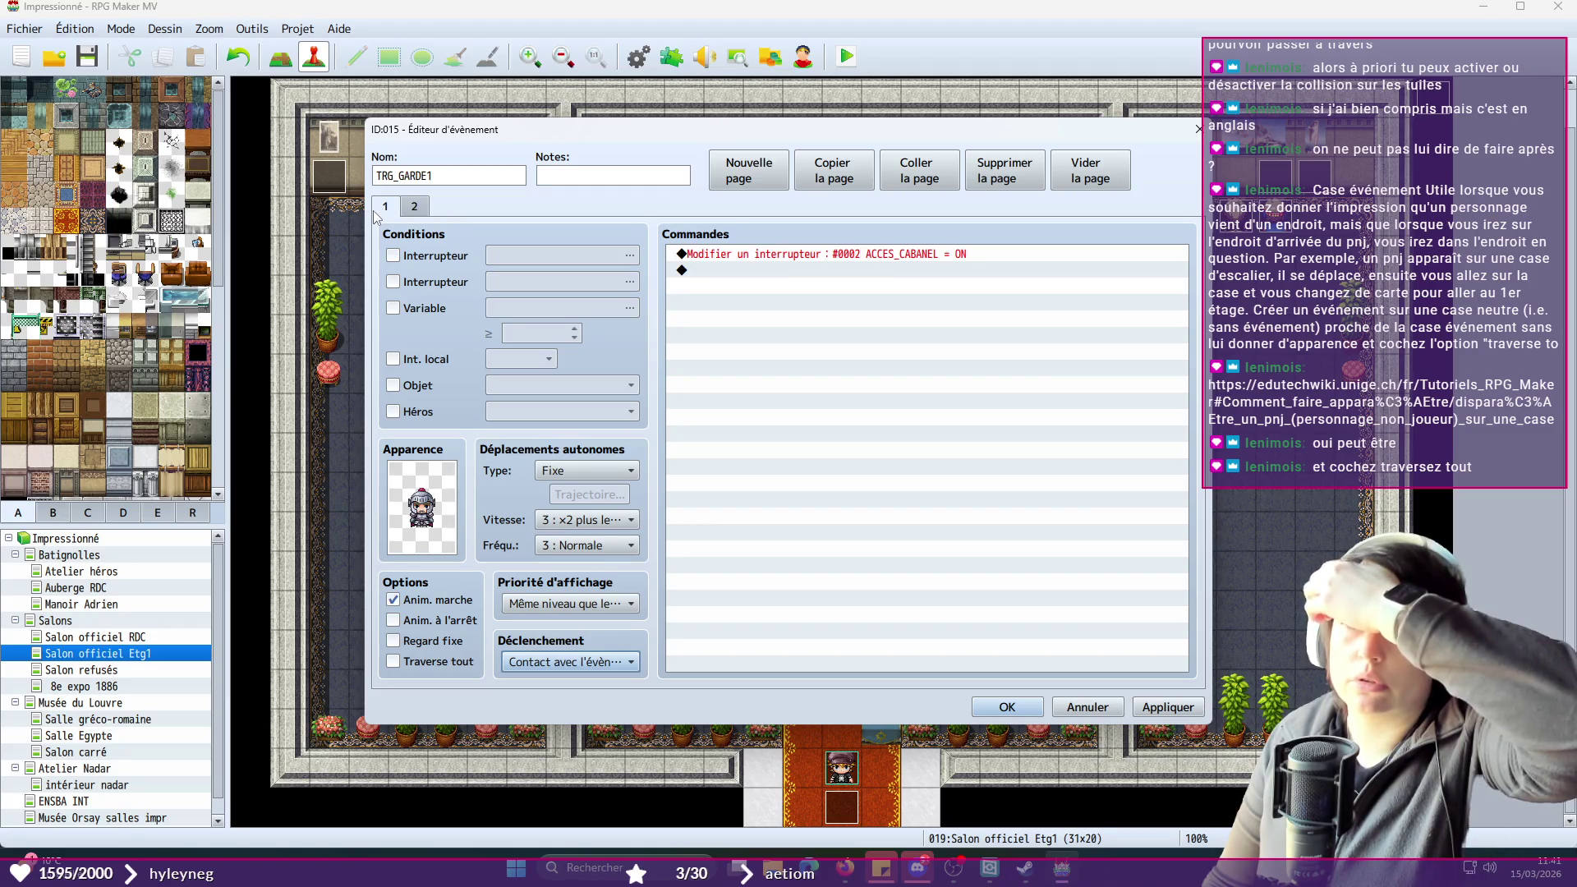
{"action": "left_click", "coordinate": [391, 659]}
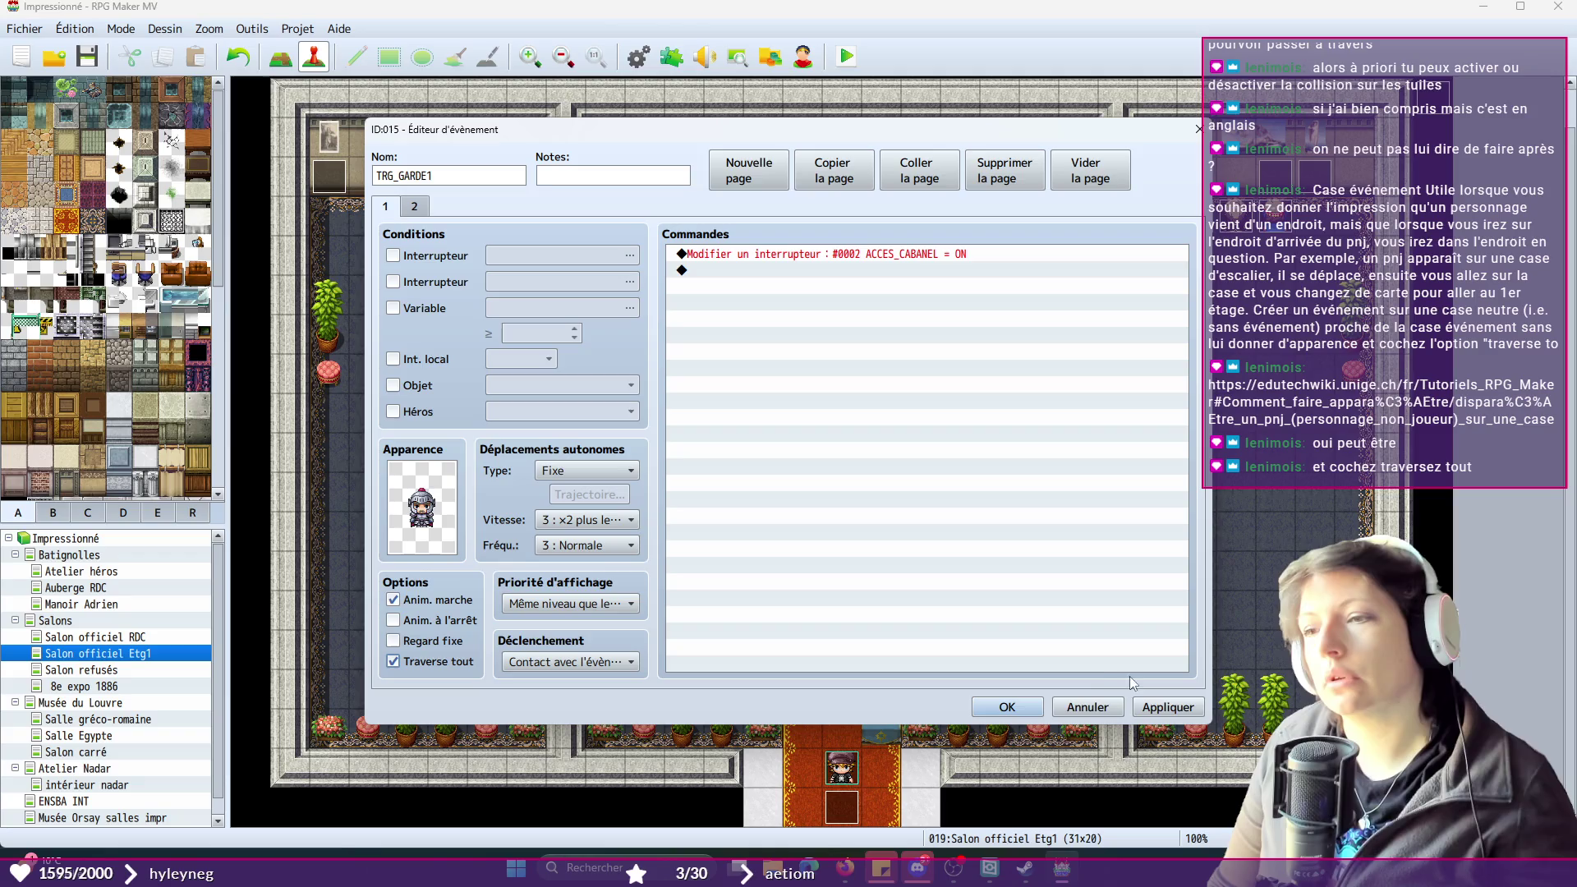
- Save TRG_GARDE1, then enable Traverse tout on TRG_GARDE2's page 1 and disable it on page 2
{"action": "left_click", "coordinate": [1008, 707]}
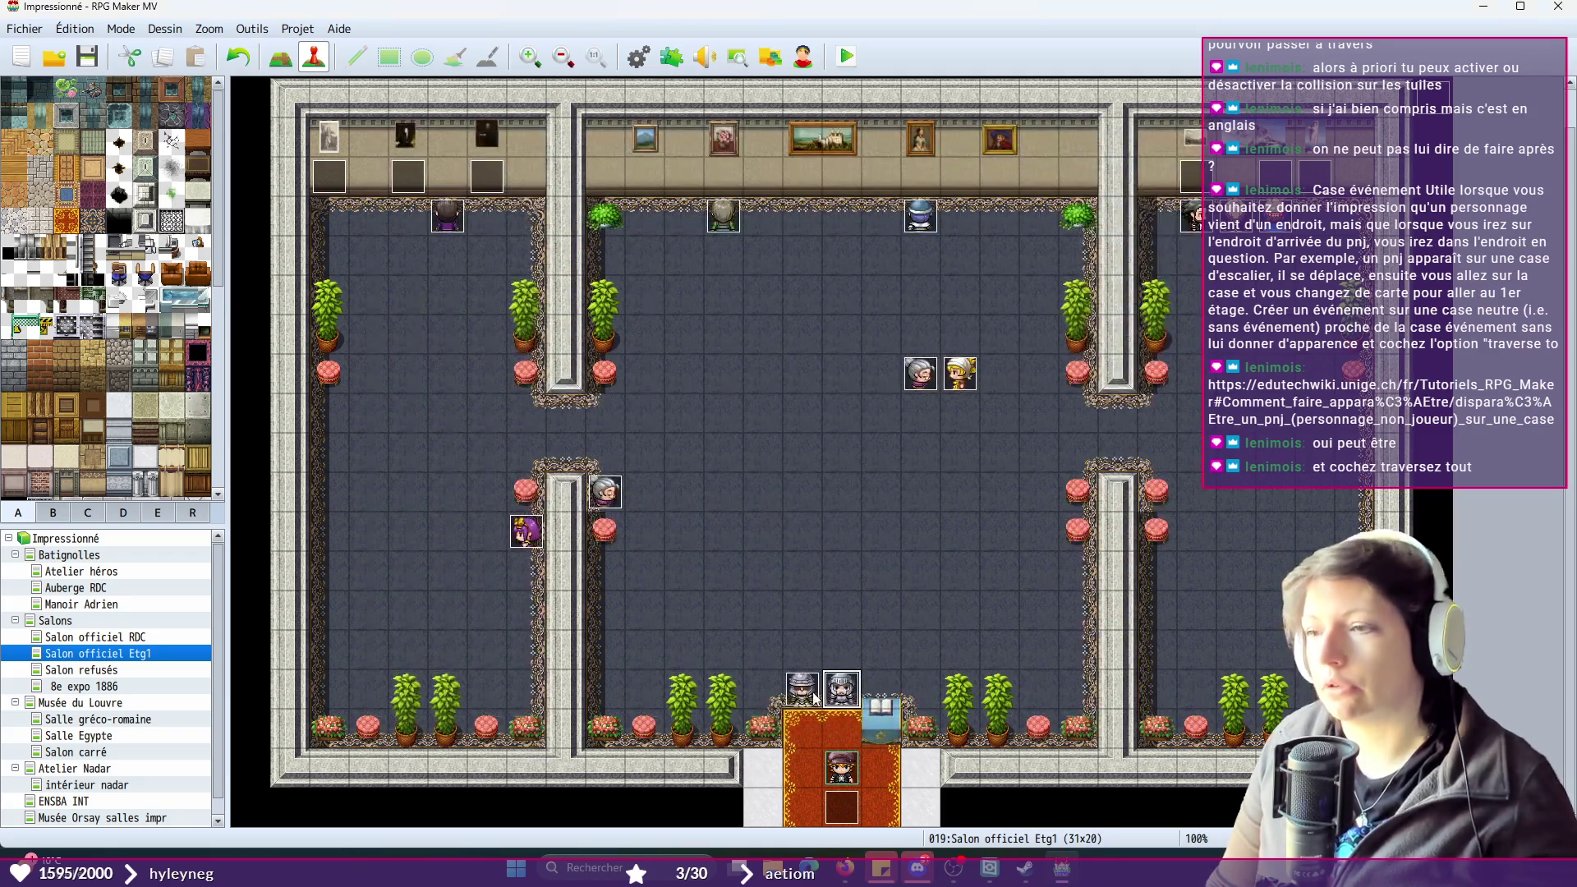
{"action": "double_click", "coordinate": [816, 698]}
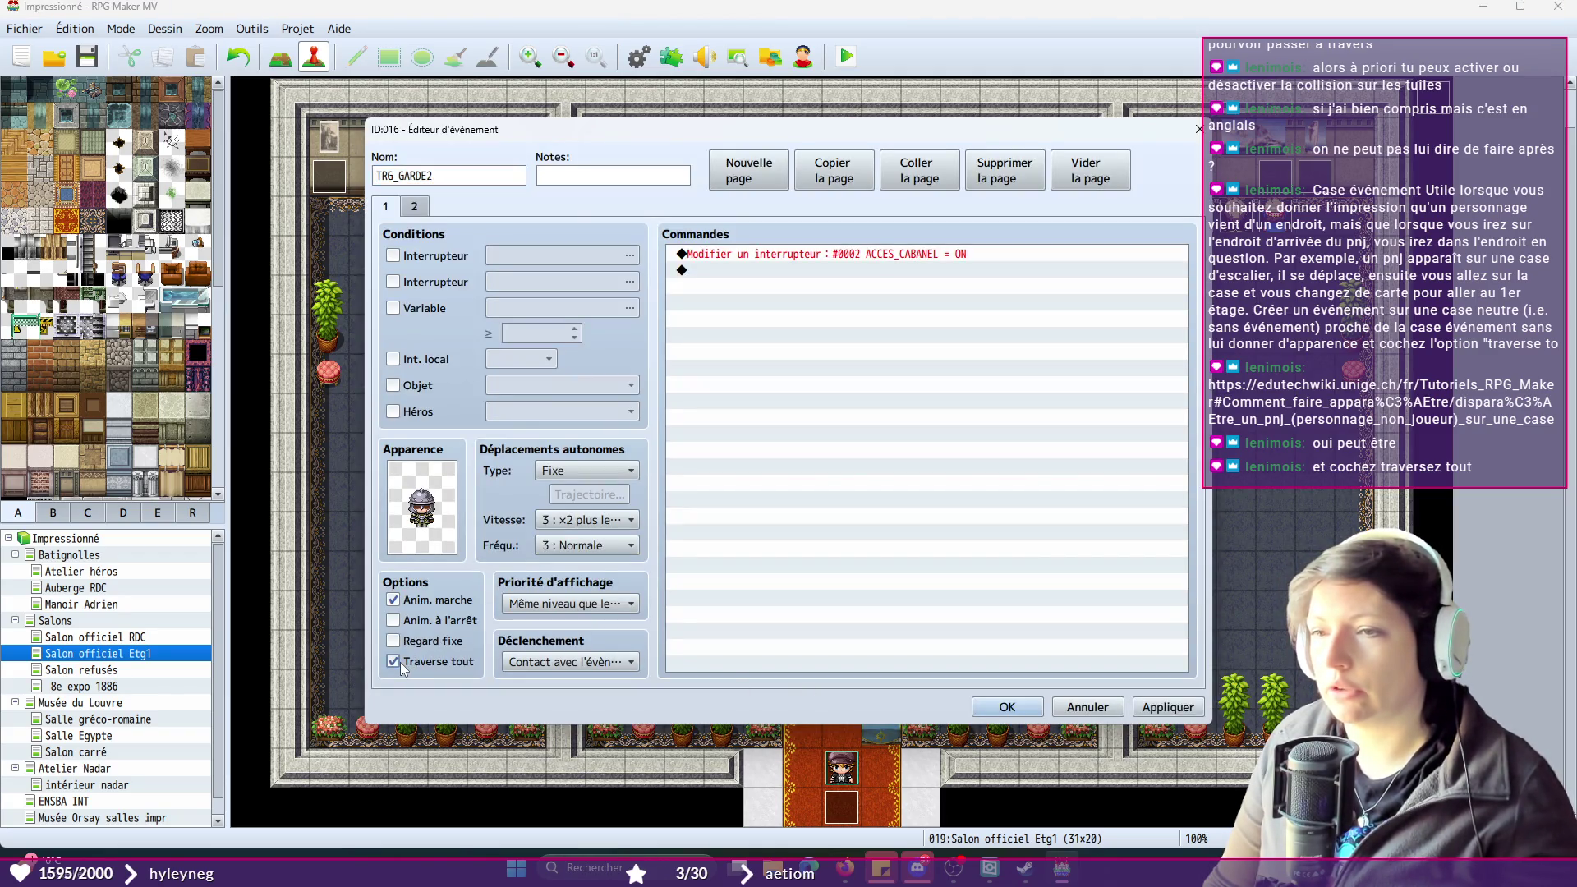
{"action": "left_click", "coordinate": [401, 662]}
{"action": "left_click", "coordinate": [415, 208]}
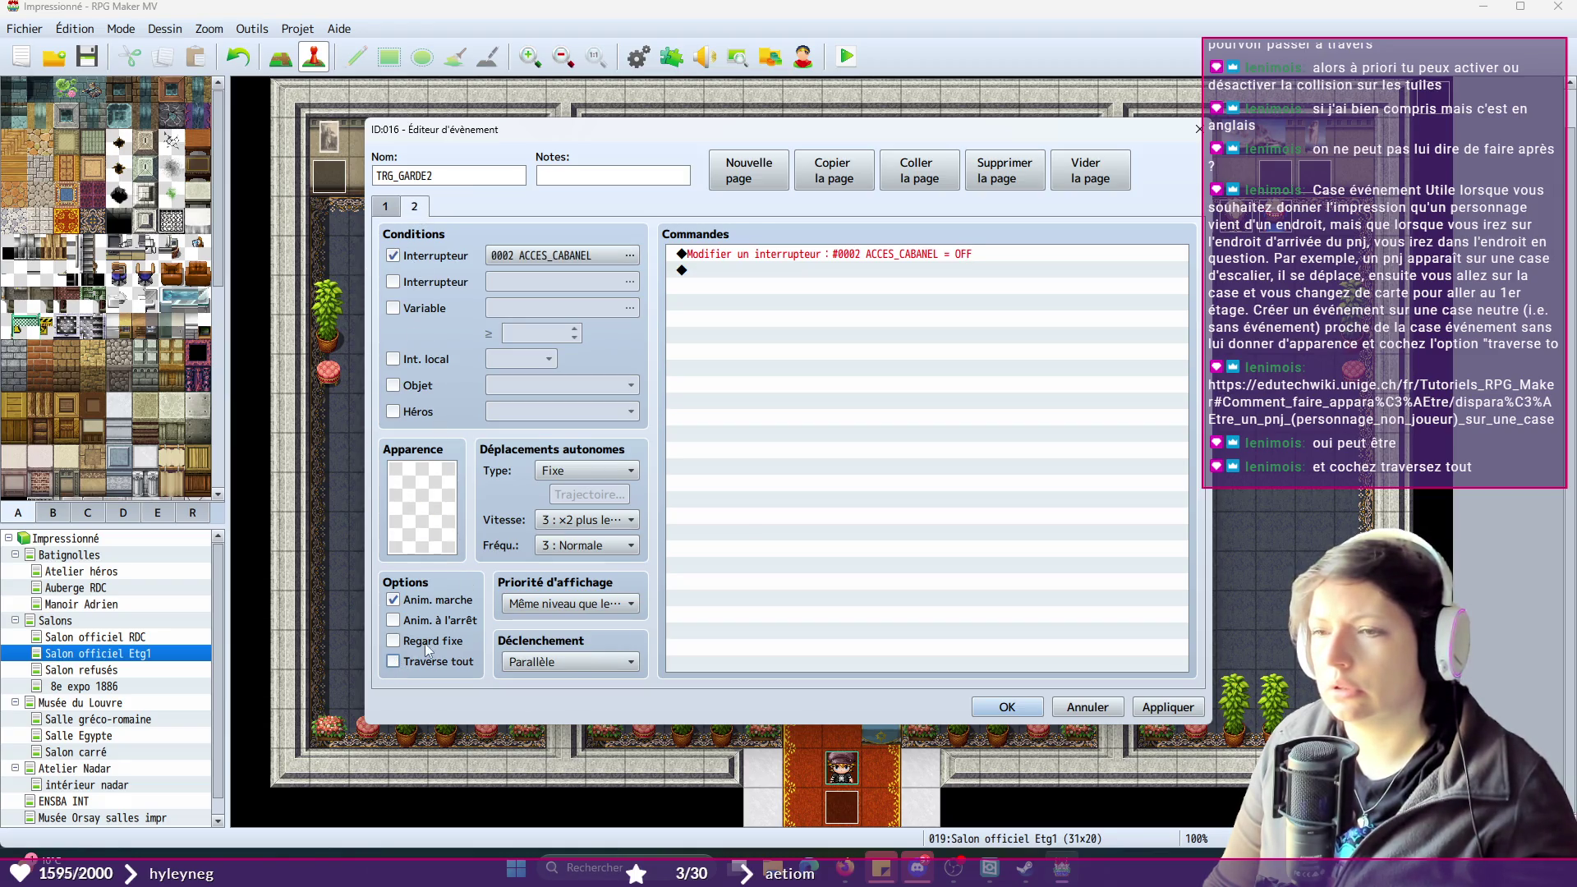
{"action": "left_click", "coordinate": [1170, 709]}
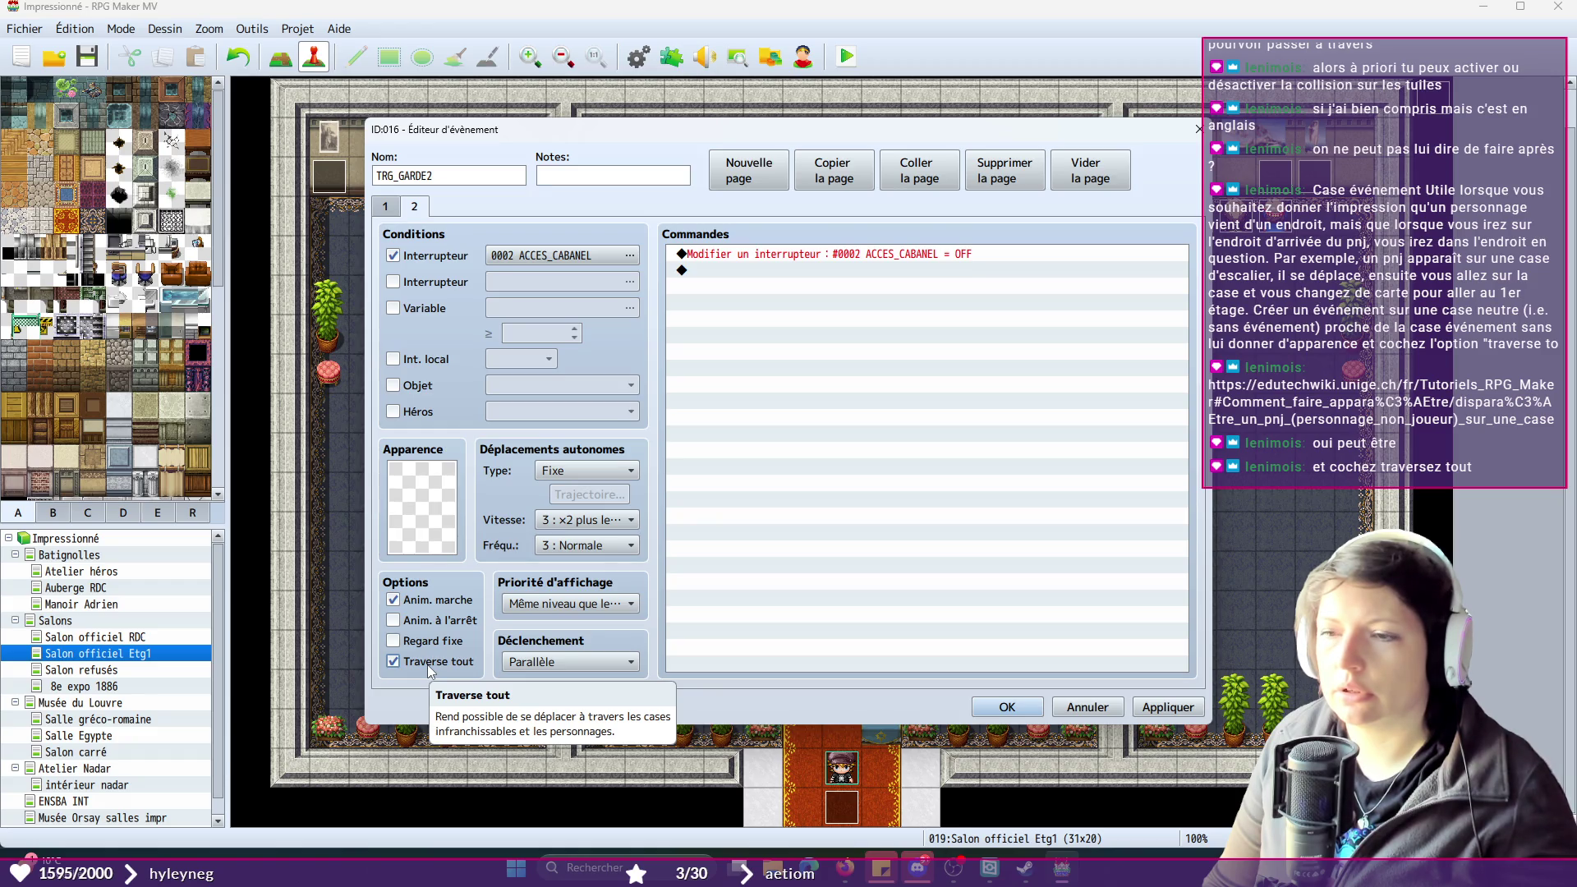
{"action": "left_click", "coordinate": [395, 662]}
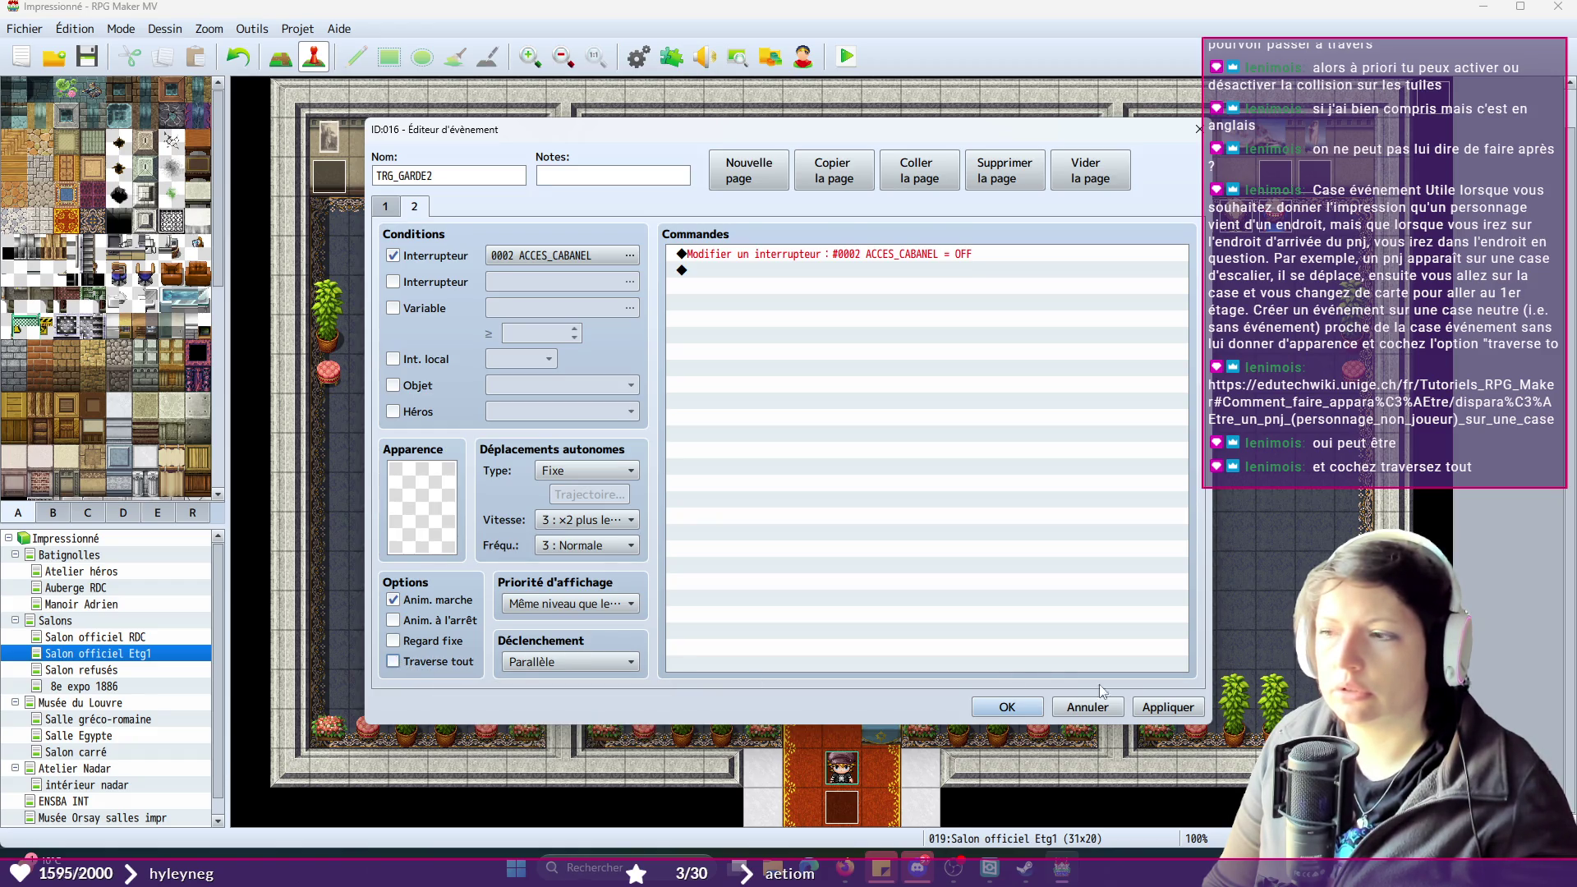
{"action": "left_click", "coordinate": [1167, 707]}
{"action": "left_click", "coordinate": [1017, 710]}
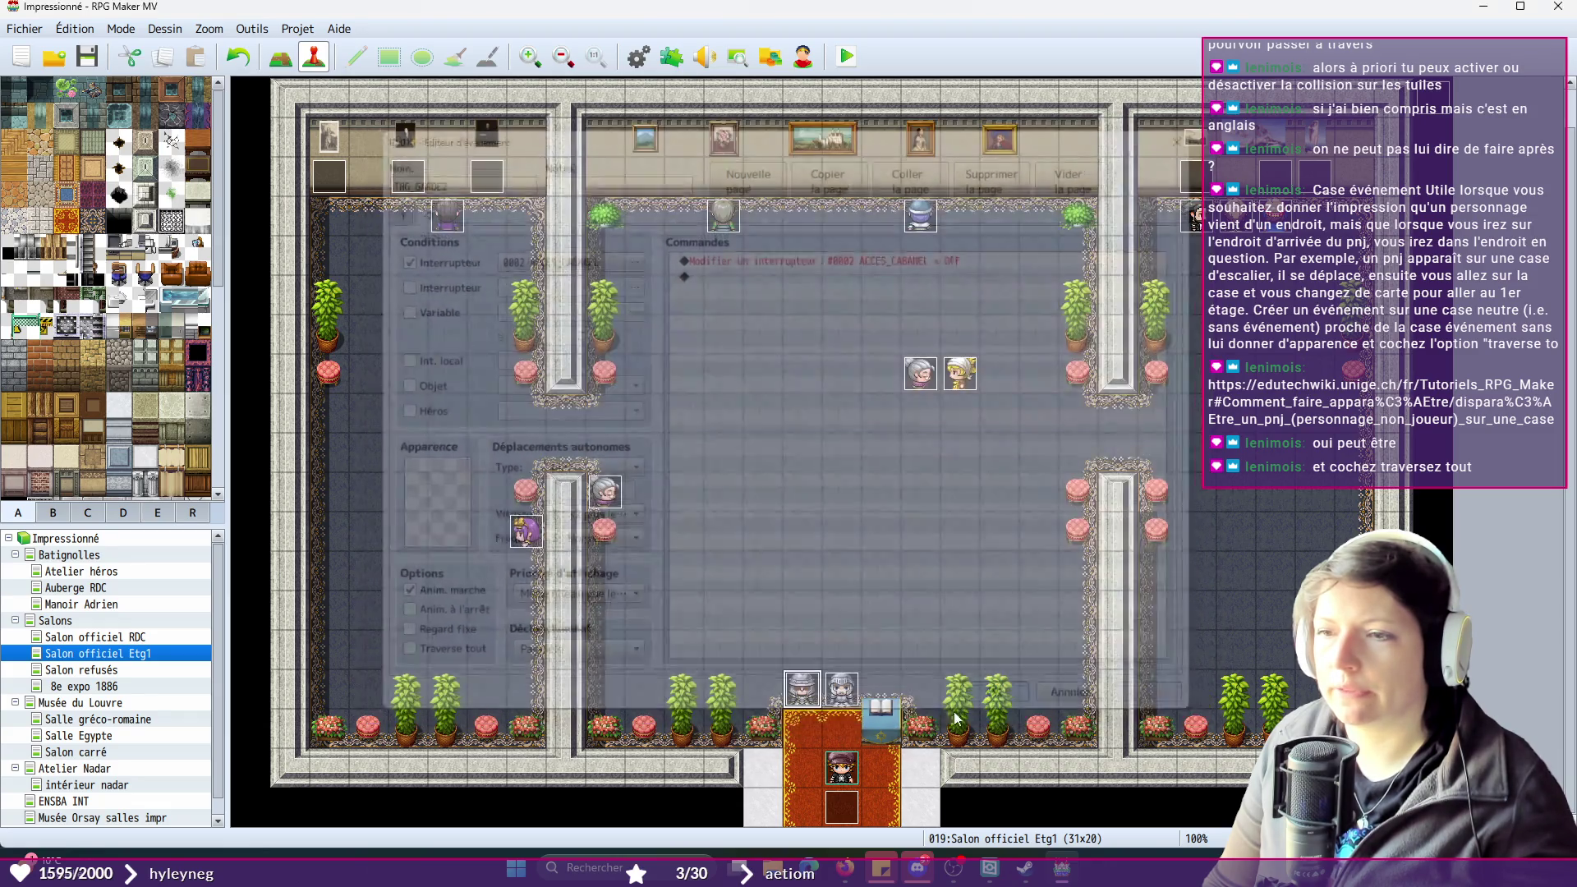
- Review TRG_GARDE1's pages, then enable Traverse tout on NAPOLEON's page 1
{"action": "double_click", "coordinate": [782, 667]}
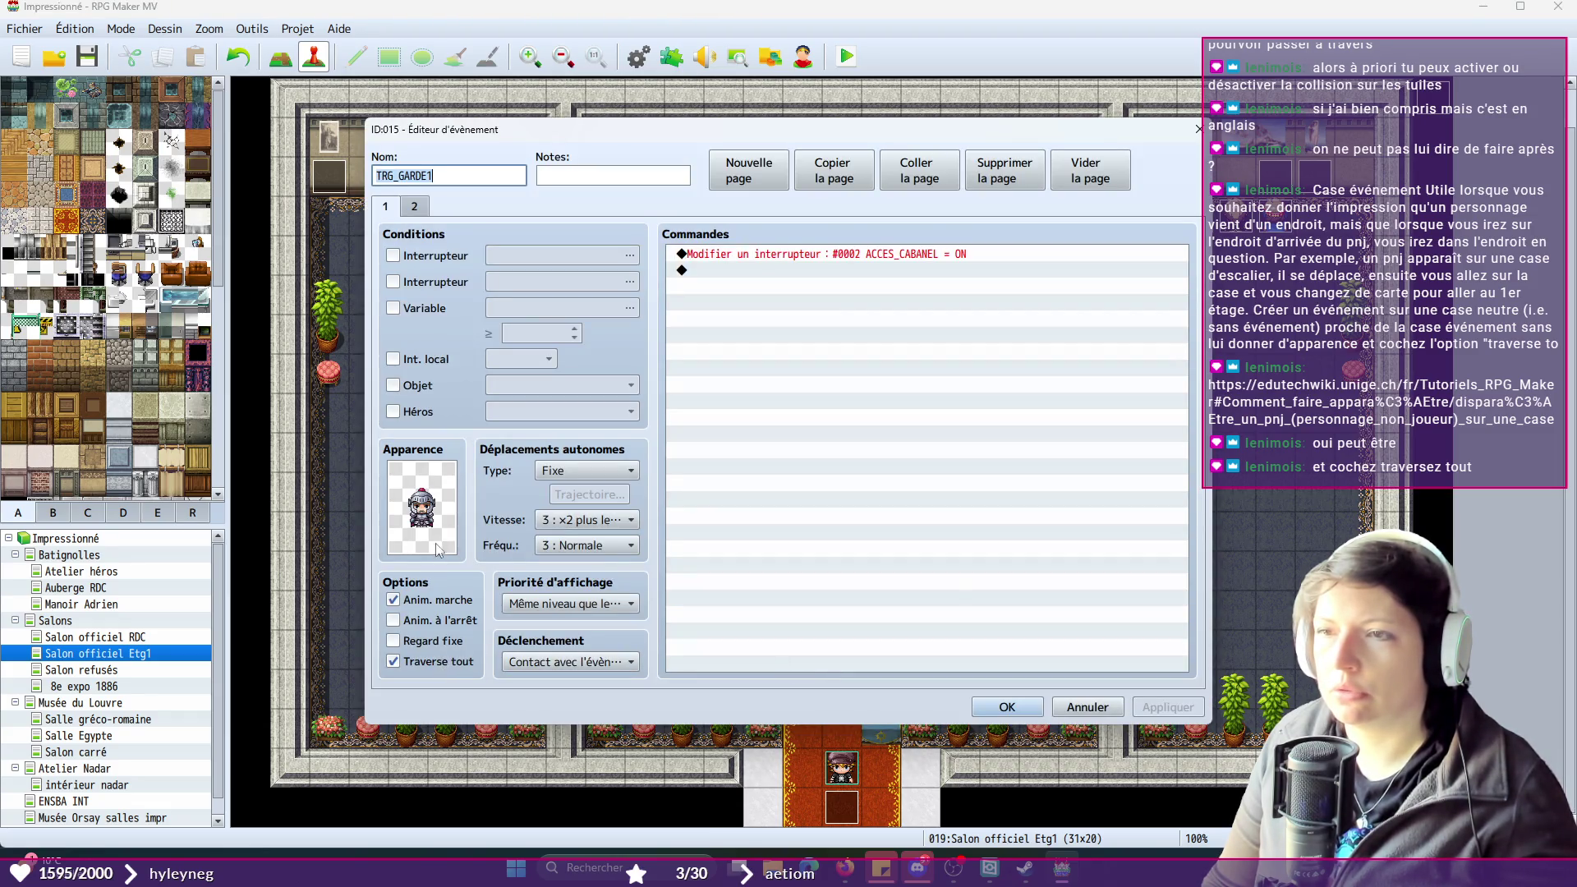
{"action": "left_click", "coordinate": [414, 206]}
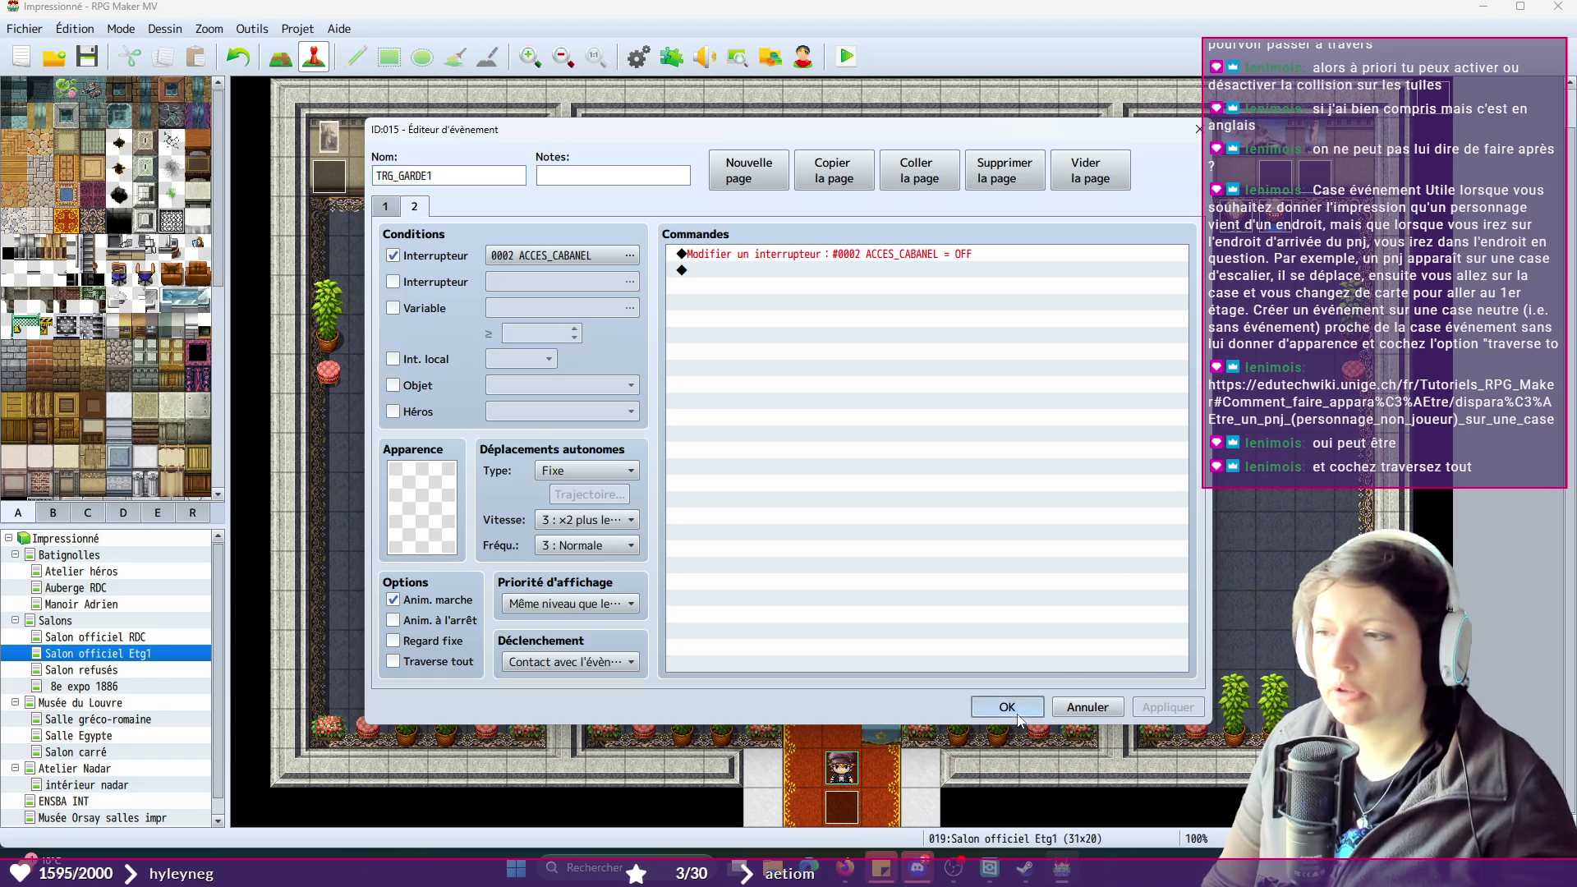
{"action": "left_click", "coordinate": [1019, 720]}
{"action": "double_click", "coordinate": [515, 542]}
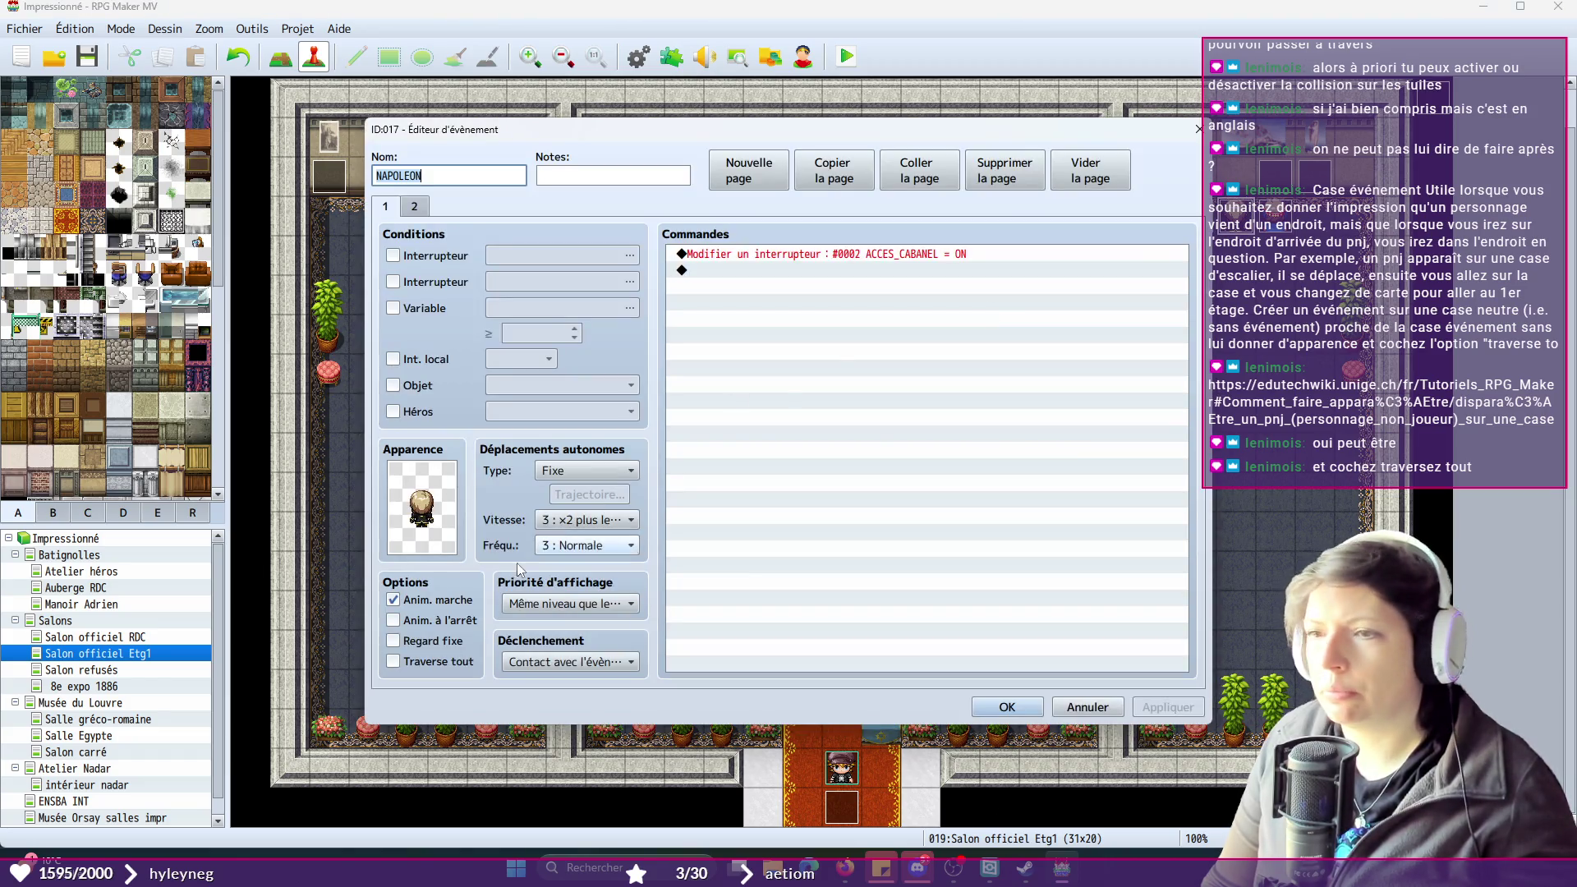
{"action": "left_click", "coordinate": [394, 662]}
{"action": "left_click", "coordinate": [414, 206]}
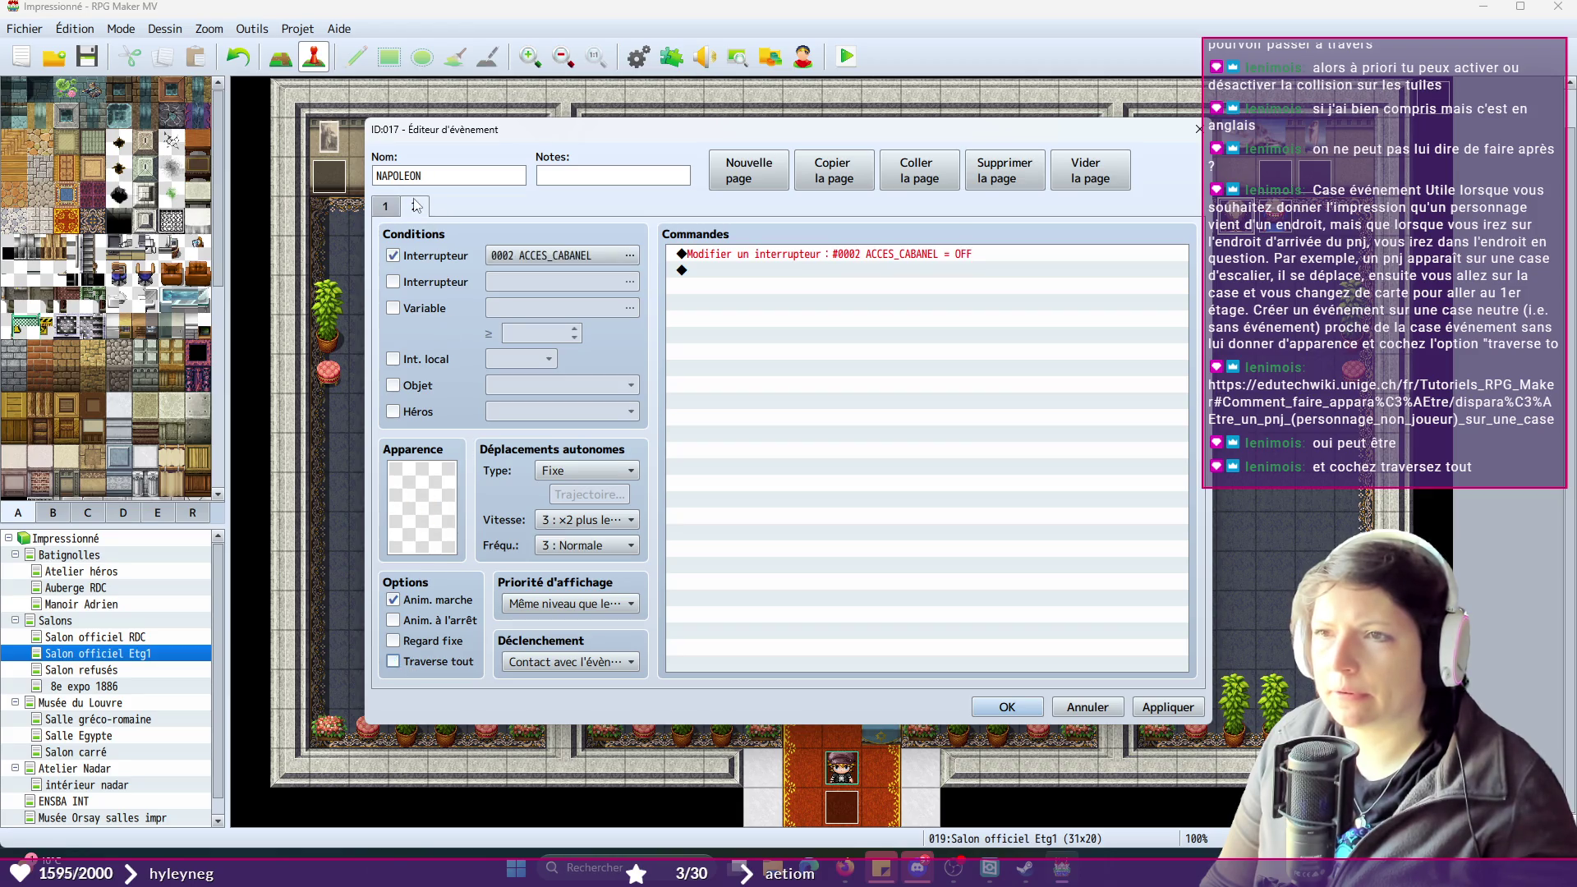
{"action": "left_click", "coordinate": [1007, 708]}
- Enable Traverse tout on EUGENIE's page 1
{"action": "double_click", "coordinate": [1255, 223]}
{"action": "left_click", "coordinate": [393, 662]}
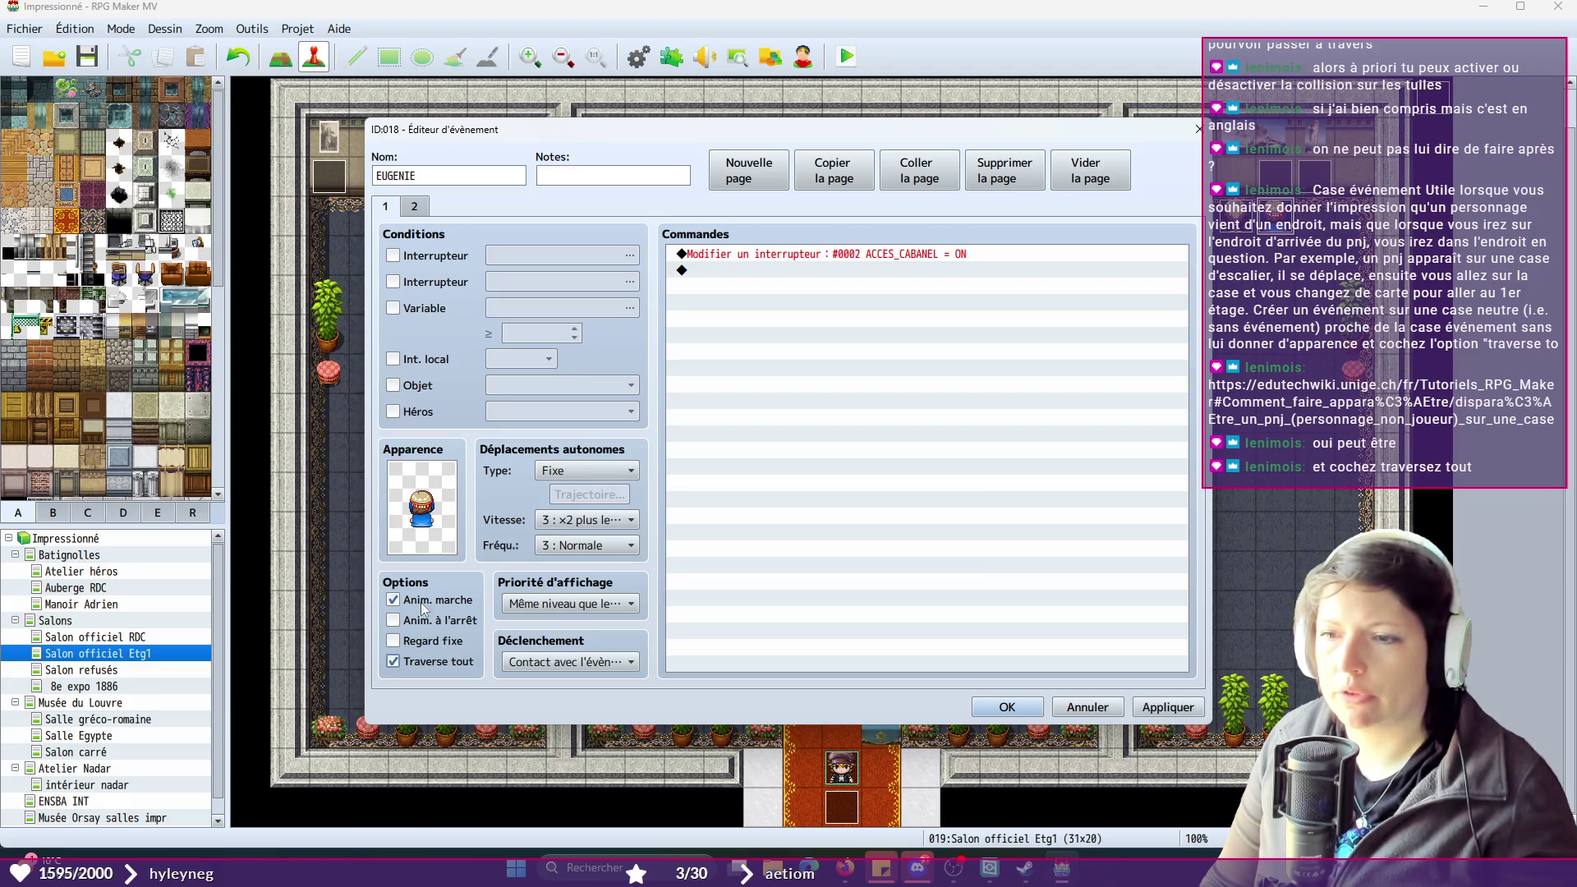
{"action": "left_click", "coordinate": [415, 206]}
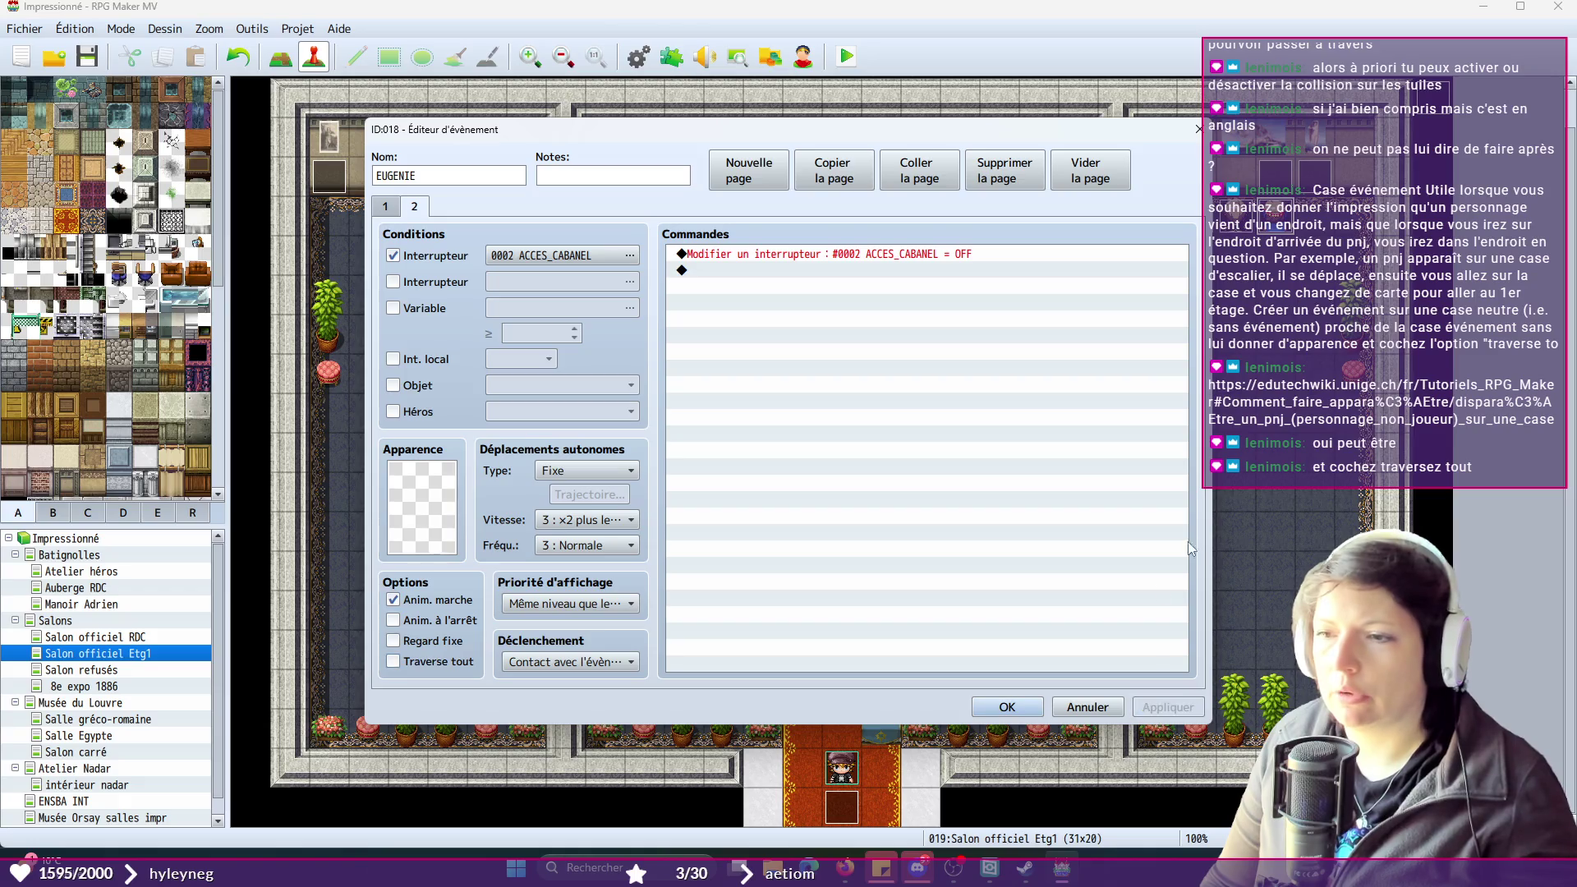
{"action": "left_click", "coordinate": [1018, 708]}
- Reopen NAPOLEON and TRG_GARDE1 to verify their settings
{"action": "double_click", "coordinate": [605, 491]}
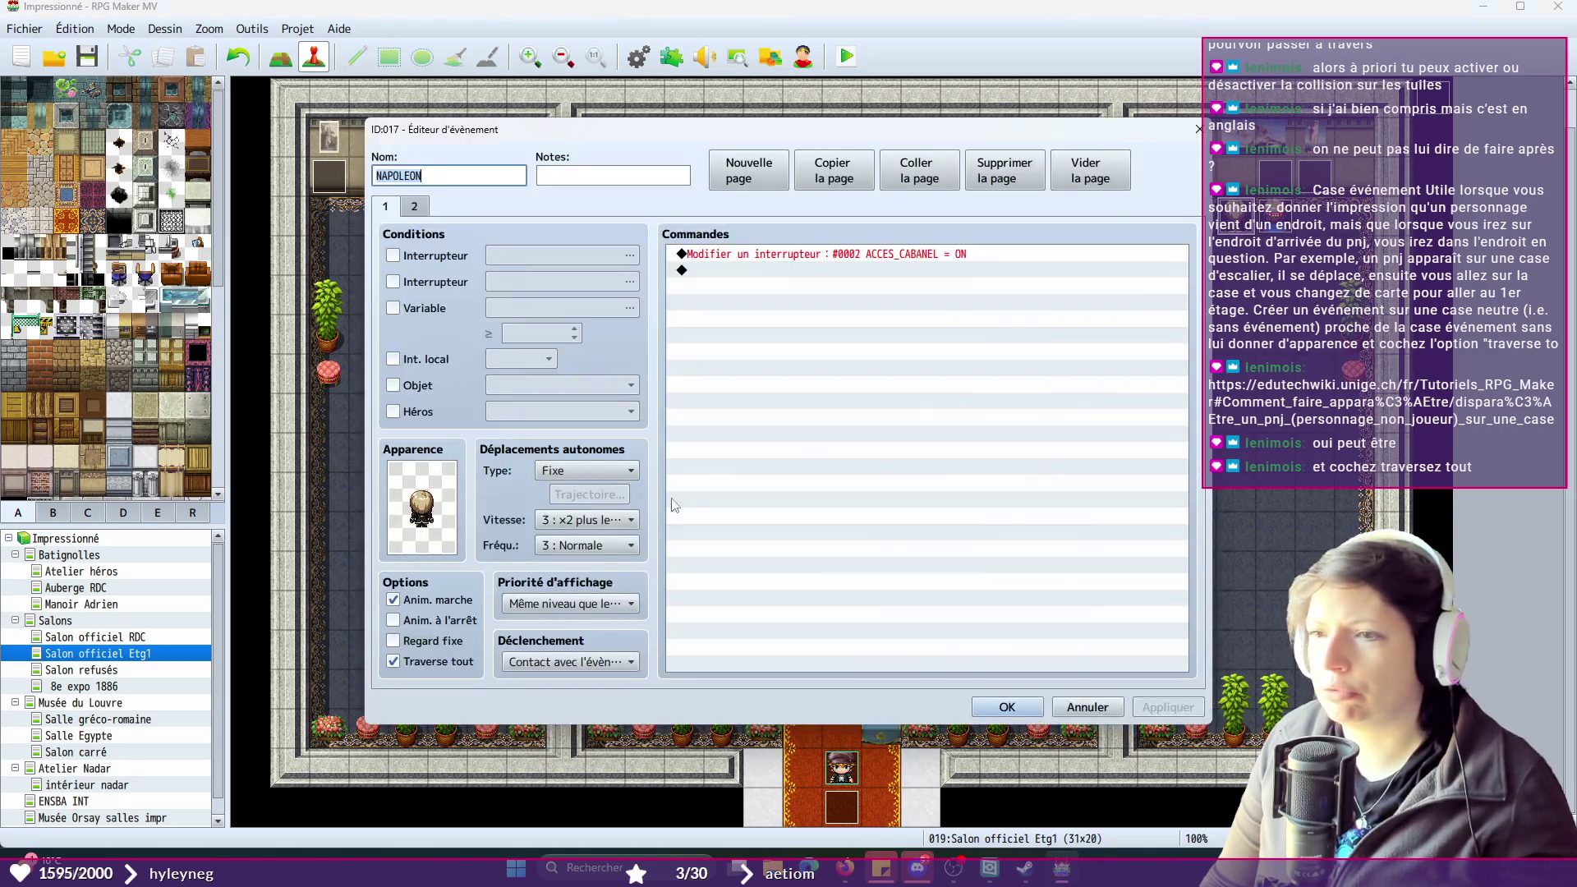
{"action": "left_click", "coordinate": [1007, 708]}
{"action": "double_click", "coordinate": [855, 688]}
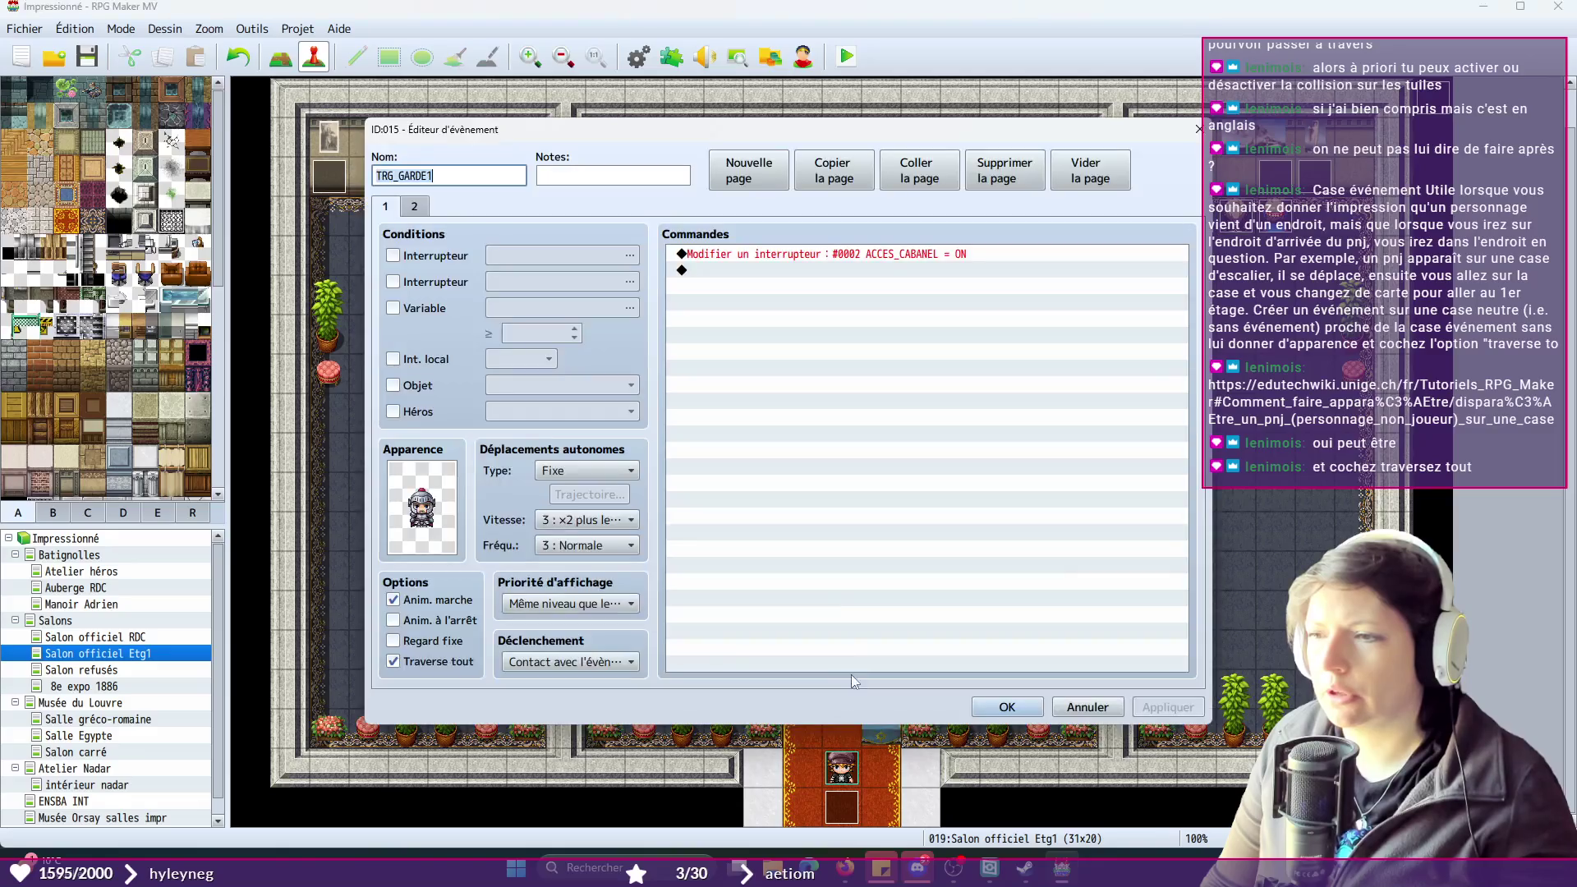
{"action": "left_click", "coordinate": [1007, 708]}
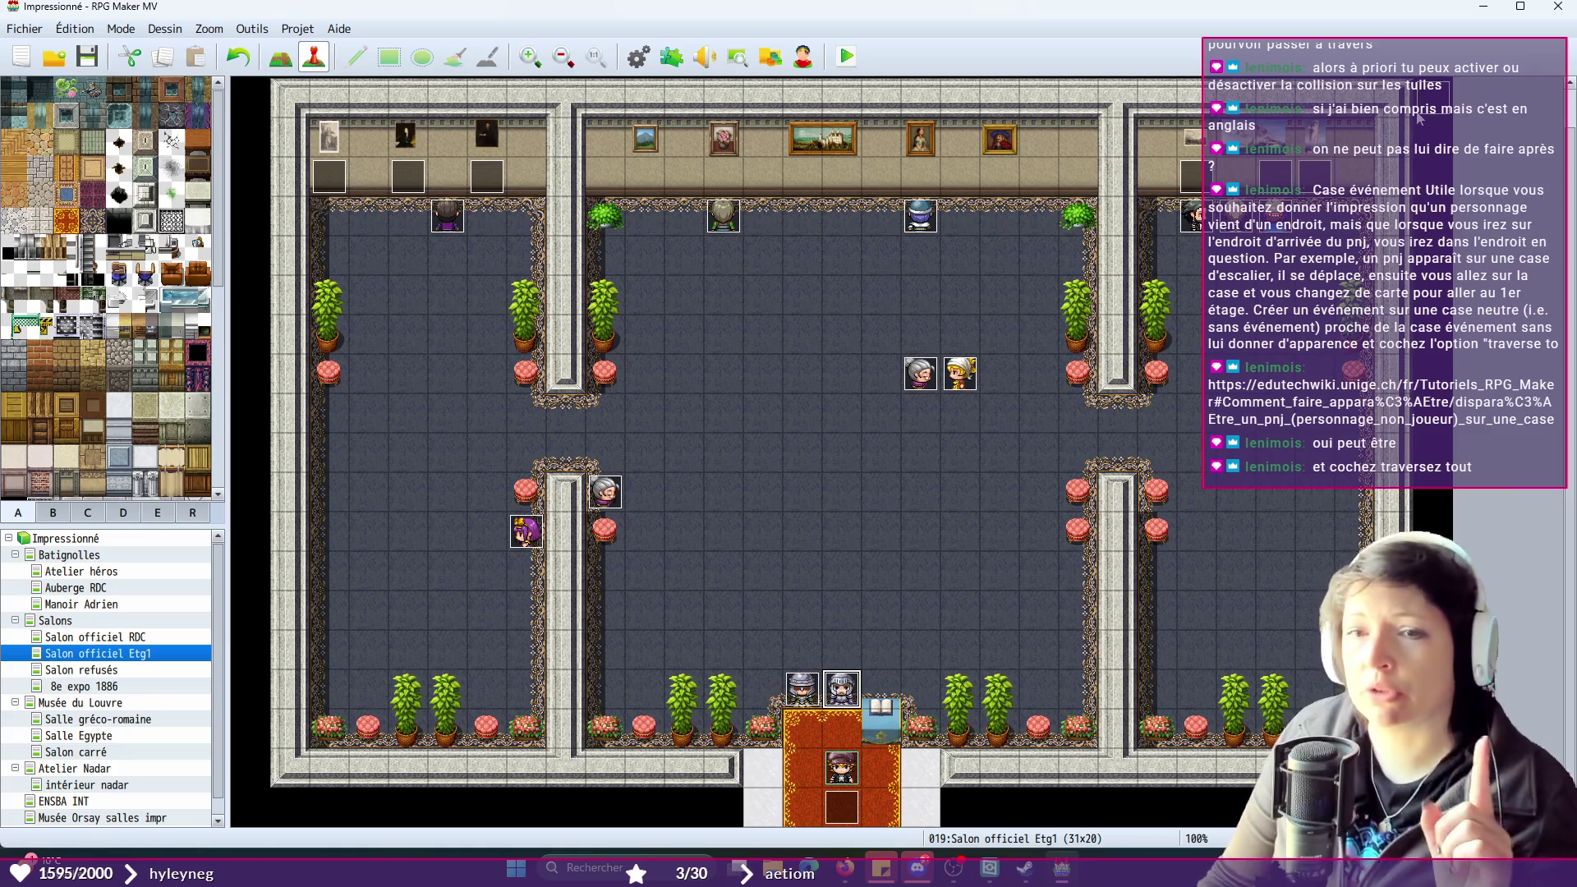
{"action": "key", "text": "Return"}
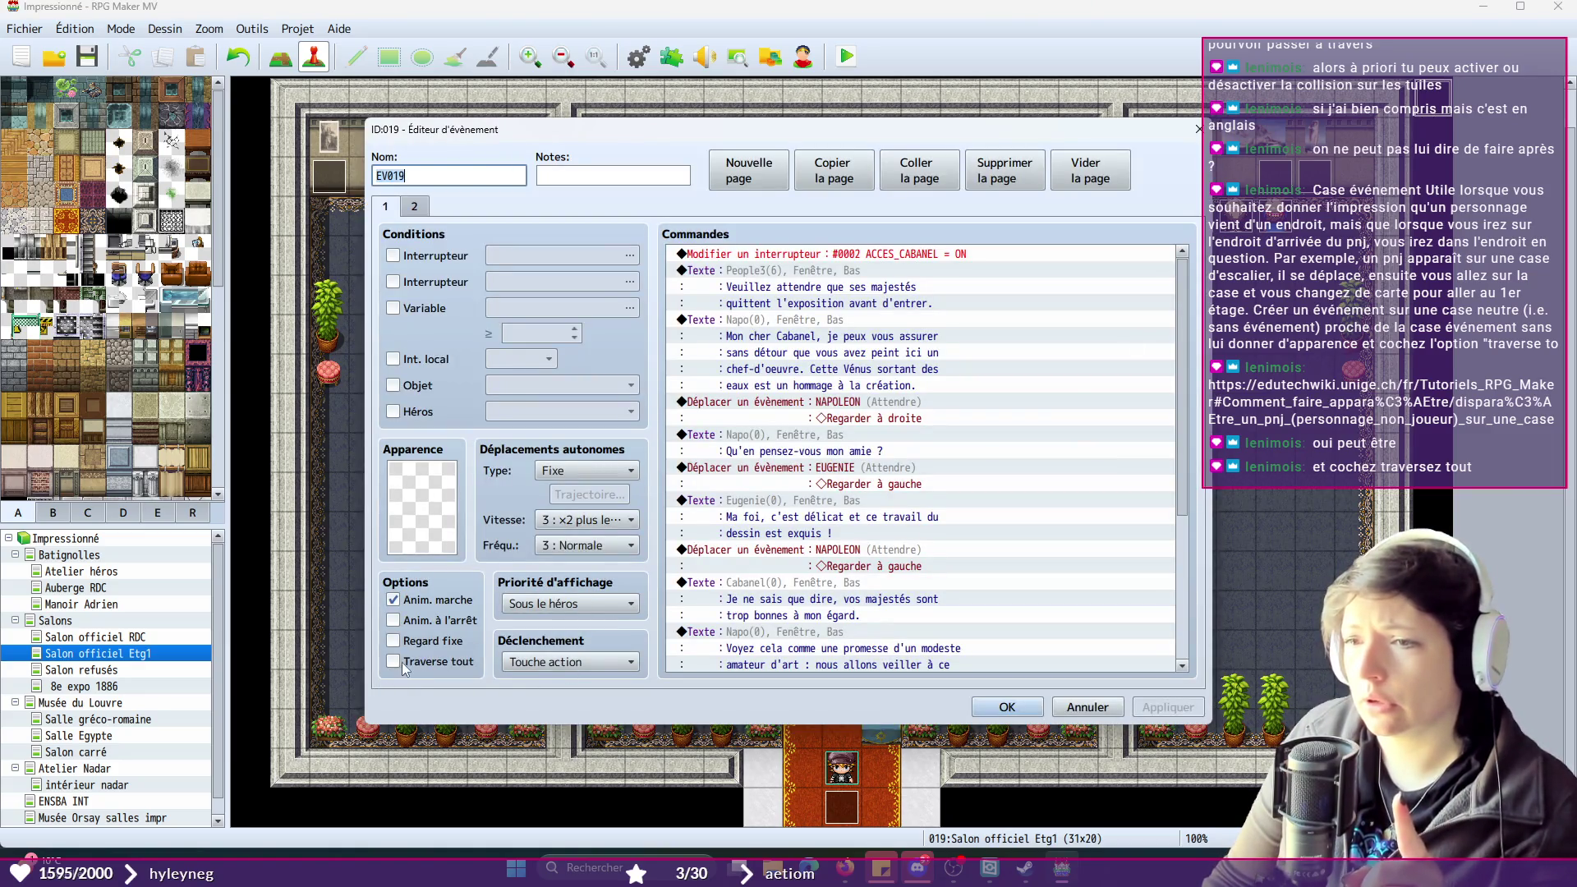
- Enable Traverse tout on EV019's page 1 and close its editor
{"action": "left_click", "coordinate": [392, 663]}
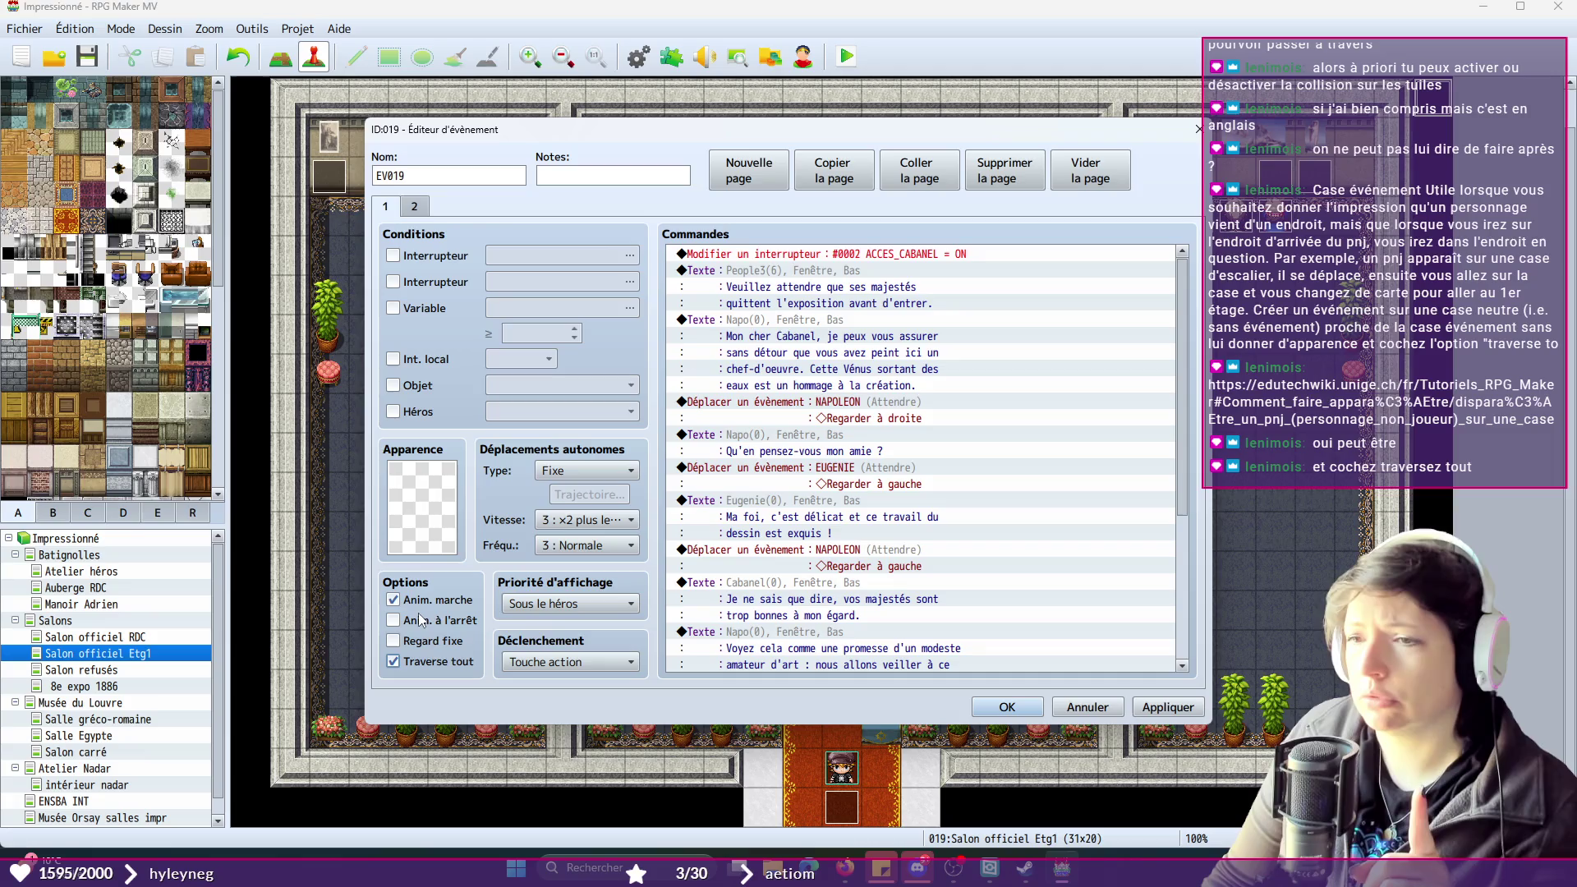
{"action": "left_click", "coordinate": [416, 207]}
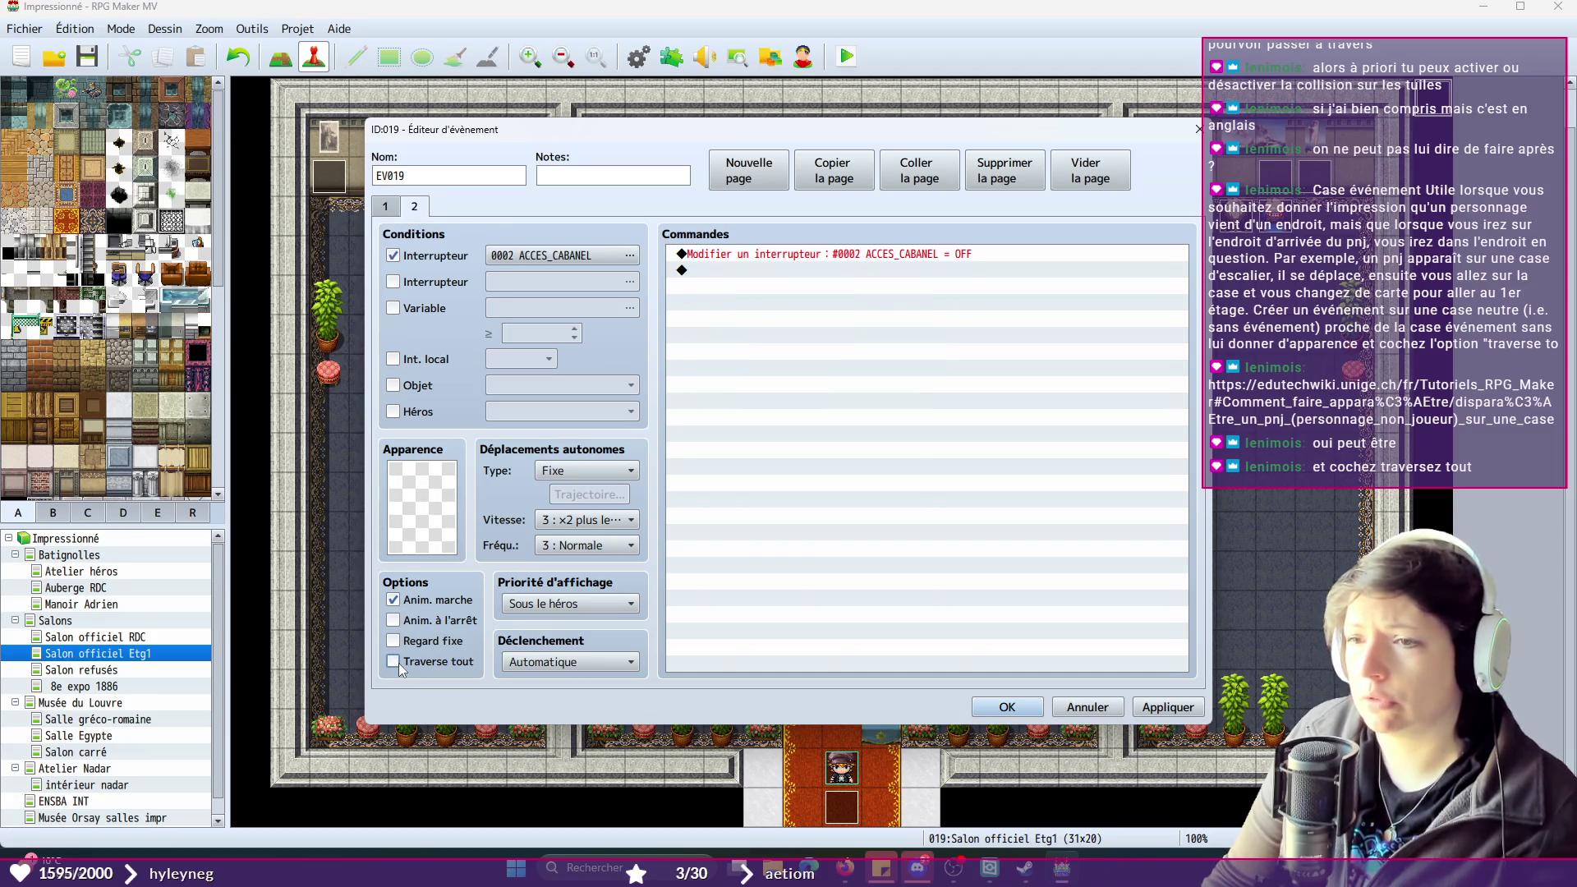
{"action": "left_click", "coordinate": [1032, 712]}
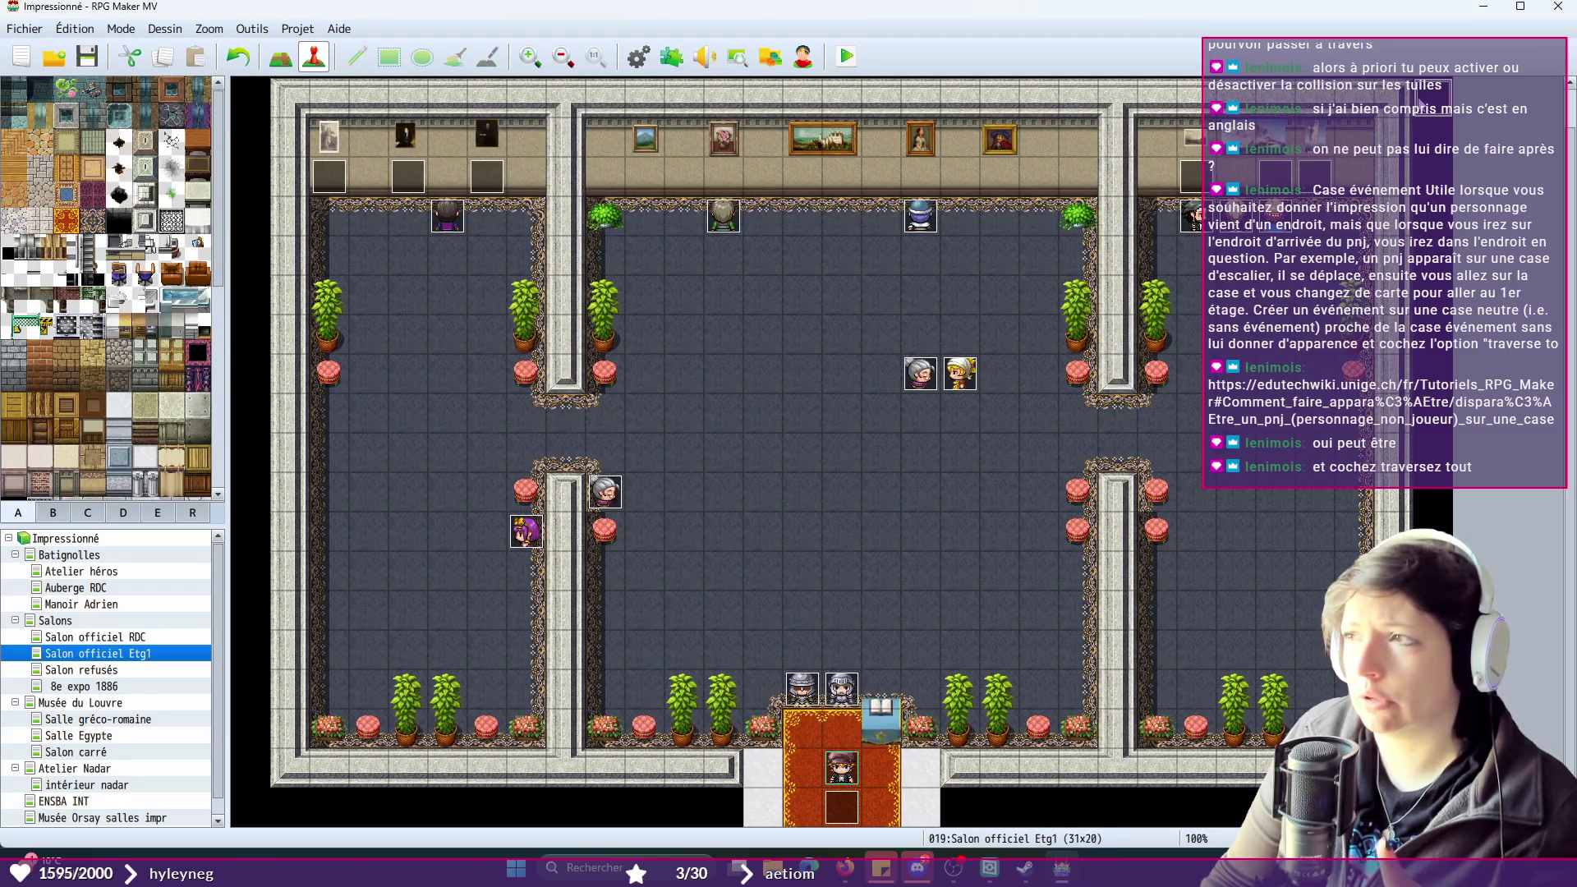
- Set EV019 page 1 priority to Même niveau que le héros and trigger to Contact avec le héros
{"action": "key", "text": "Return"}
{"action": "left_click", "coordinate": [542, 603]}
{"action": "left_click", "coordinate": [558, 638]}
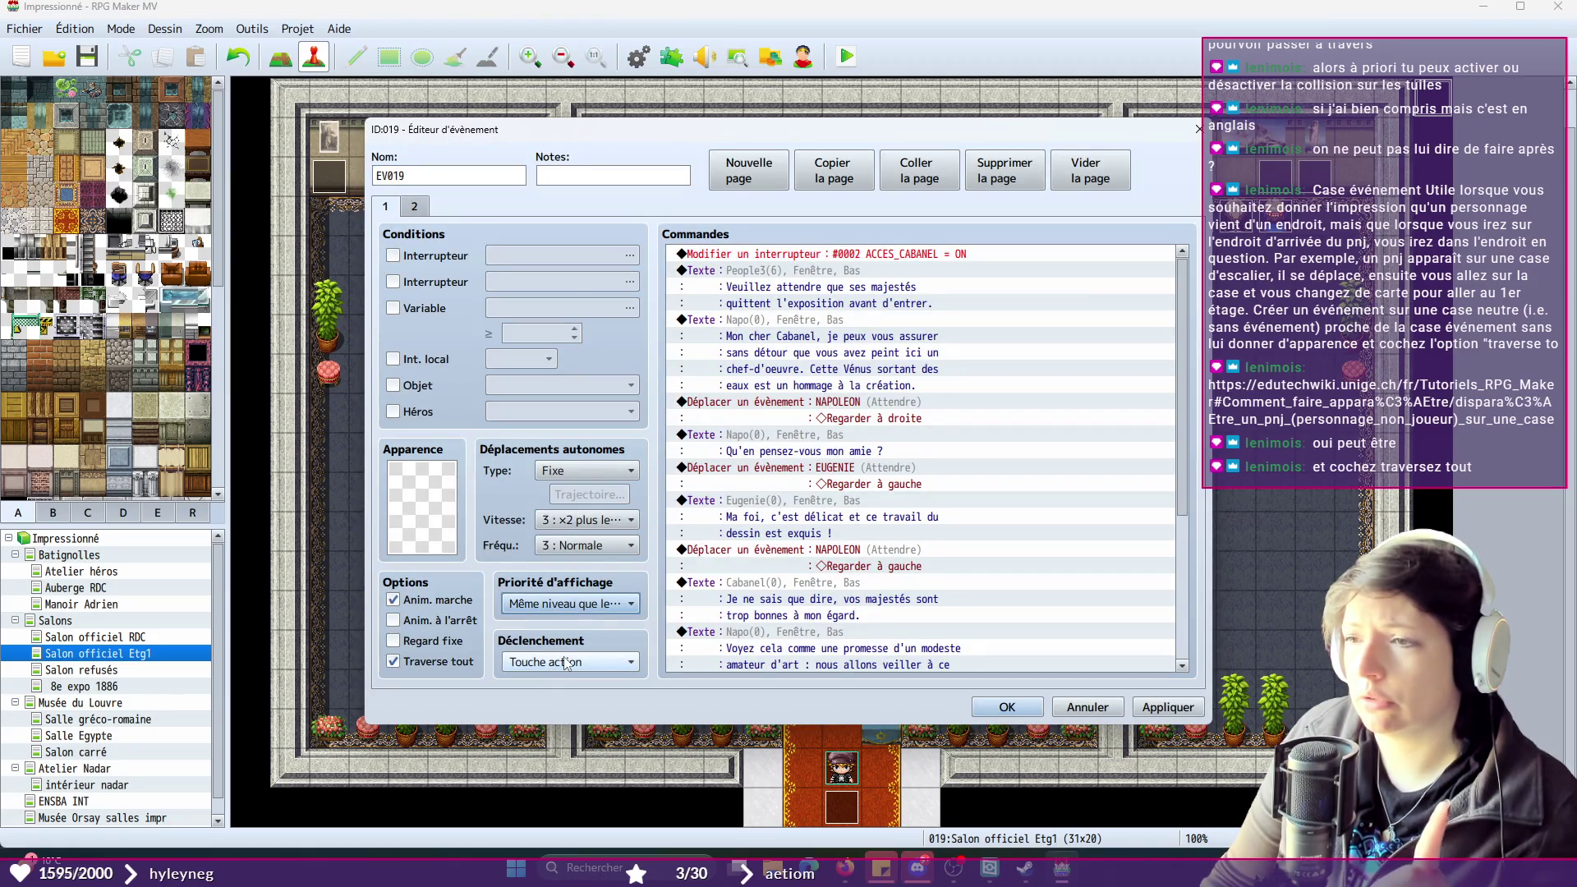
{"action": "left_click", "coordinate": [565, 662]}
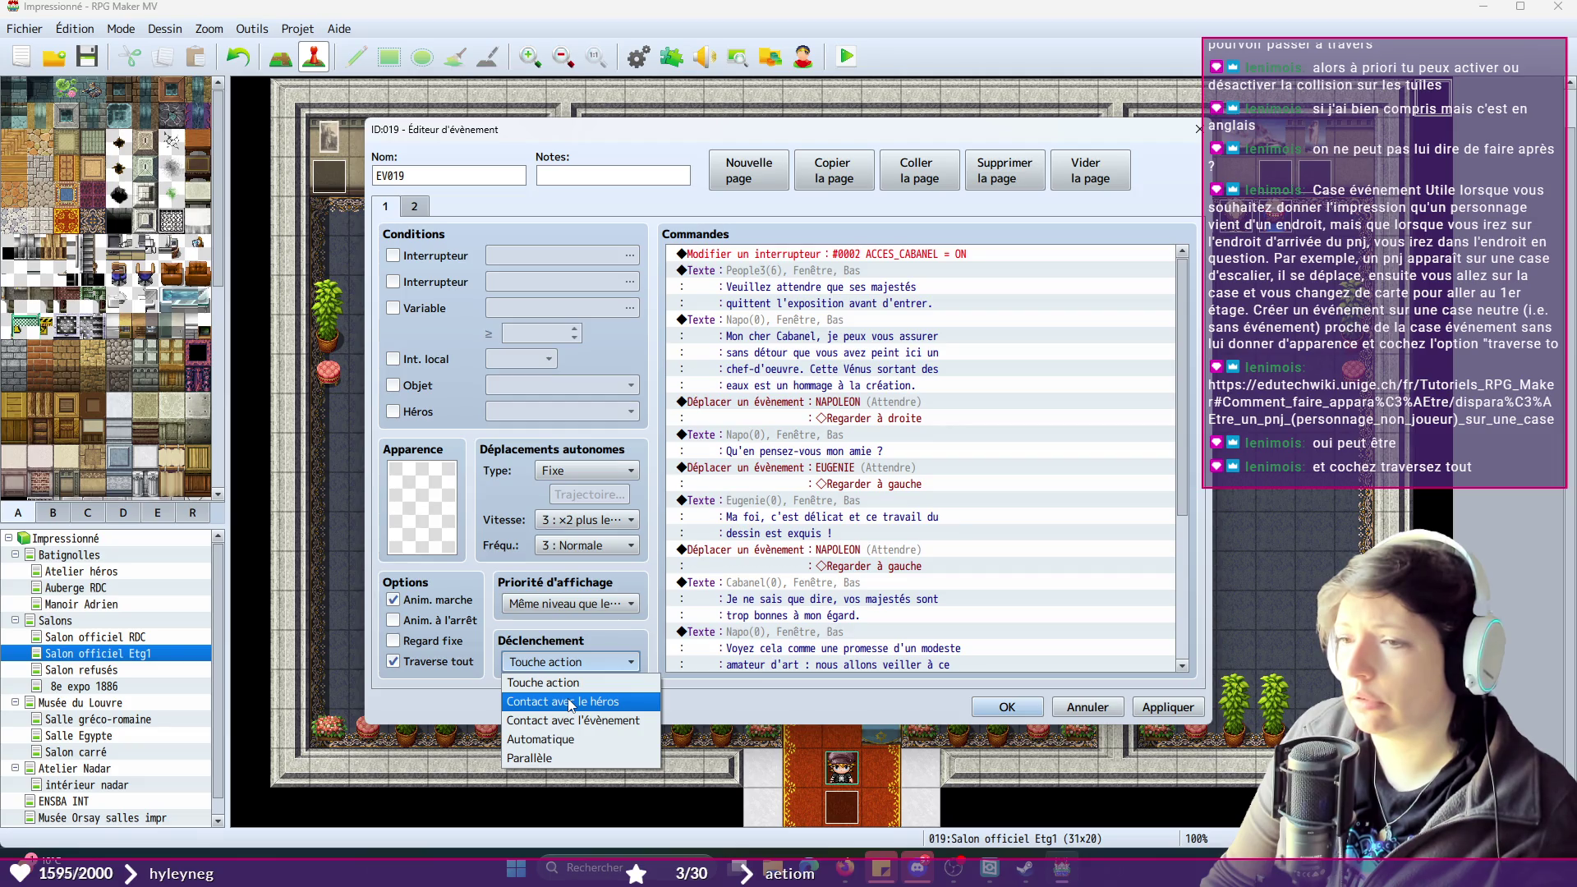
{"action": "left_click", "coordinate": [571, 703]}
{"action": "left_click", "coordinate": [1168, 707]}
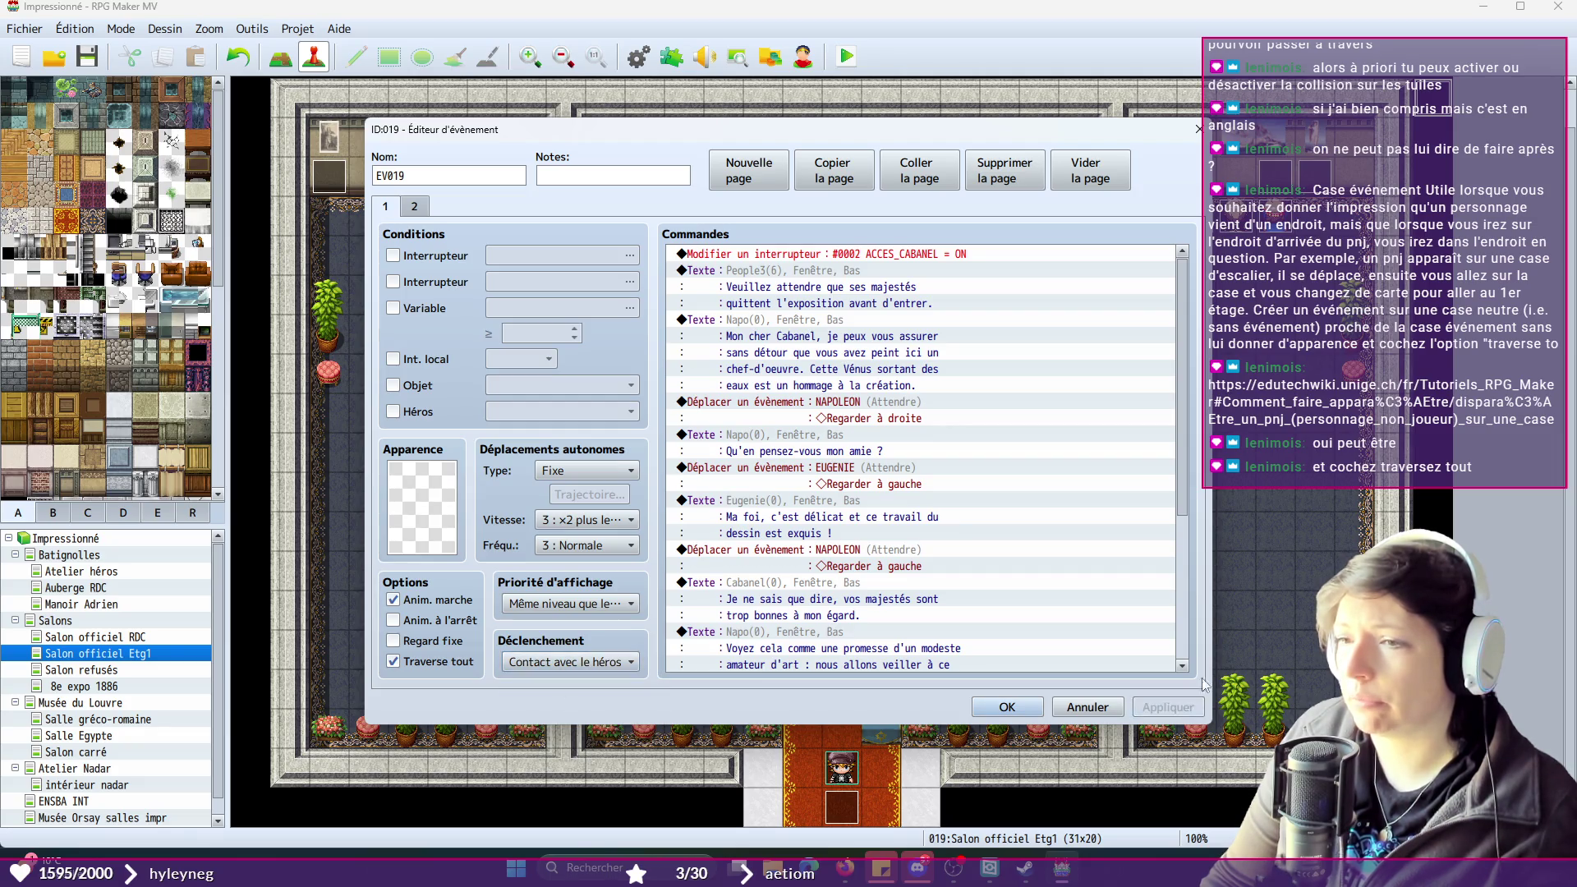
{"action": "left_click", "coordinate": [1008, 707]}
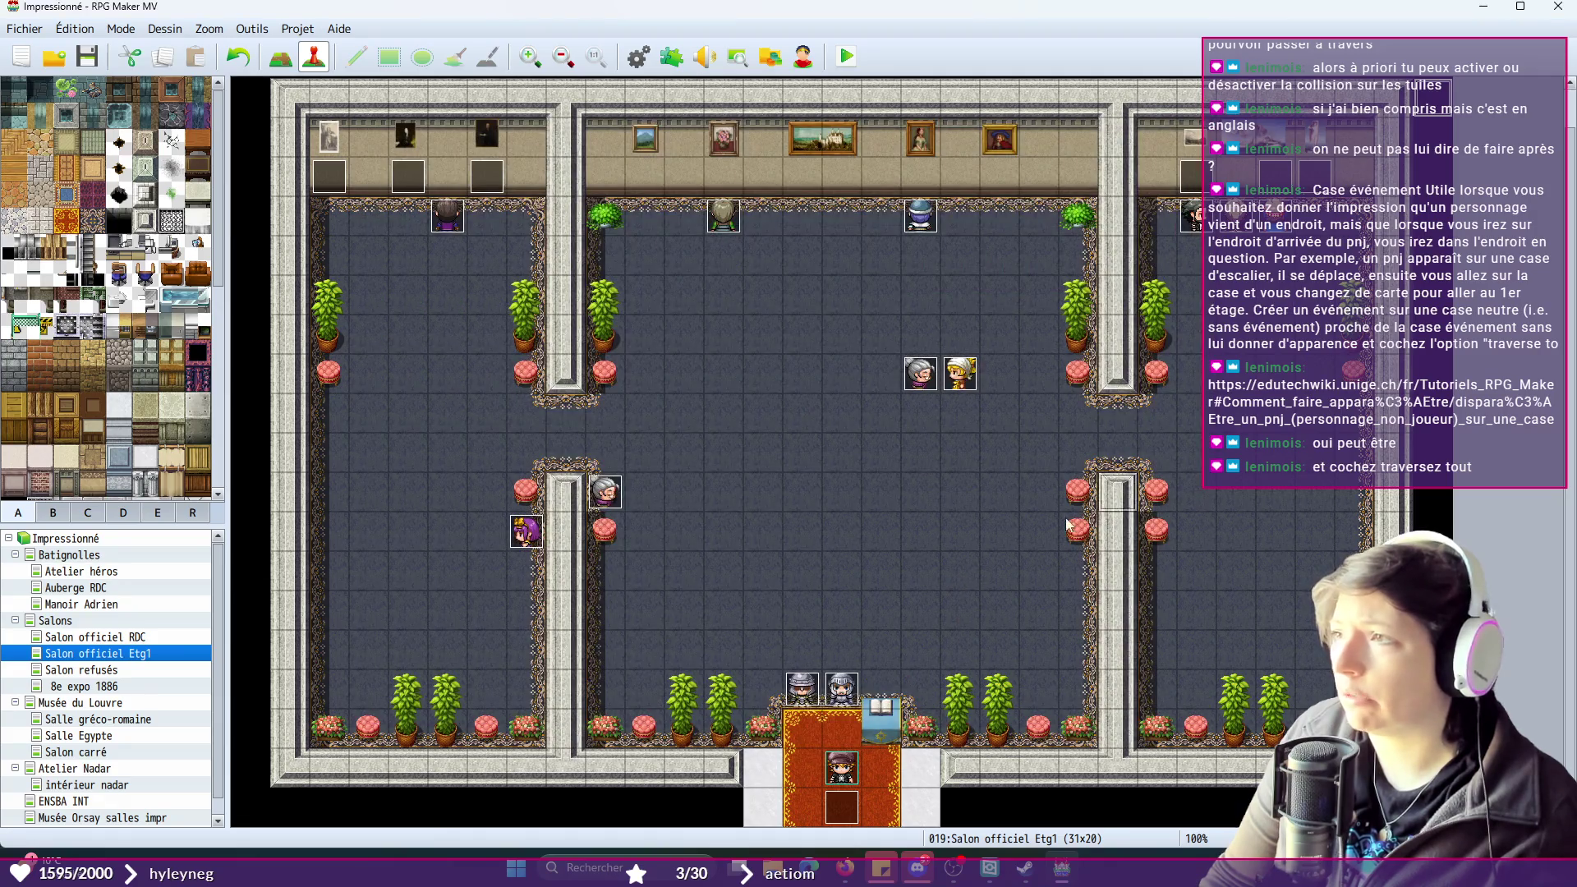
{"action": "left_click", "coordinate": [842, 736]}
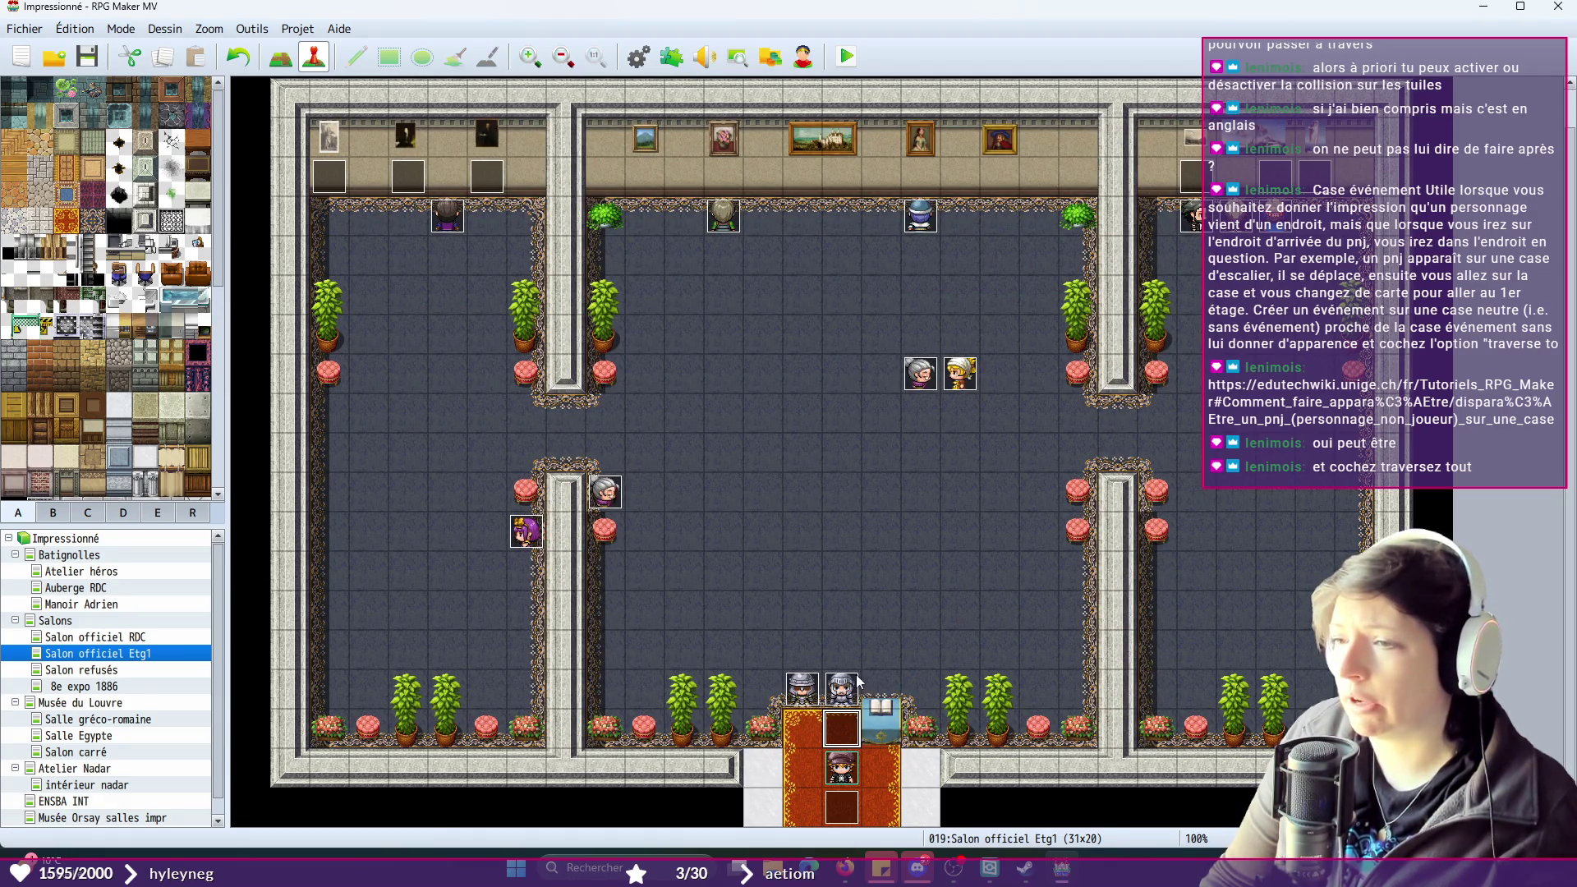
- Move both guards to the right-hand wall gap and reconfirm the upper guard's sprite
{"action": "mouse_move", "coordinate": [856, 696]}
{"action": "left_mouse_down"}
{"action": "mouse_move", "coordinate": [921, 572]}
{"action": "mouse_move", "coordinate": [1084, 419]}
{"action": "left_mouse_up"}
{"action": "mouse_move", "coordinate": [806, 696]}
{"action": "left_mouse_down"}
{"action": "mouse_move", "coordinate": [1119, 454]}
{"action": "mouse_move", "coordinate": [1079, 452]}
{"action": "left_mouse_up"}
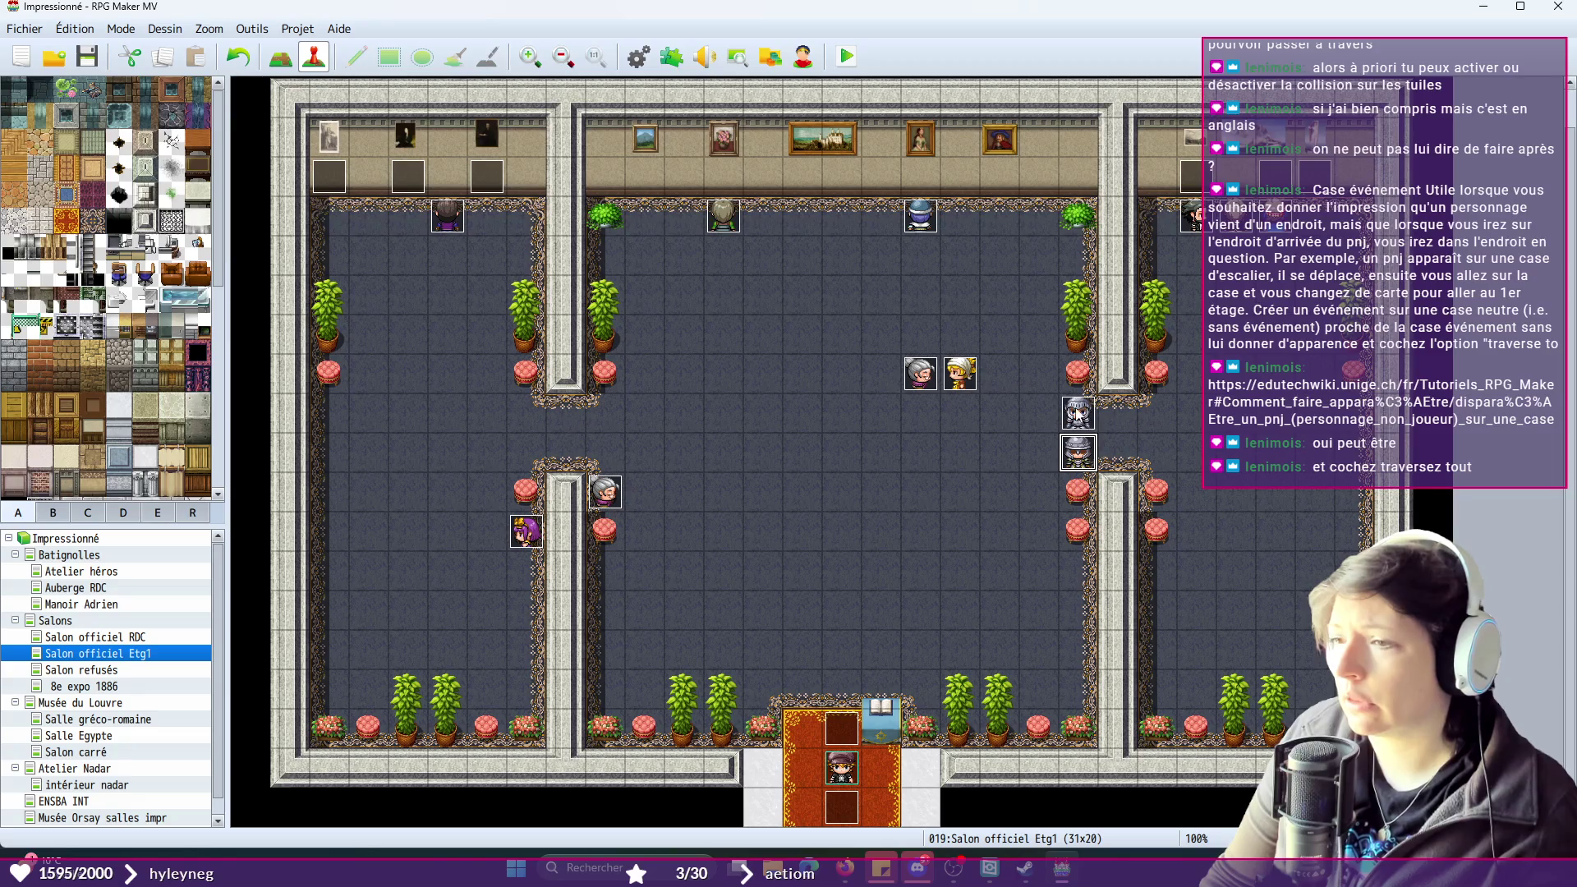
{"action": "double_click", "coordinate": [1079, 413]}
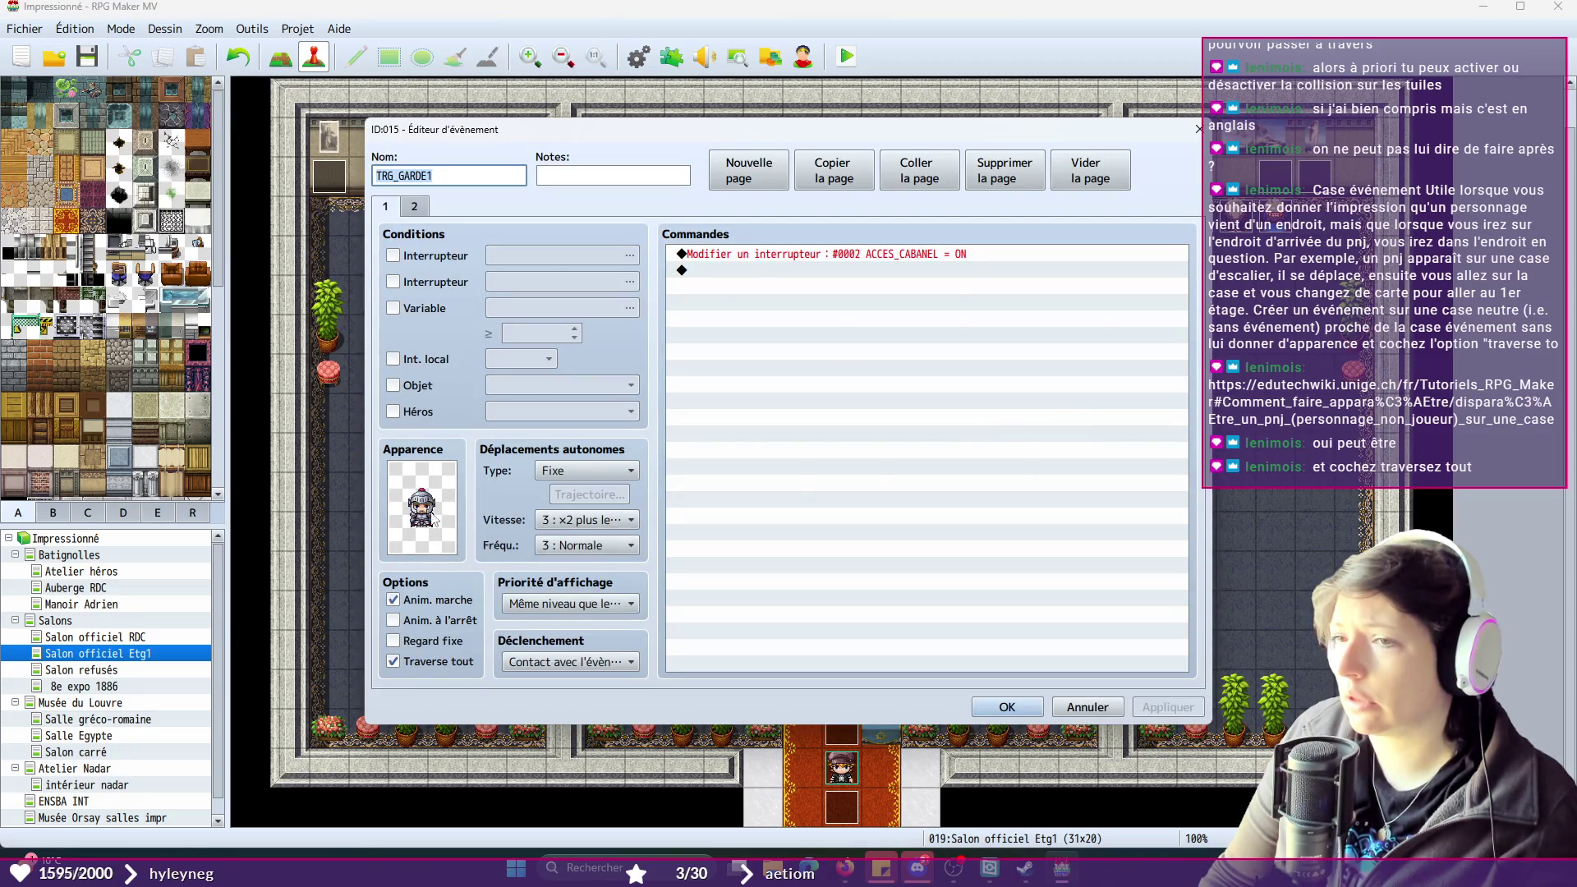
{"action": "double_click", "coordinate": [422, 507]}
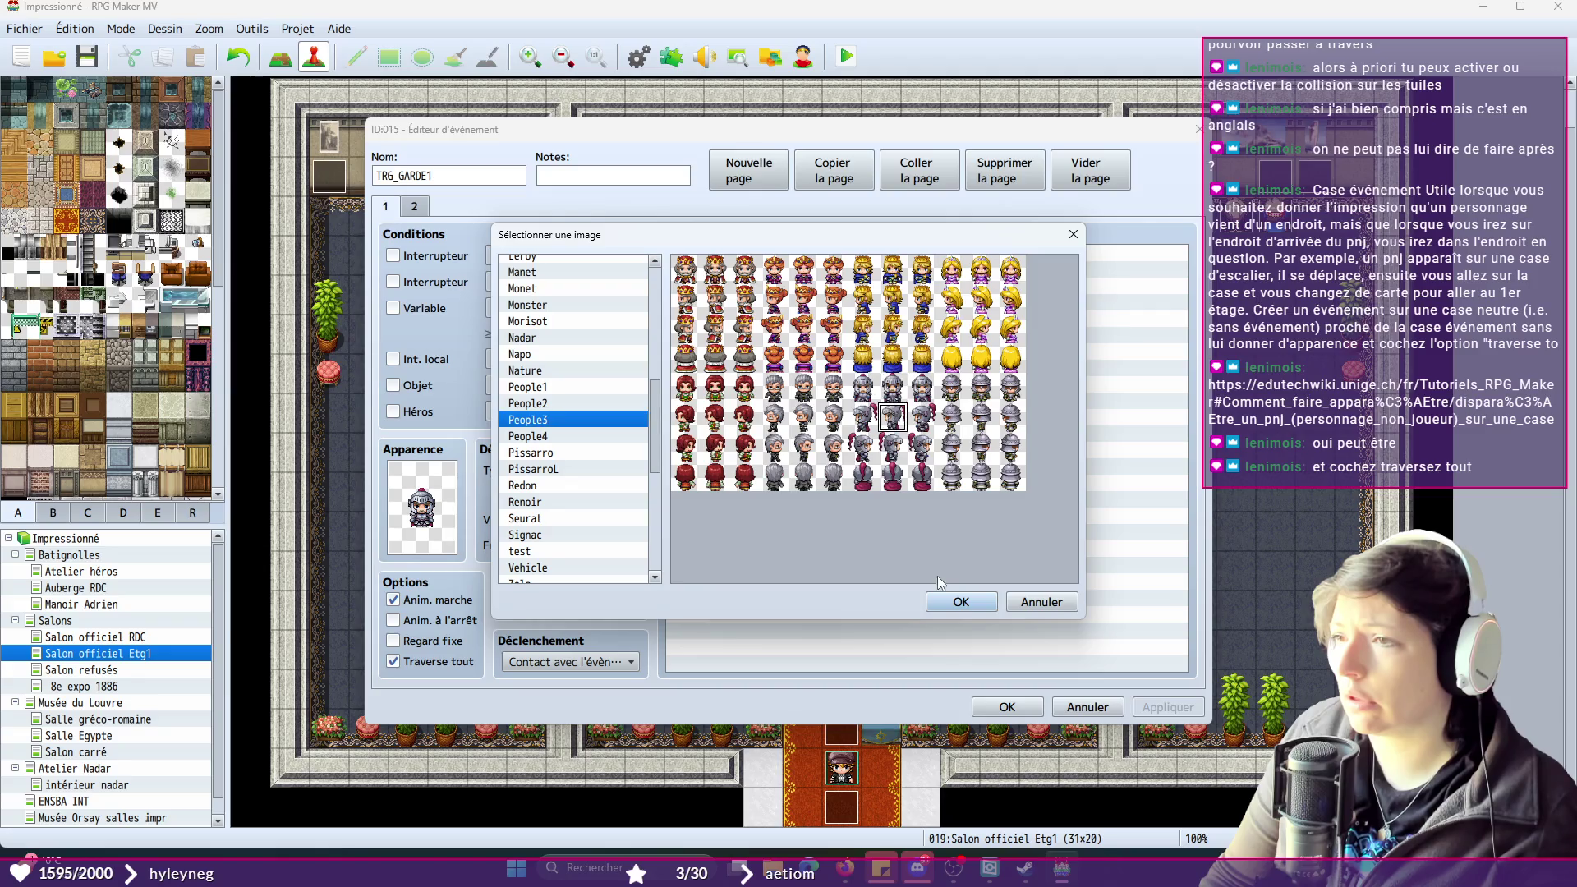
{"action": "left_click", "coordinate": [961, 602]}
{"action": "left_click", "coordinate": [1007, 707]}
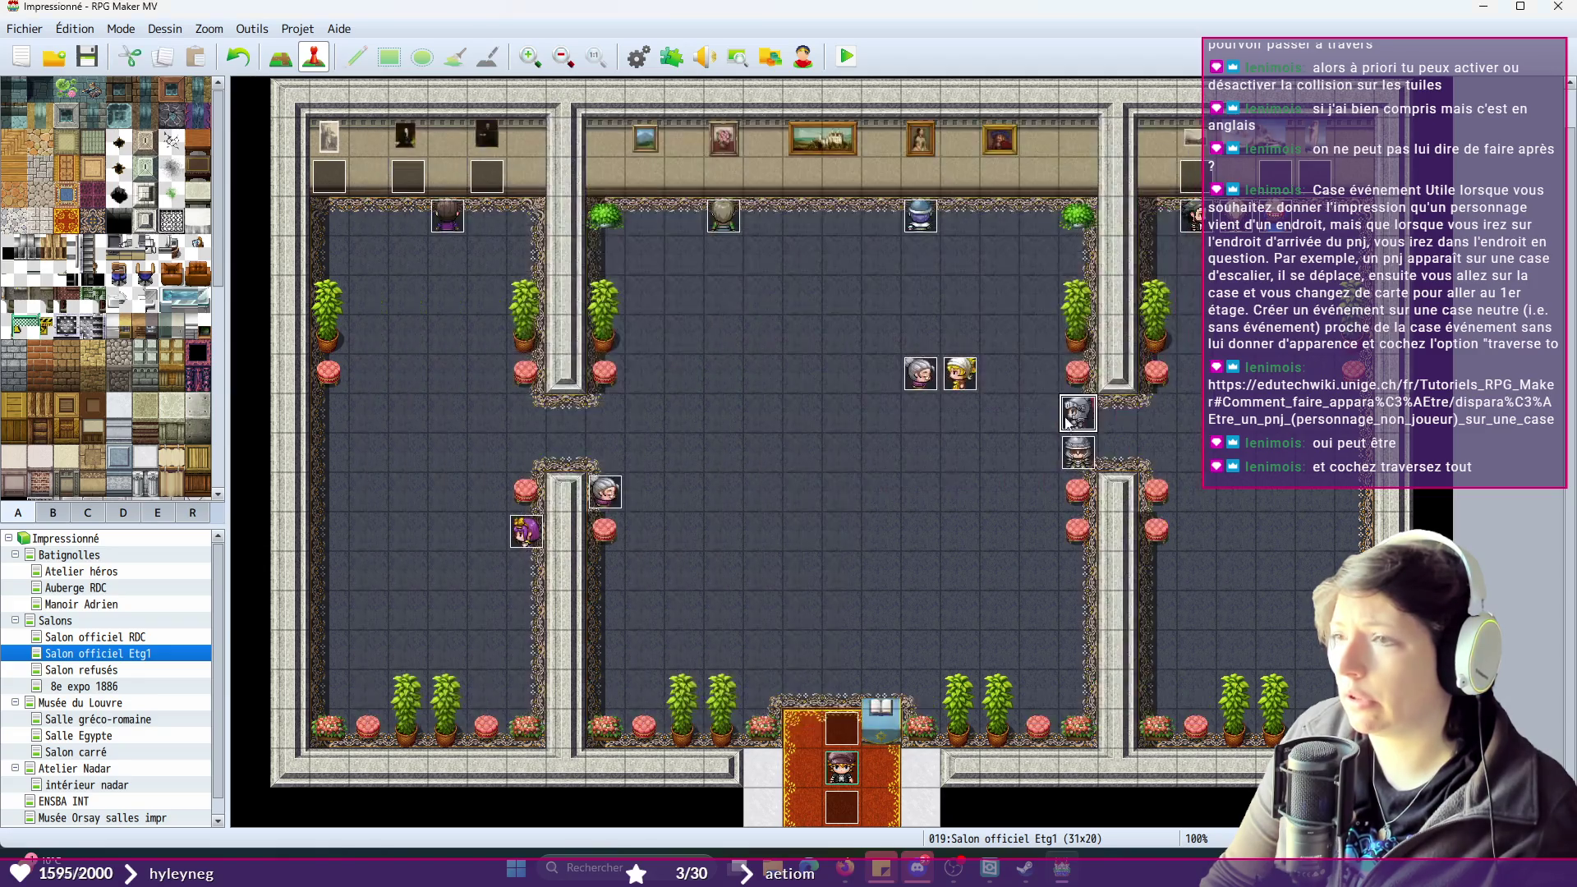
- Give the lower guard, TRG_GARDE2, a different sprite frame
{"action": "double_click", "coordinate": [1094, 463]}
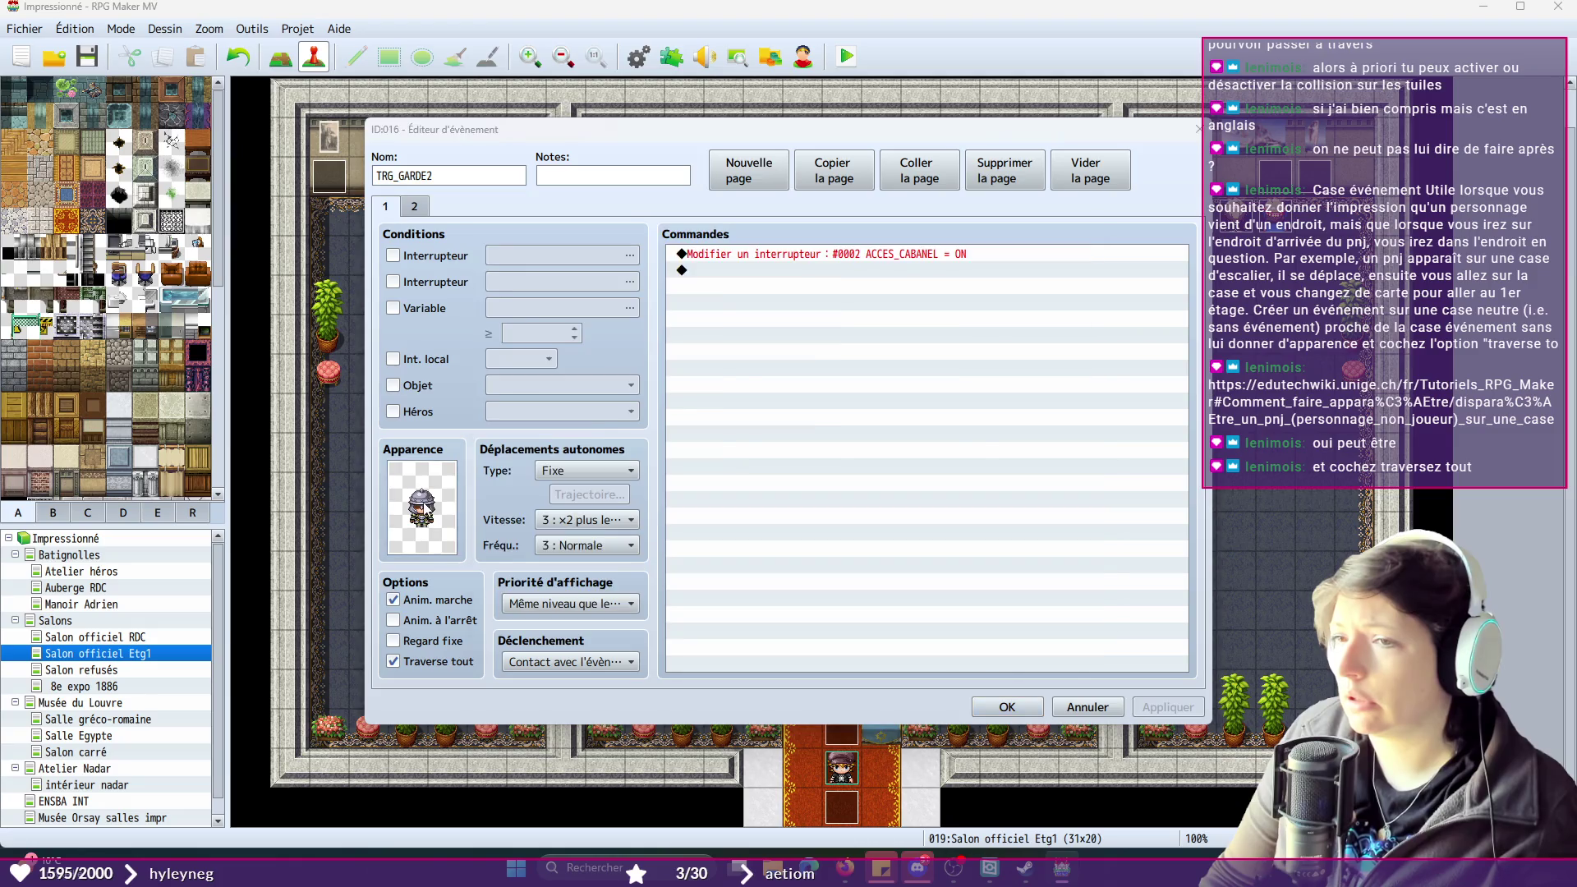
{"action": "double_click", "coordinate": [423, 507]}
{"action": "left_click", "coordinate": [986, 420]}
{"action": "left_click", "coordinate": [961, 602]}
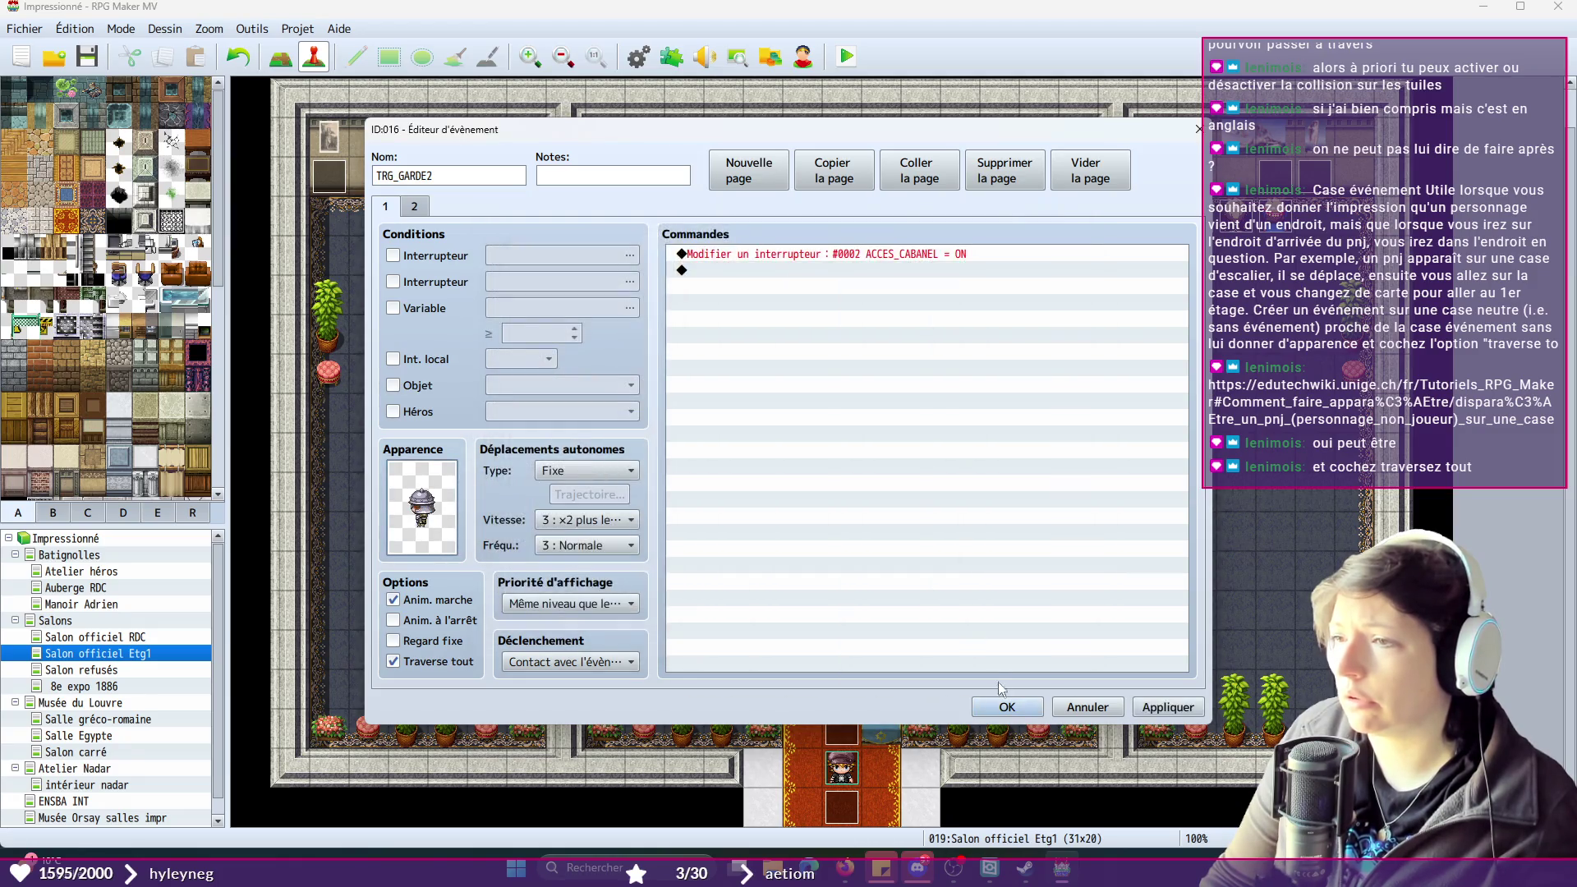
{"action": "left_click", "coordinate": [1008, 708]}
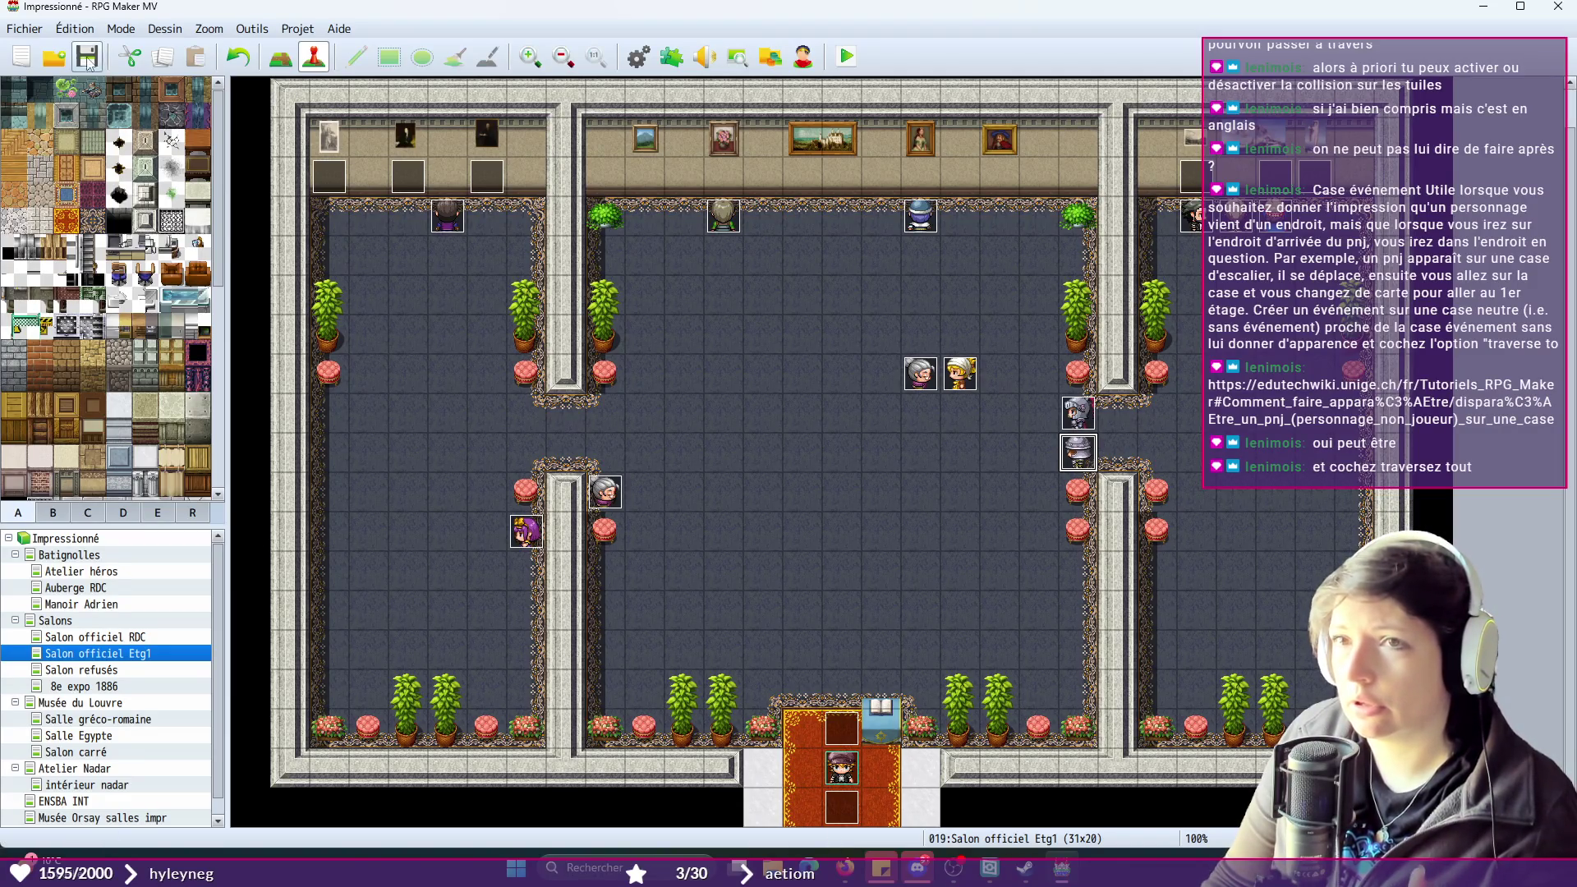
{"action": "left_click", "coordinate": [846, 56]}
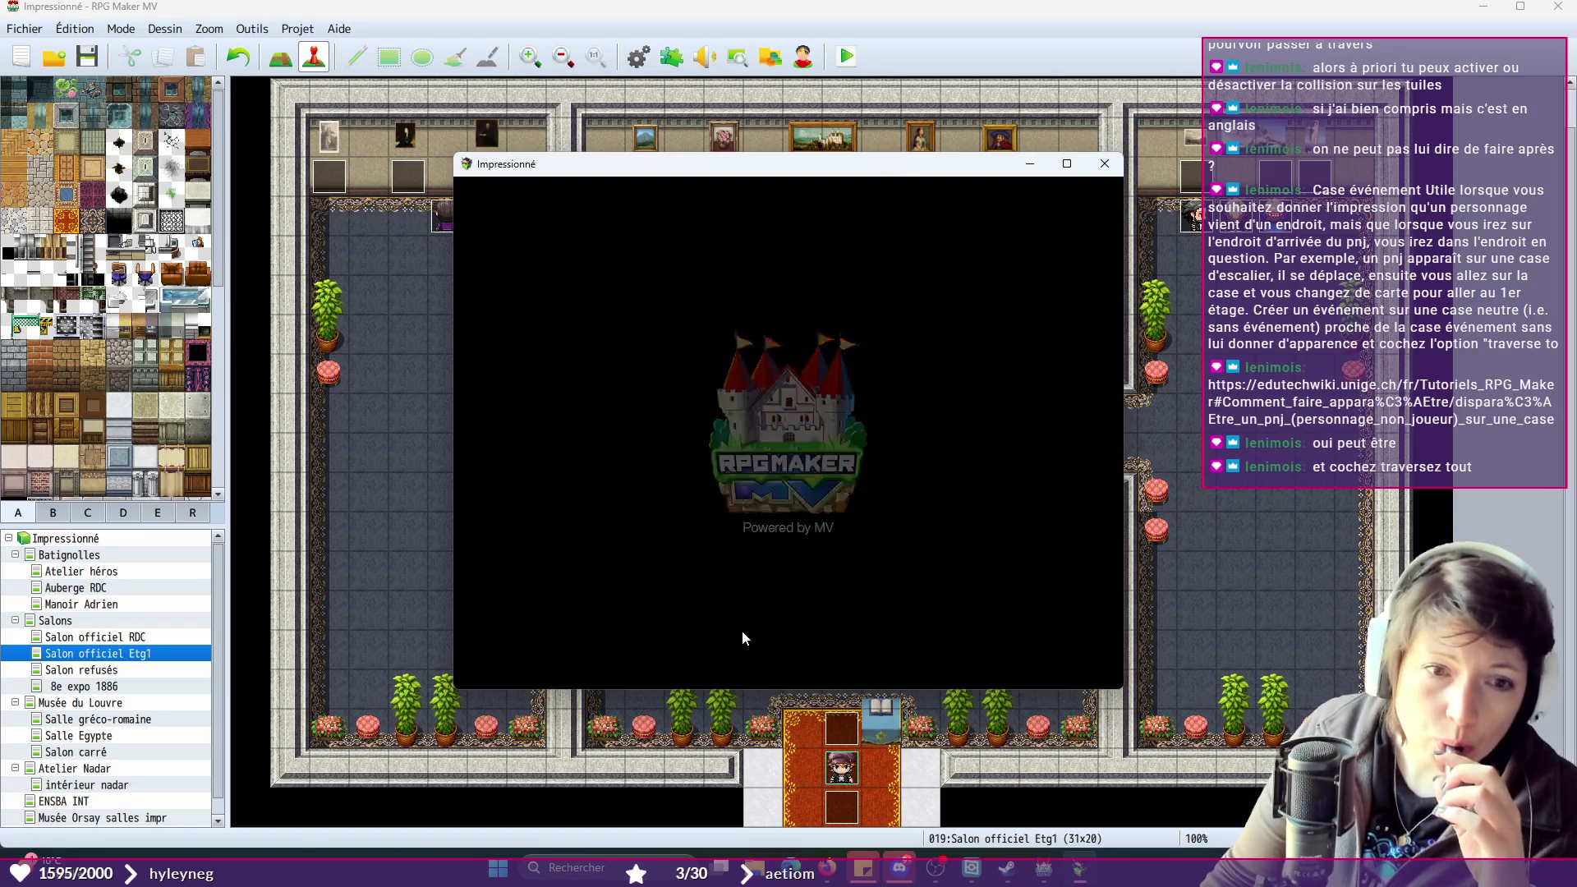
{"action": "left_click", "coordinate": [808, 538]}
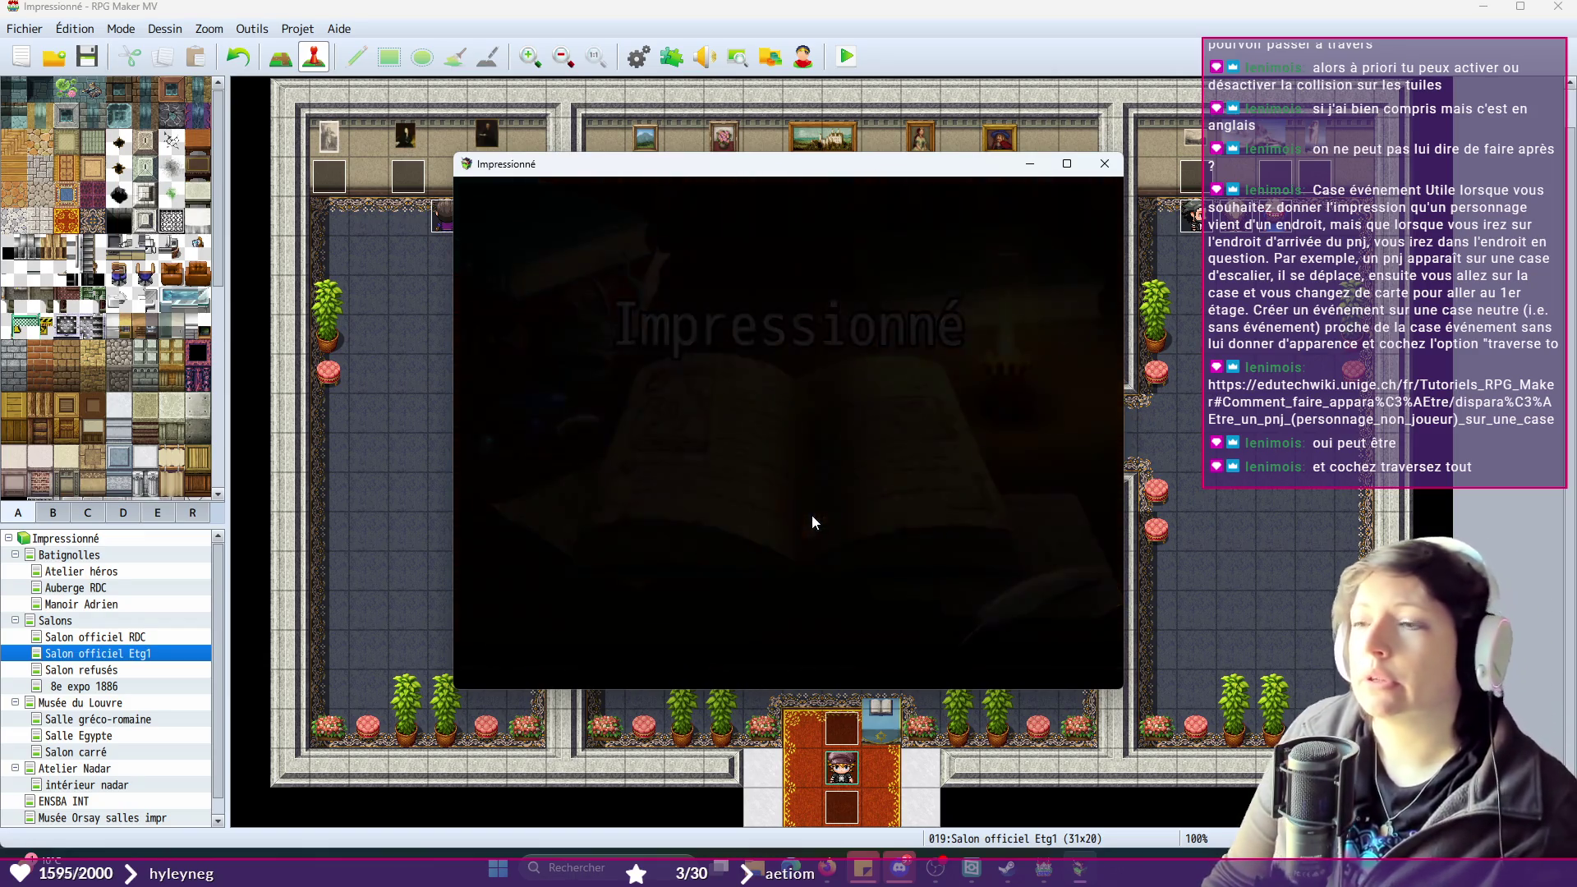
{"action": "left_click", "coordinate": [785, 468]}
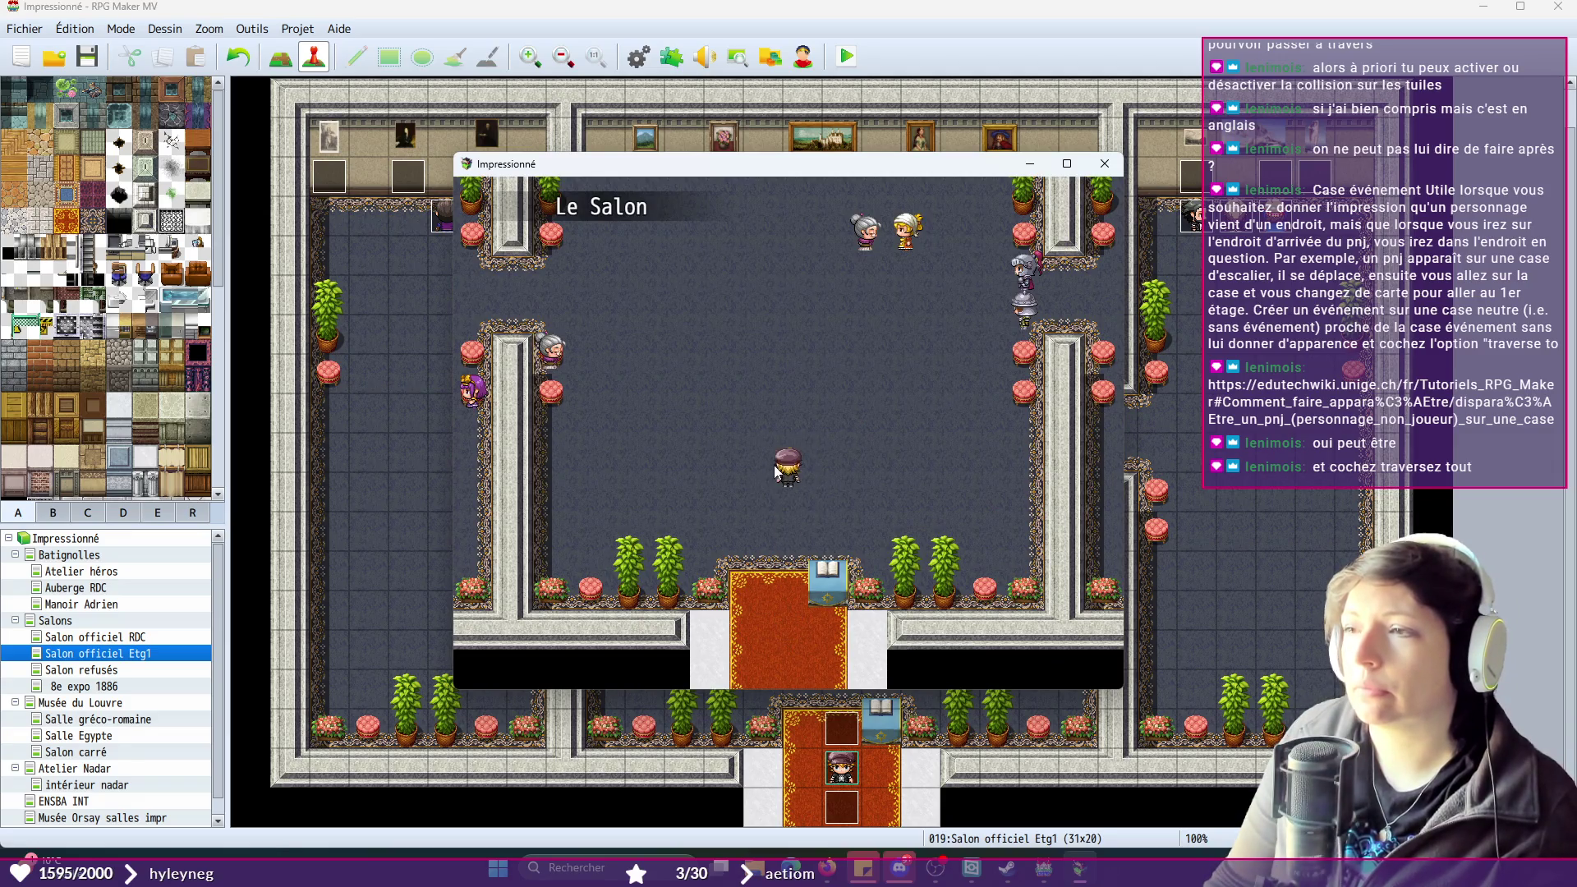
{"action": "left_click", "coordinate": [766, 549]}
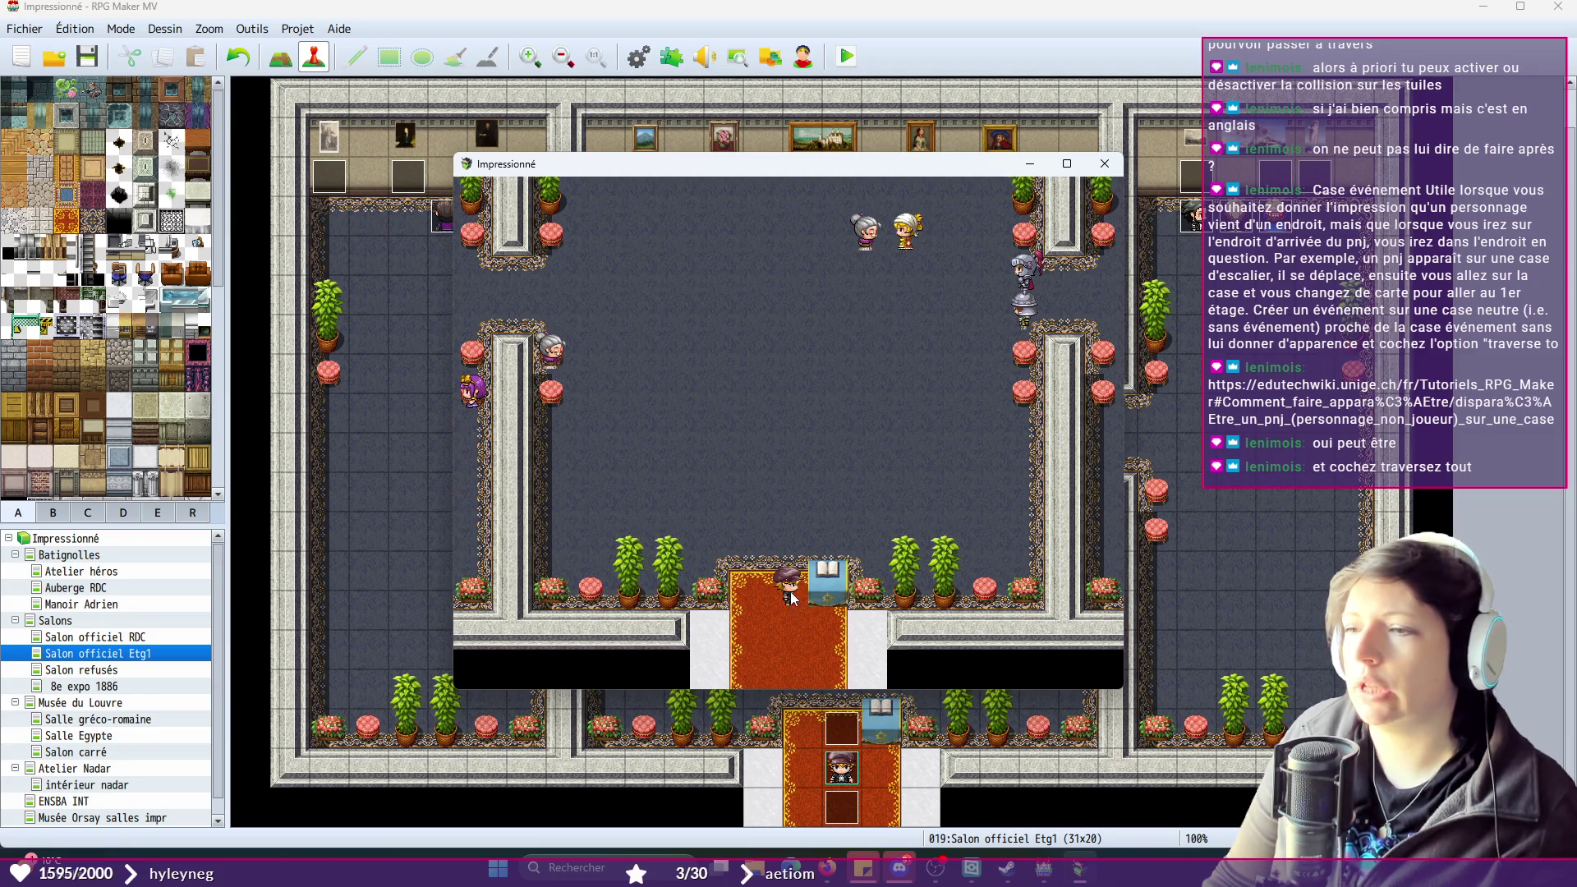
{"action": "left_click", "coordinate": [990, 388]}
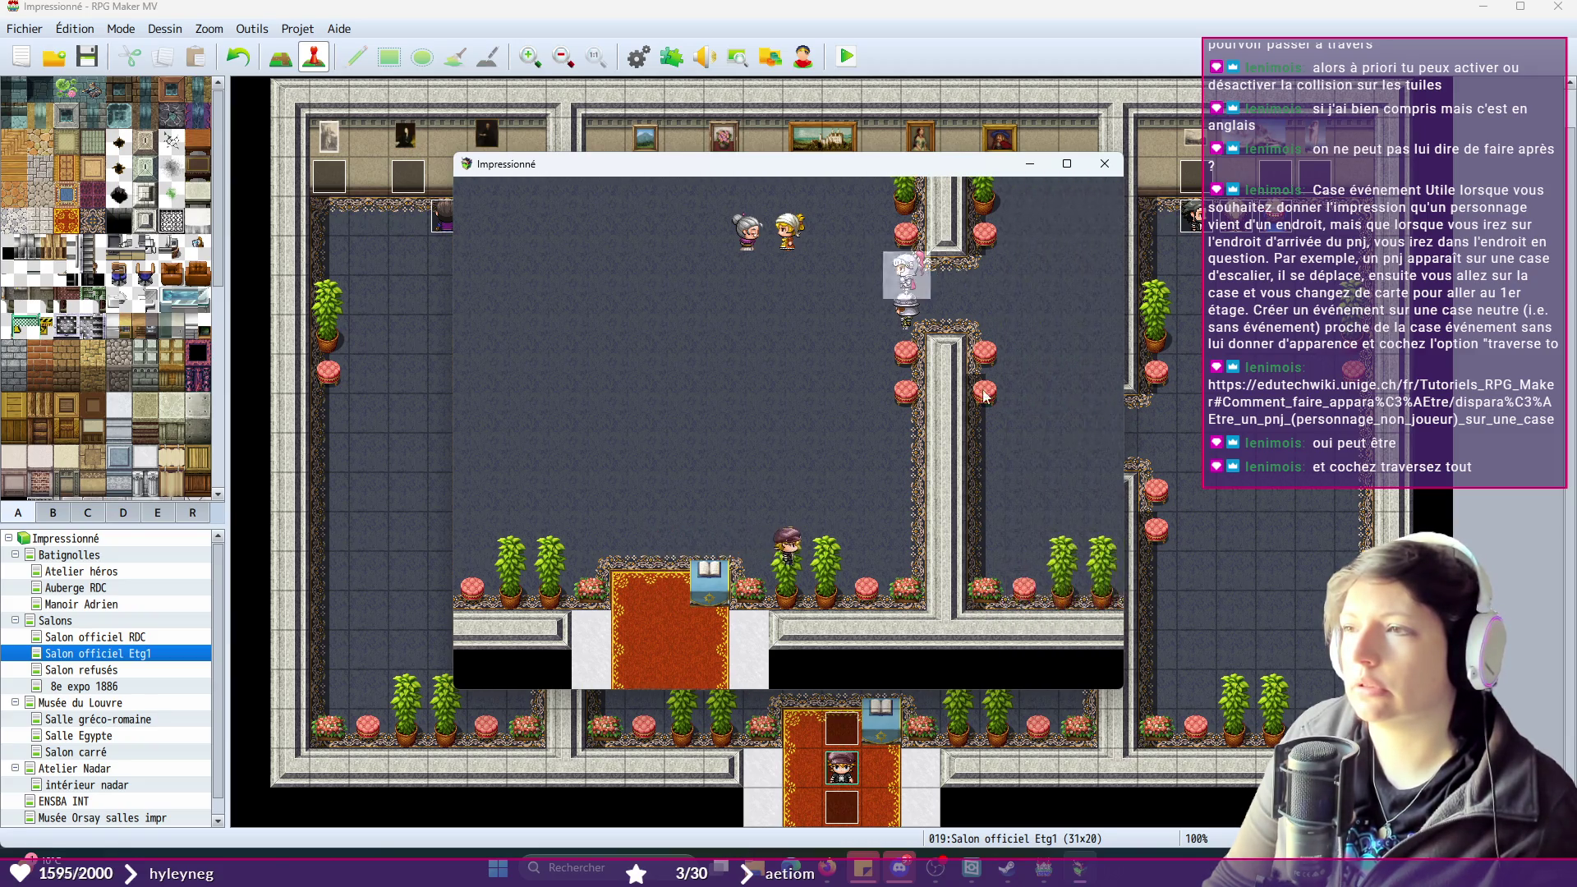
{"action": "left_click", "coordinate": [815, 398]}
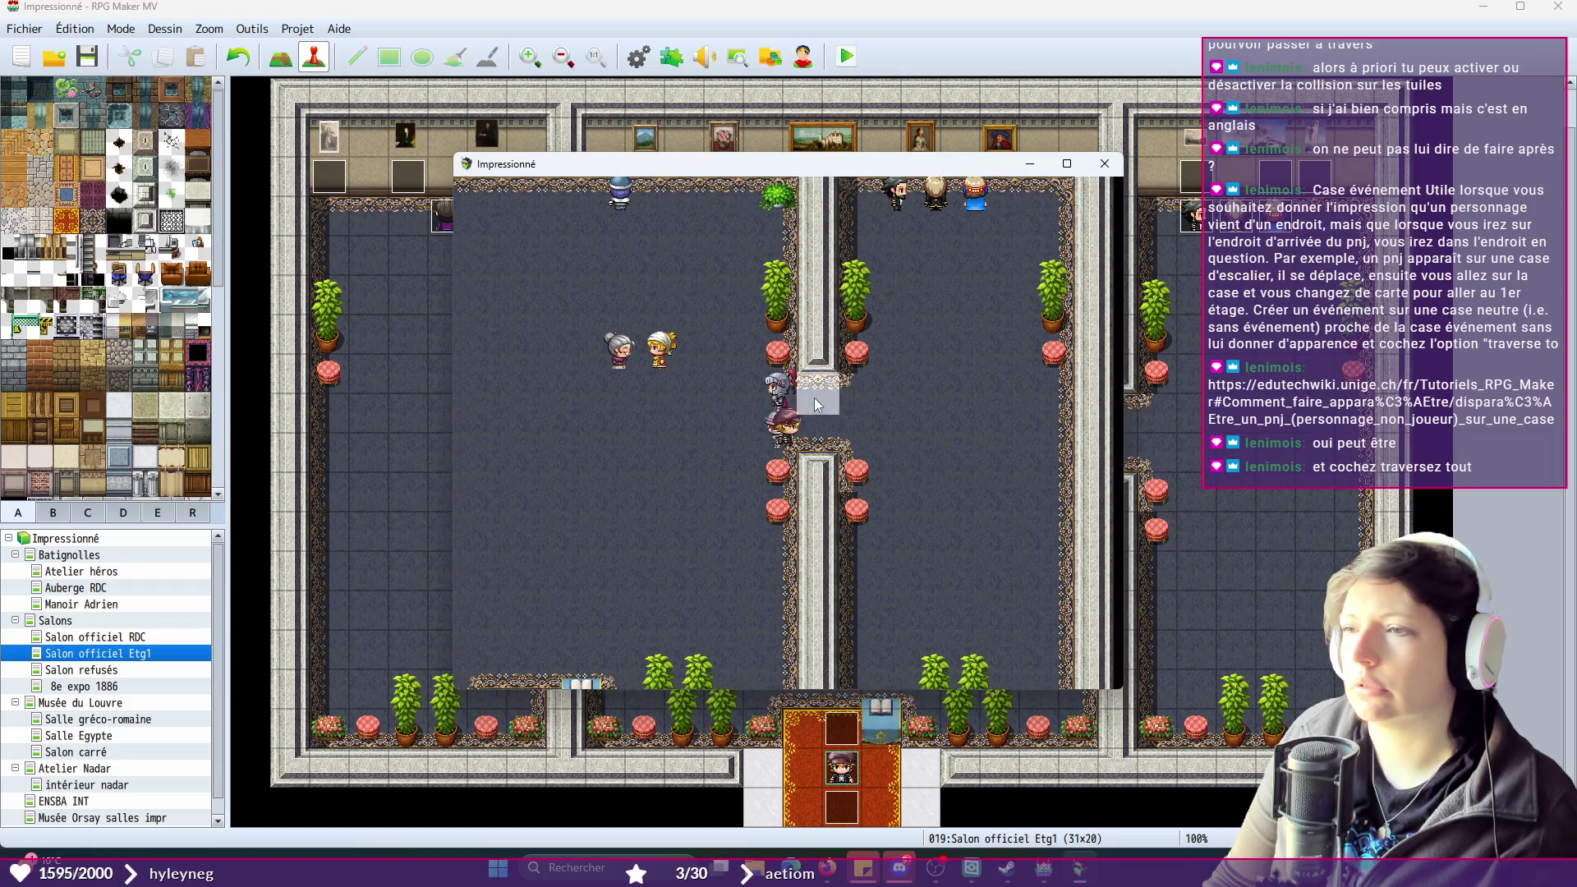
{"action": "left_click", "coordinate": [638, 427]}
{"action": "left_click", "coordinate": [748, 558]}
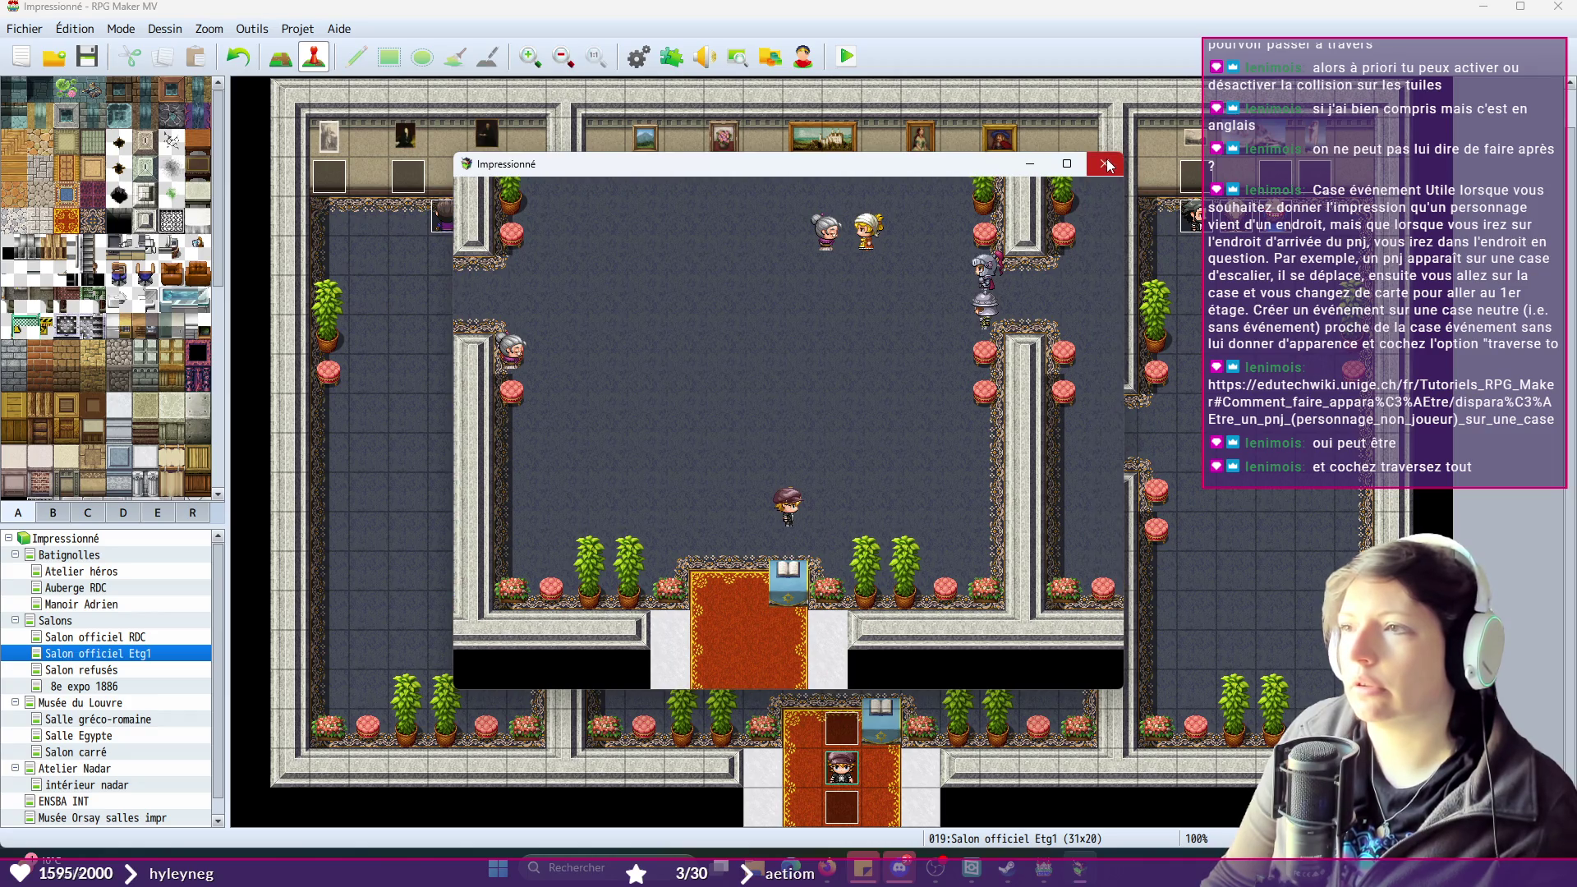
{"action": "left_click", "coordinate": [1106, 164]}
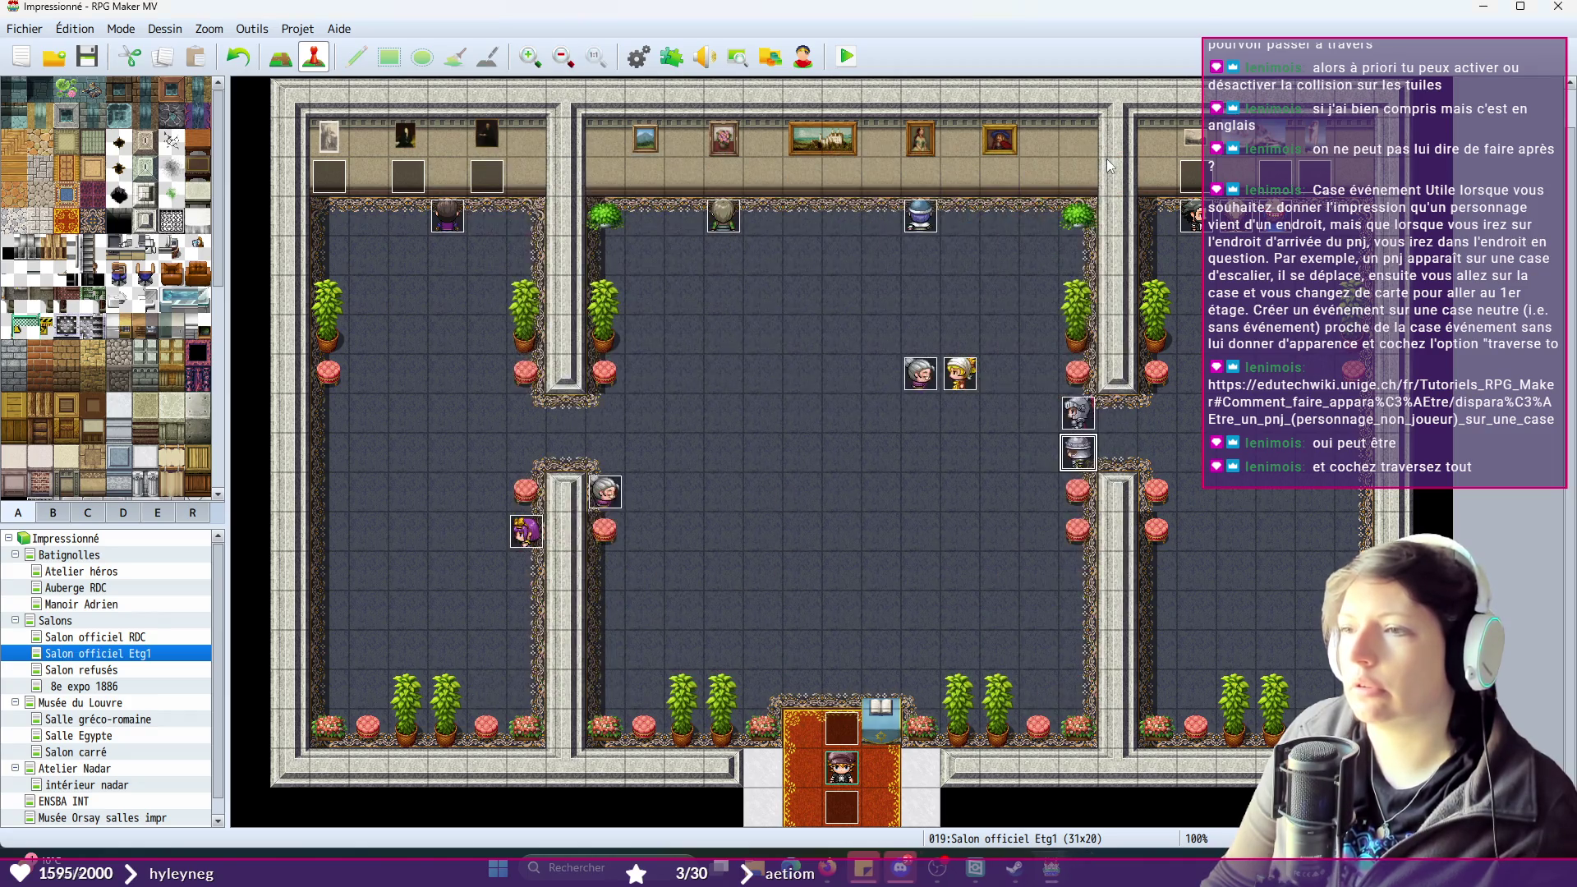
{"action": "double_click", "coordinate": [846, 740]}
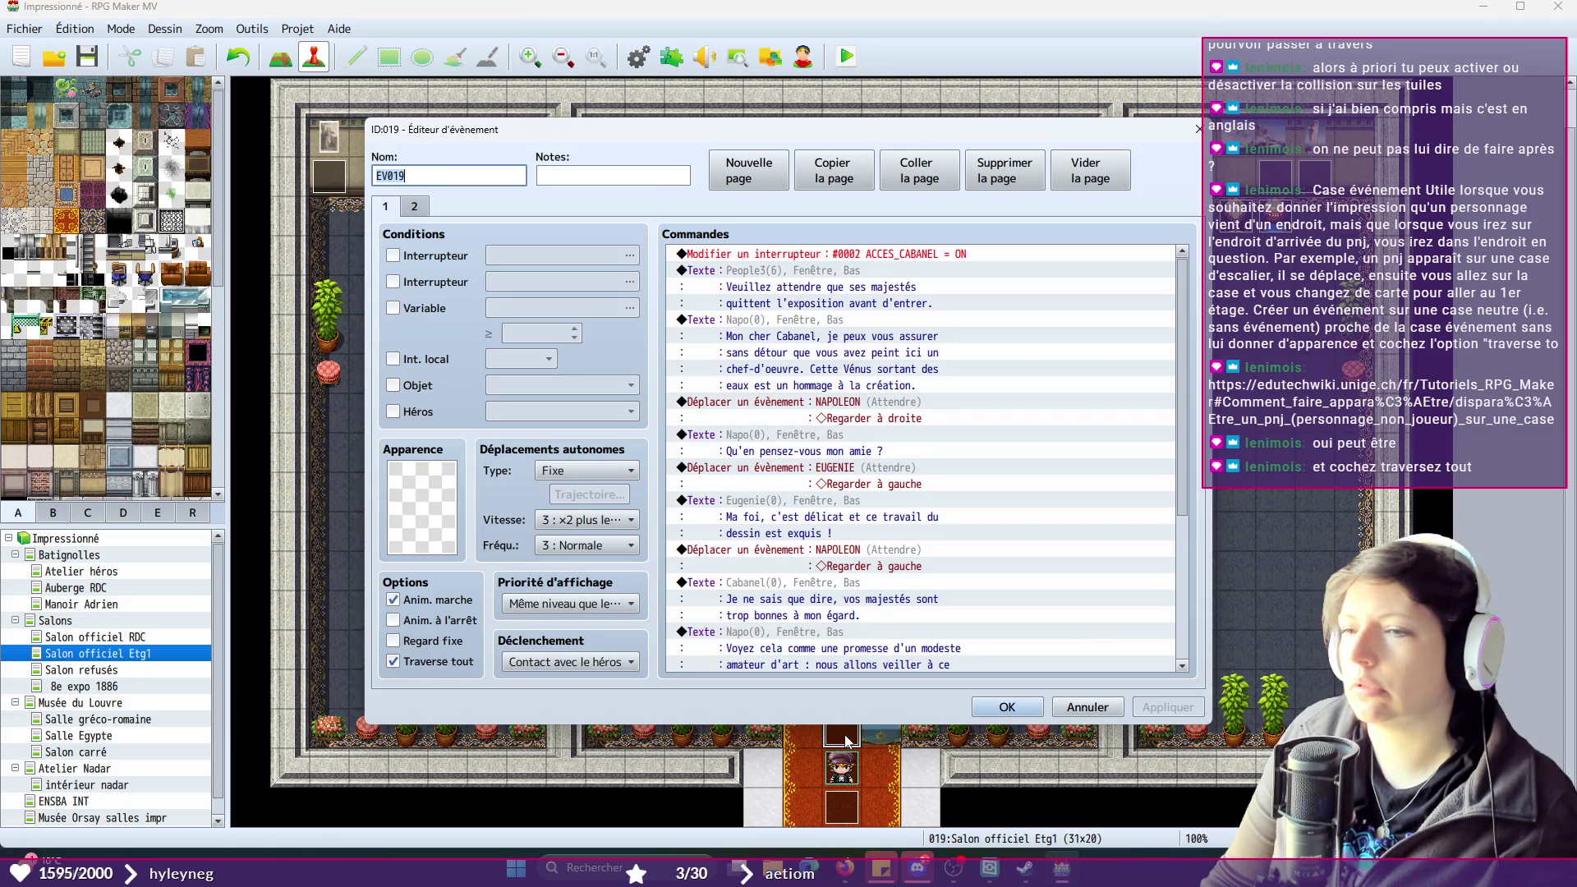
- Keep EV019's Contact avec le héros trigger and delete page 1's ACCES_CABANEL ON command
{"action": "mouse_move", "coordinate": [577, 667]}
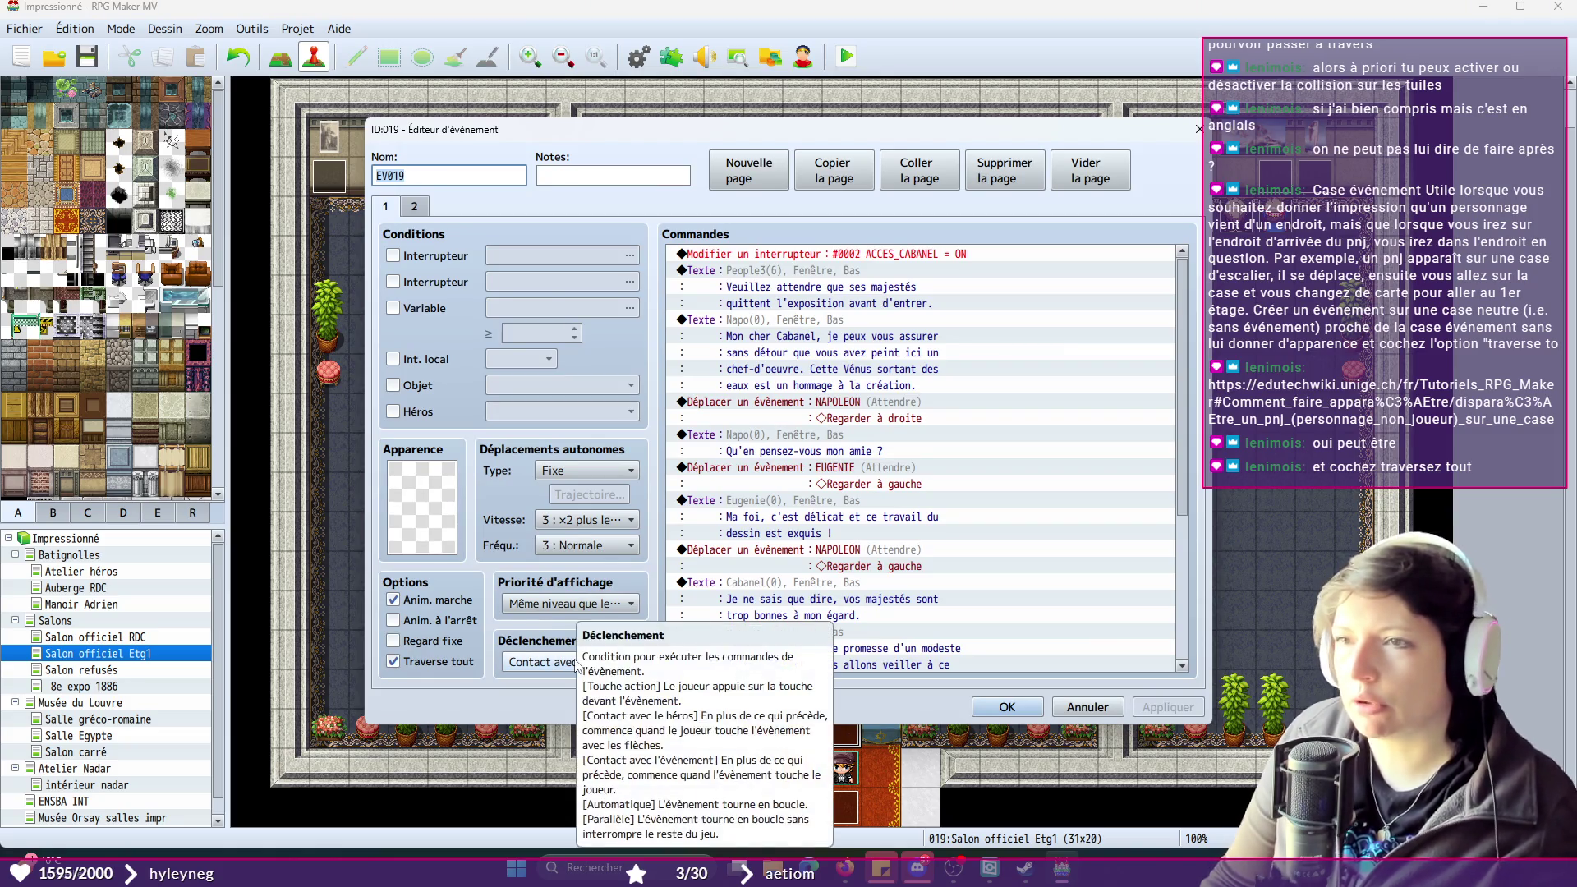
{"action": "left_click", "coordinate": [577, 665]}
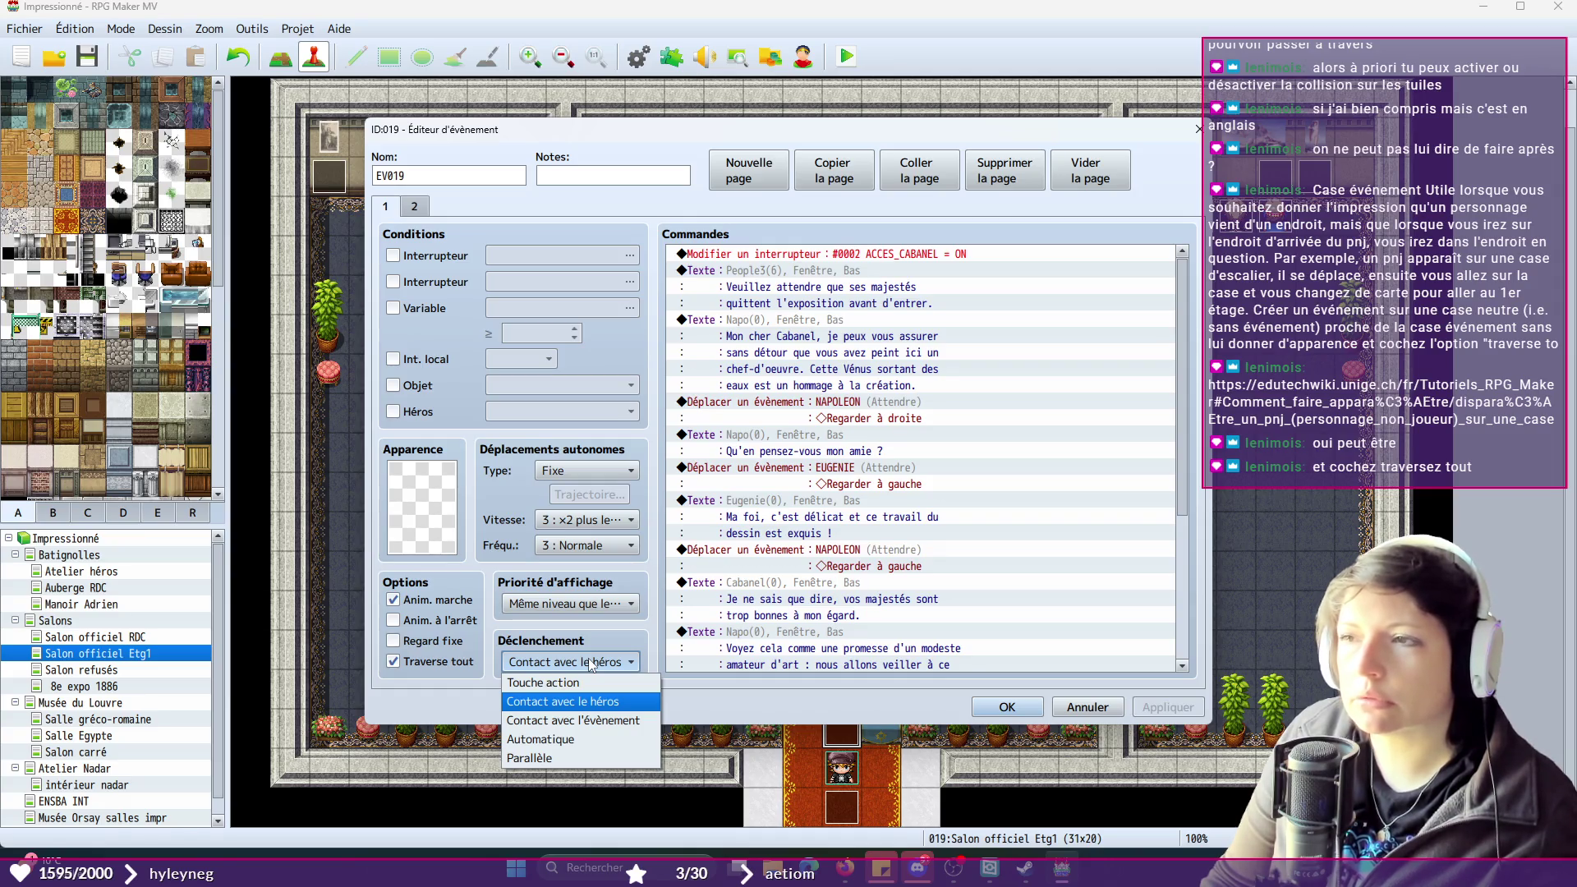
{"action": "left_click", "coordinate": [590, 663]}
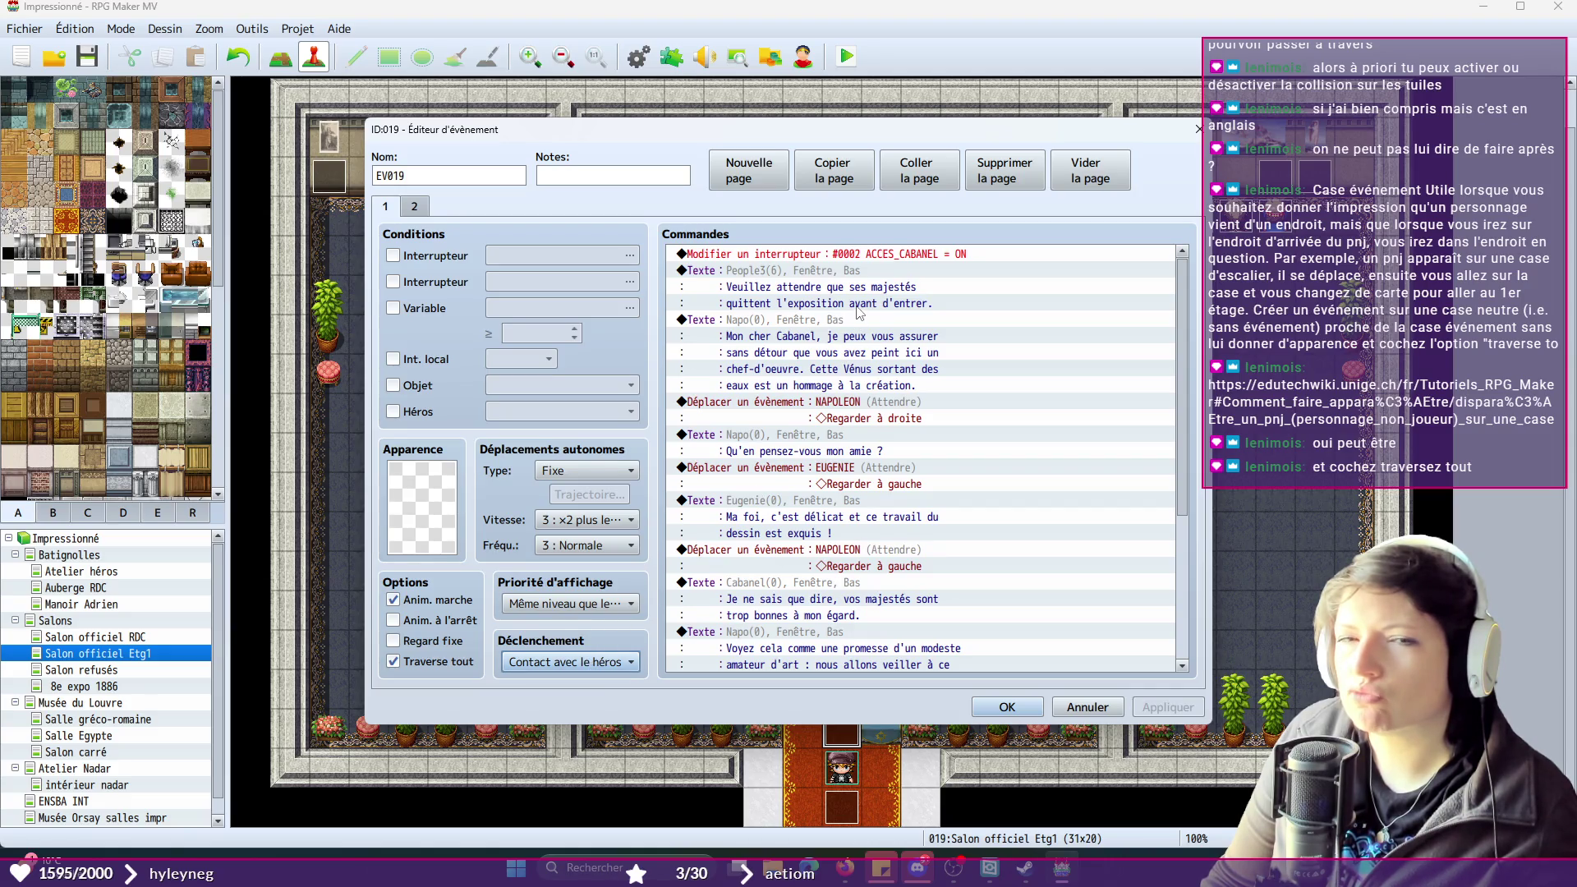
{"action": "left_click", "coordinate": [838, 254]}
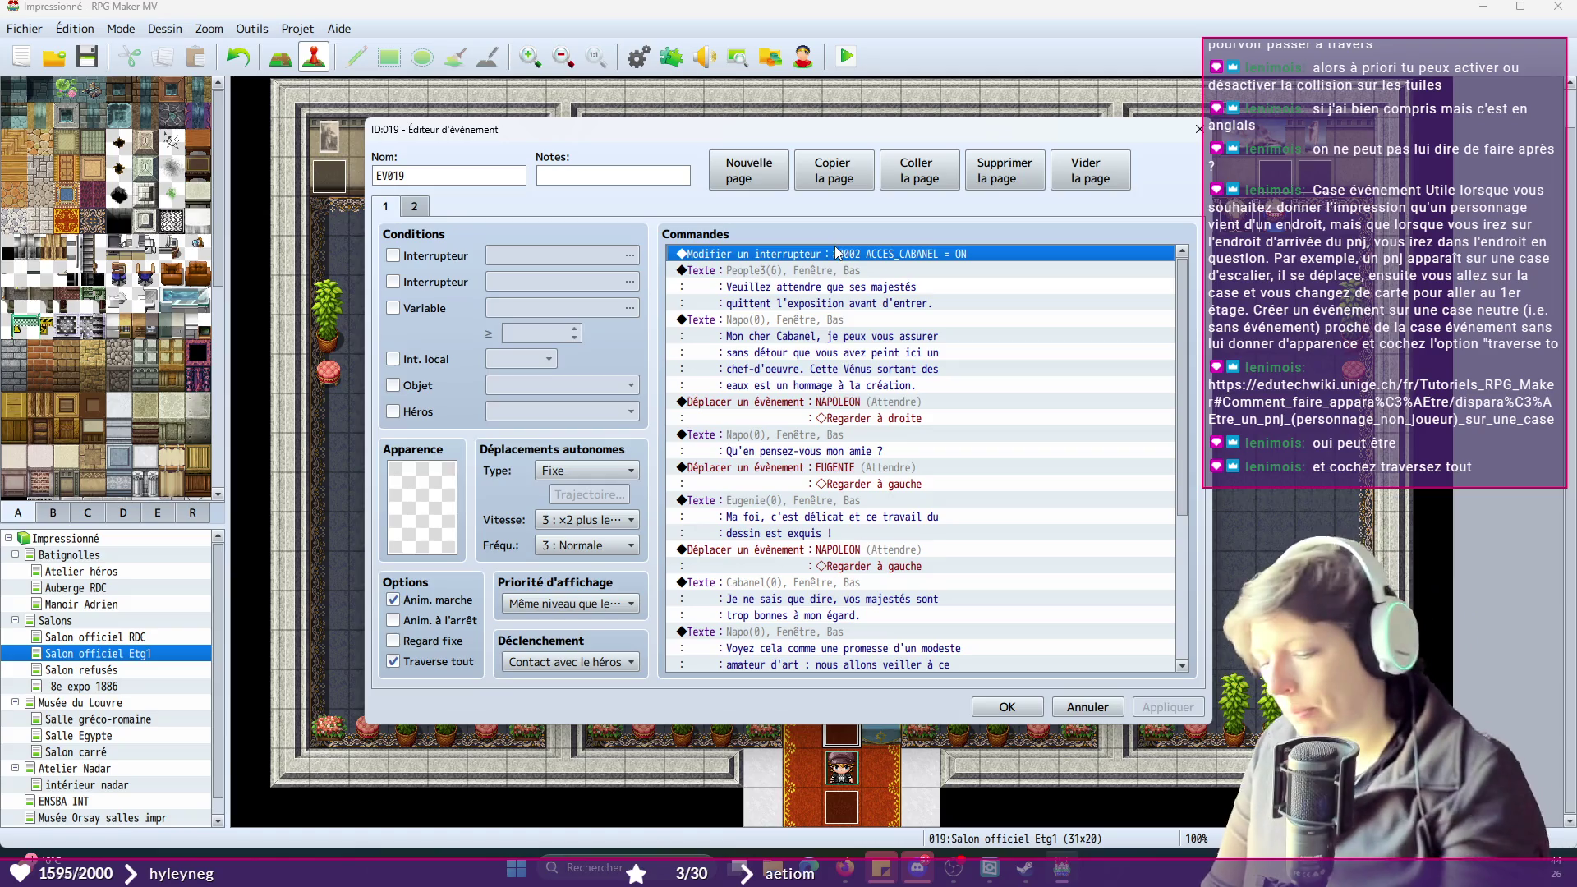
{"action": "key", "text": "Delete"}
- Review page 2, return to page 1, and confirm the event edits
{"action": "left_click", "coordinate": [414, 207]}
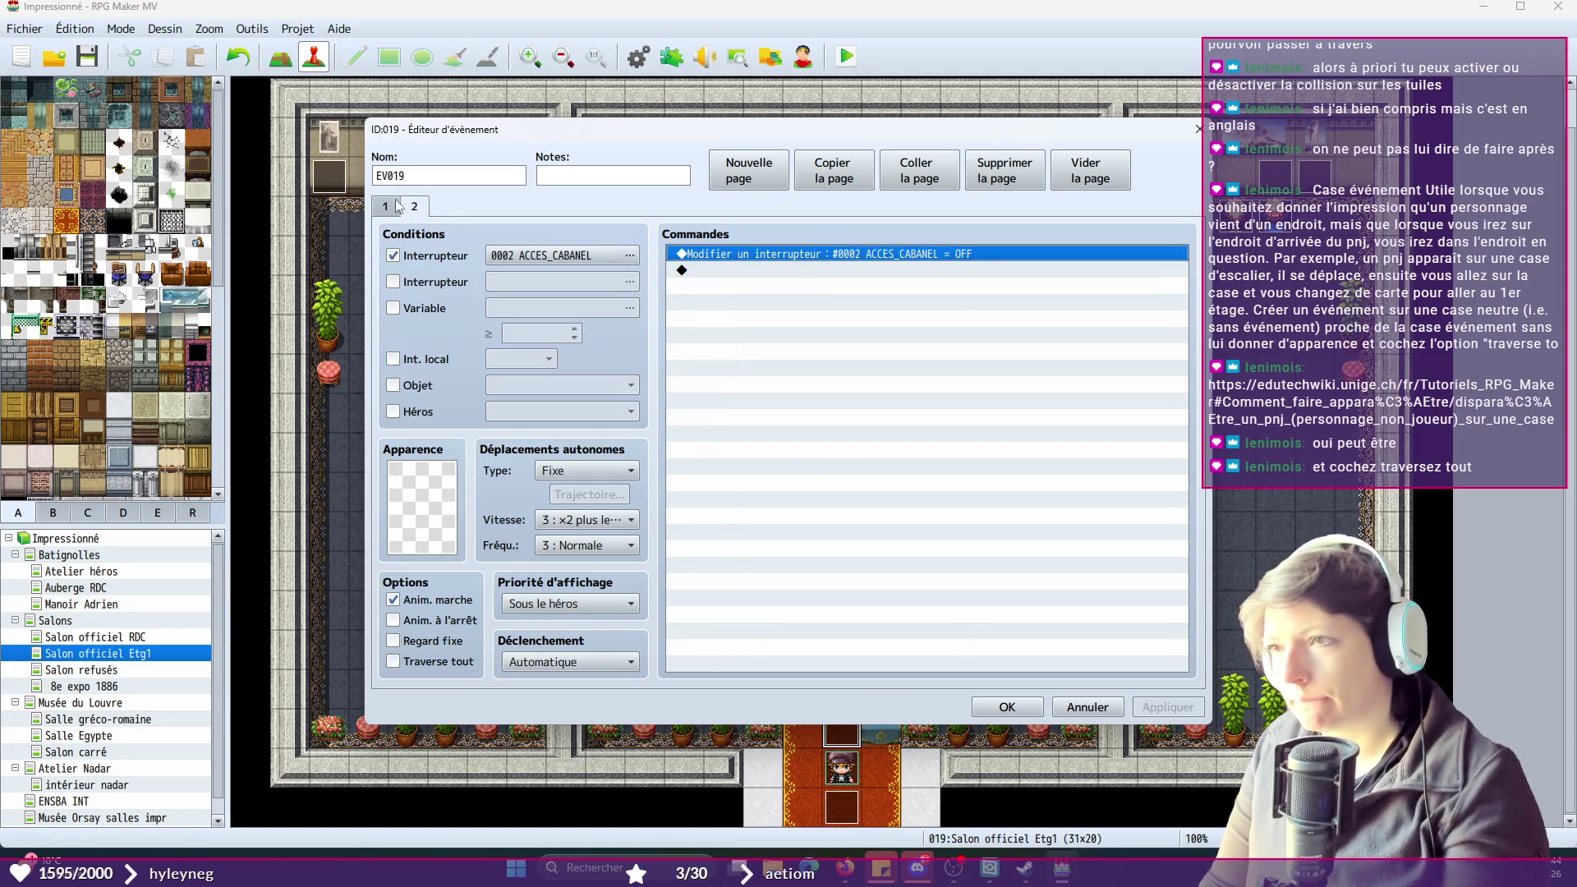
{"action": "left_click", "coordinate": [383, 207]}
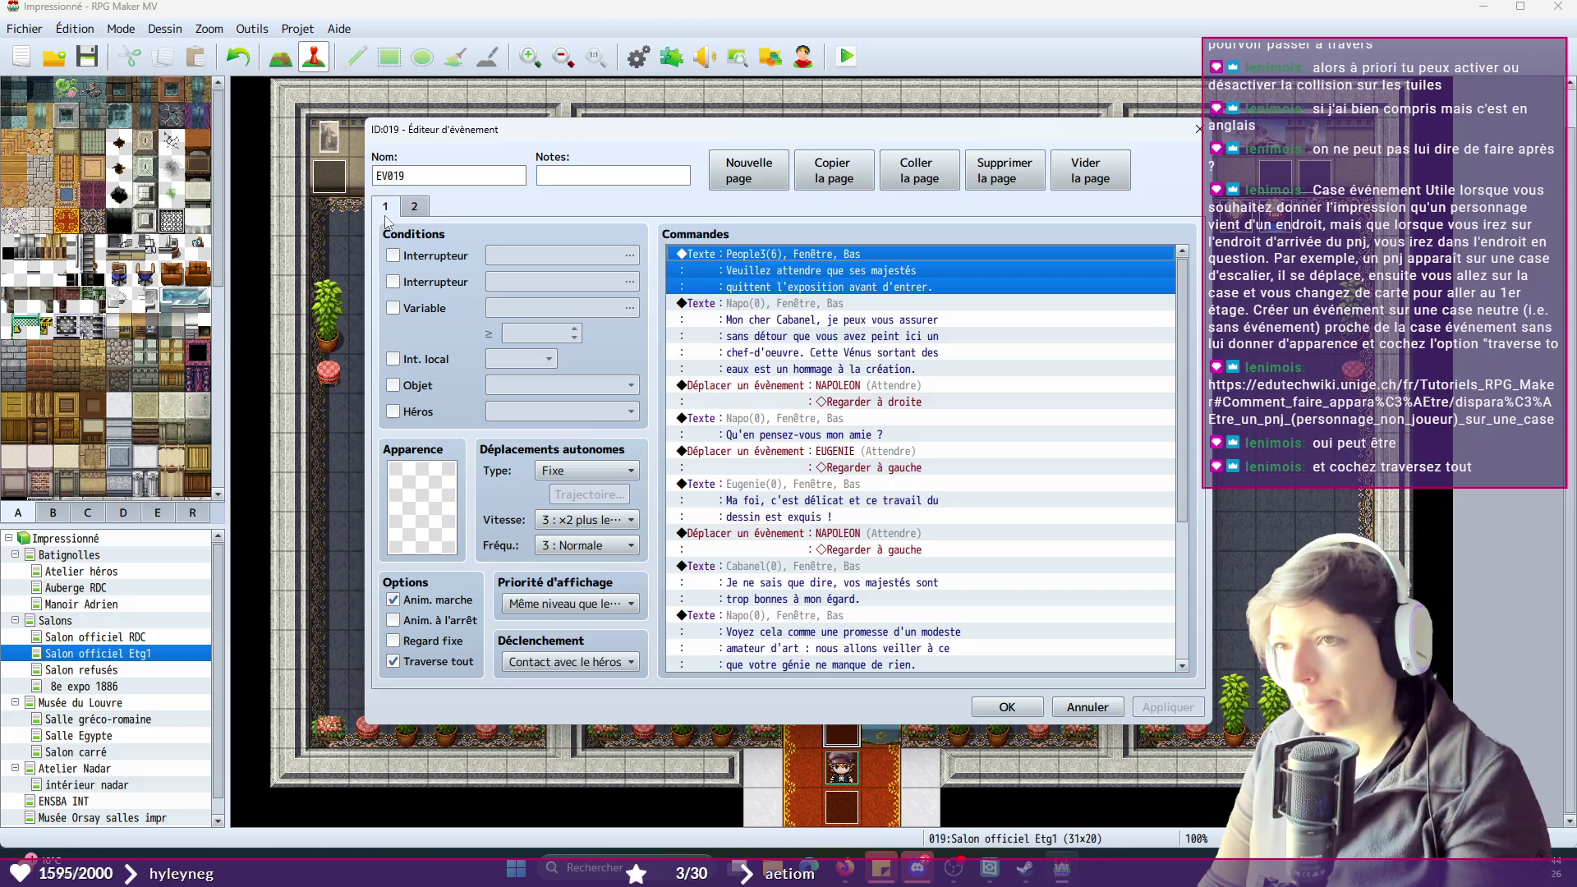
{"action": "left_click", "coordinate": [1023, 712]}
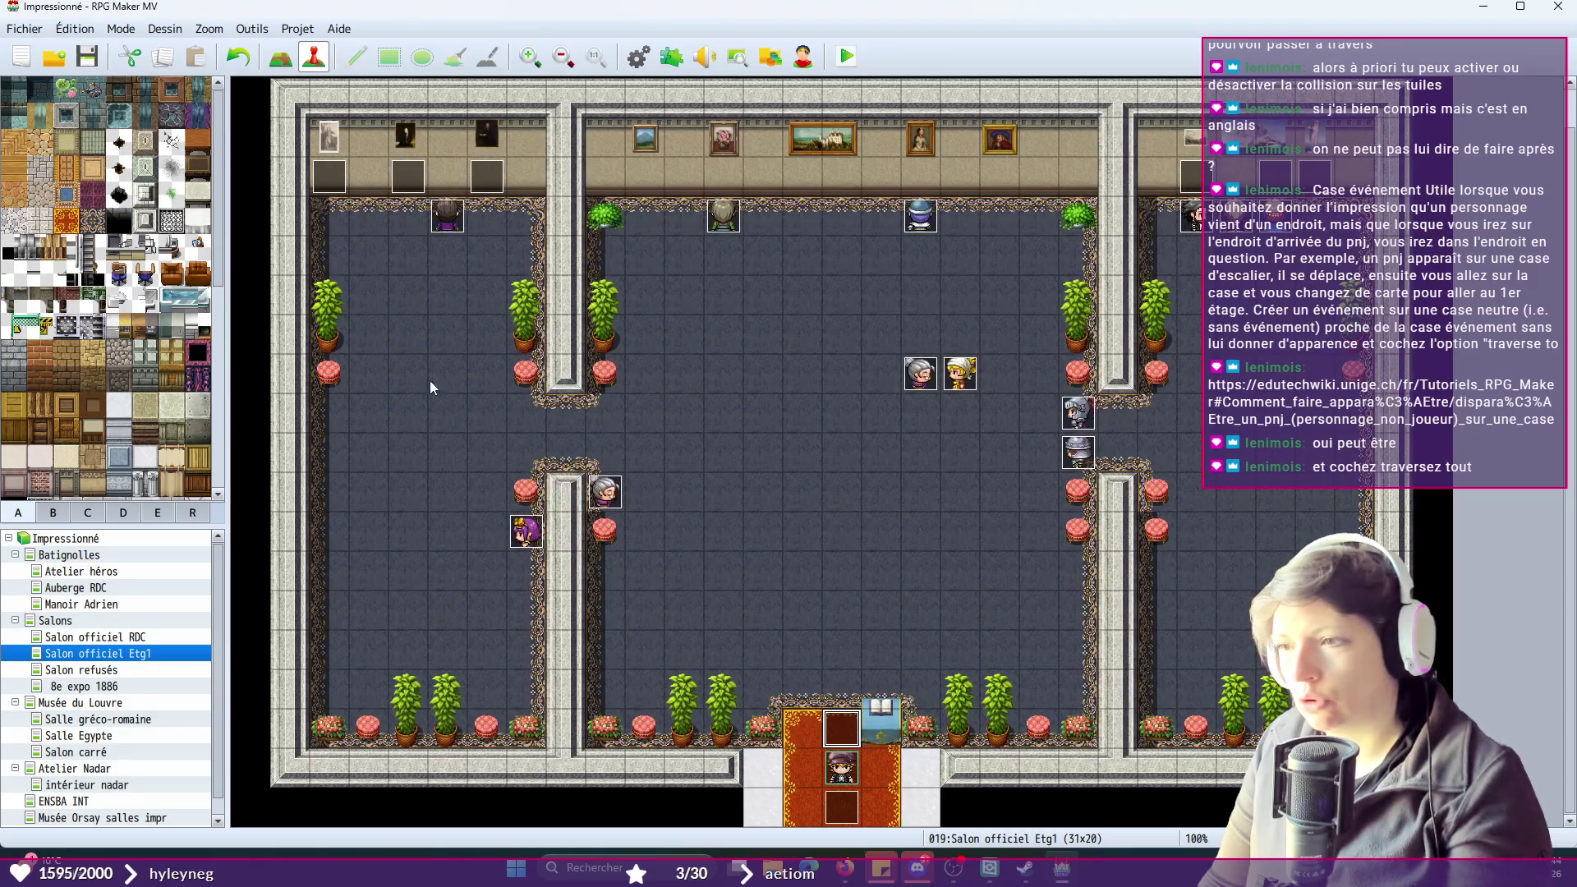
{"action": "left_click", "coordinate": [855, 59]}
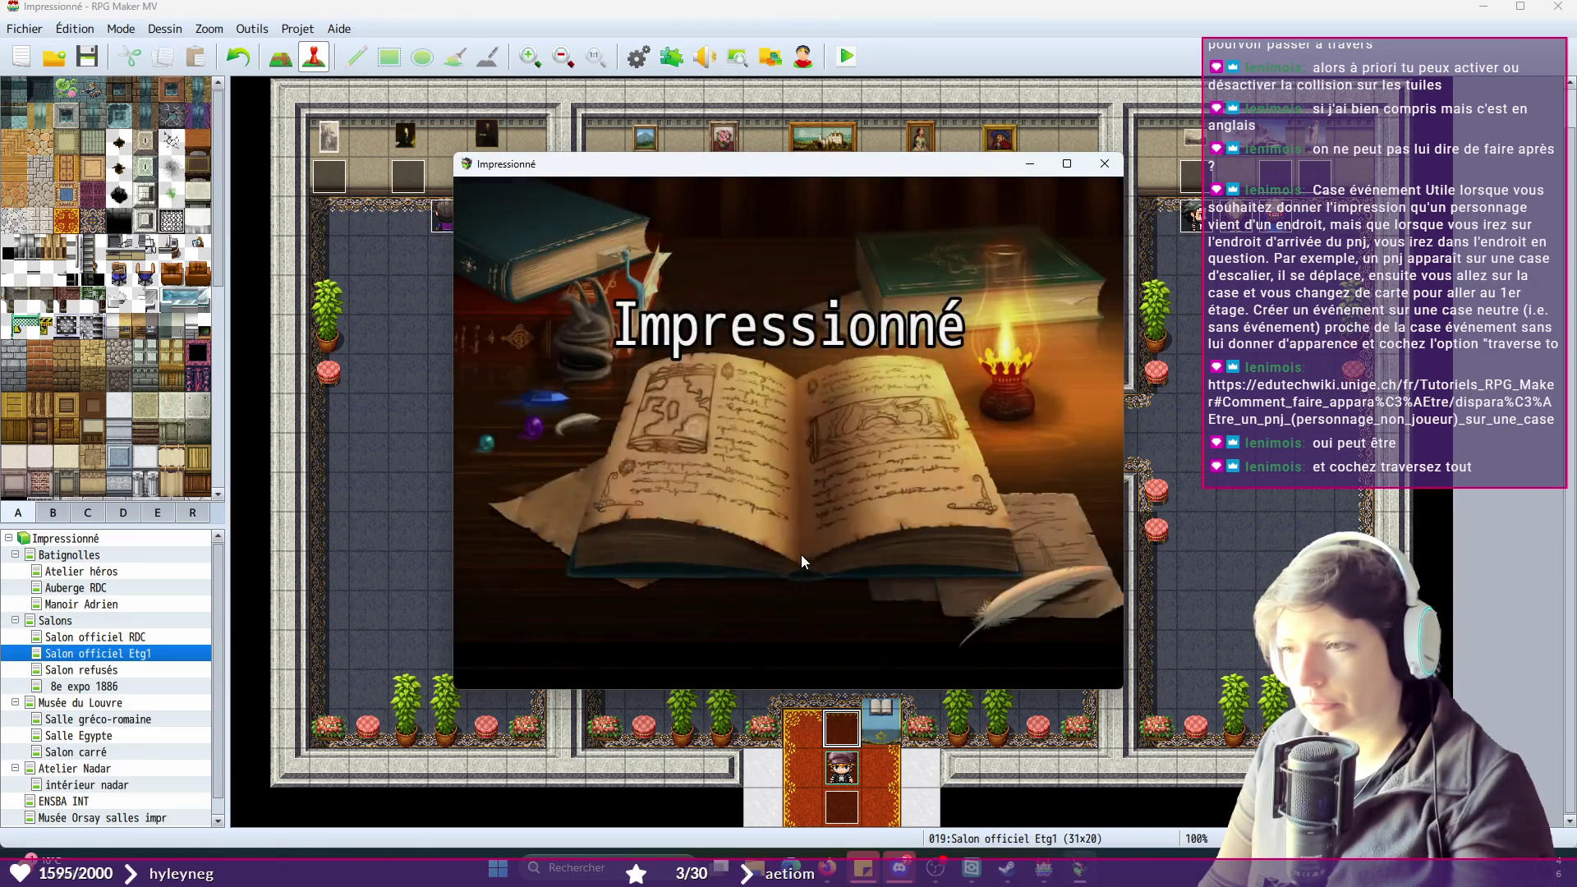
{"action": "left_click", "coordinate": [792, 489]}
{"action": "left_click", "coordinate": [787, 593]}
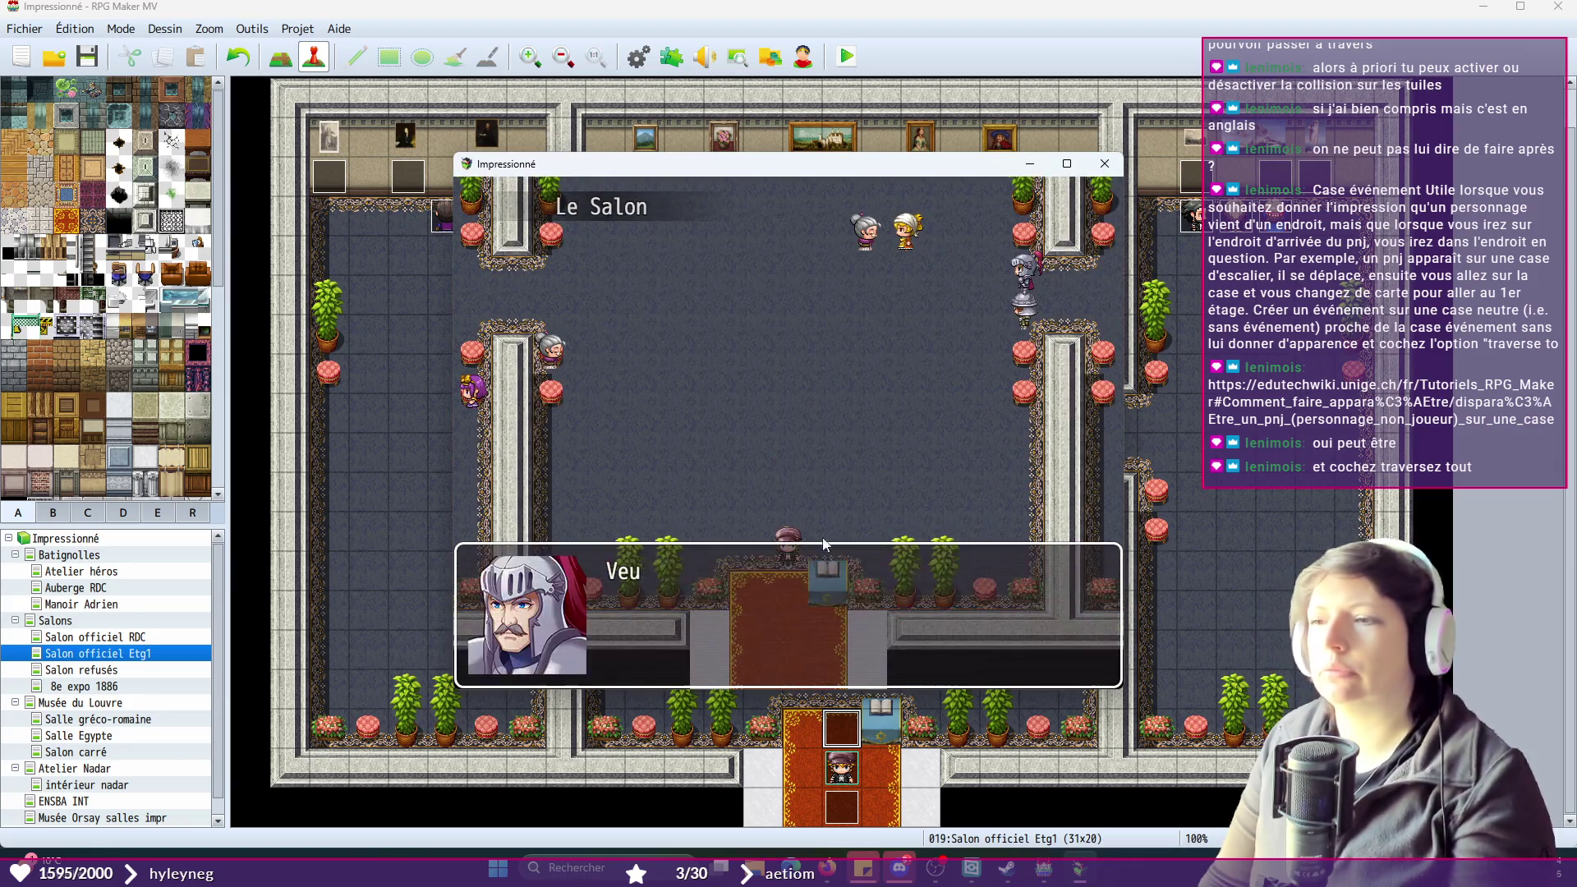
{"action": "left_click", "coordinate": [832, 476]}
{"action": "left_click", "coordinate": [832, 477]}
{"action": "left_click", "coordinate": [831, 477]}
{"action": "left_click", "coordinate": [830, 481]}
{"action": "left_click", "coordinate": [829, 482]}
{"action": "left_click", "coordinate": [829, 484]}
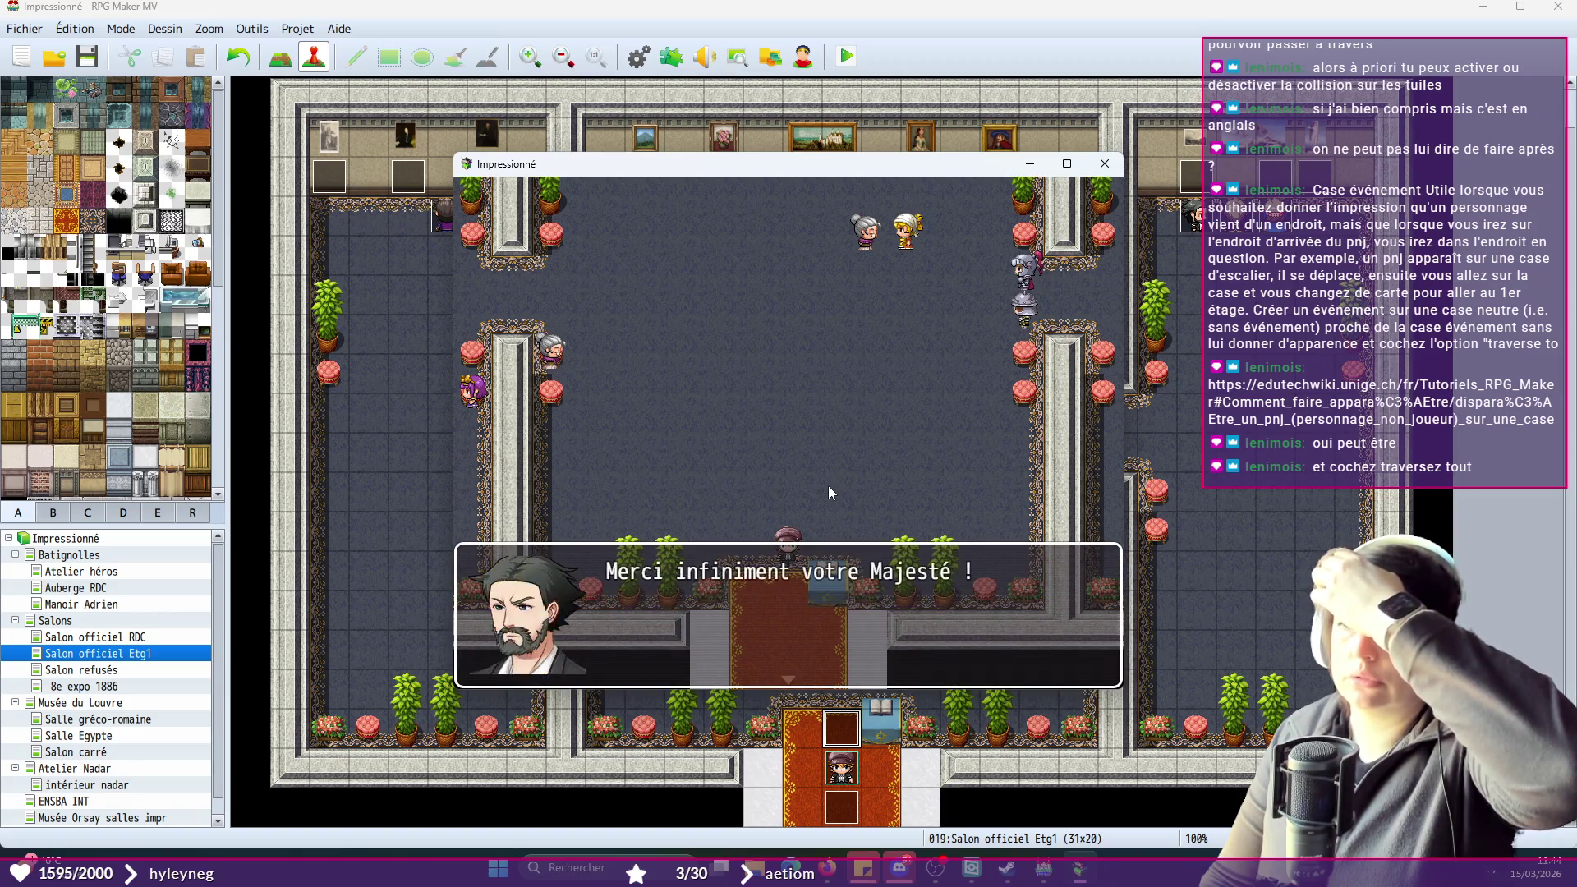
{"action": "left_click", "coordinate": [827, 487]}
{"action": "left_click", "coordinate": [983, 335]}
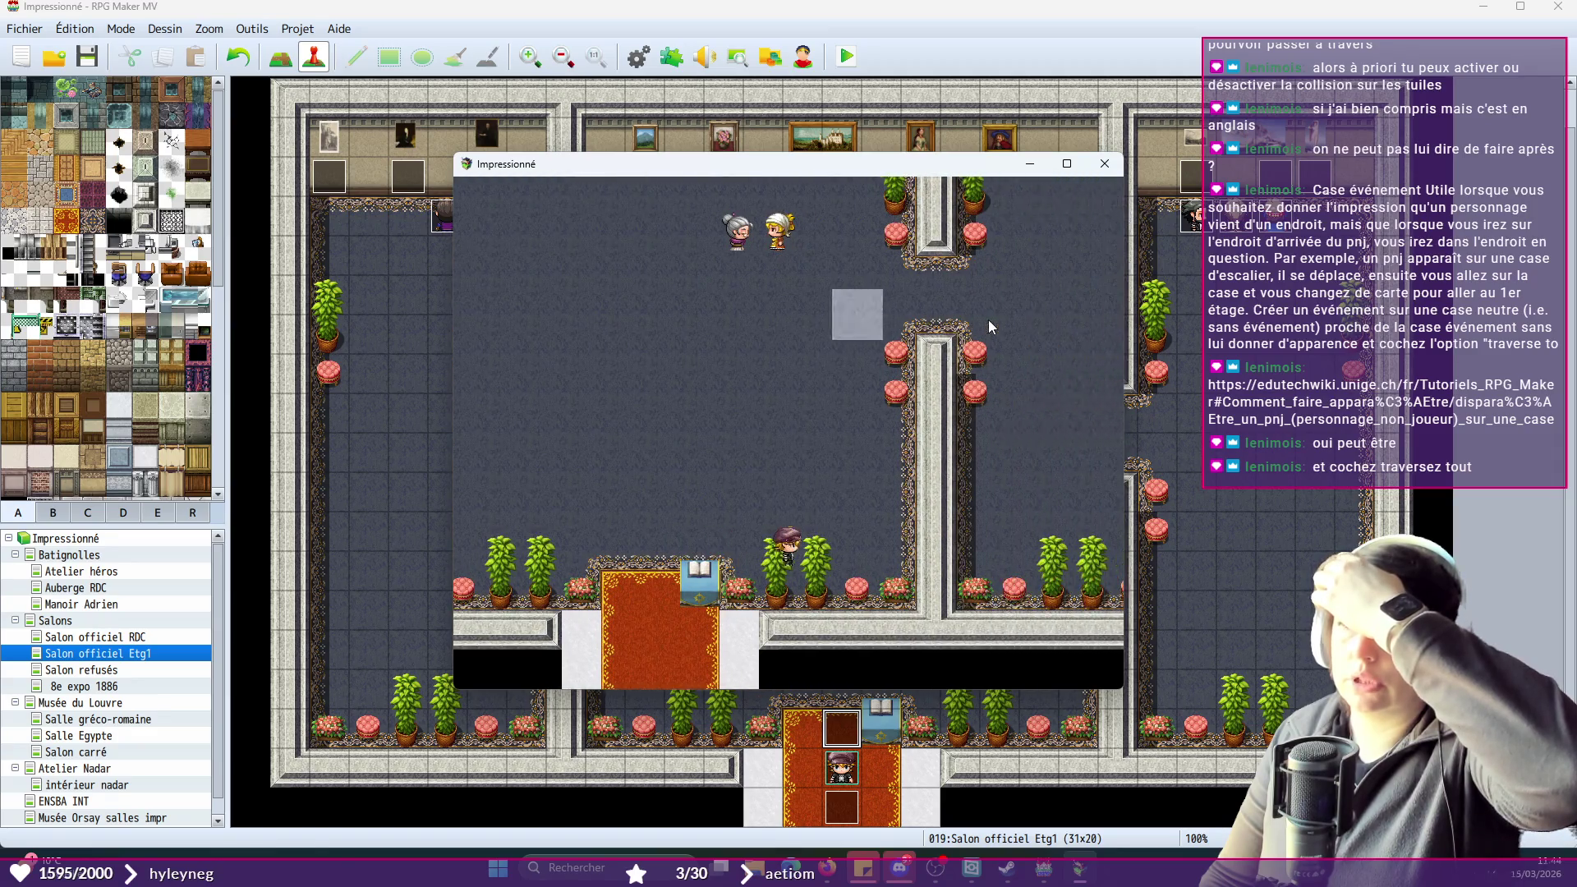
{"action": "left_click", "coordinate": [973, 312]}
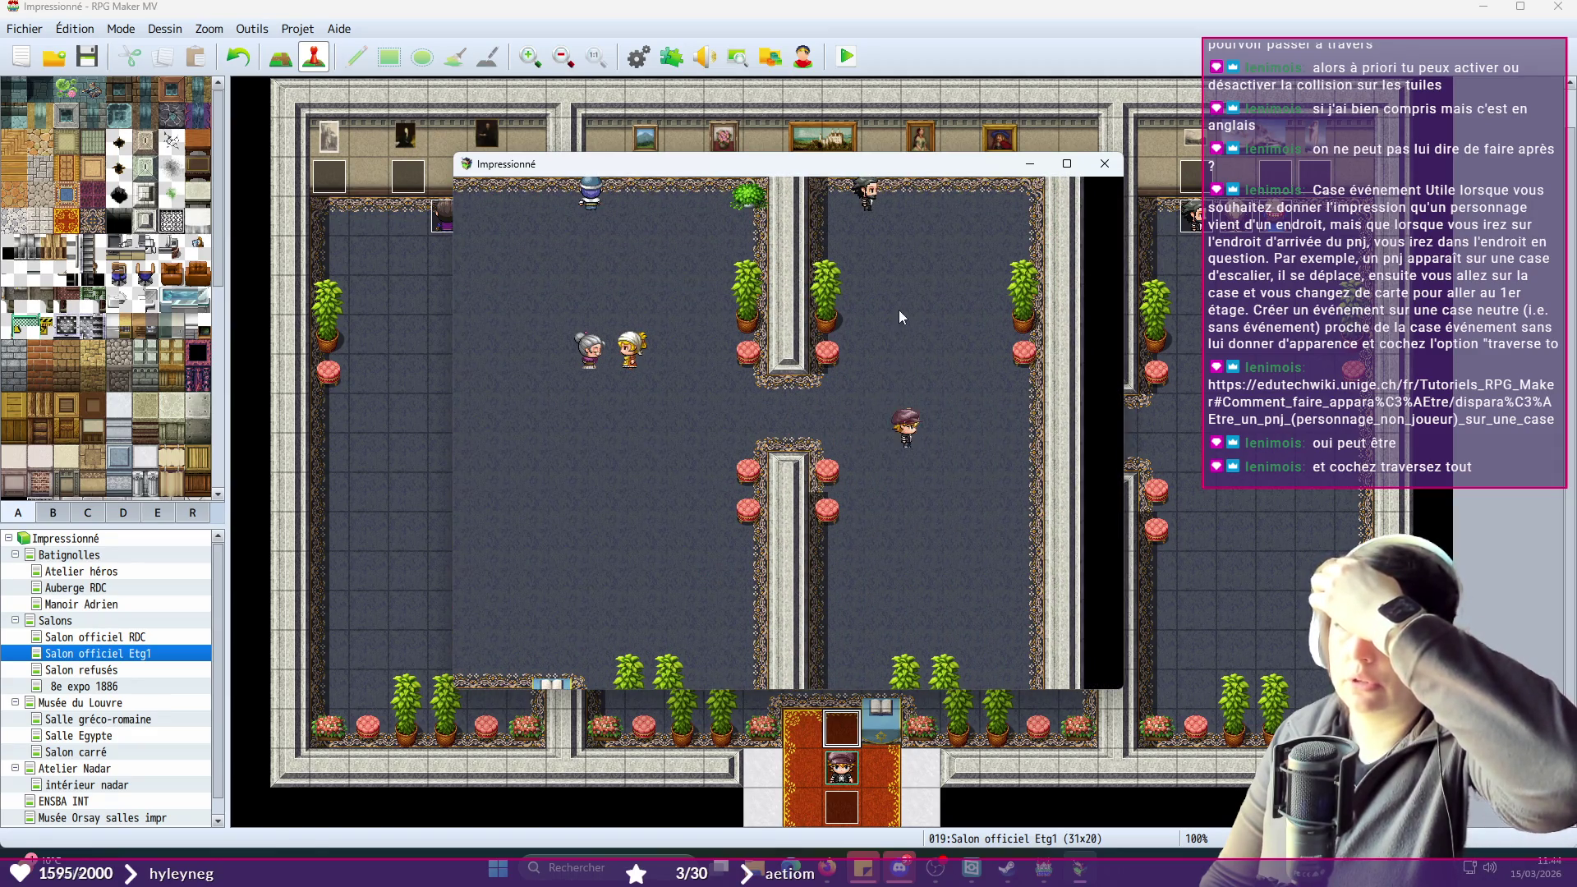
{"action": "left_click", "coordinate": [722, 403]}
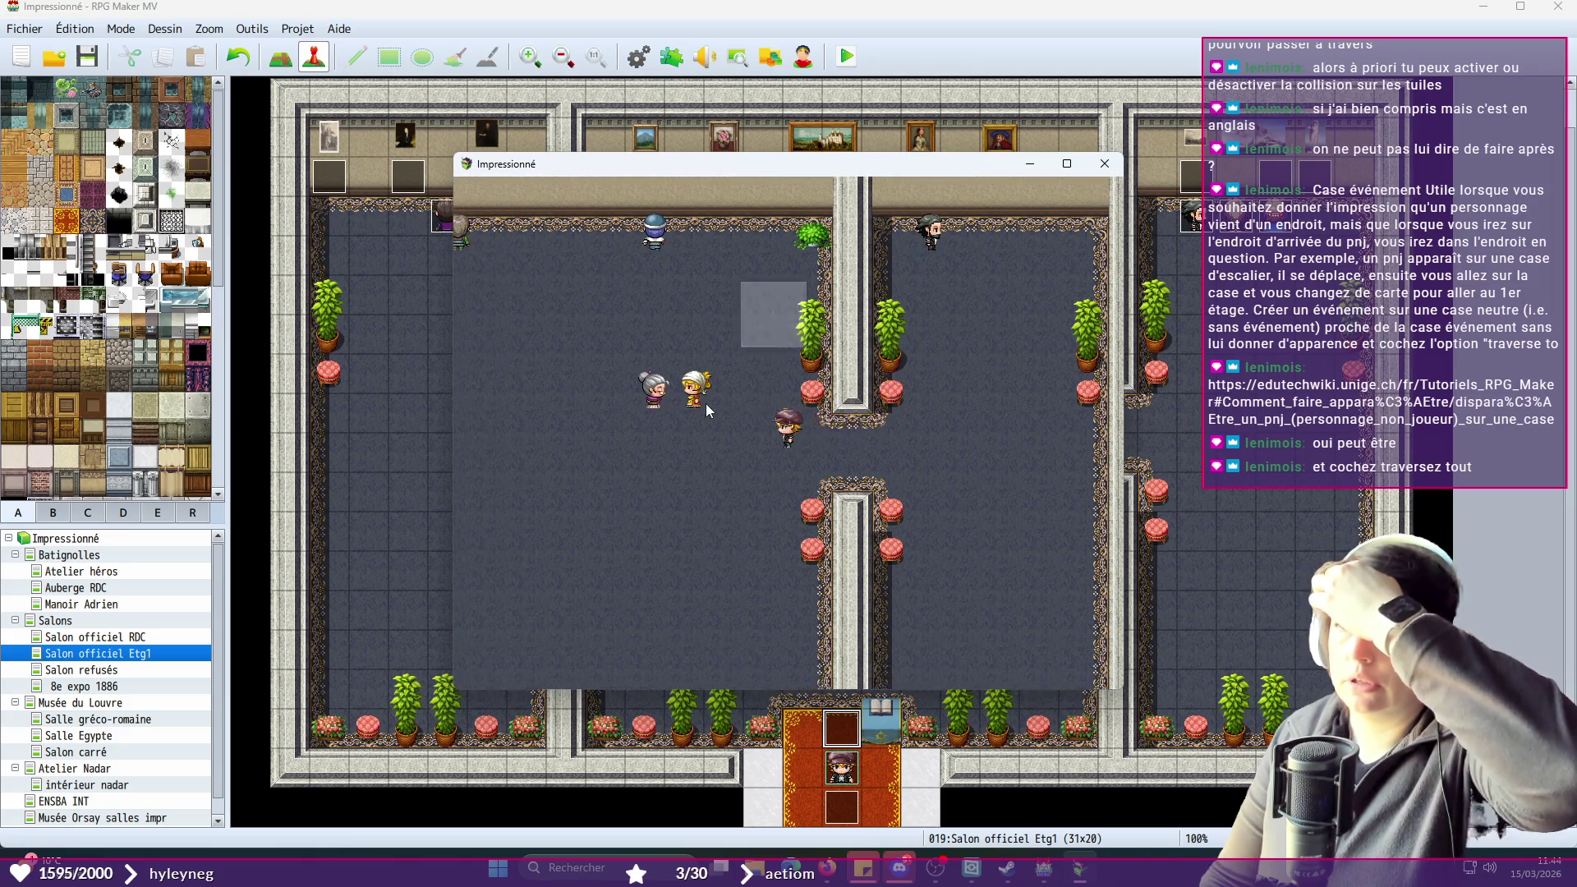
{"action": "left_click", "coordinate": [1009, 360]}
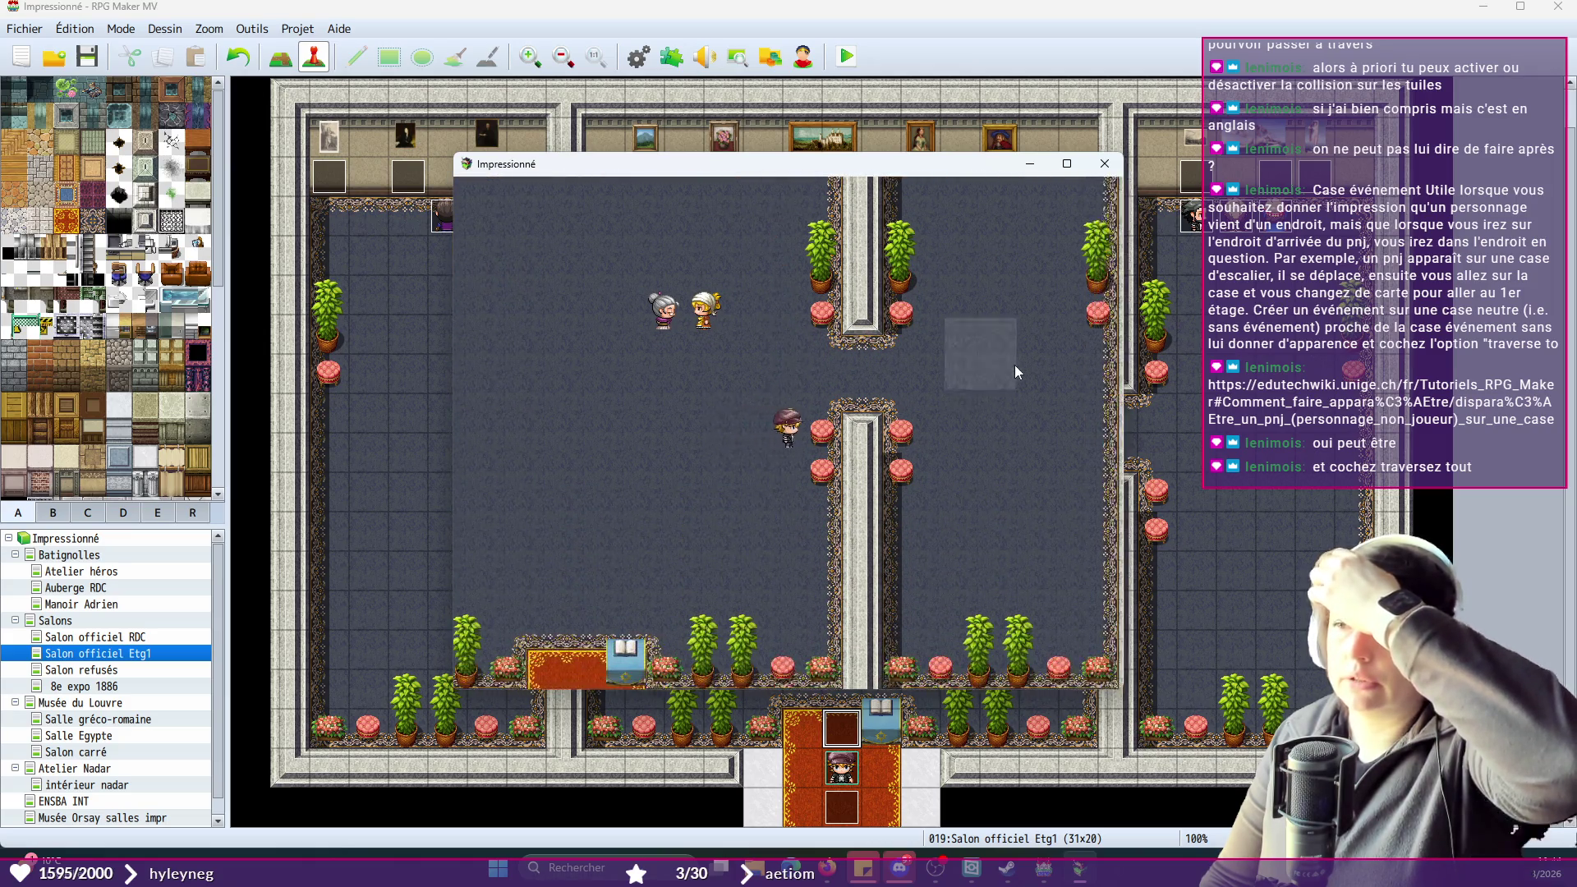
{"action": "left_click", "coordinate": [959, 308]}
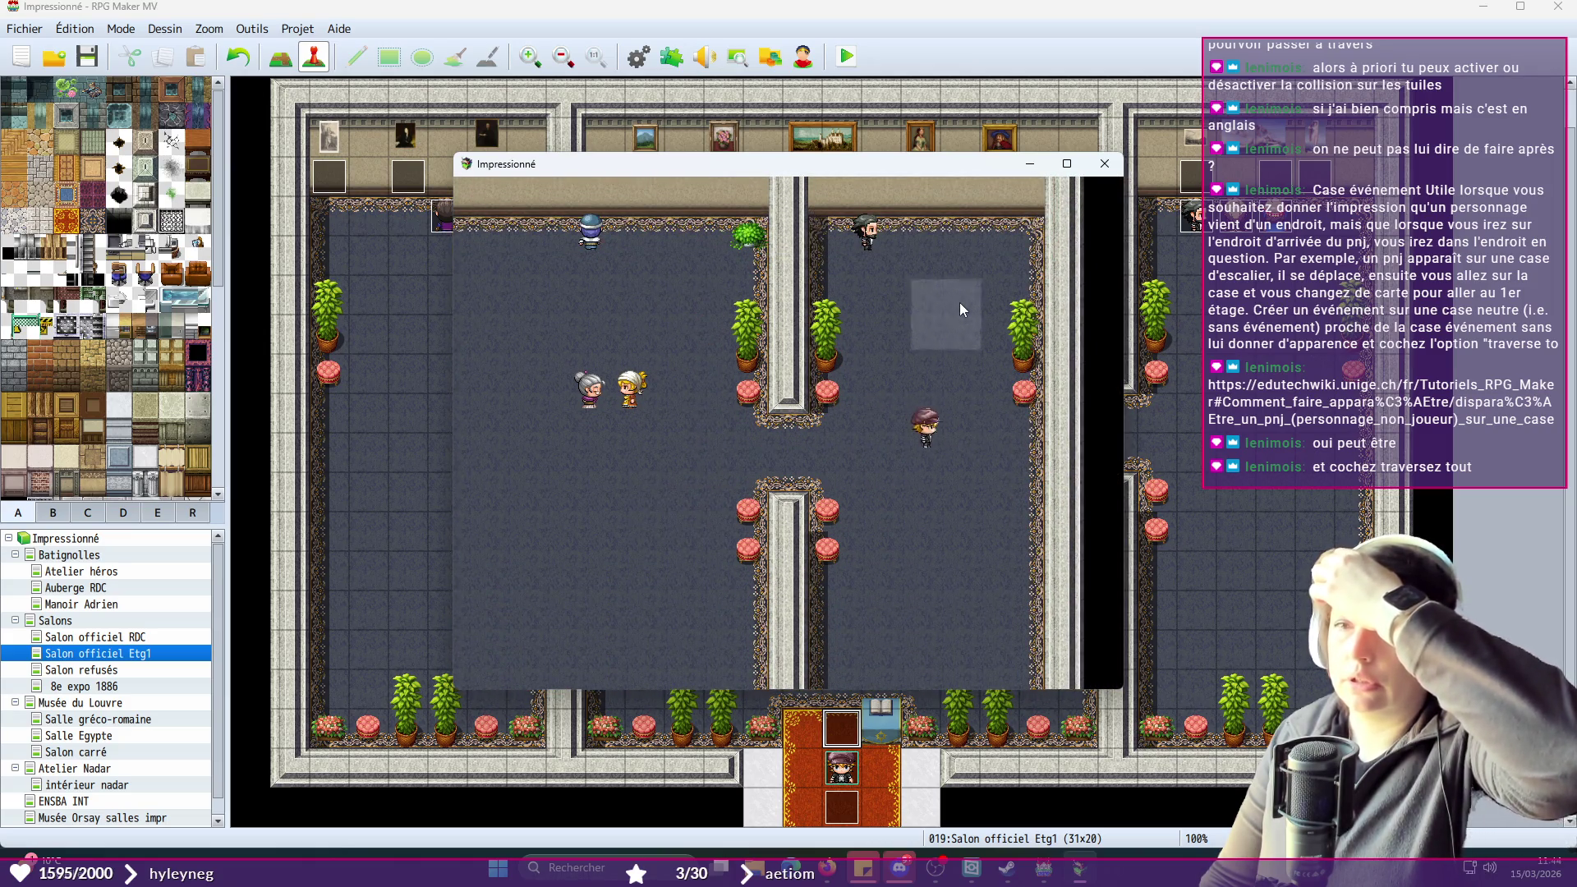
{"action": "left_click", "coordinate": [933, 351]}
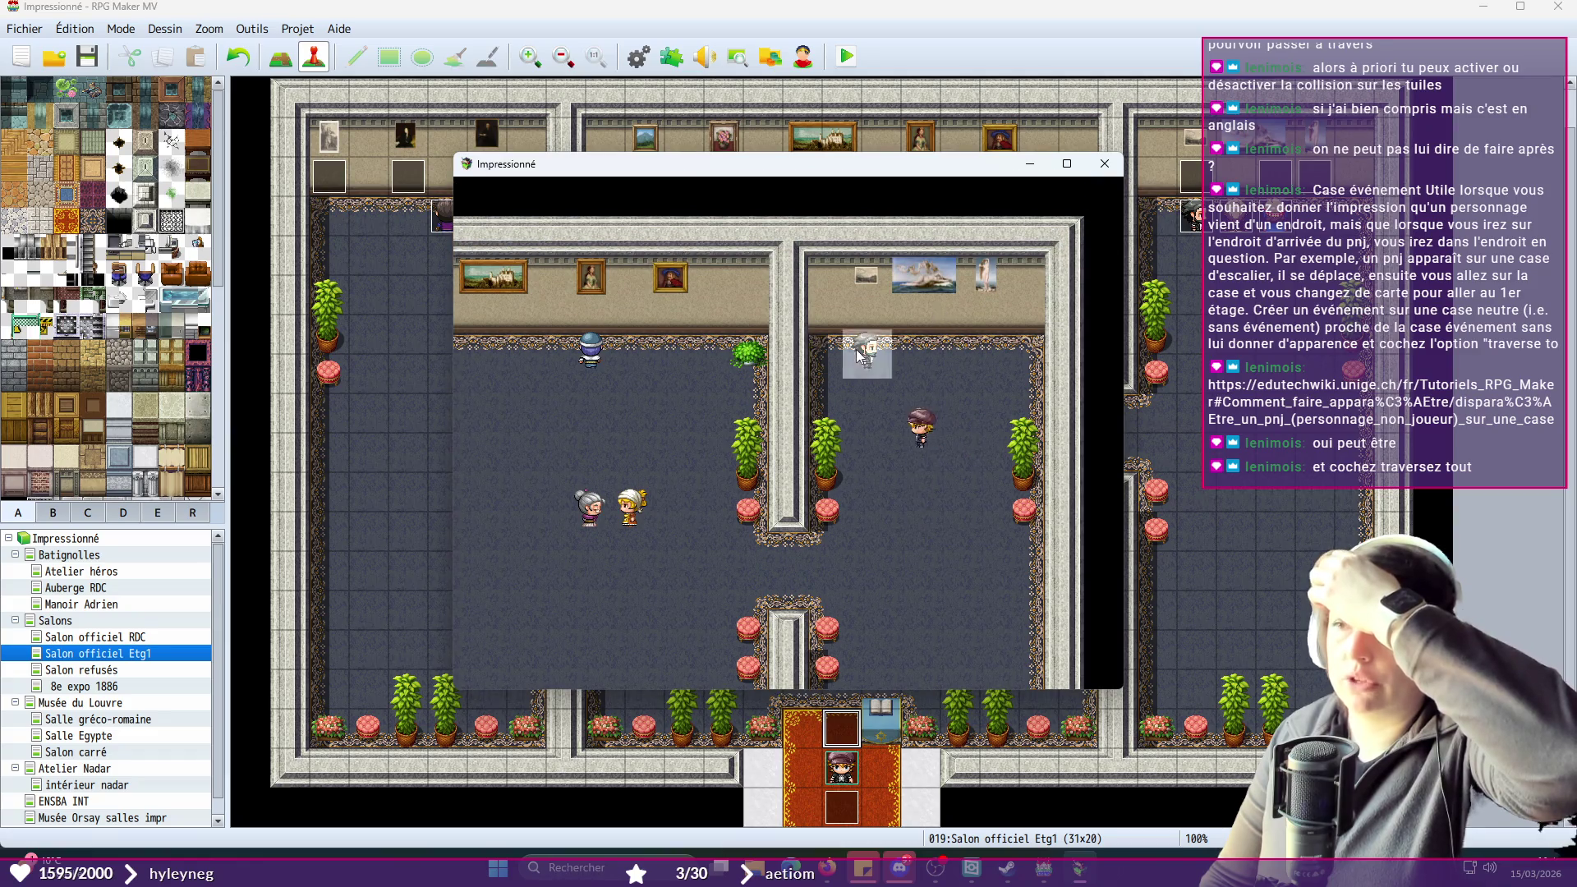
{"action": "left_click", "coordinate": [873, 353]}
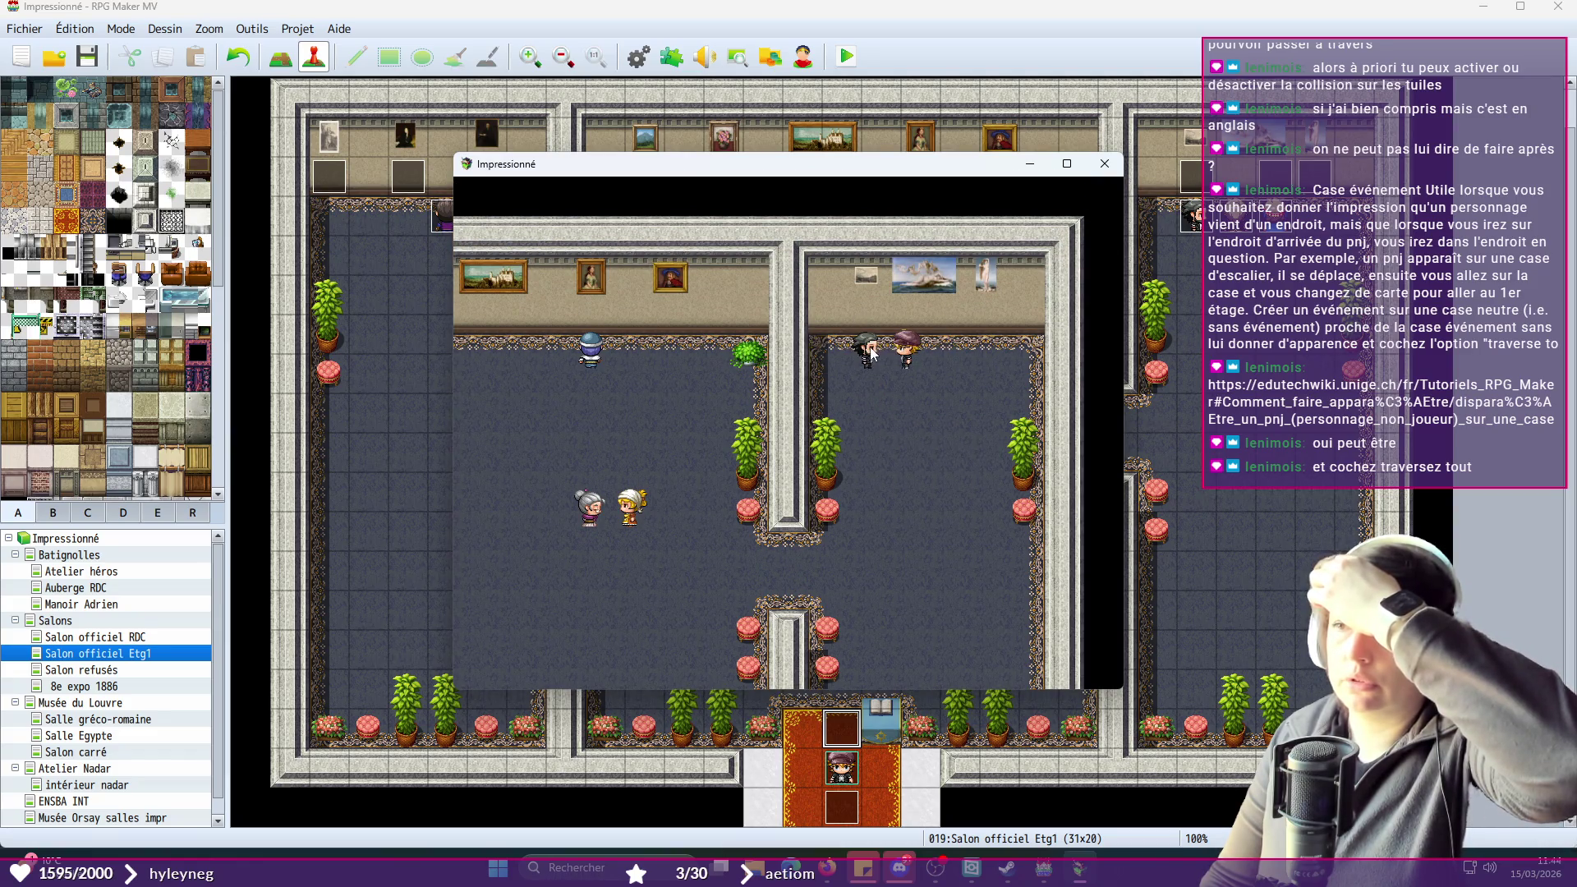
{"action": "left_click", "coordinate": [715, 547]}
{"action": "left_click", "coordinate": [598, 493]}
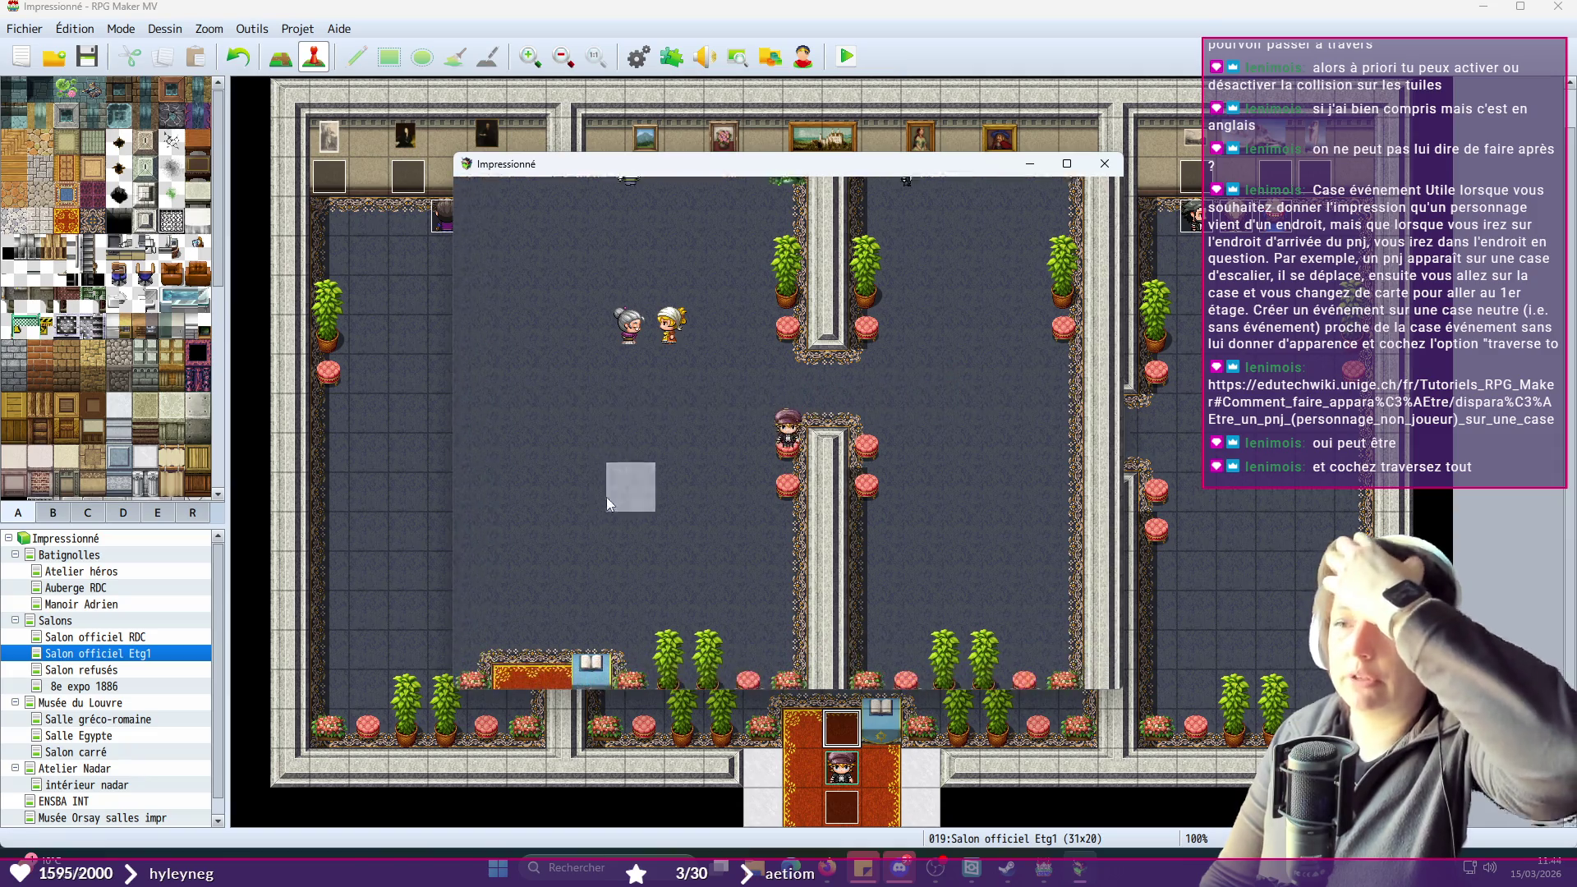
{"action": "left_click", "coordinate": [747, 584]}
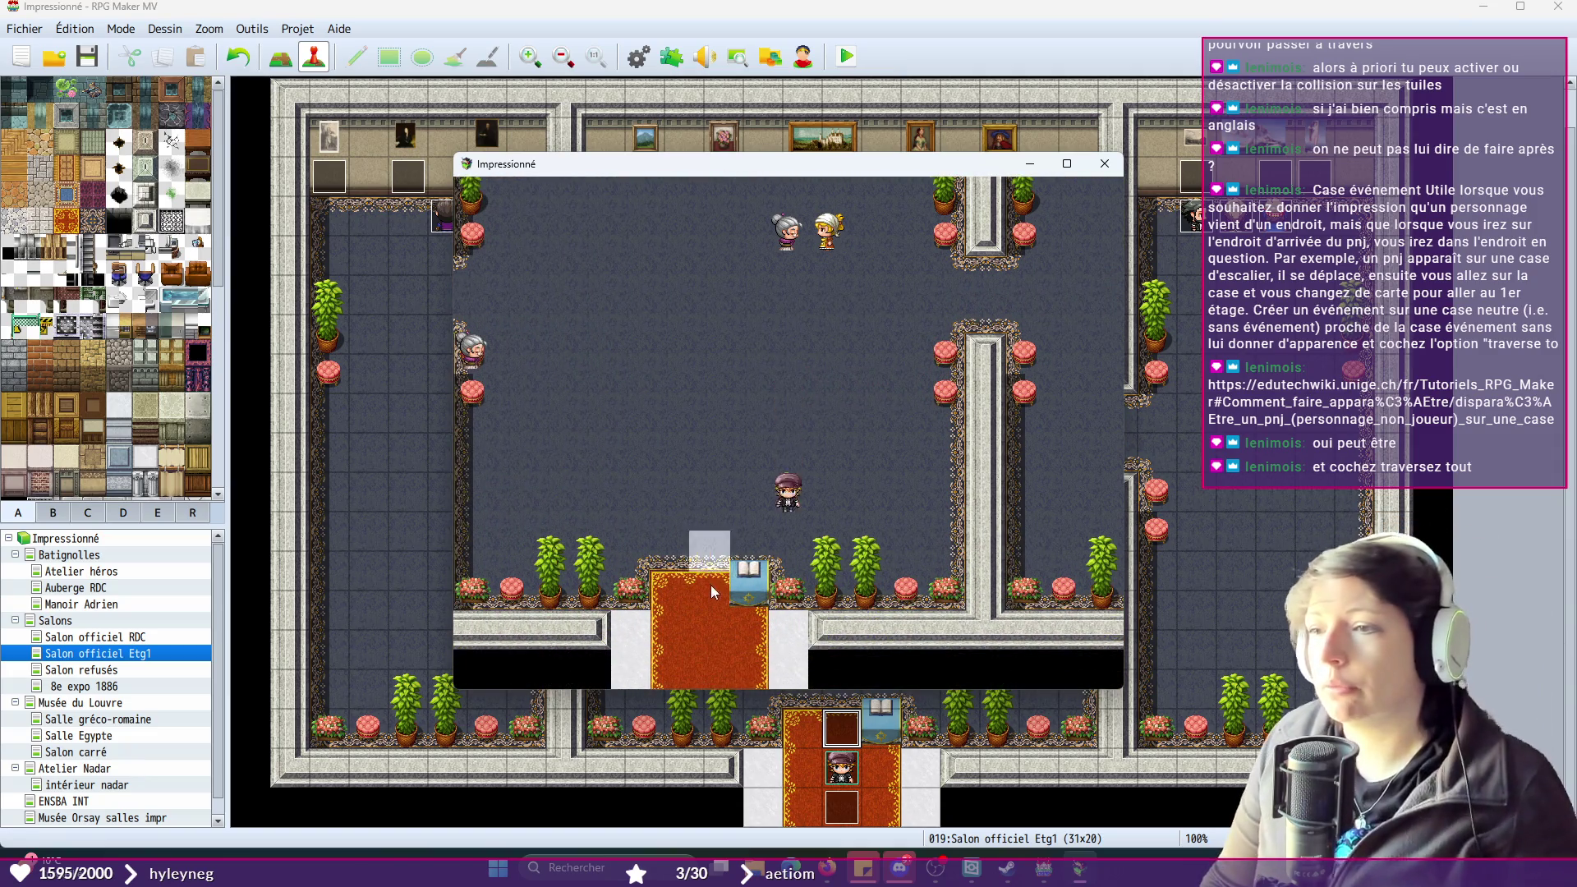
{"action": "left_click", "coordinate": [722, 433]}
{"action": "left_click", "coordinate": [775, 585]}
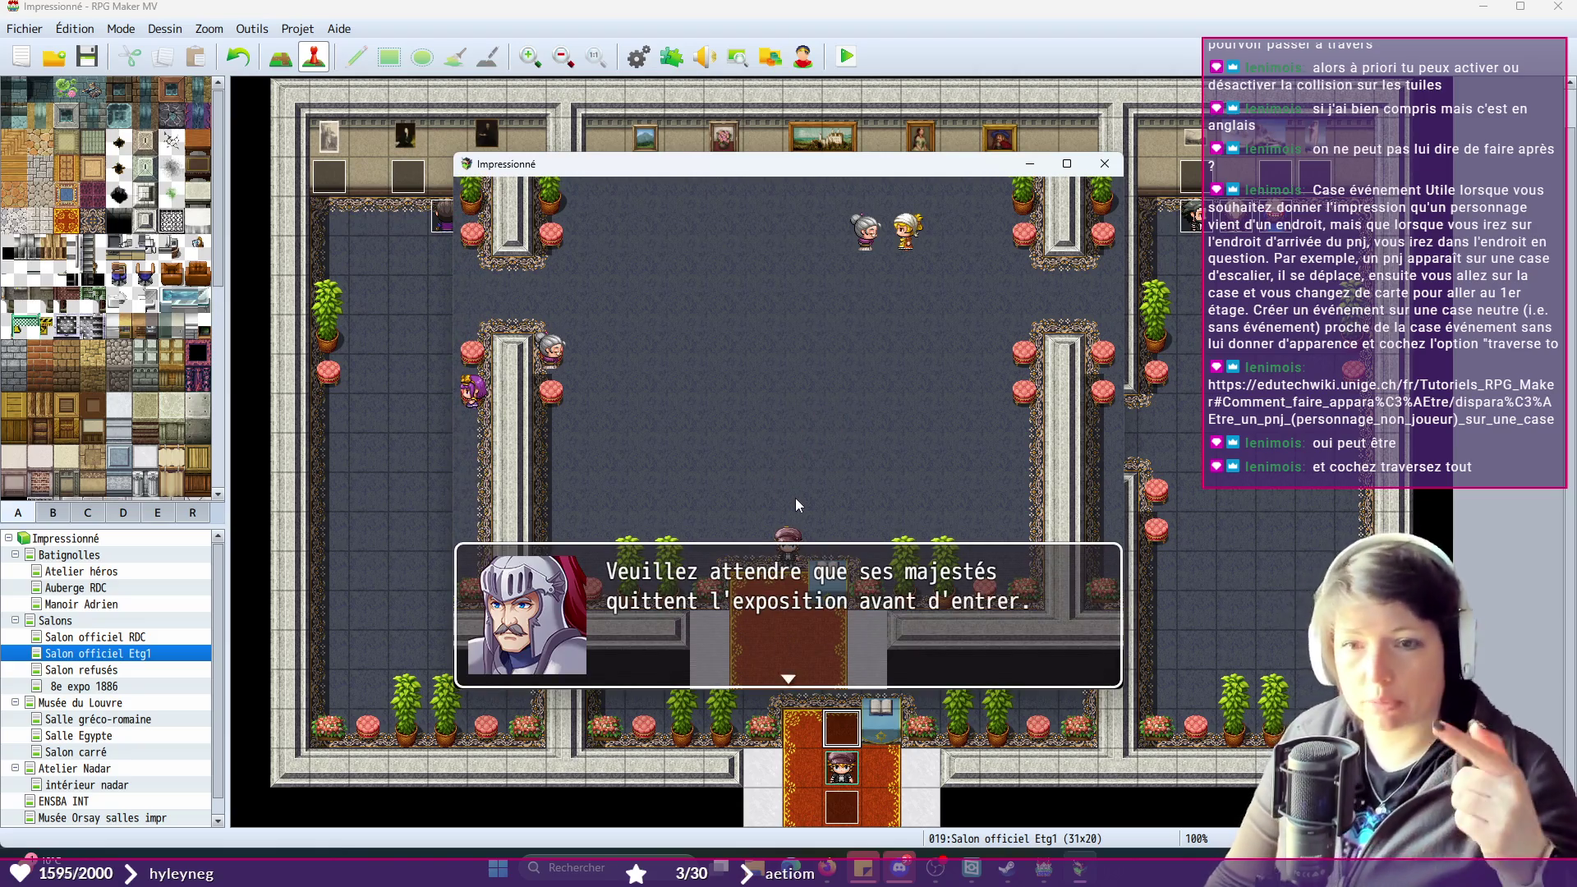
{"action": "left_click", "coordinate": [1105, 164]}
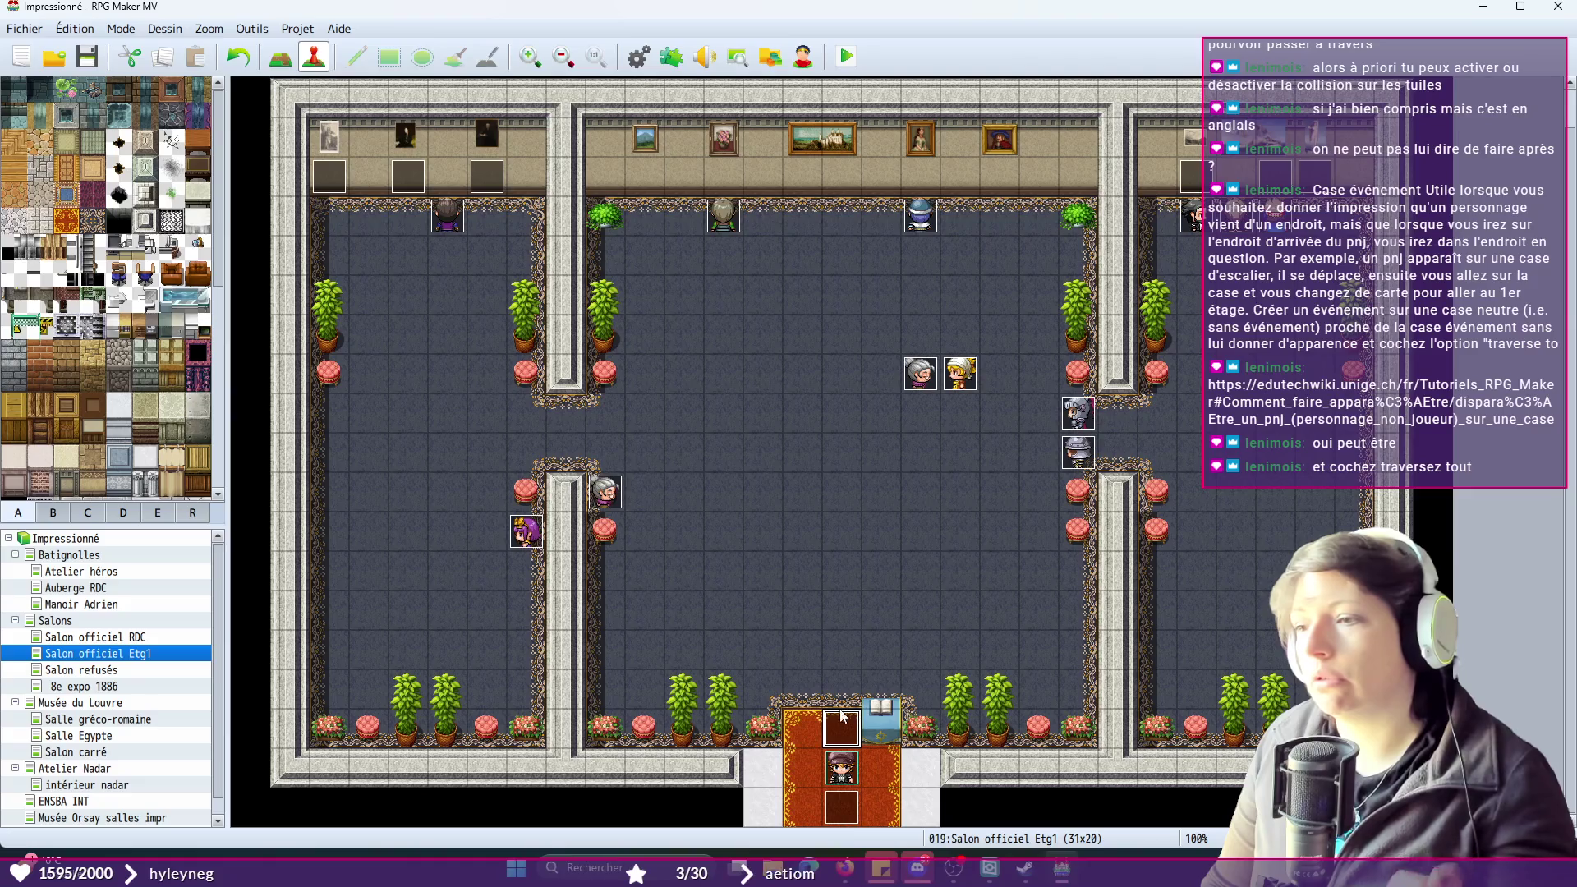
- Undo the tile move, reopen EV019, review pages 2 and 1, and start a command at the list's end
{"action": "key", "text": "ctrl+z"}
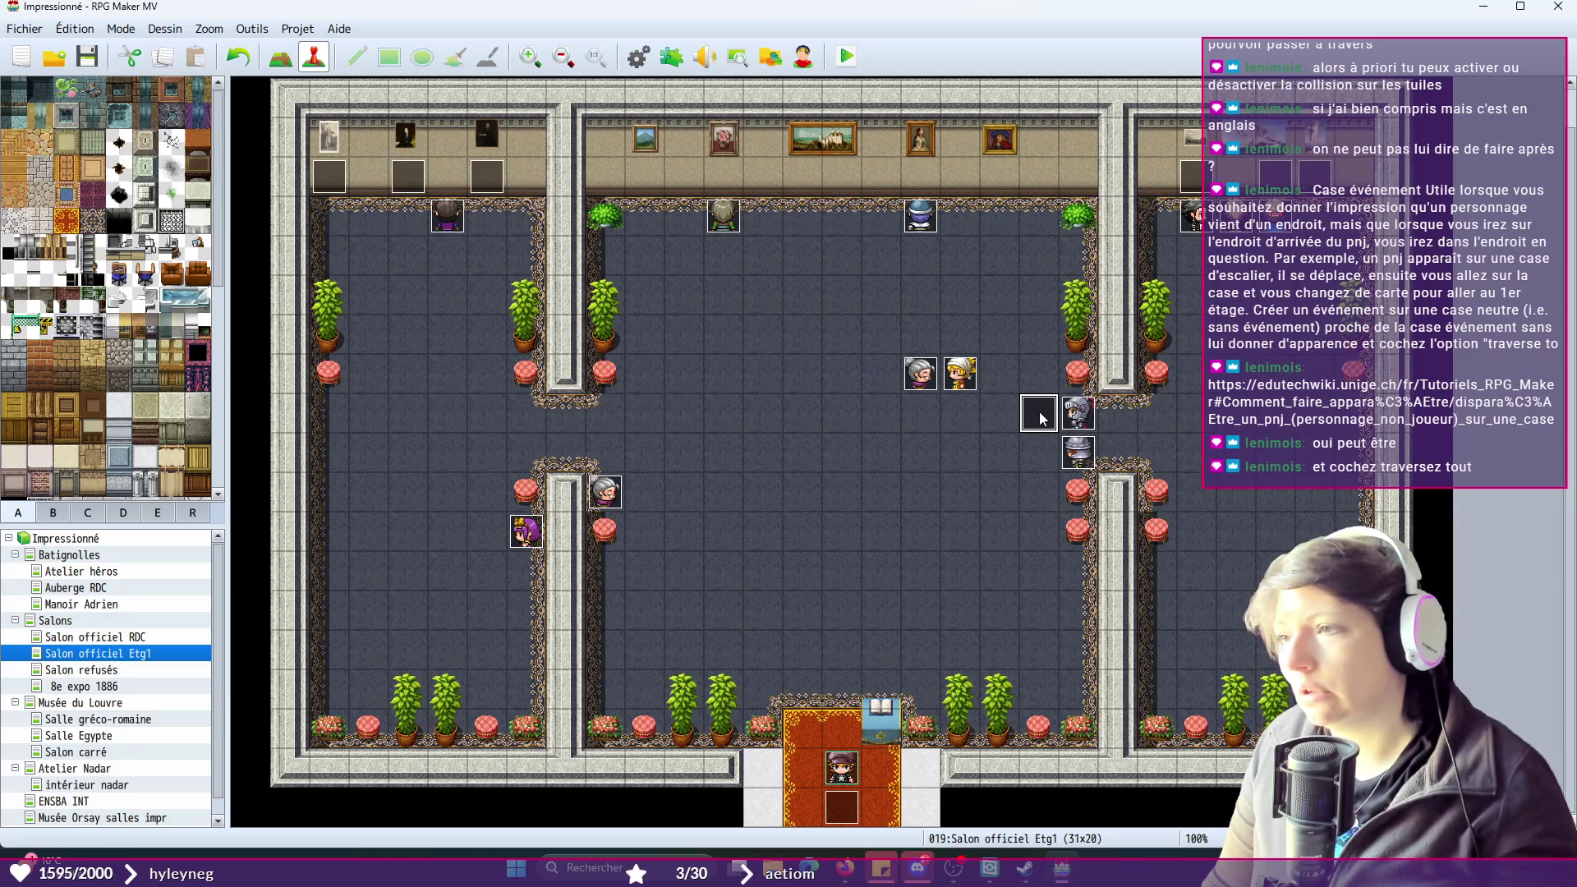
{"action": "double_click", "coordinate": [1039, 411]}
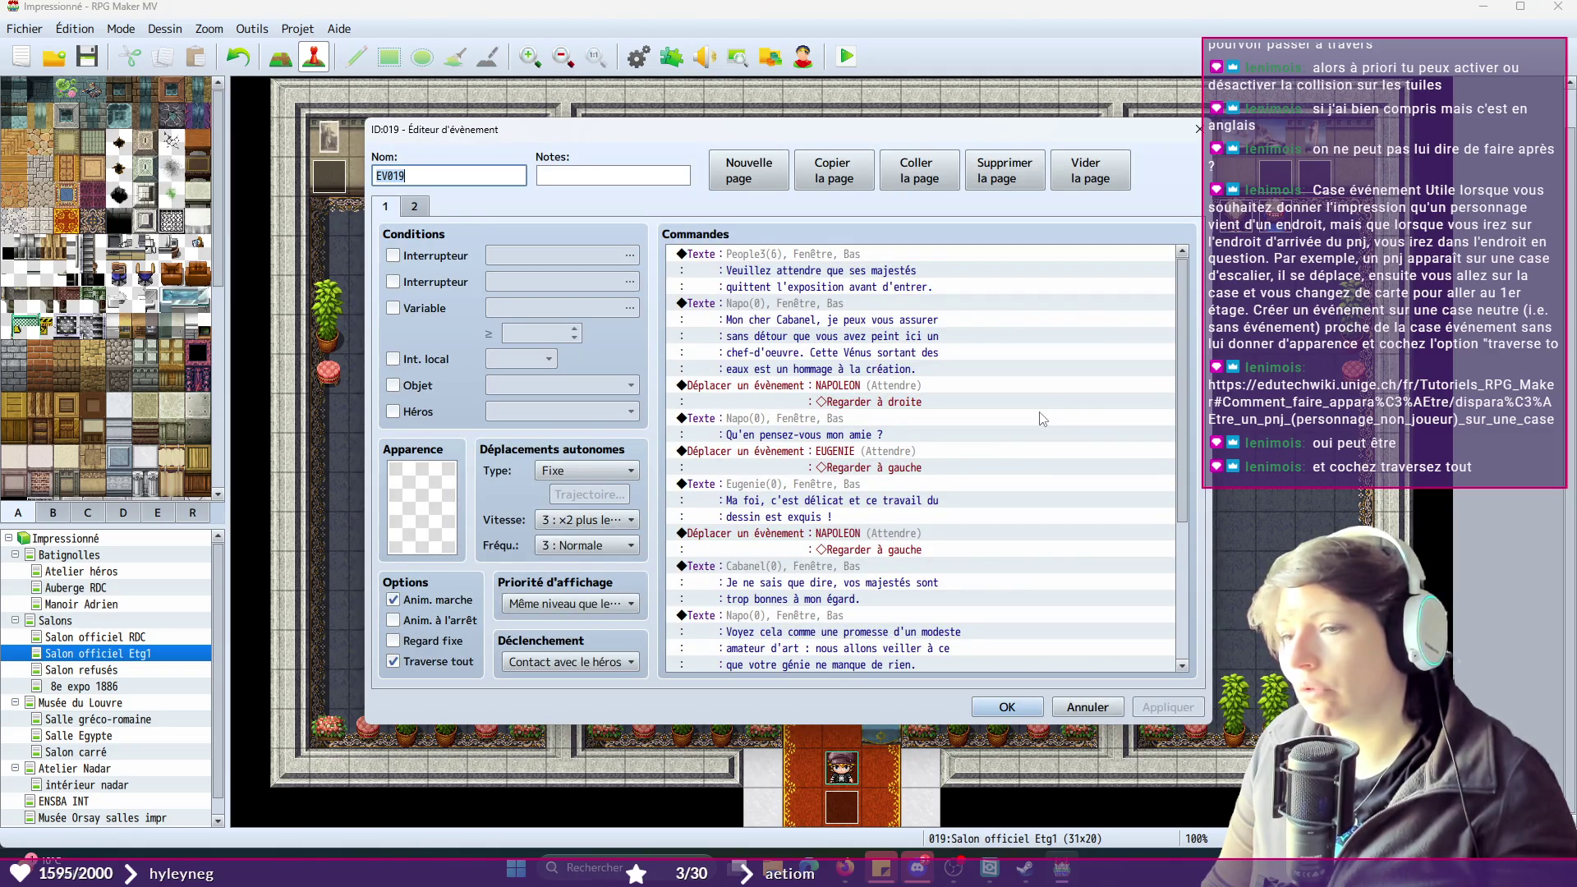
{"action": "left_click", "coordinate": [415, 207]}
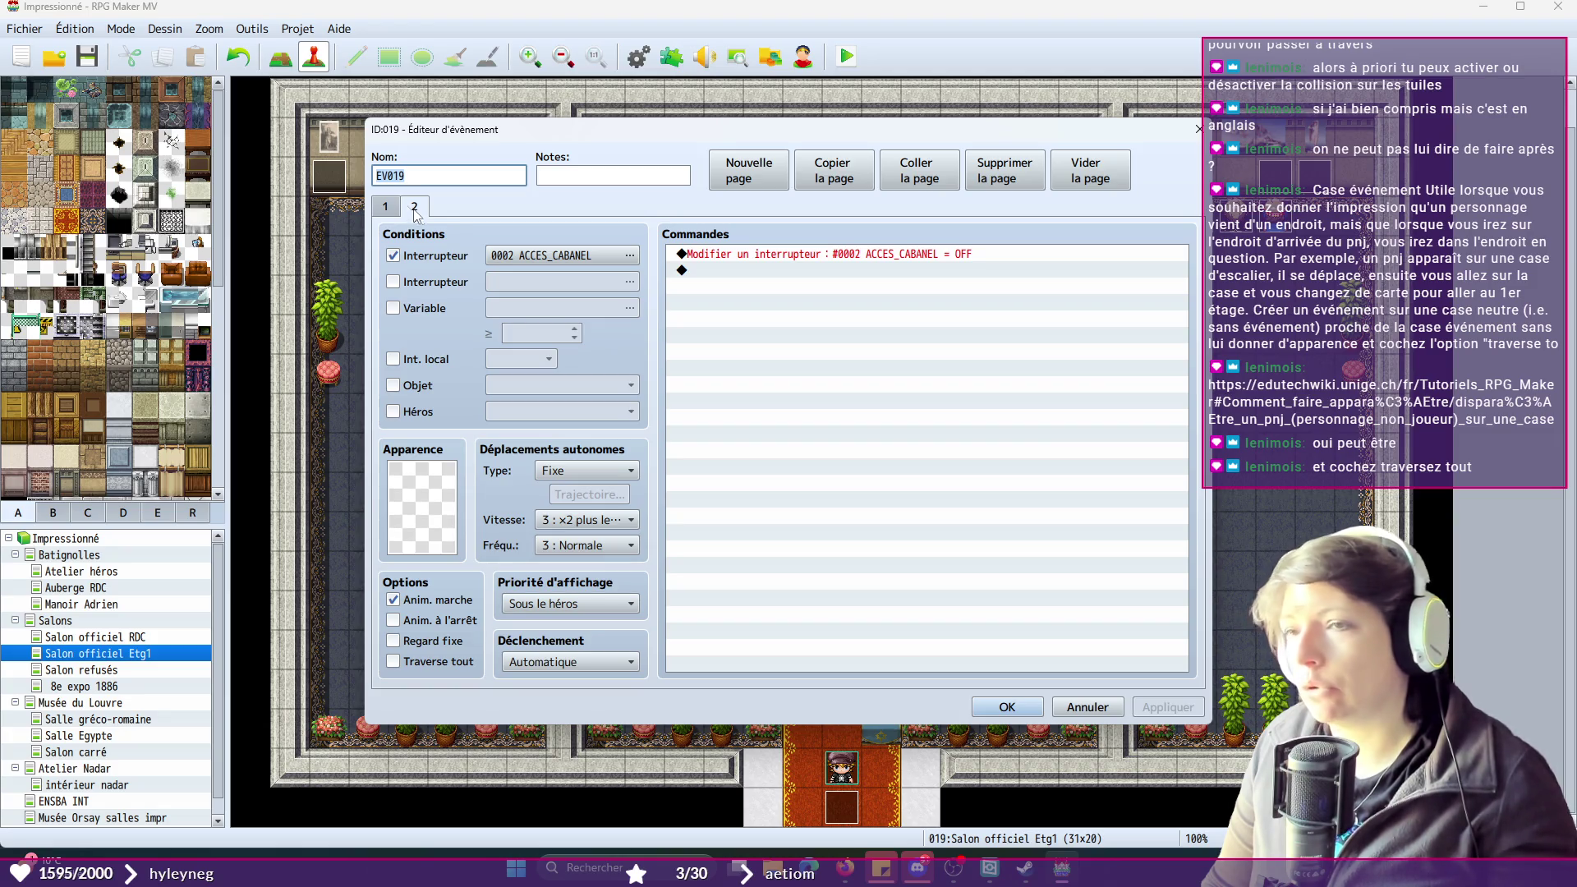
{"action": "left_click", "coordinate": [385, 206]}
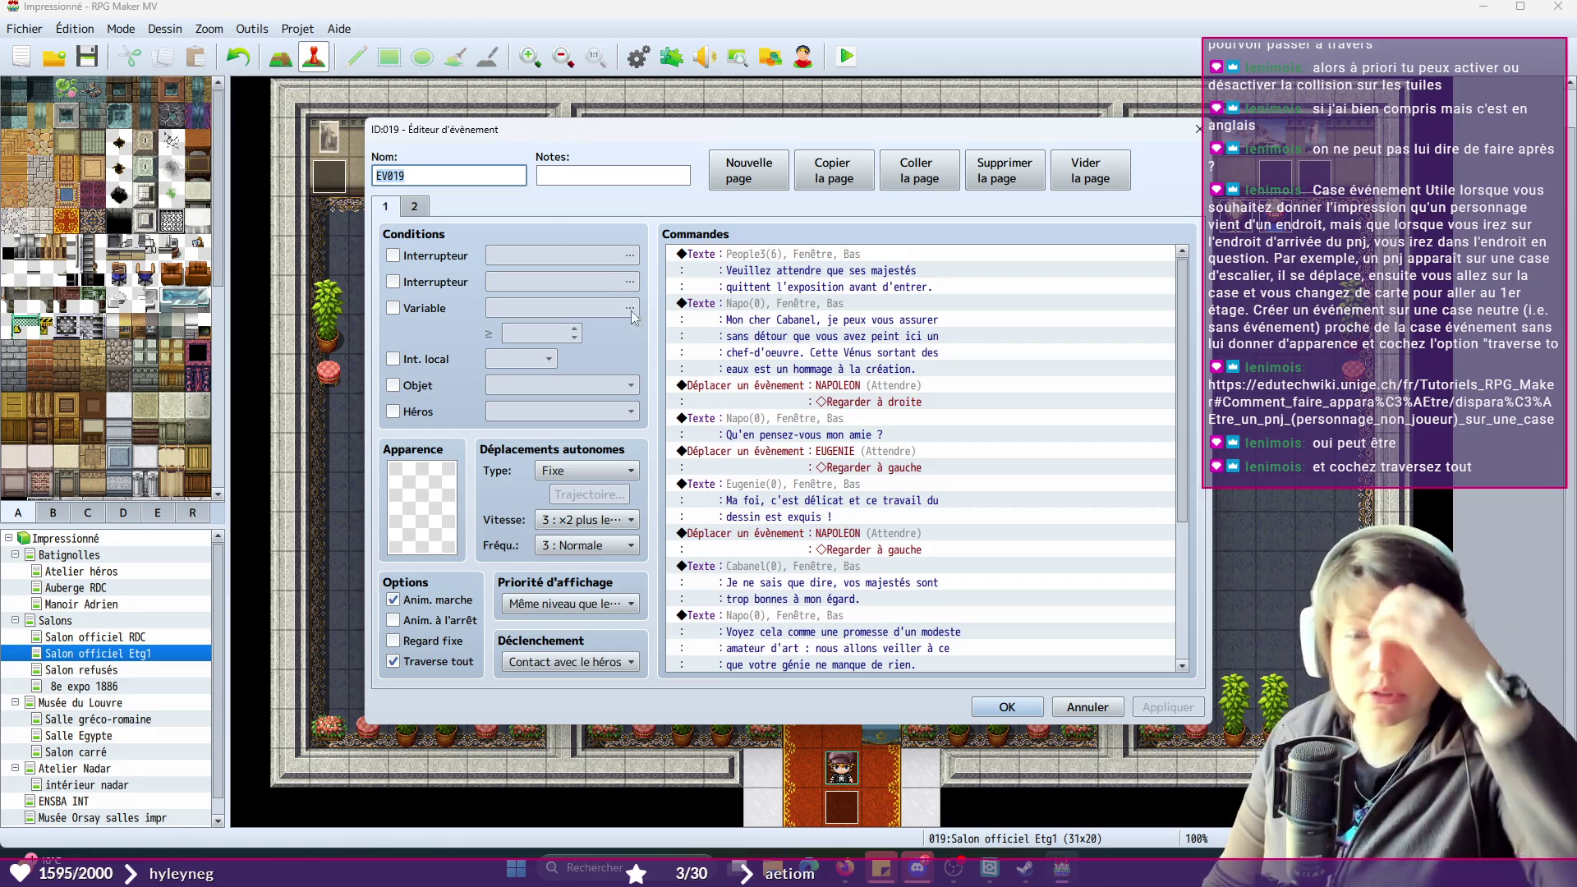
{"action": "scroll", "coordinate": [934, 471], "scroll_direction": "down", "scroll_amount": 3}
{"action": "scroll", "coordinate": [933, 471], "scroll_direction": "down", "scroll_amount": 2}
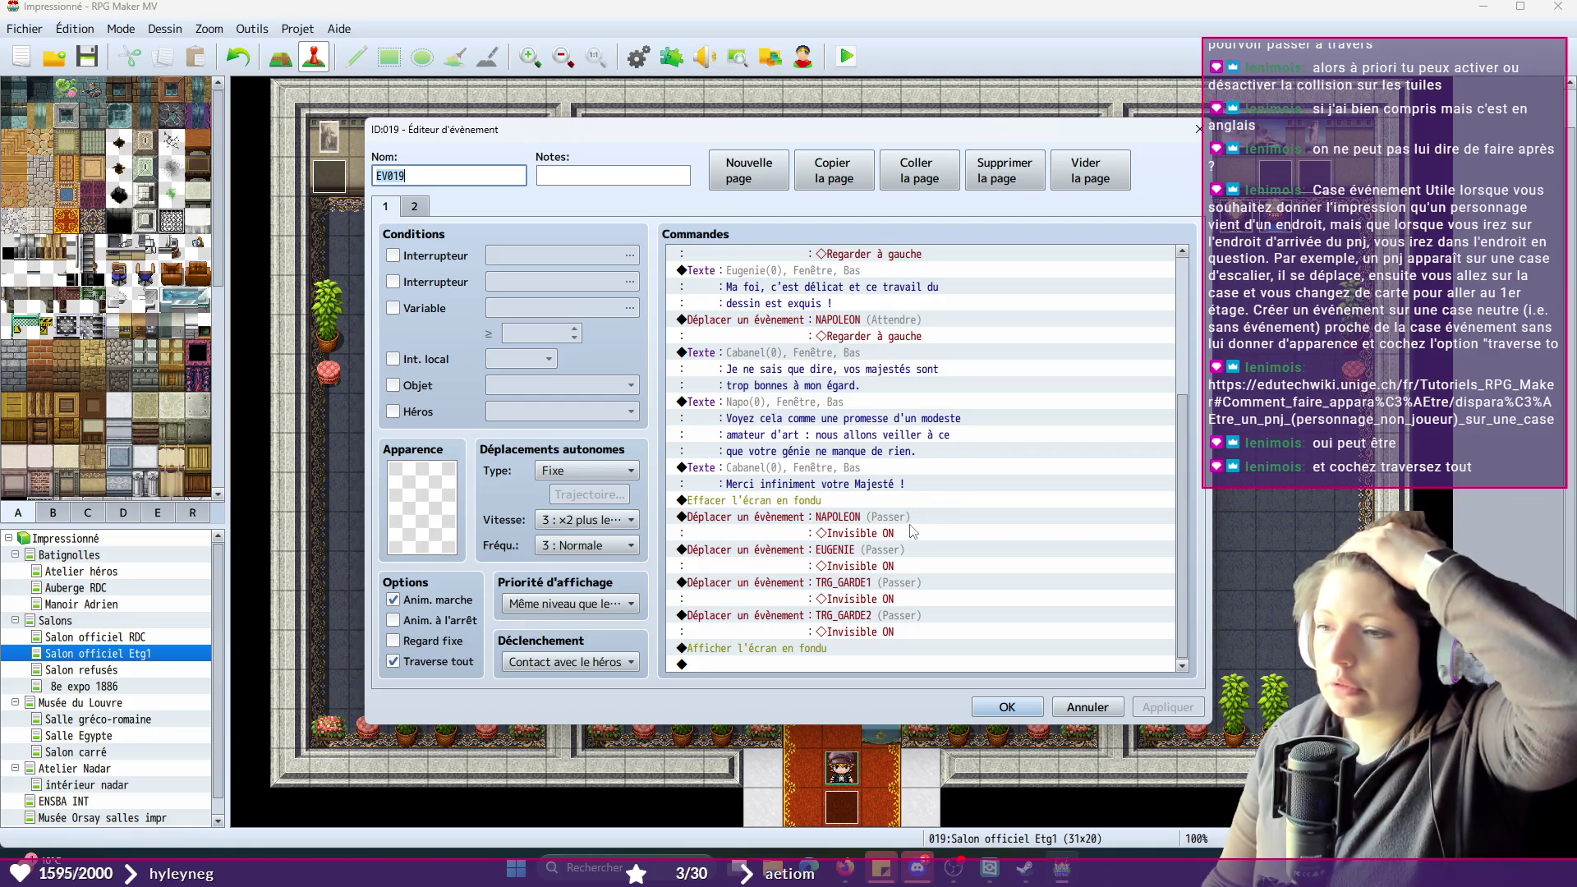
{"action": "double_click", "coordinate": [732, 664]}
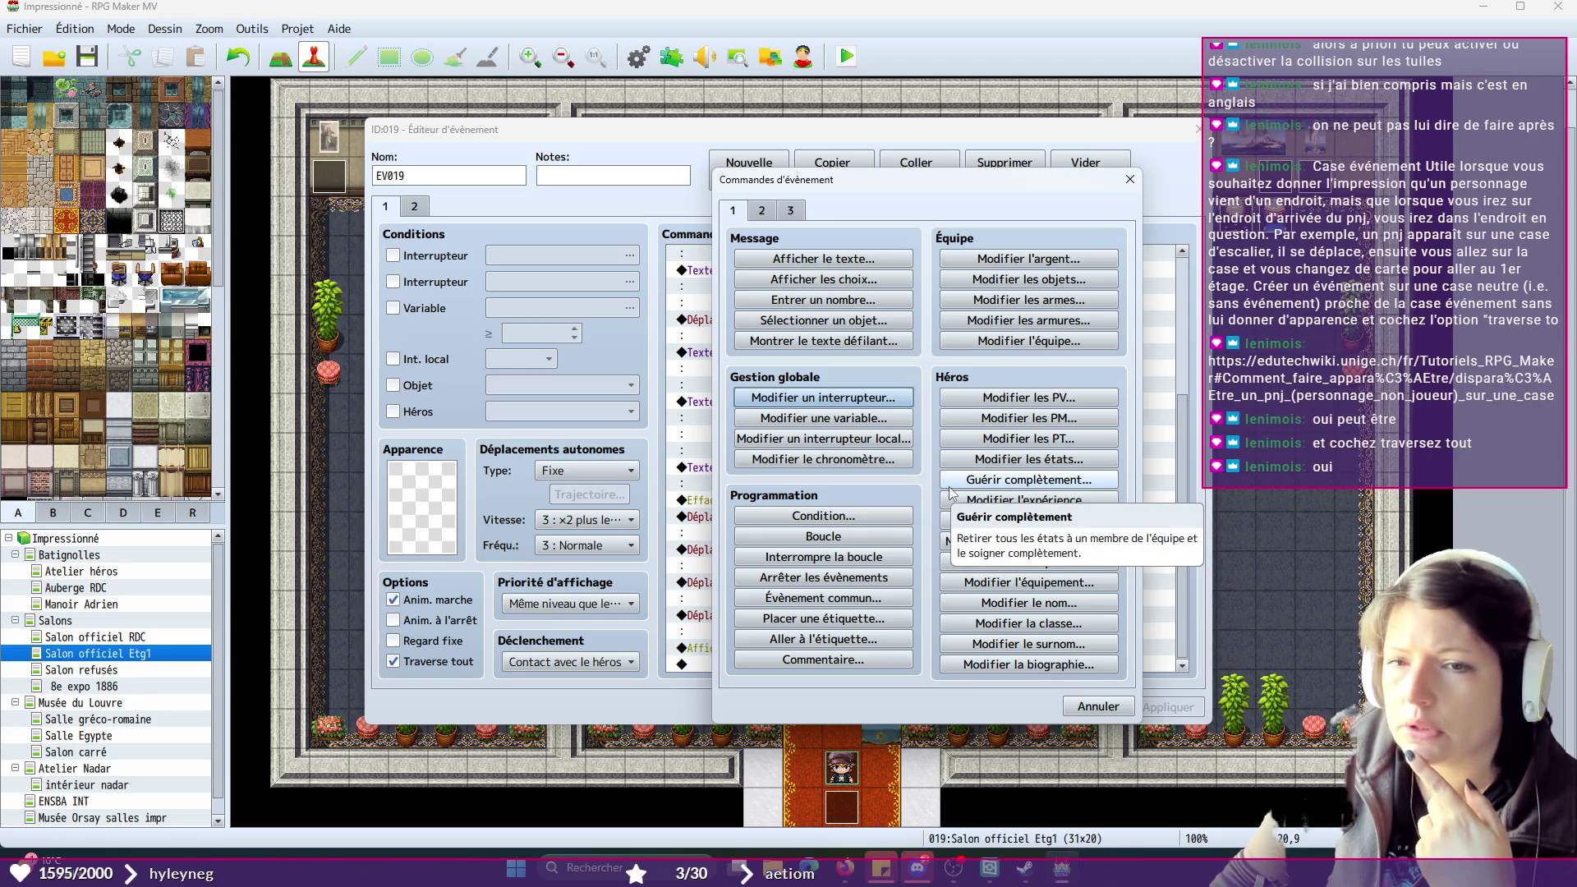
{"action": "left_click", "coordinate": [886, 532]}
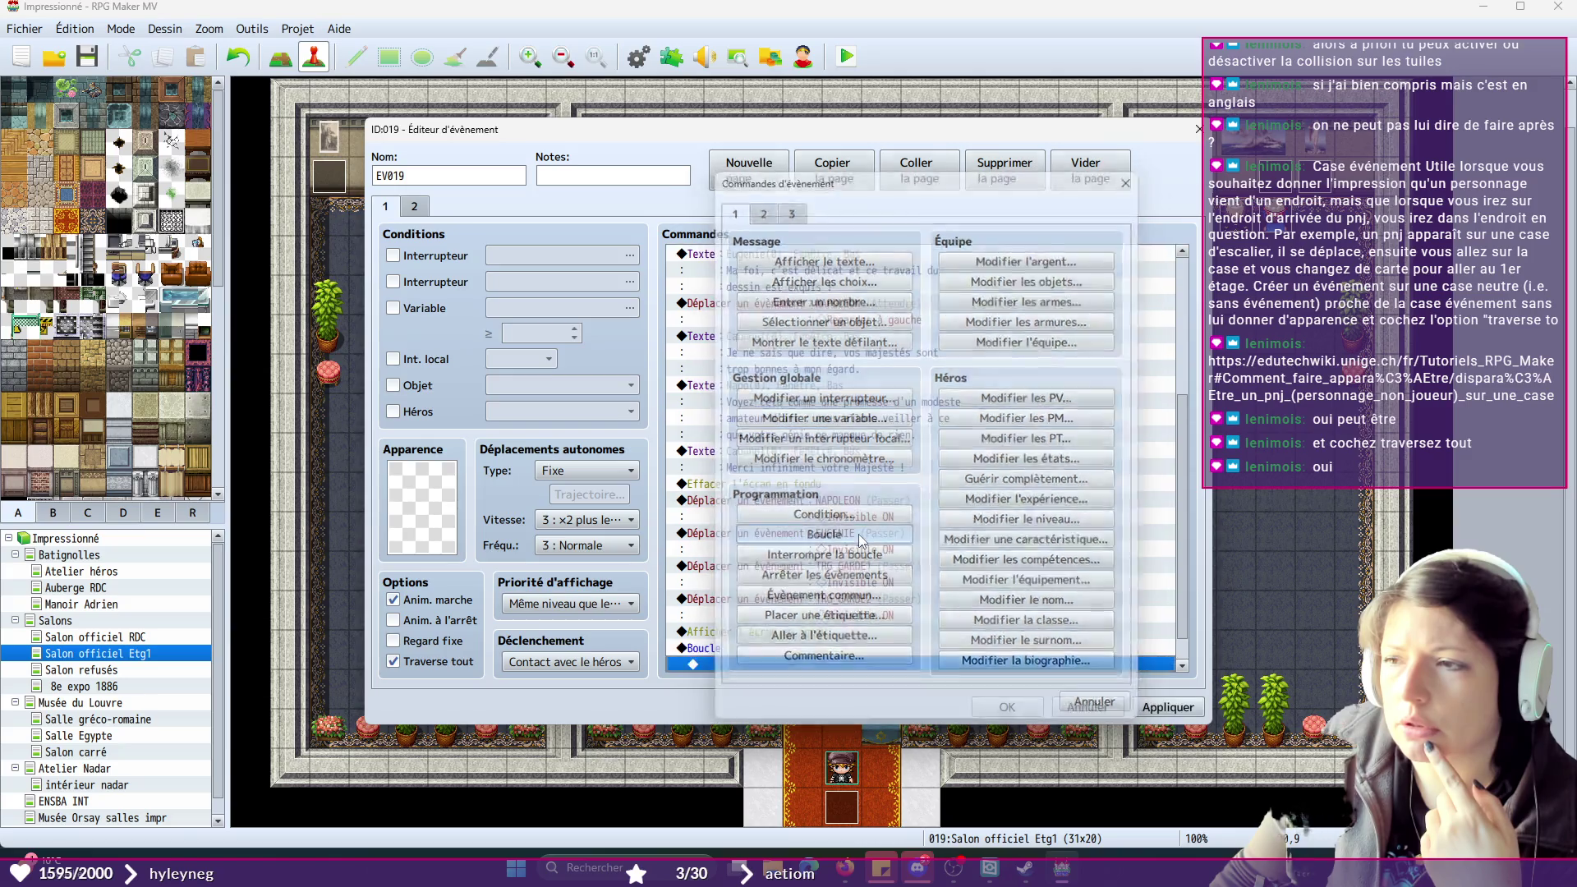
{"action": "right_click", "coordinate": [712, 656]}
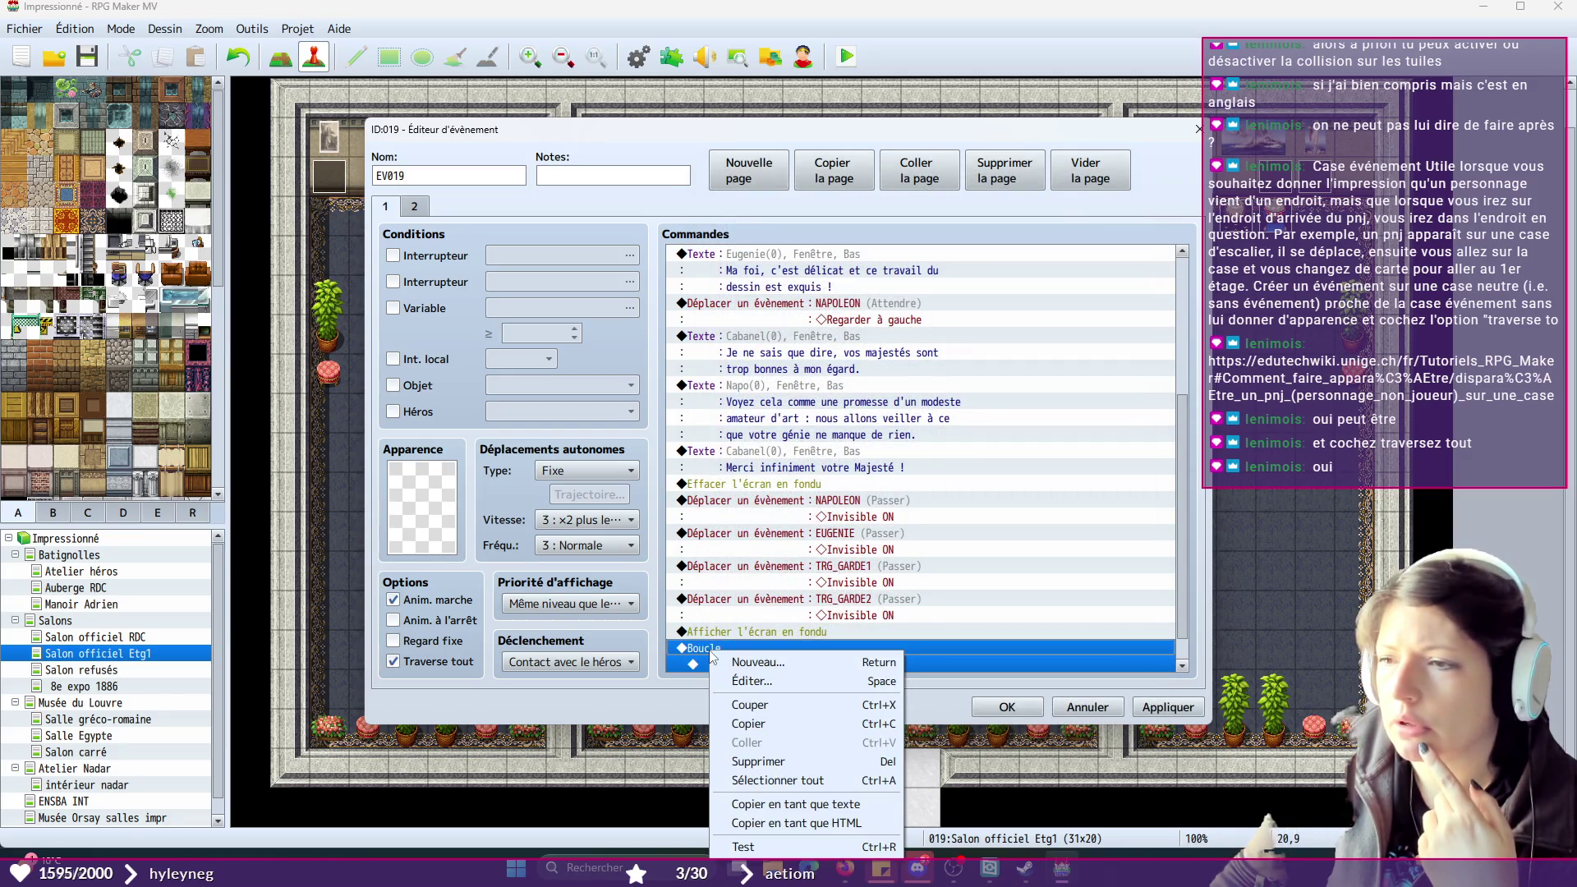
{"action": "left_click", "coordinate": [732, 683]}
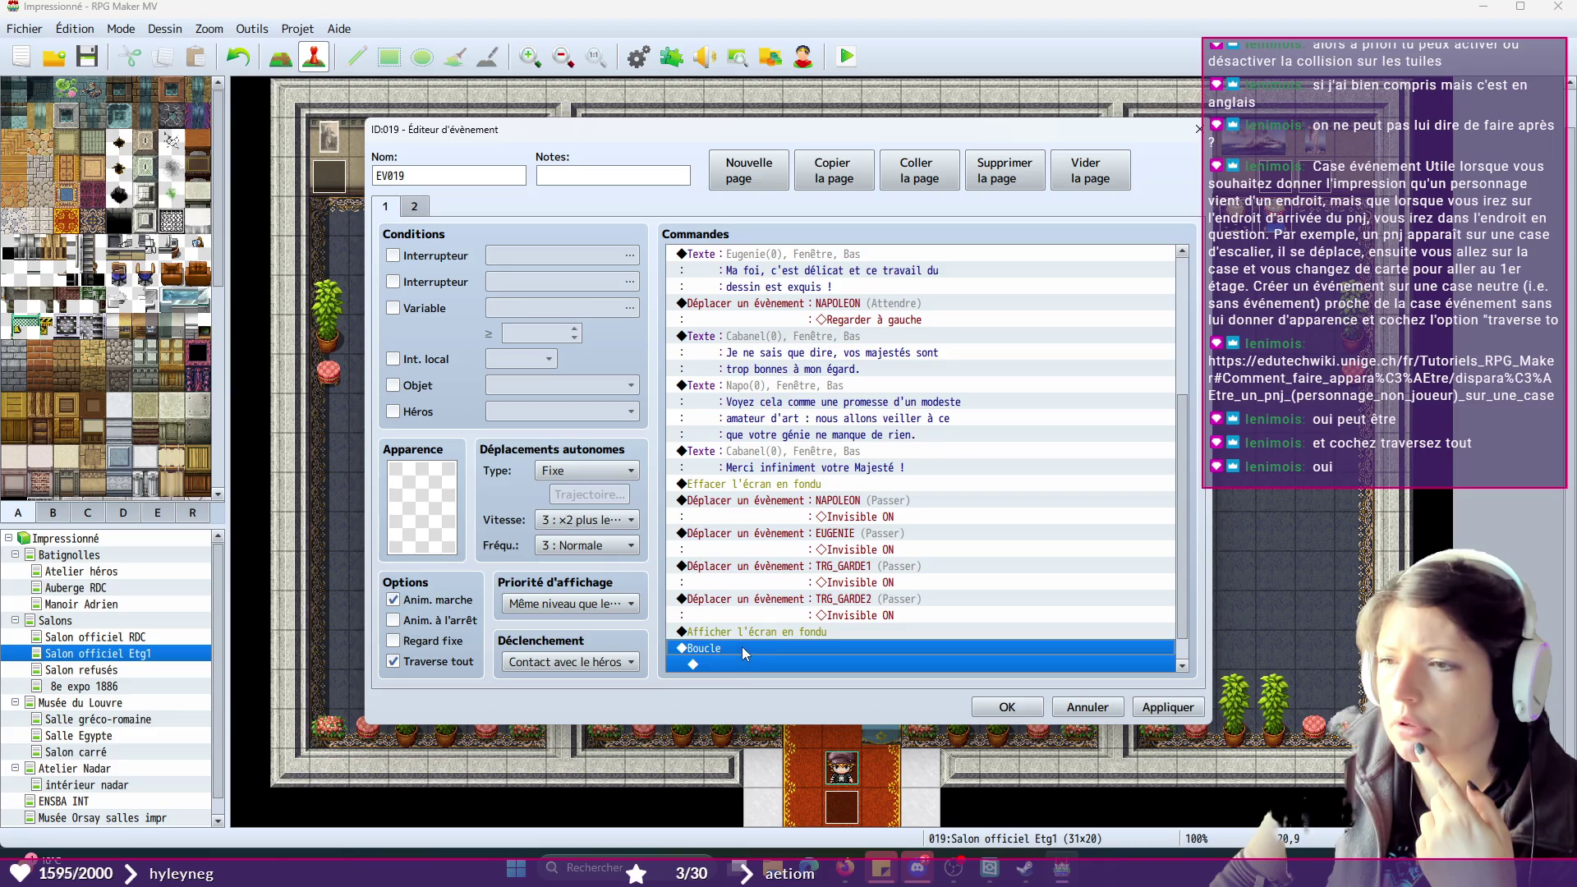
{"action": "scroll", "coordinate": [742, 647], "scroll_direction": "down", "scroll_amount": 1}
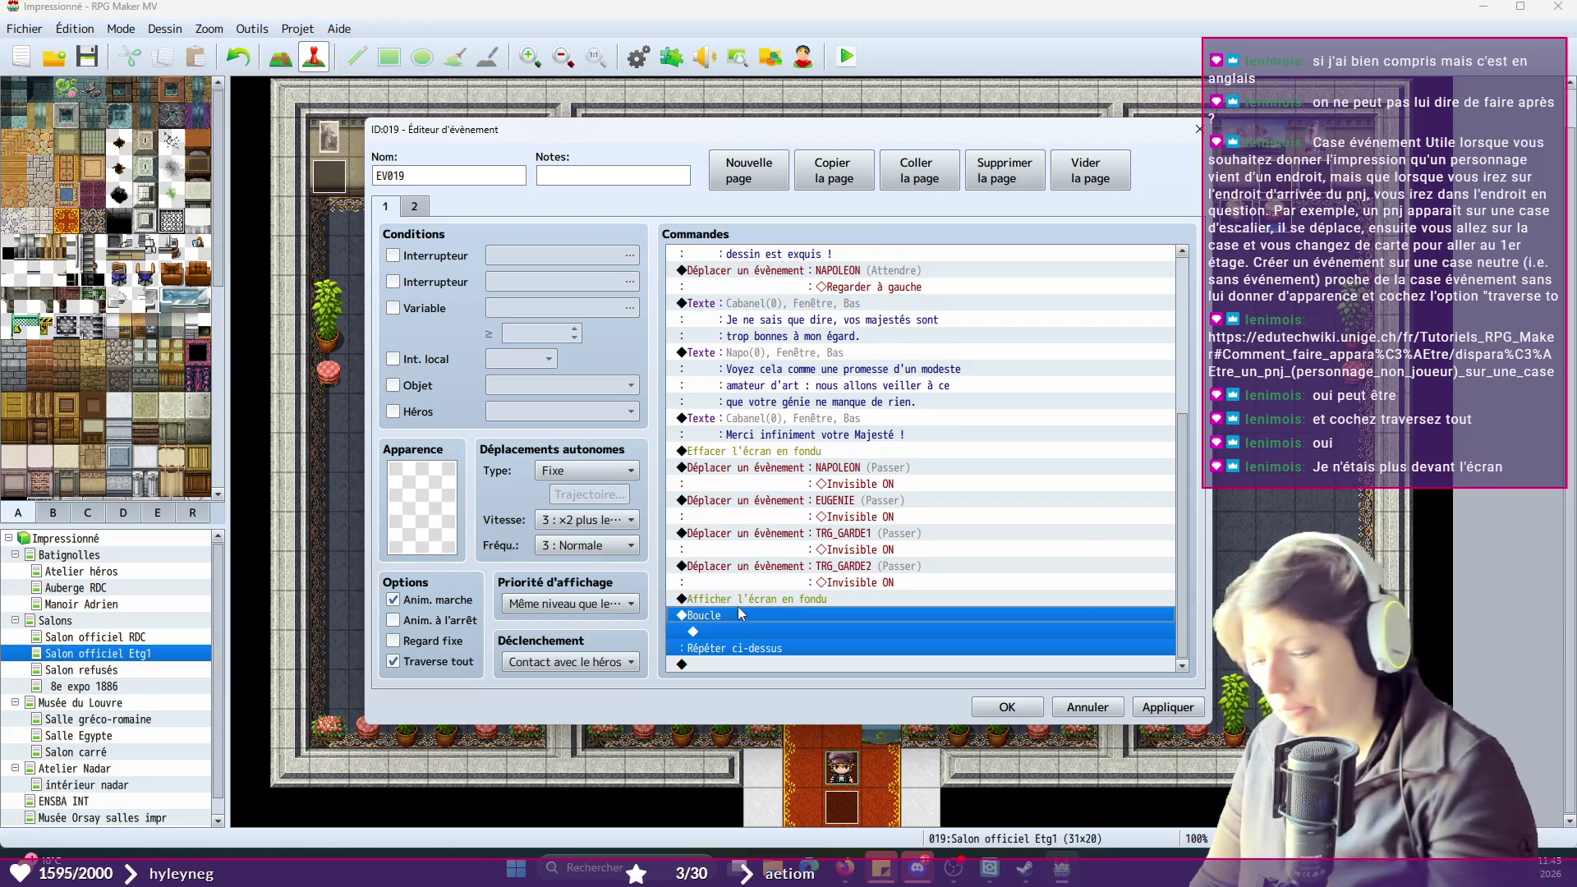
{"action": "key", "text": "Delete"}
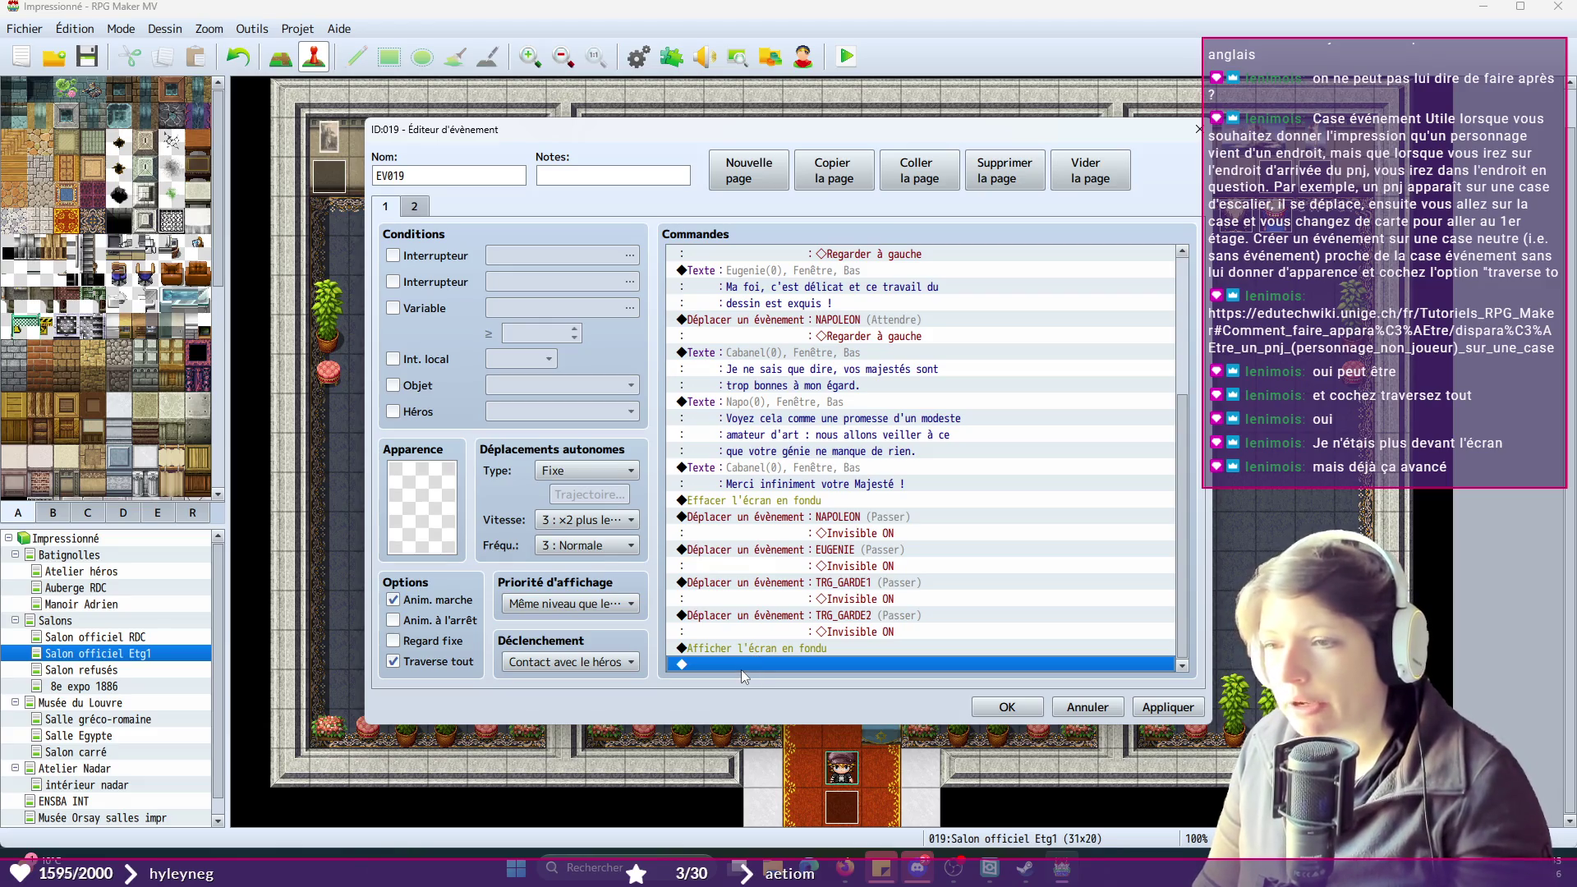
- Set EV019's page 2 to Same as hero priority with an event-contact trigger, and apply
{"action": "left_click", "coordinate": [418, 204]}
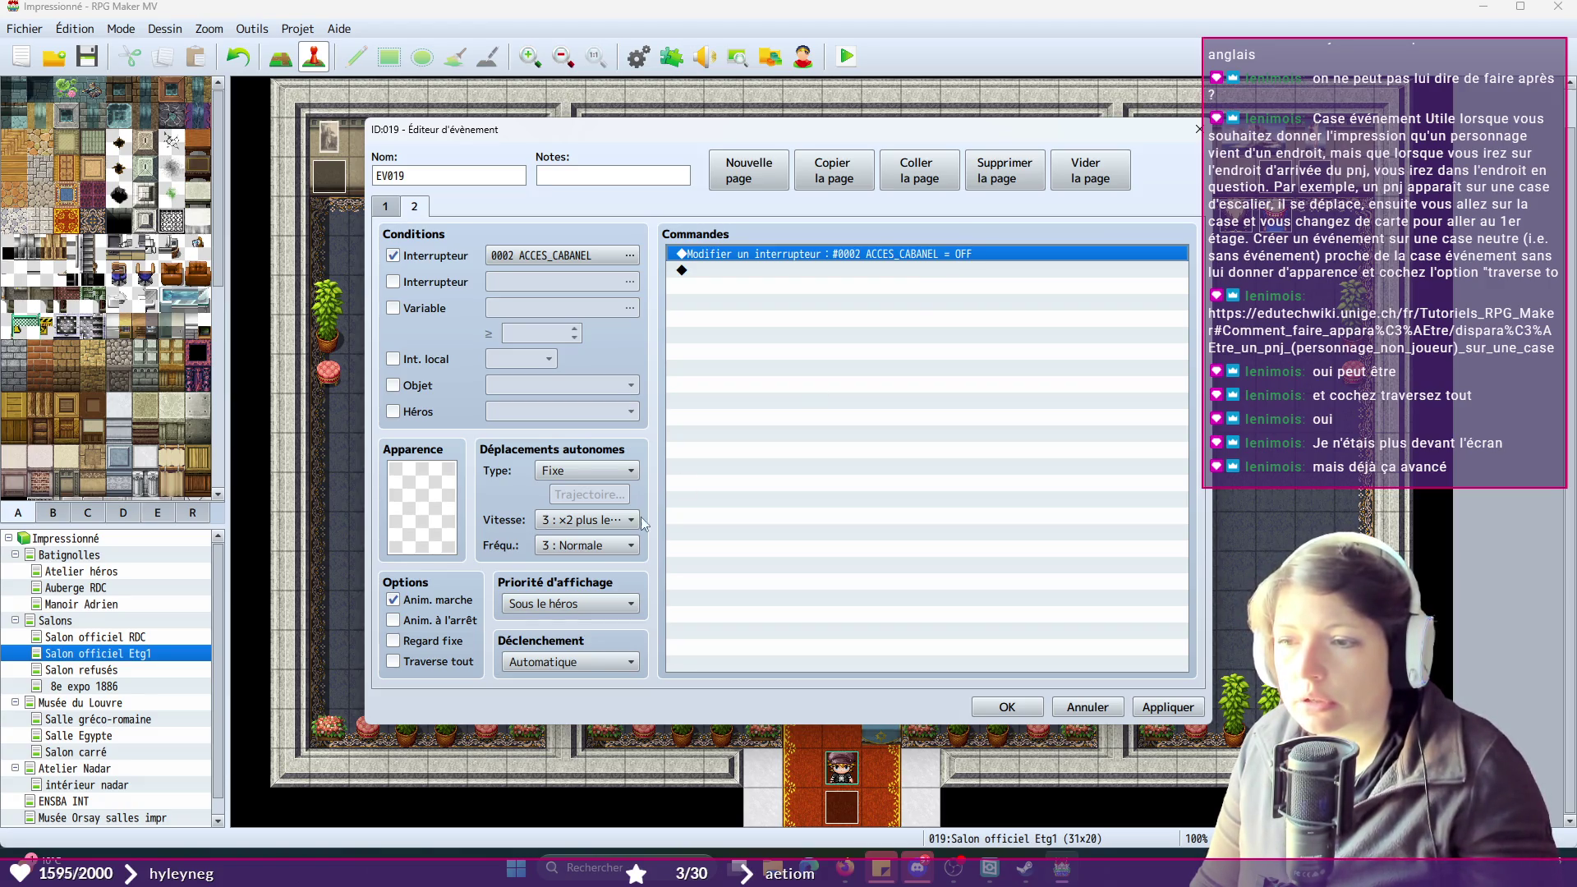
{"action": "left_click", "coordinate": [575, 604]}
{"action": "left_click", "coordinate": [568, 645]}
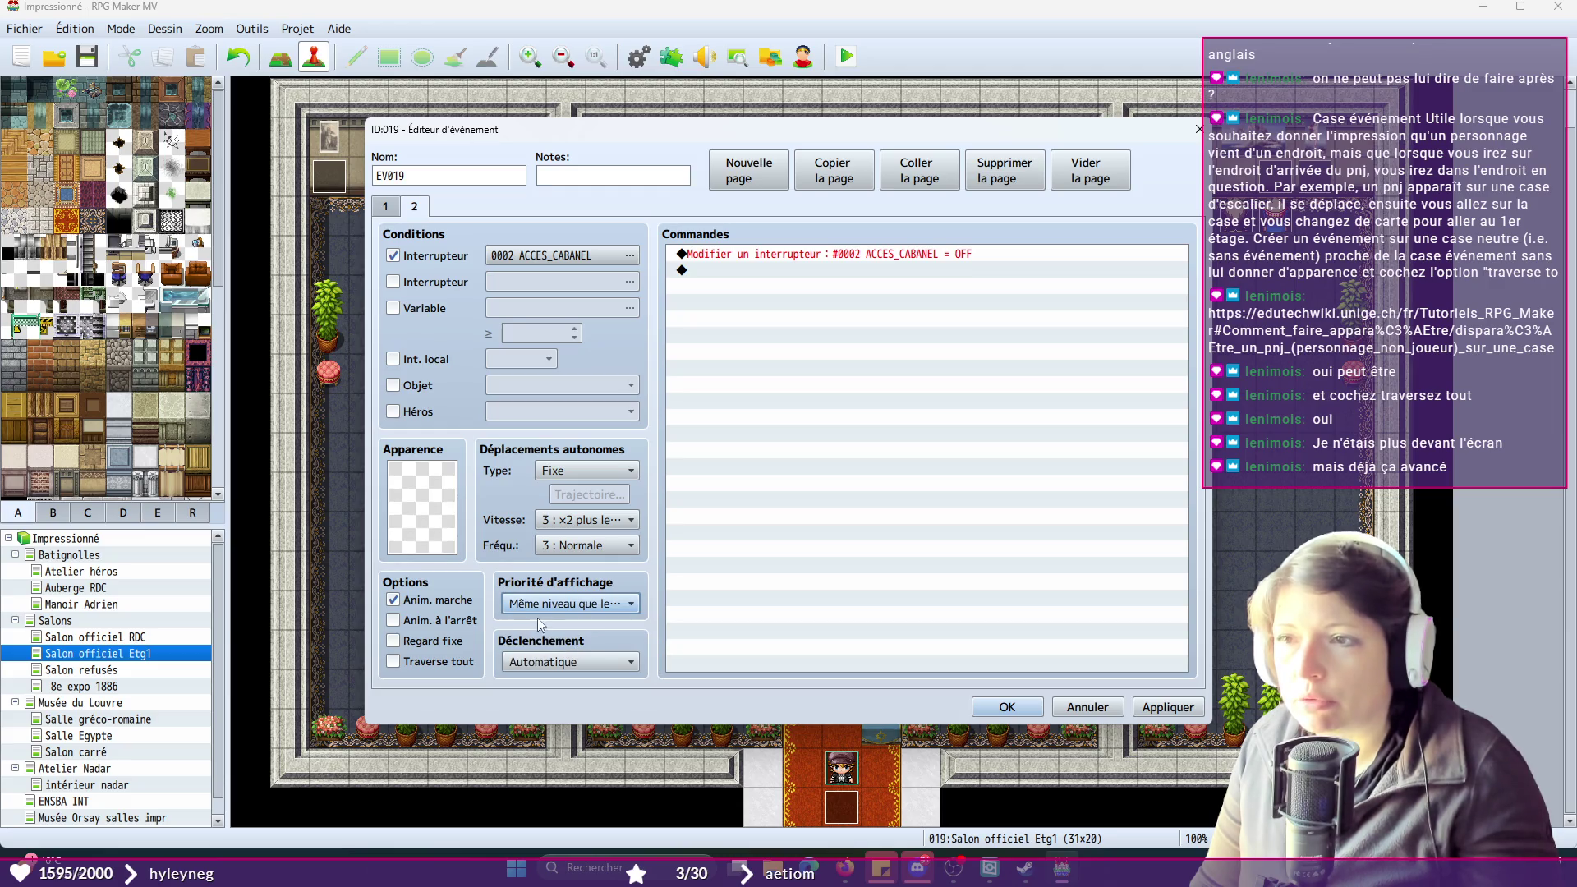
{"action": "left_click", "coordinate": [573, 665]}
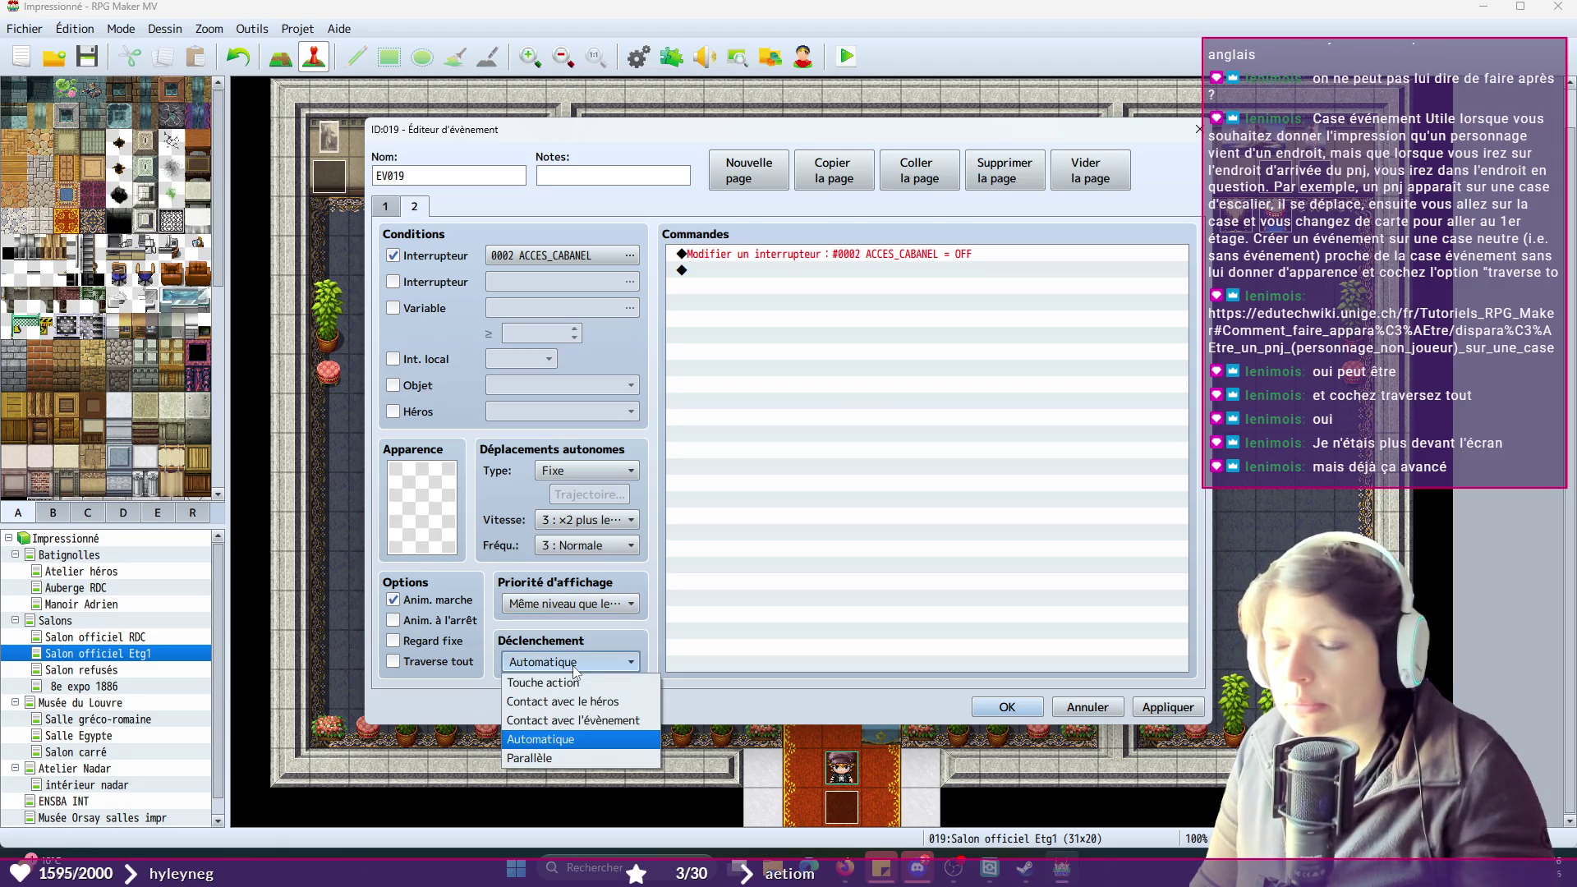
{"action": "left_click", "coordinate": [577, 722]}
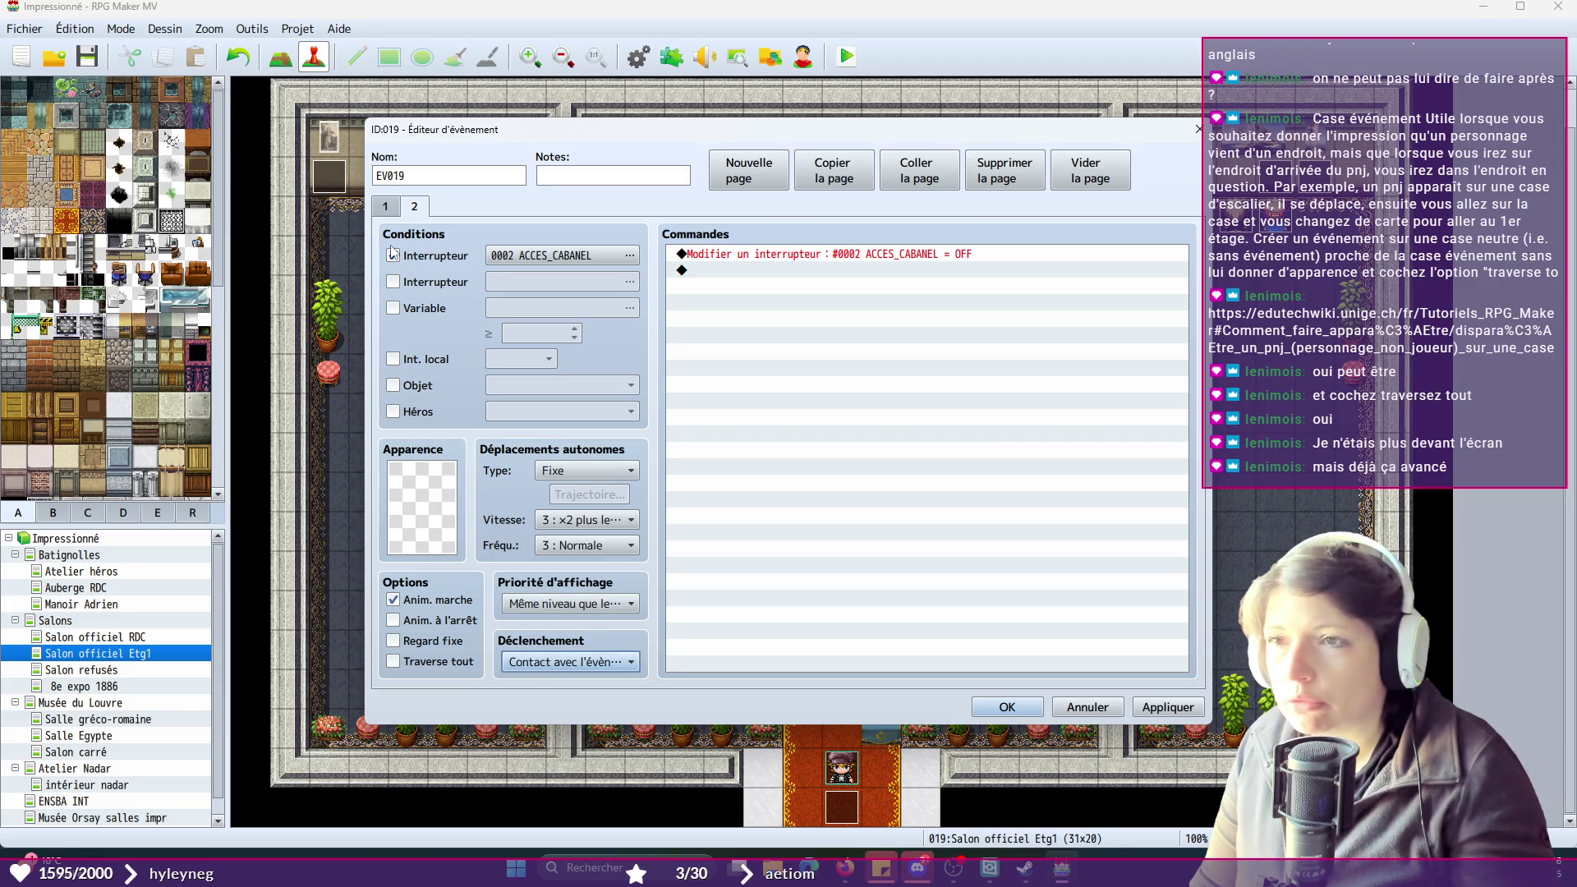
{"action": "left_click", "coordinate": [1166, 710]}
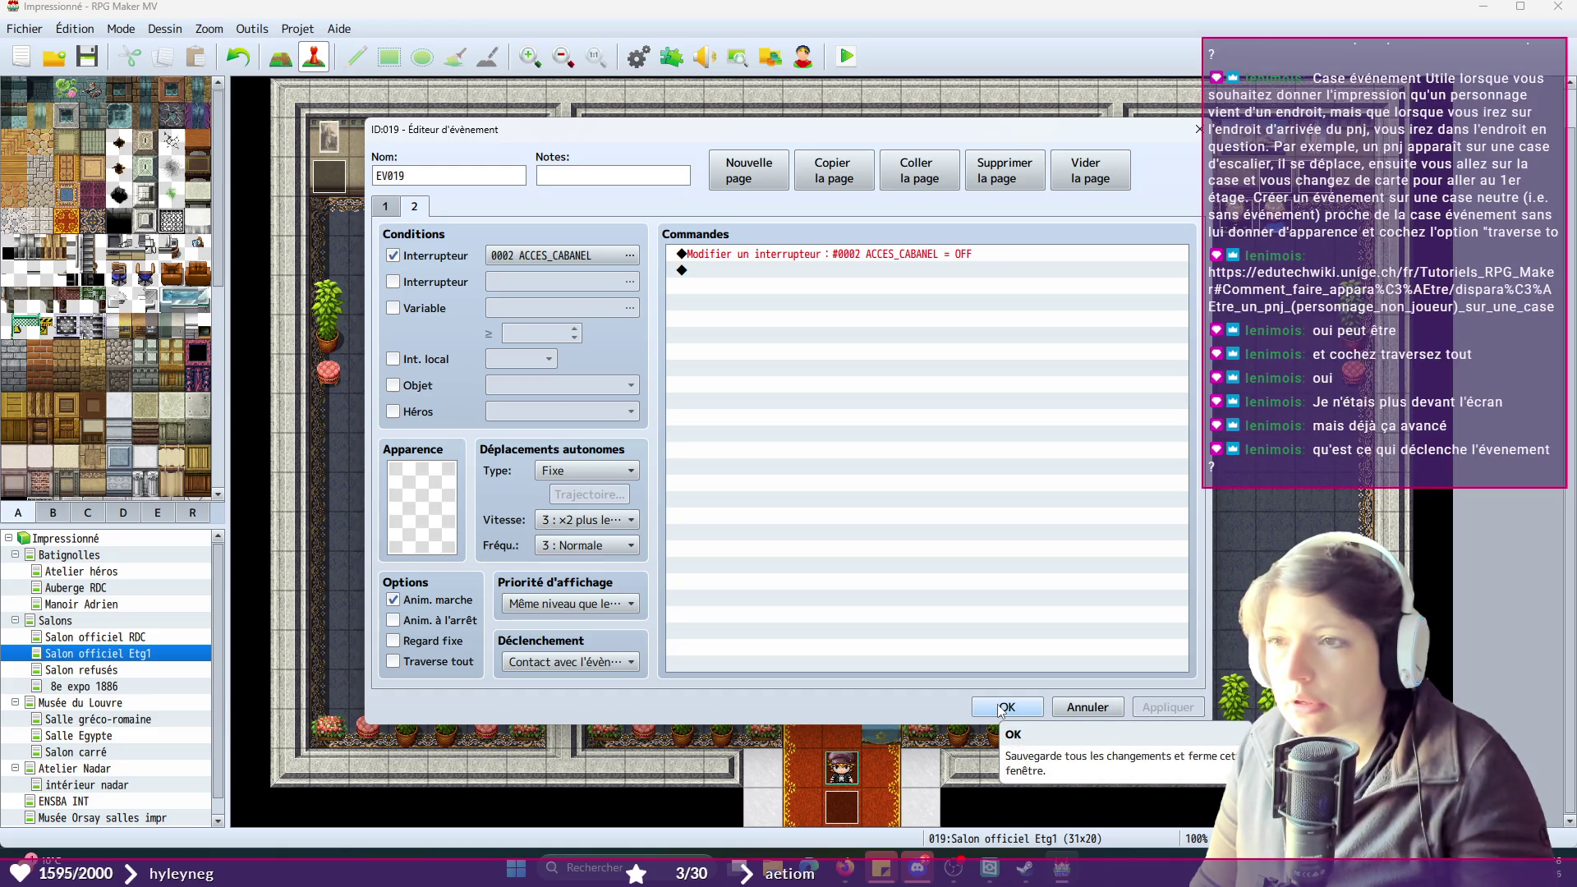
- On page 1, keep the Contact avec le héros trigger, uncheck Traverse tout, and save
{"action": "left_click", "coordinate": [385, 207]}
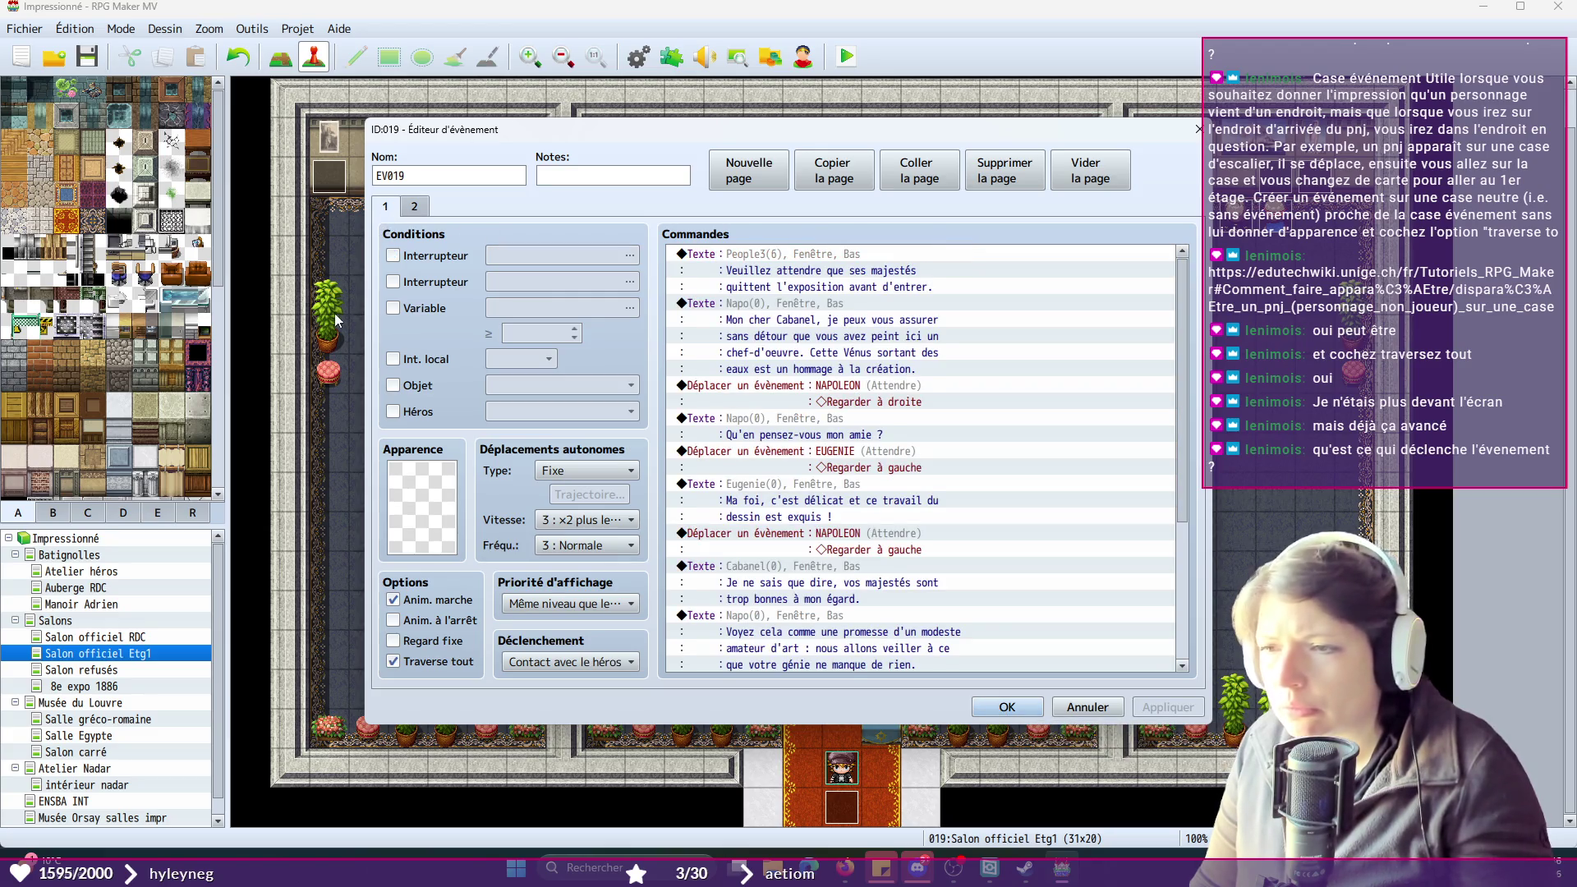
{"action": "left_click", "coordinate": [517, 668]}
{"action": "left_click", "coordinate": [1139, 660]}
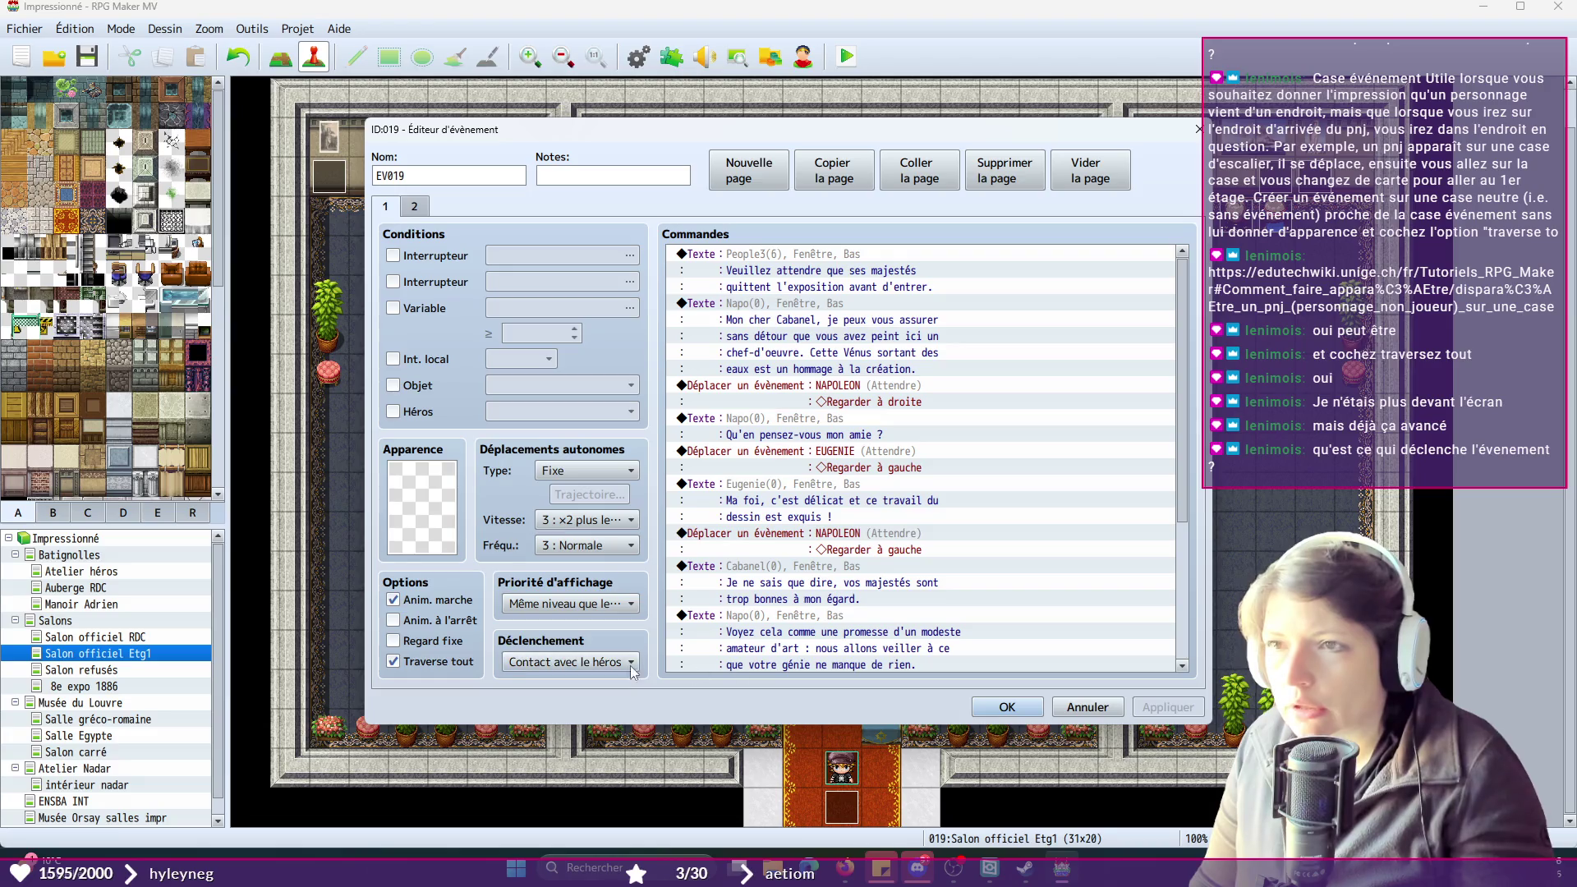
{"action": "left_click", "coordinate": [395, 662]}
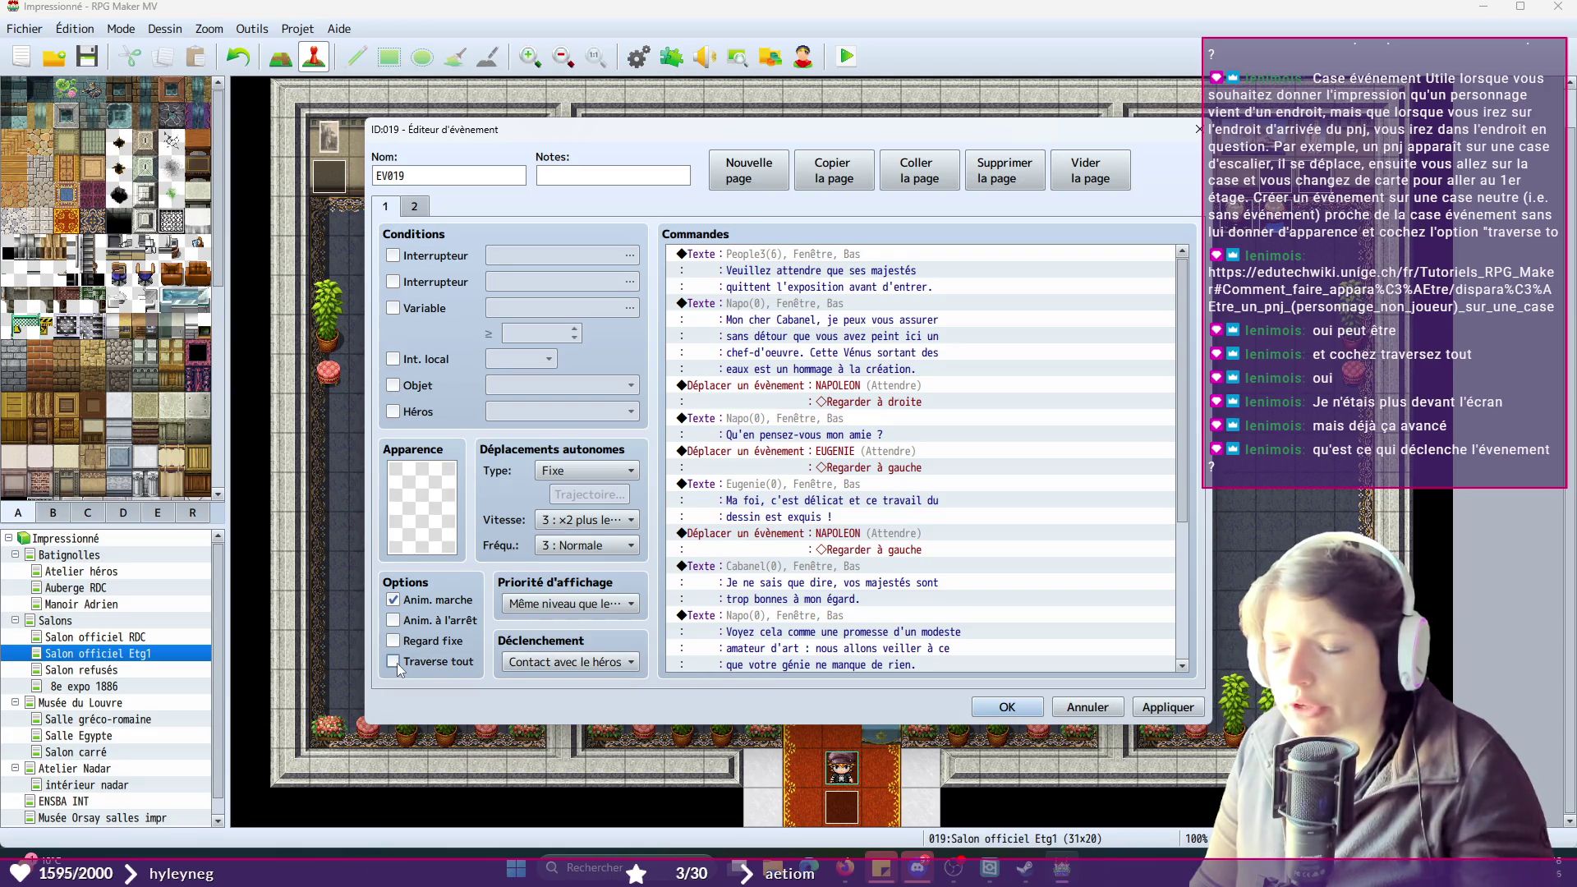
{"action": "left_click", "coordinate": [1009, 708]}
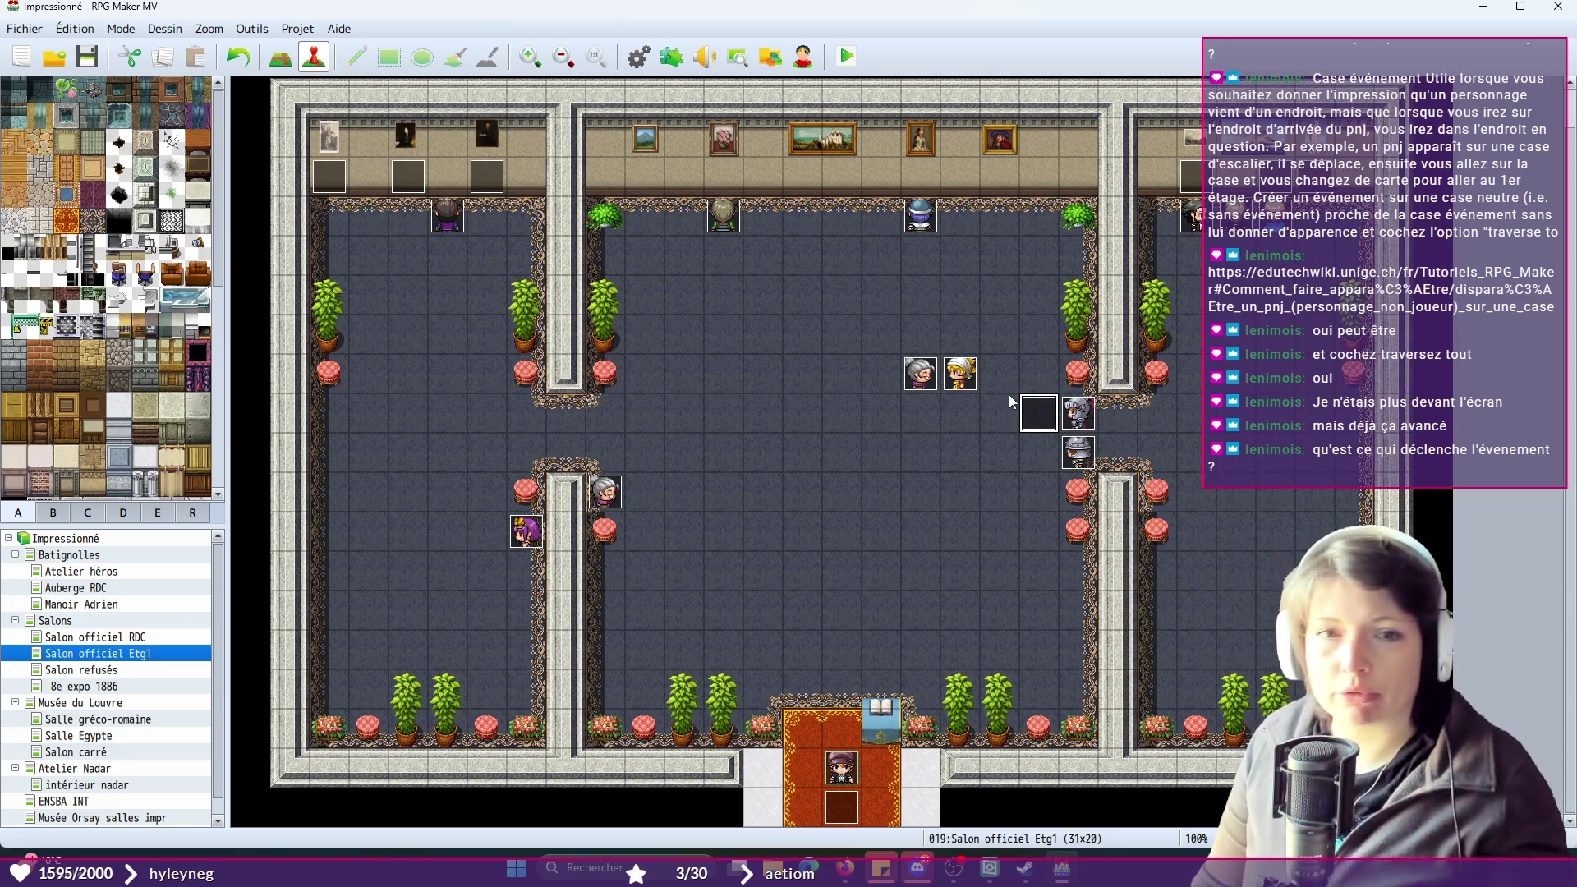
- Playtest a new game, walk the hero into the guard, and read through the cutscene dialogue
{"action": "left_click", "coordinate": [846, 56]}
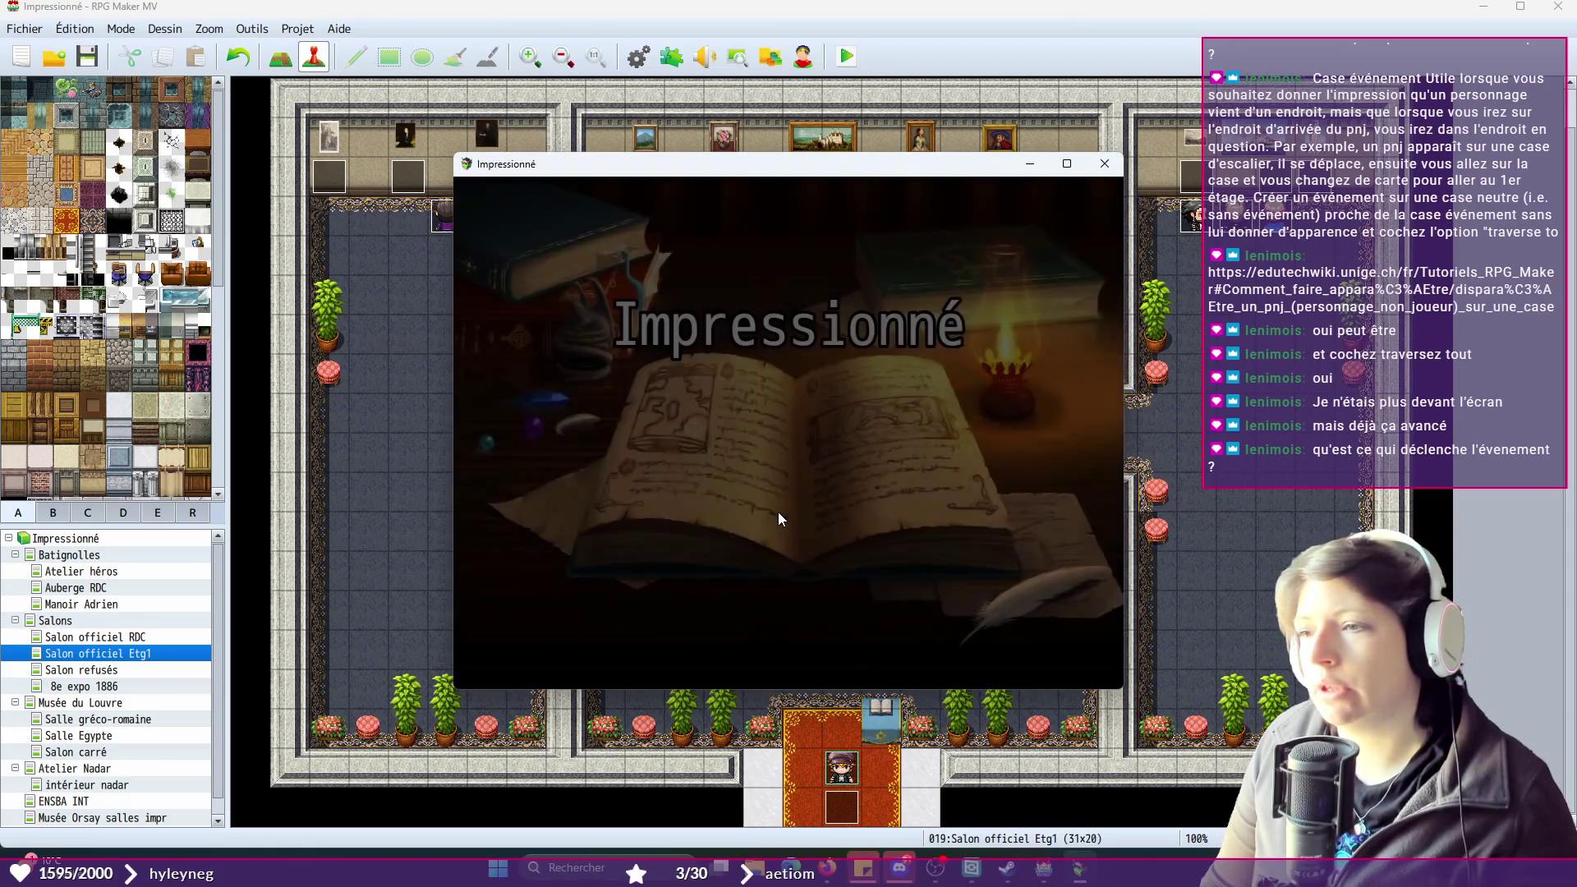
{"action": "left_click", "coordinate": [824, 522]}
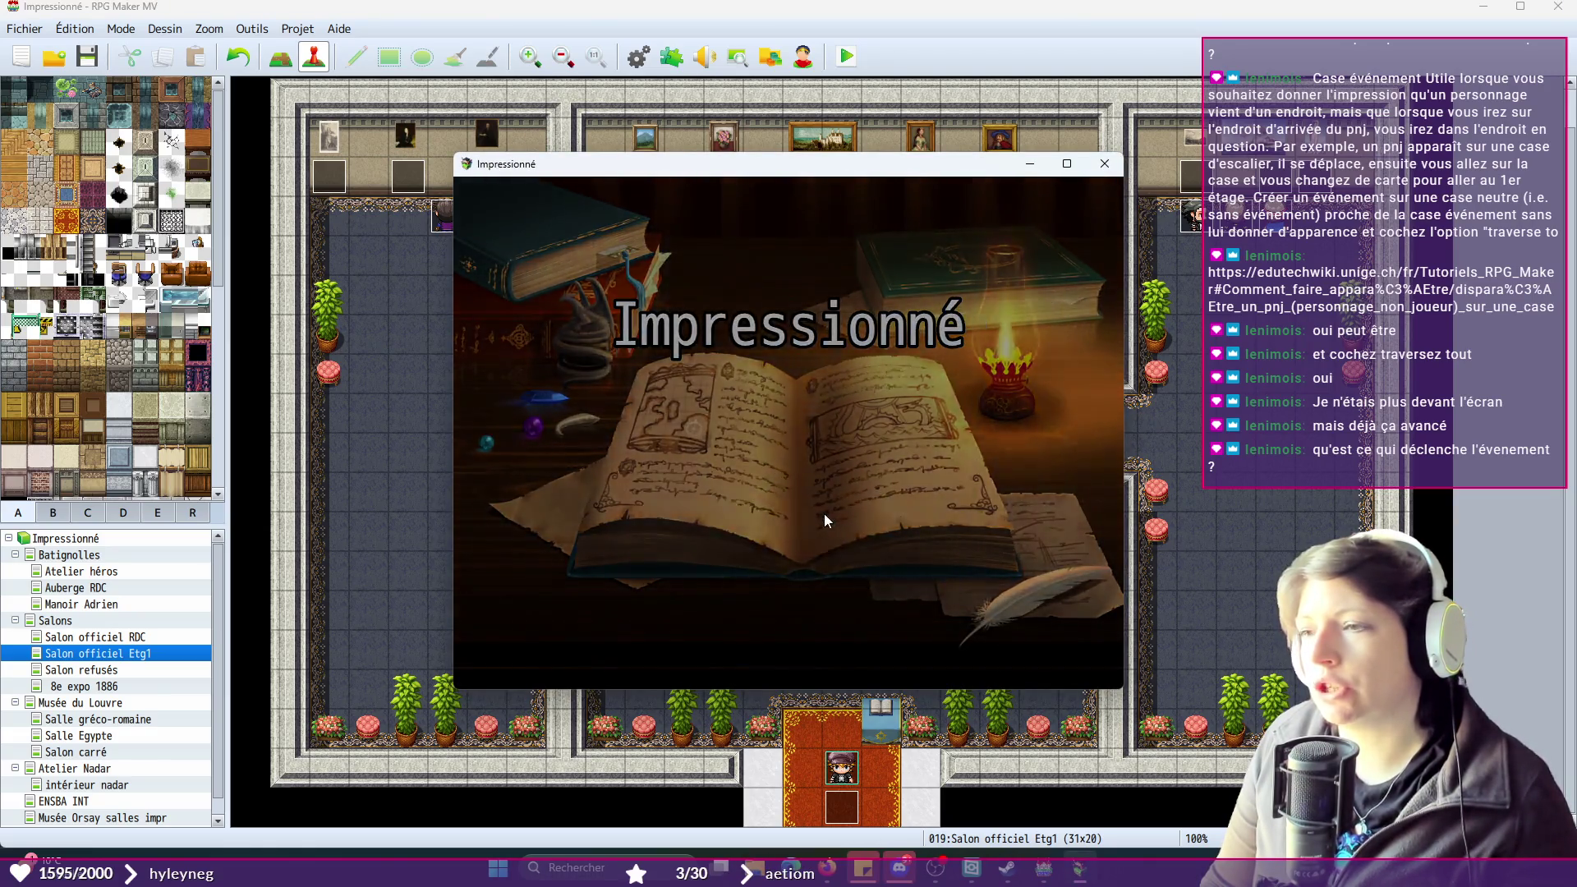
{"action": "left_click", "coordinate": [786, 293]}
{"action": "left_click", "coordinate": [834, 481]}
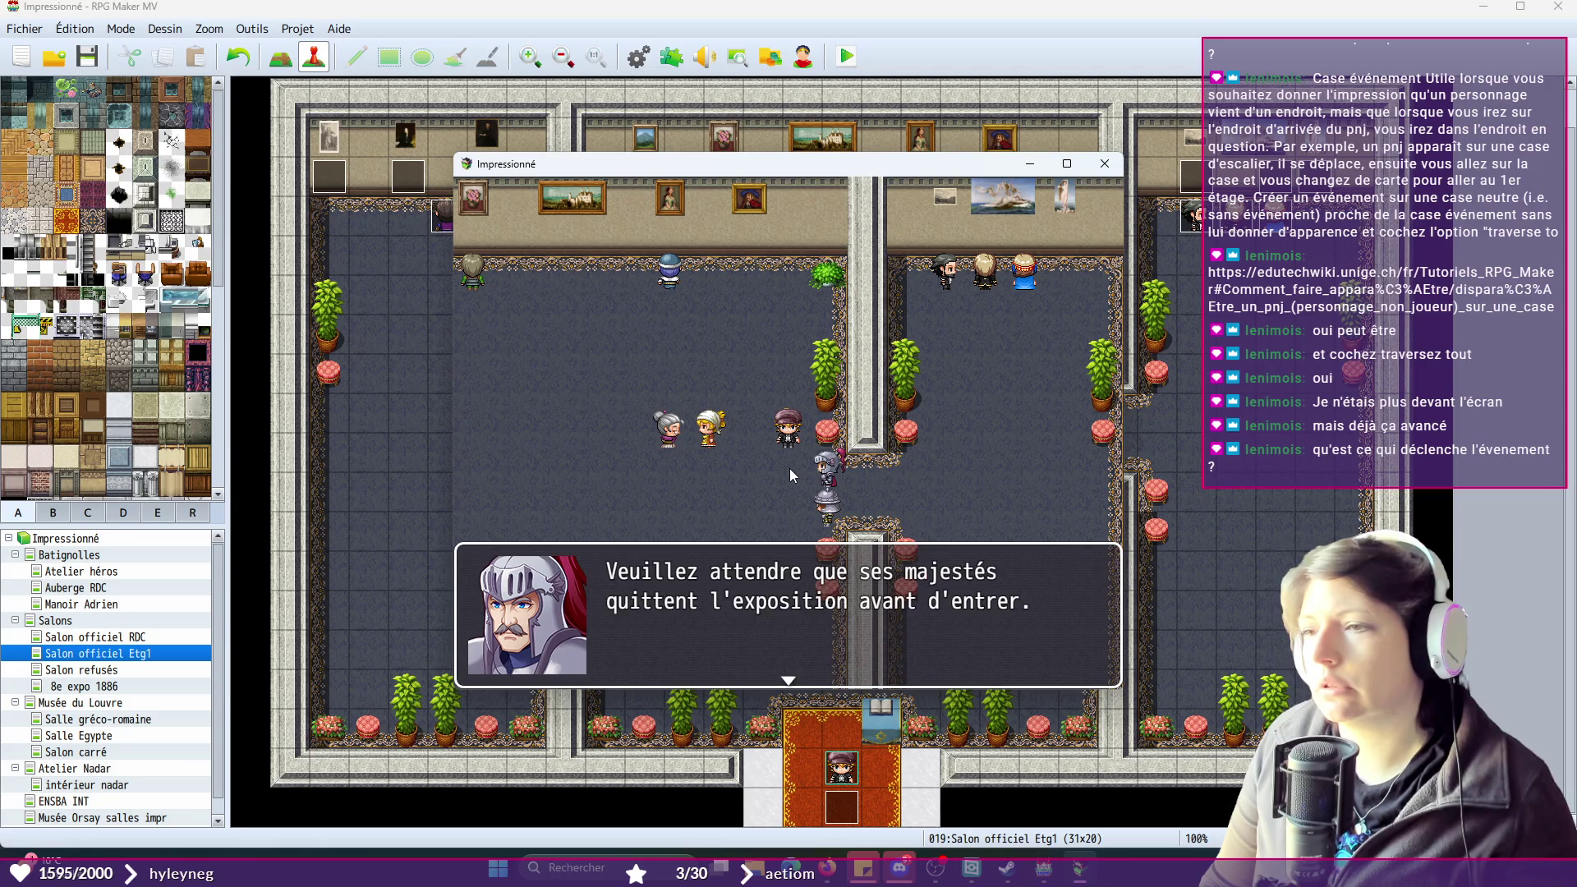
{"action": "left_click", "coordinate": [791, 470]}
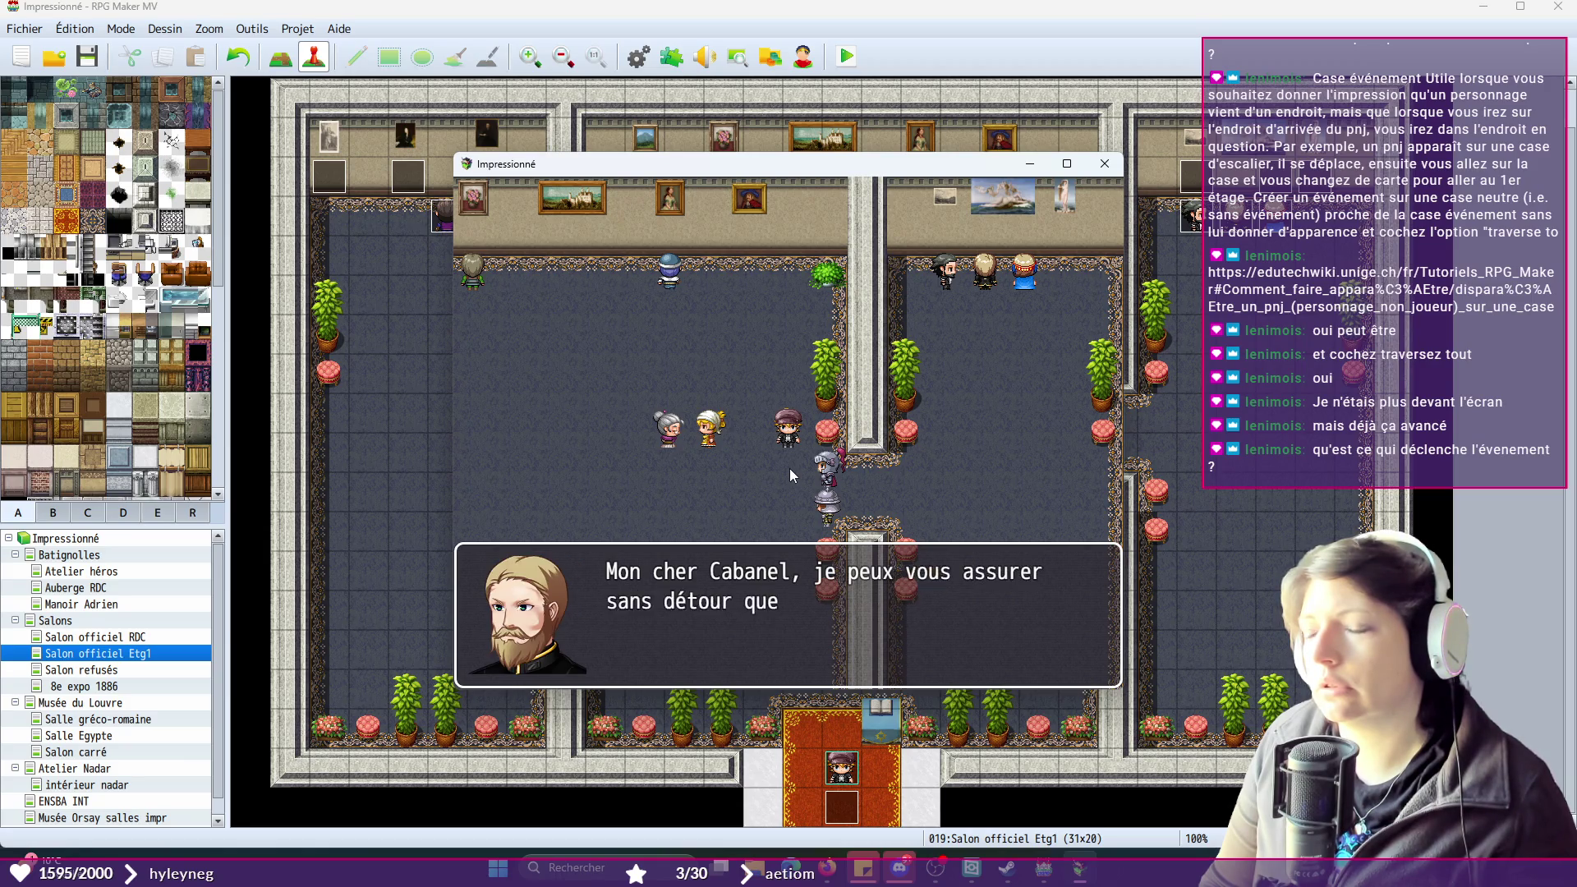
{"action": "left_click", "coordinate": [790, 468]}
{"action": "left_click", "coordinate": [790, 468]}
{"action": "left_click", "coordinate": [790, 468]}
{"action": "left_click", "coordinate": [791, 469]}
{"action": "left_click", "coordinate": [790, 468]}
{"action": "left_click", "coordinate": [790, 468]}
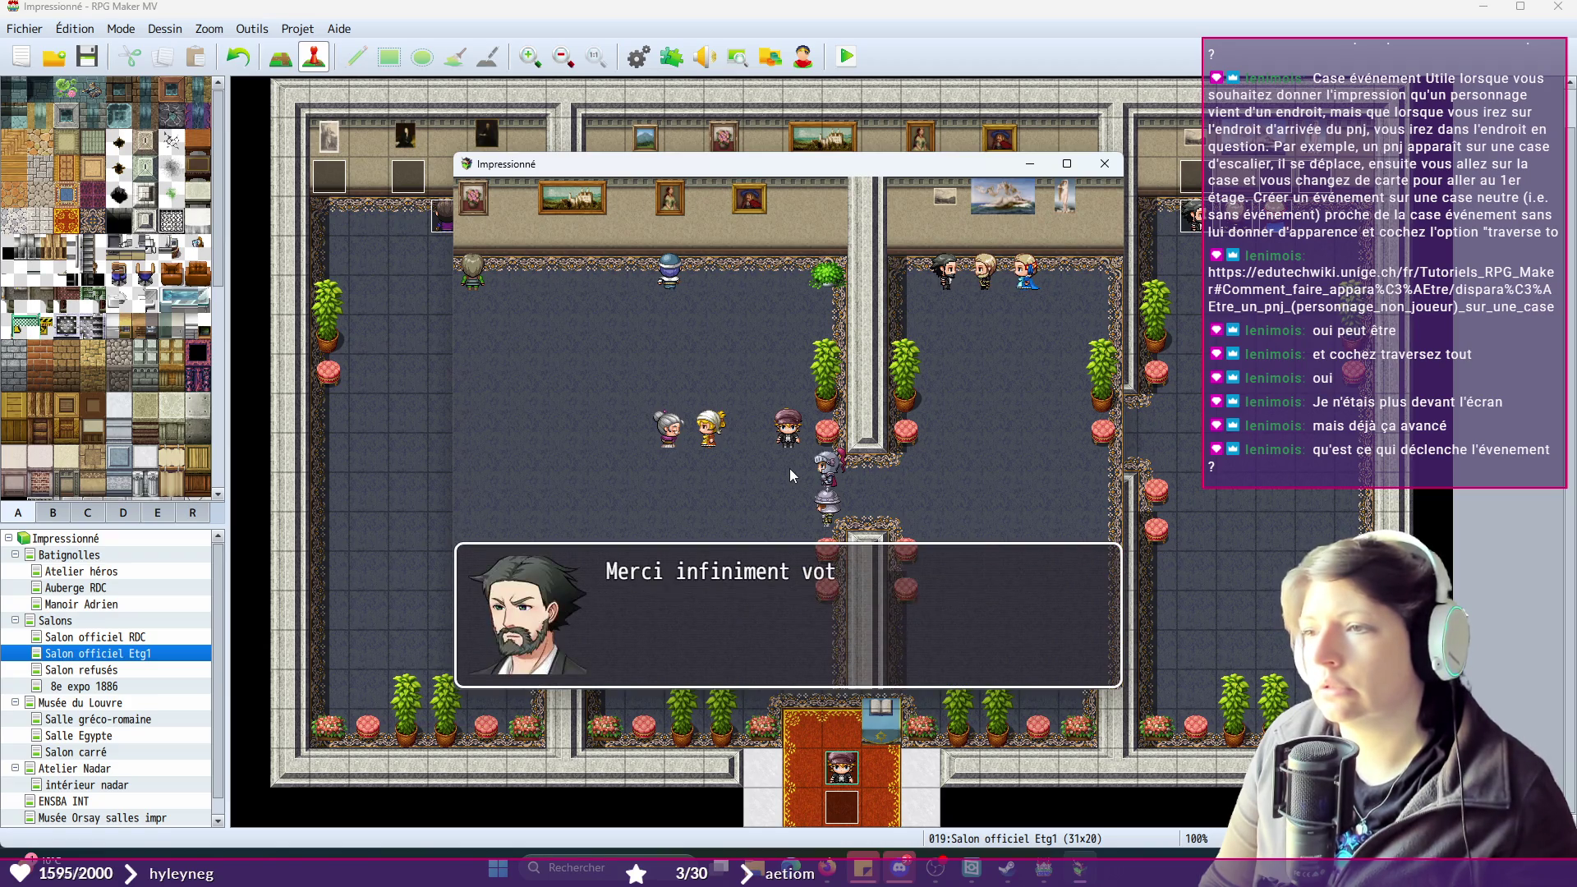
{"action": "left_click", "coordinate": [790, 469]}
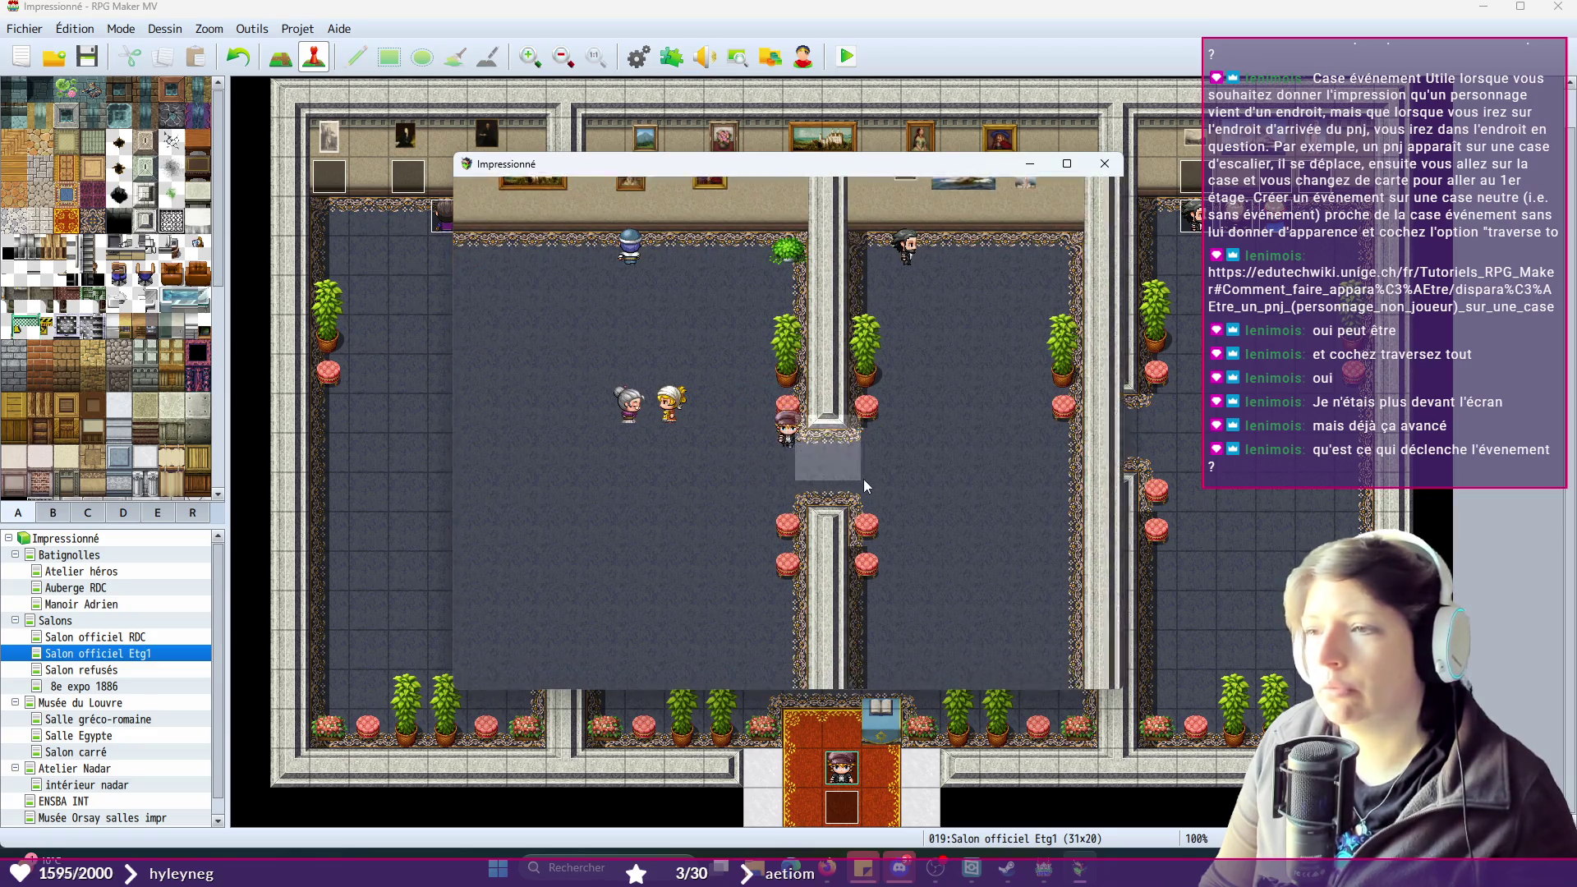
- Walk the hero left across the salon and advance through the repeated guard dialogue
{"action": "left_click", "coordinate": [668, 442]}
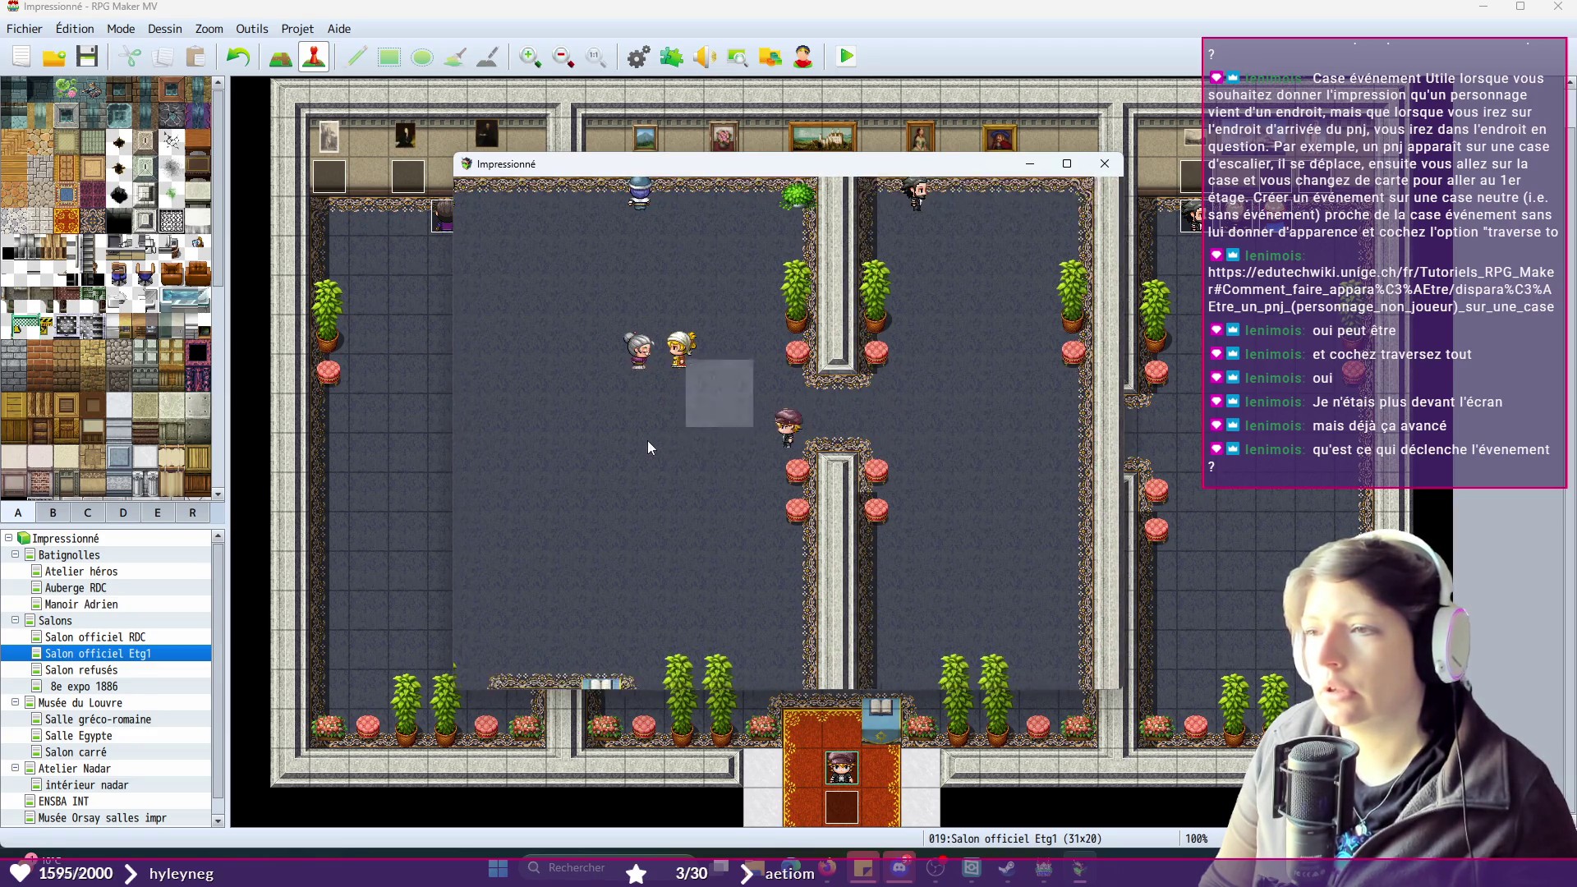
{"action": "left_click", "coordinate": [854, 441]}
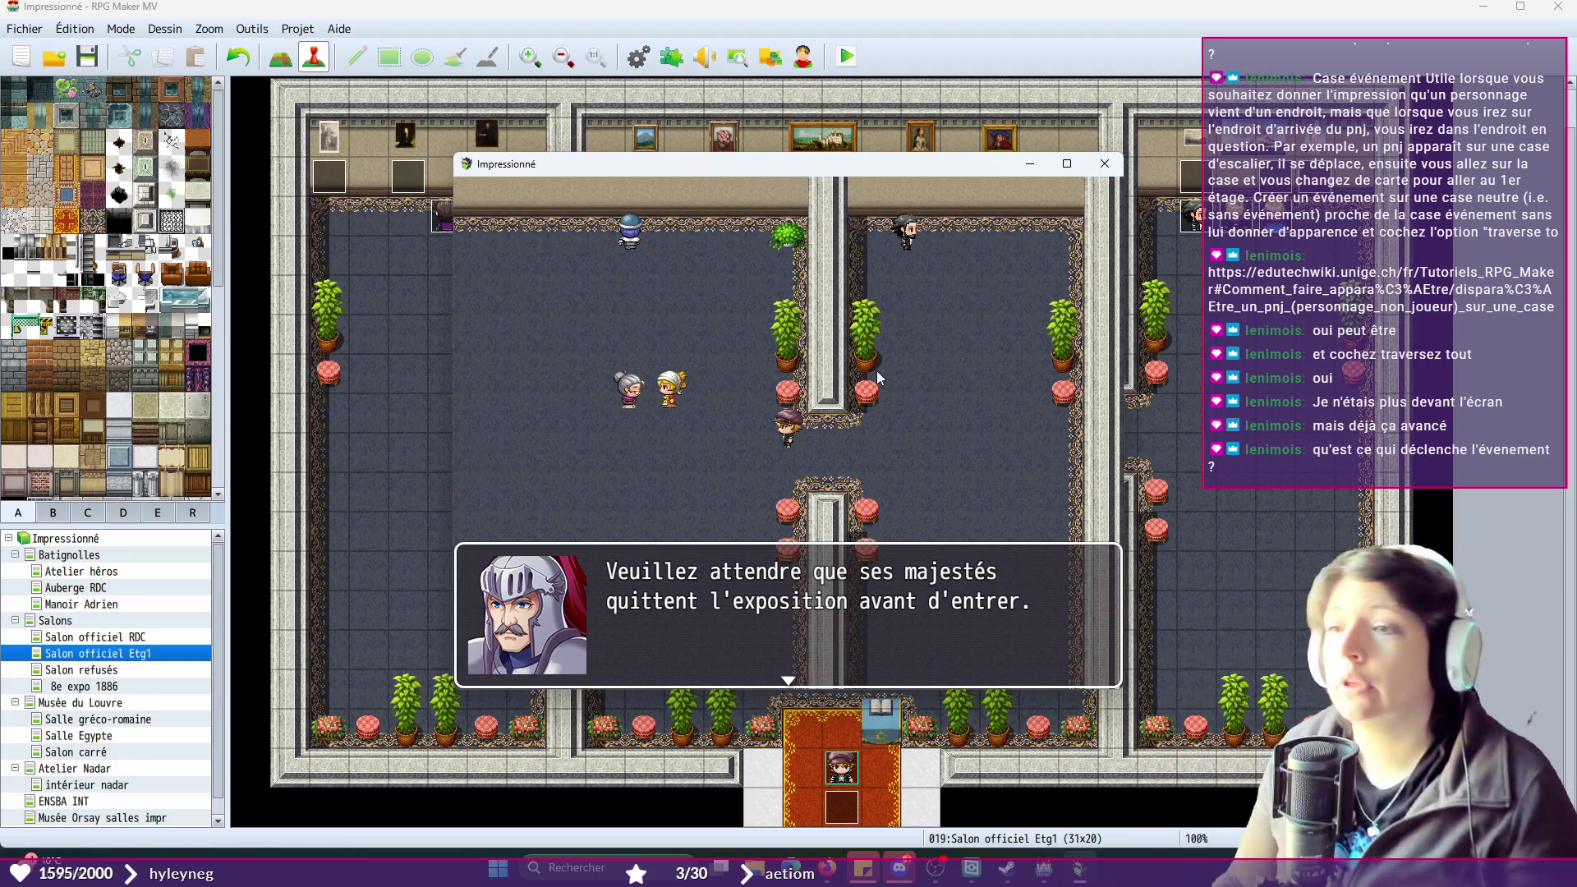
{"action": "key", "text": "Return"}
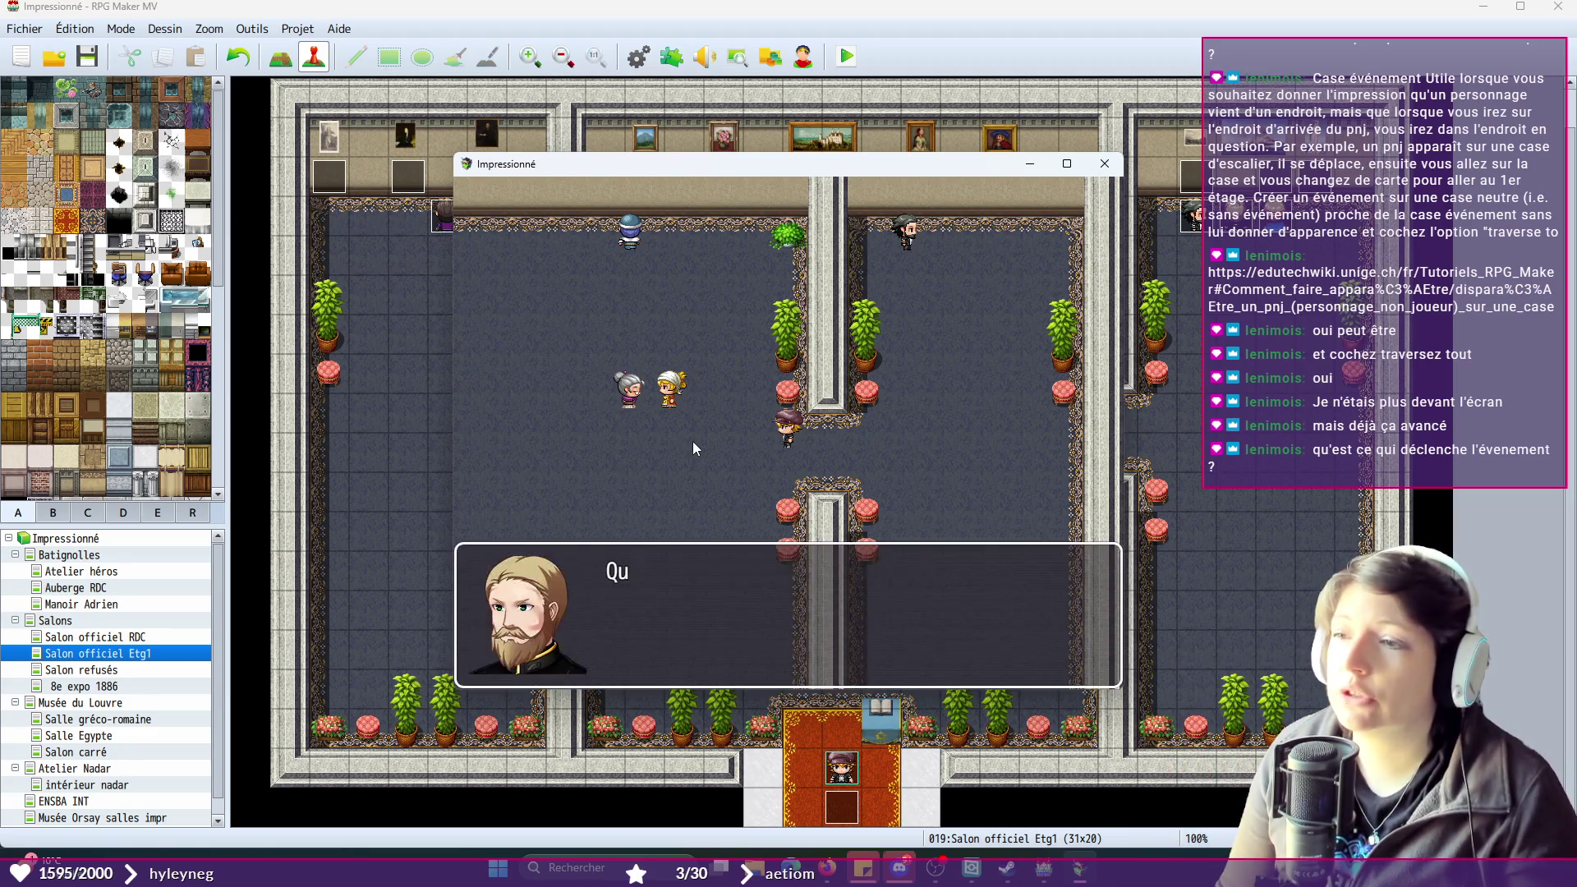
{"action": "key", "text": "Return"}
{"action": "key", "text": "Return"}
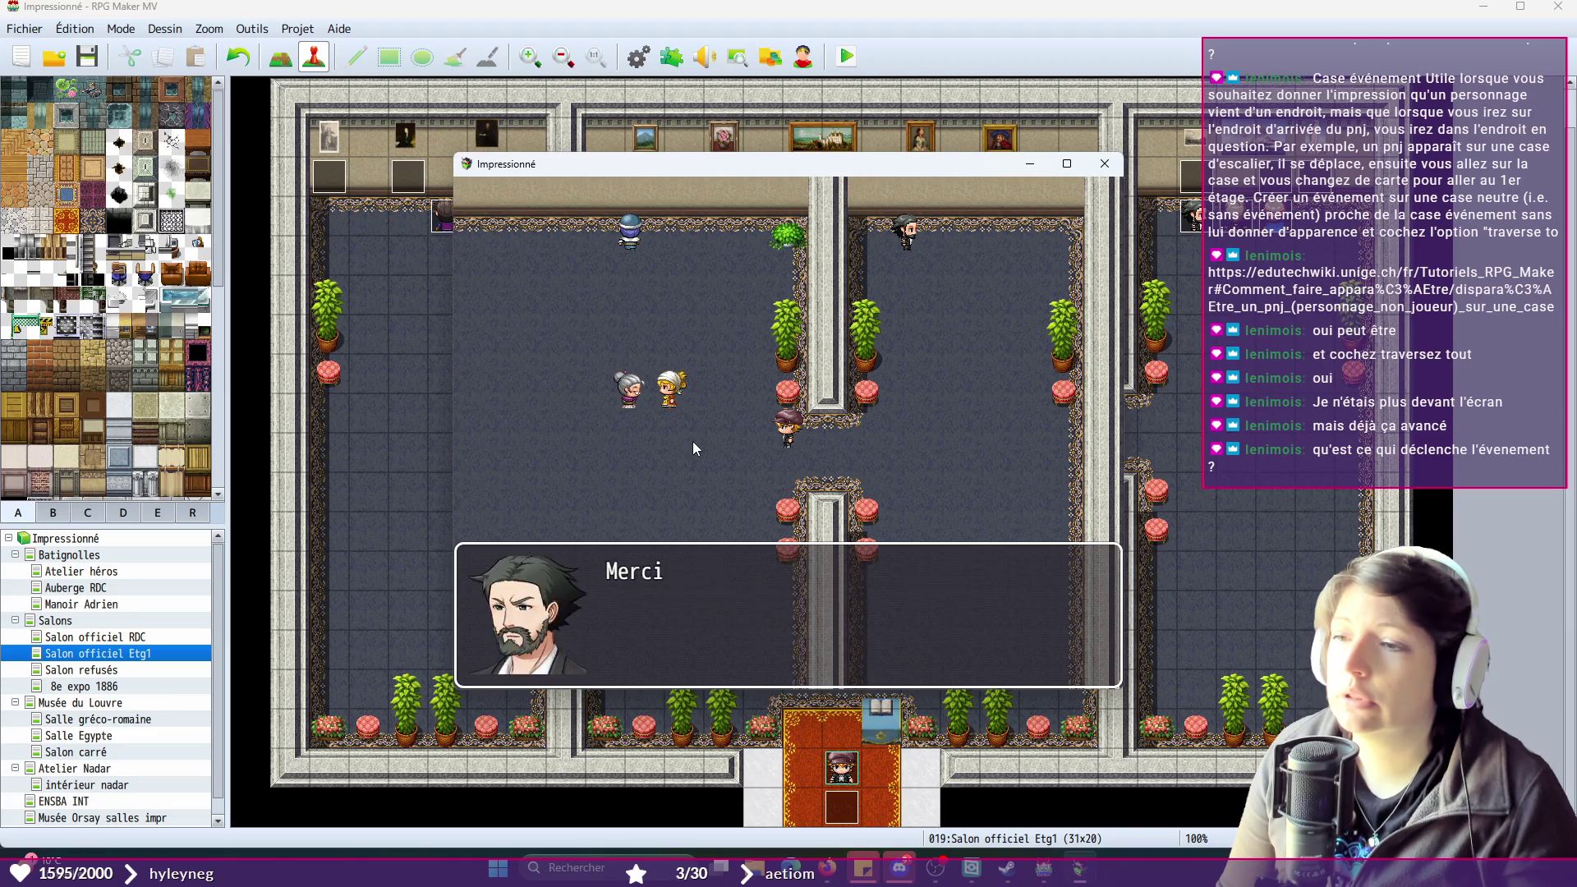
- Close the playtest, reopen EV019, and turn Traverse tout back on, applying the change
{"action": "left_click", "coordinate": [1101, 167]}
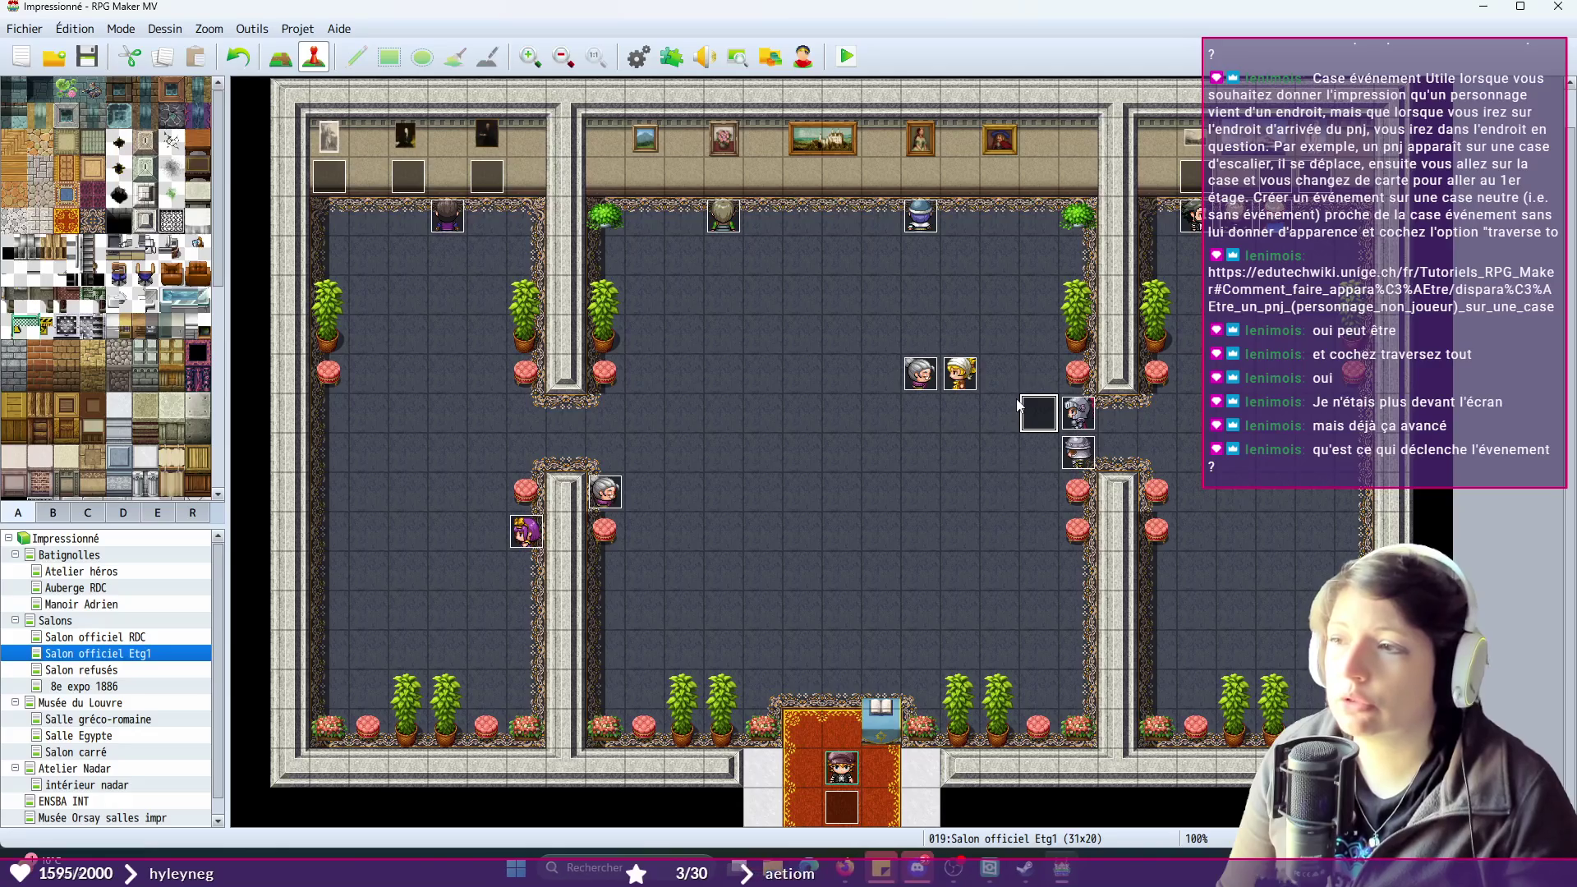
{"action": "double_click", "coordinate": [1039, 423]}
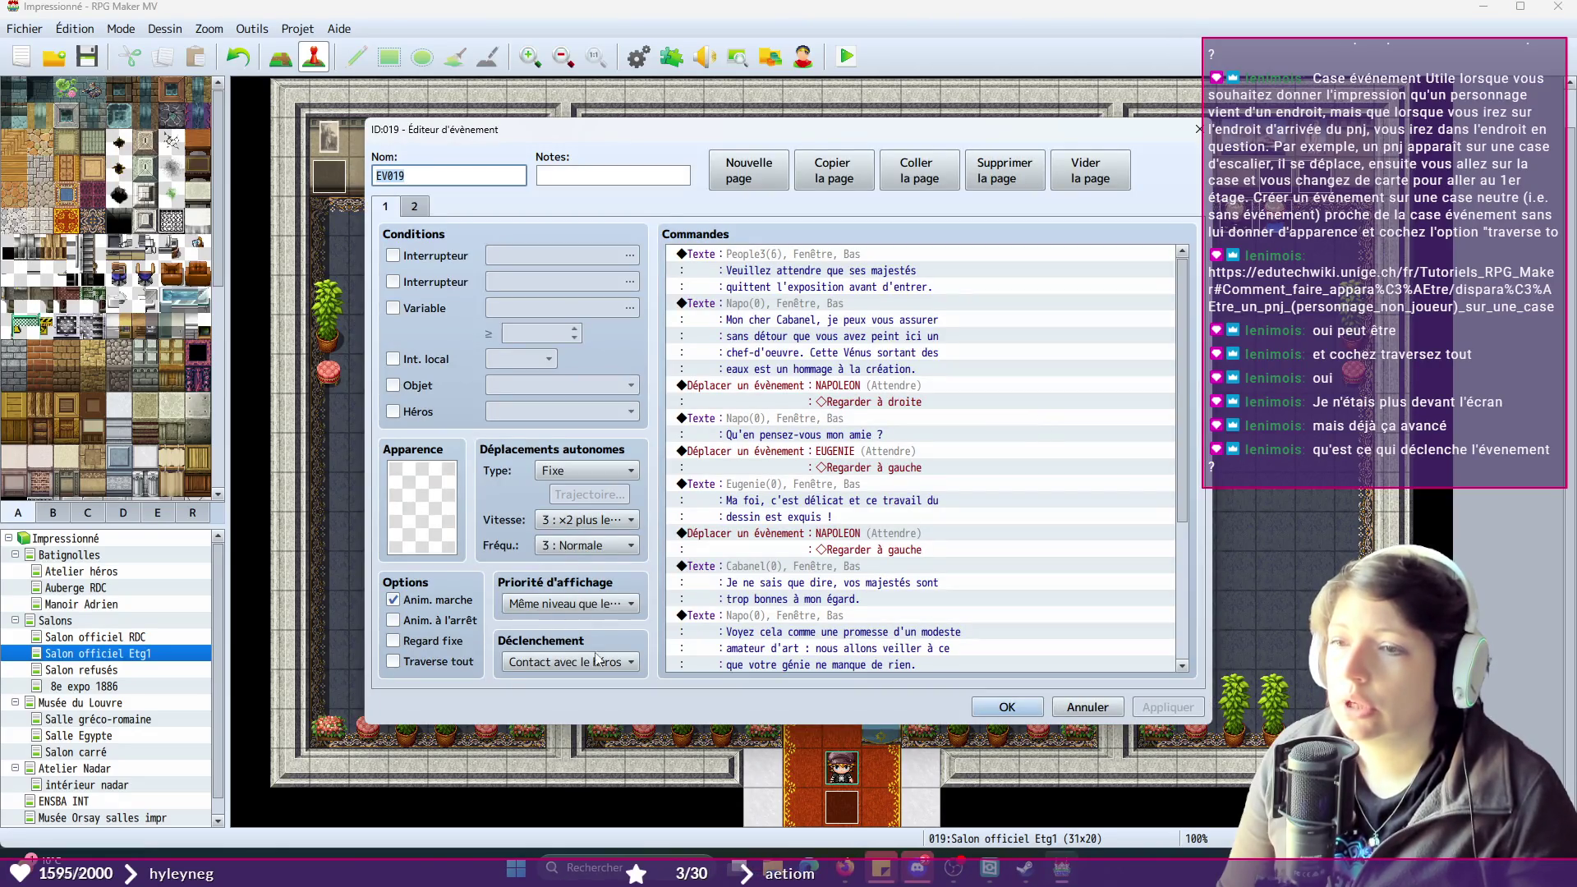
{"action": "left_click", "coordinate": [393, 663]}
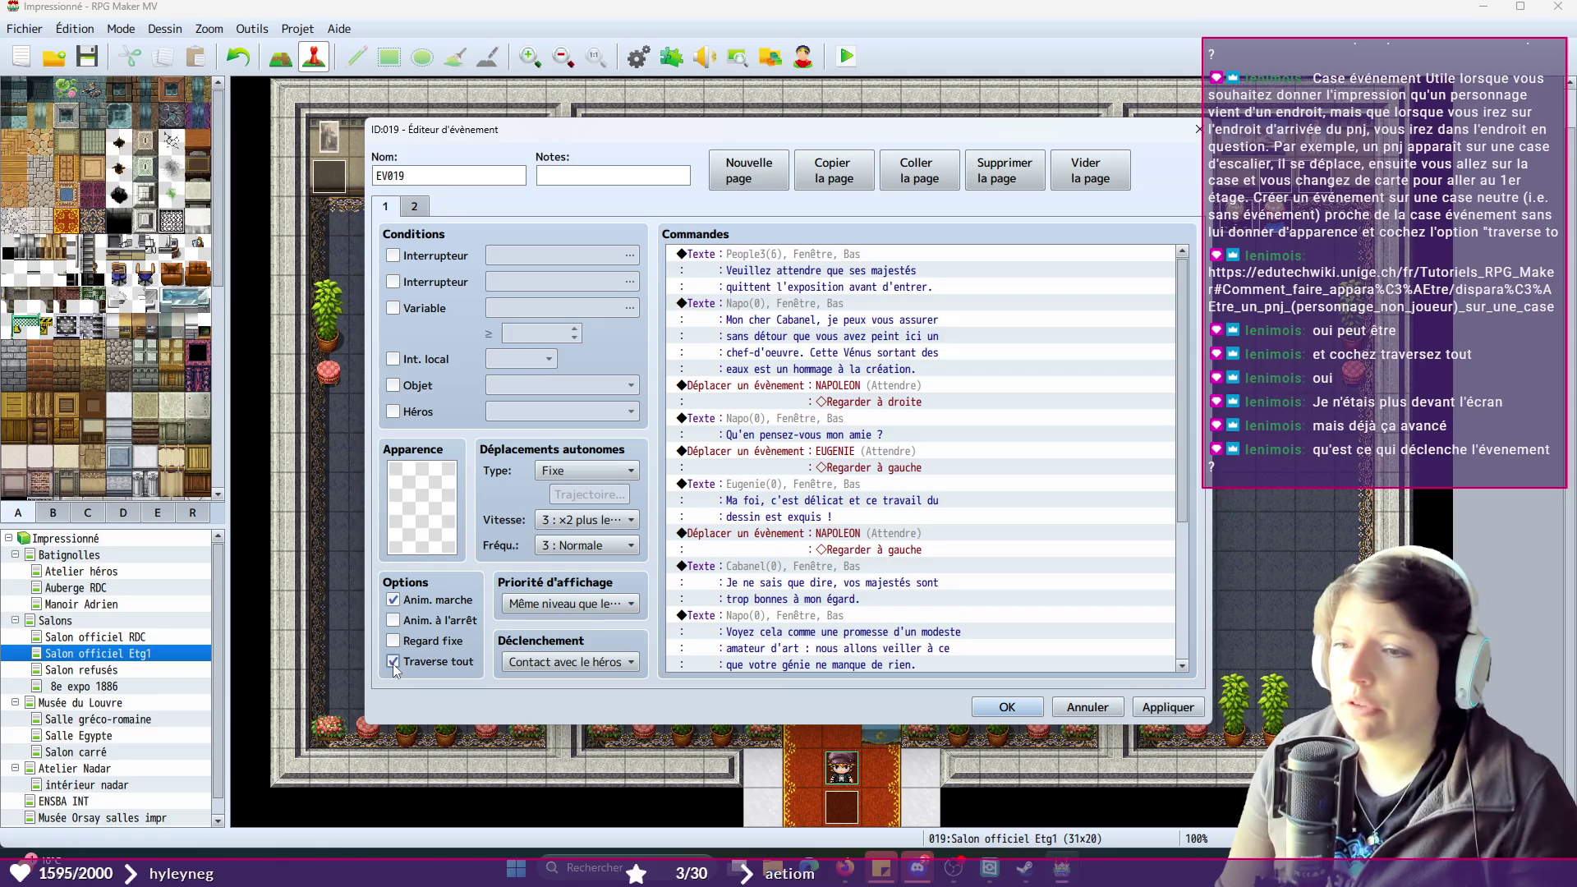
{"action": "left_click", "coordinate": [1168, 708]}
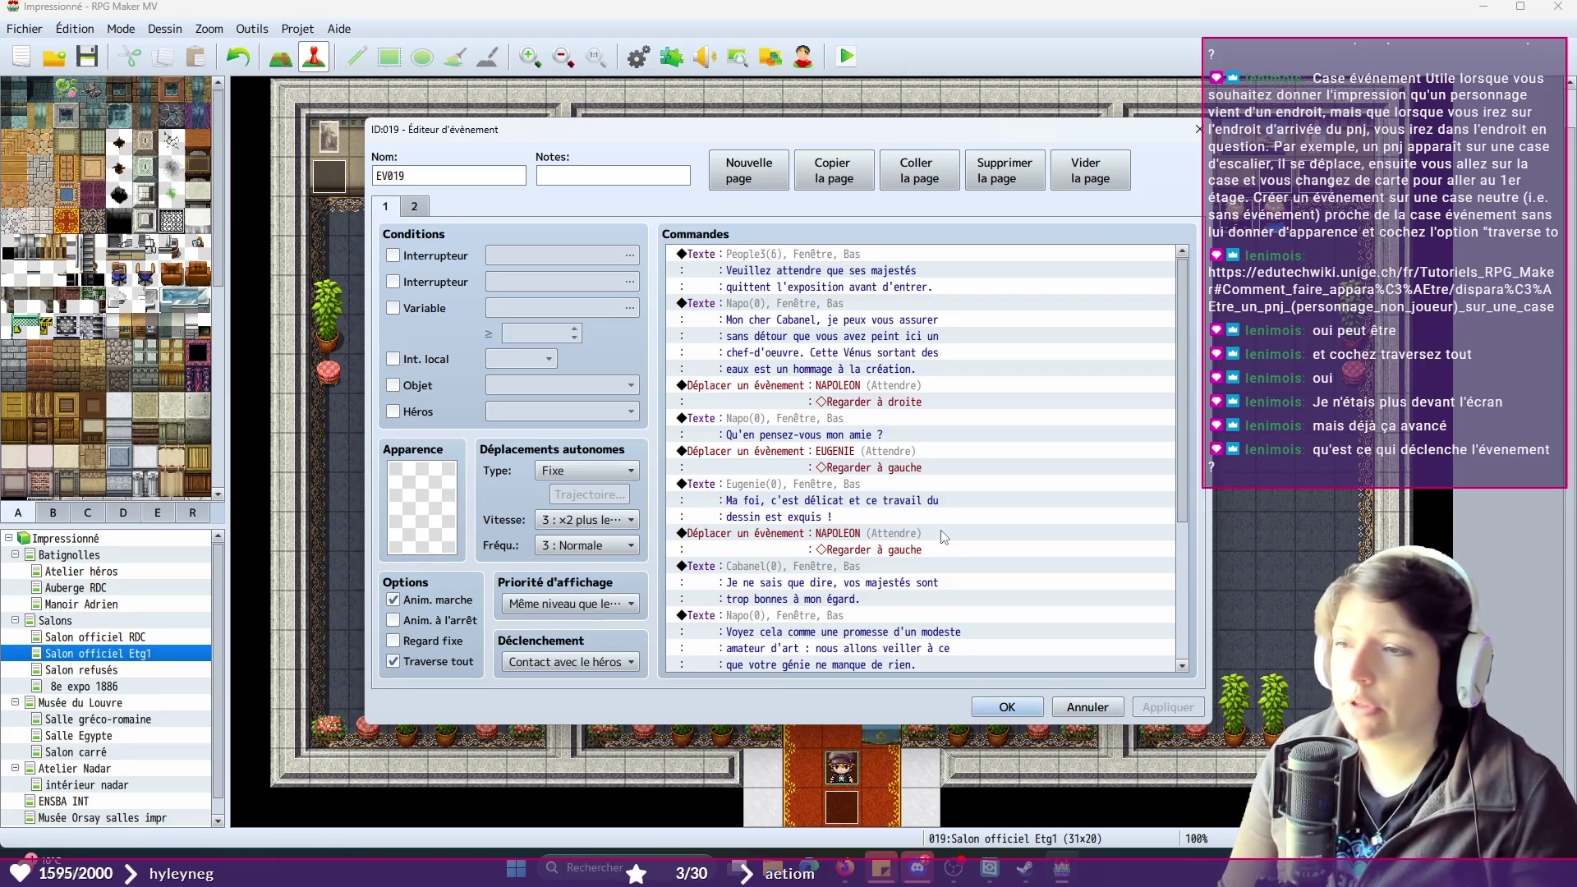
- Browse EV019's command list without adding anything, close the event, and open the Atelier héros map
{"action": "scroll", "coordinate": [947, 551], "scroll_direction": "down", "scroll_amount": 2}
{"action": "scroll", "coordinate": [947, 551], "scroll_direction": "down", "scroll_amount": 2}
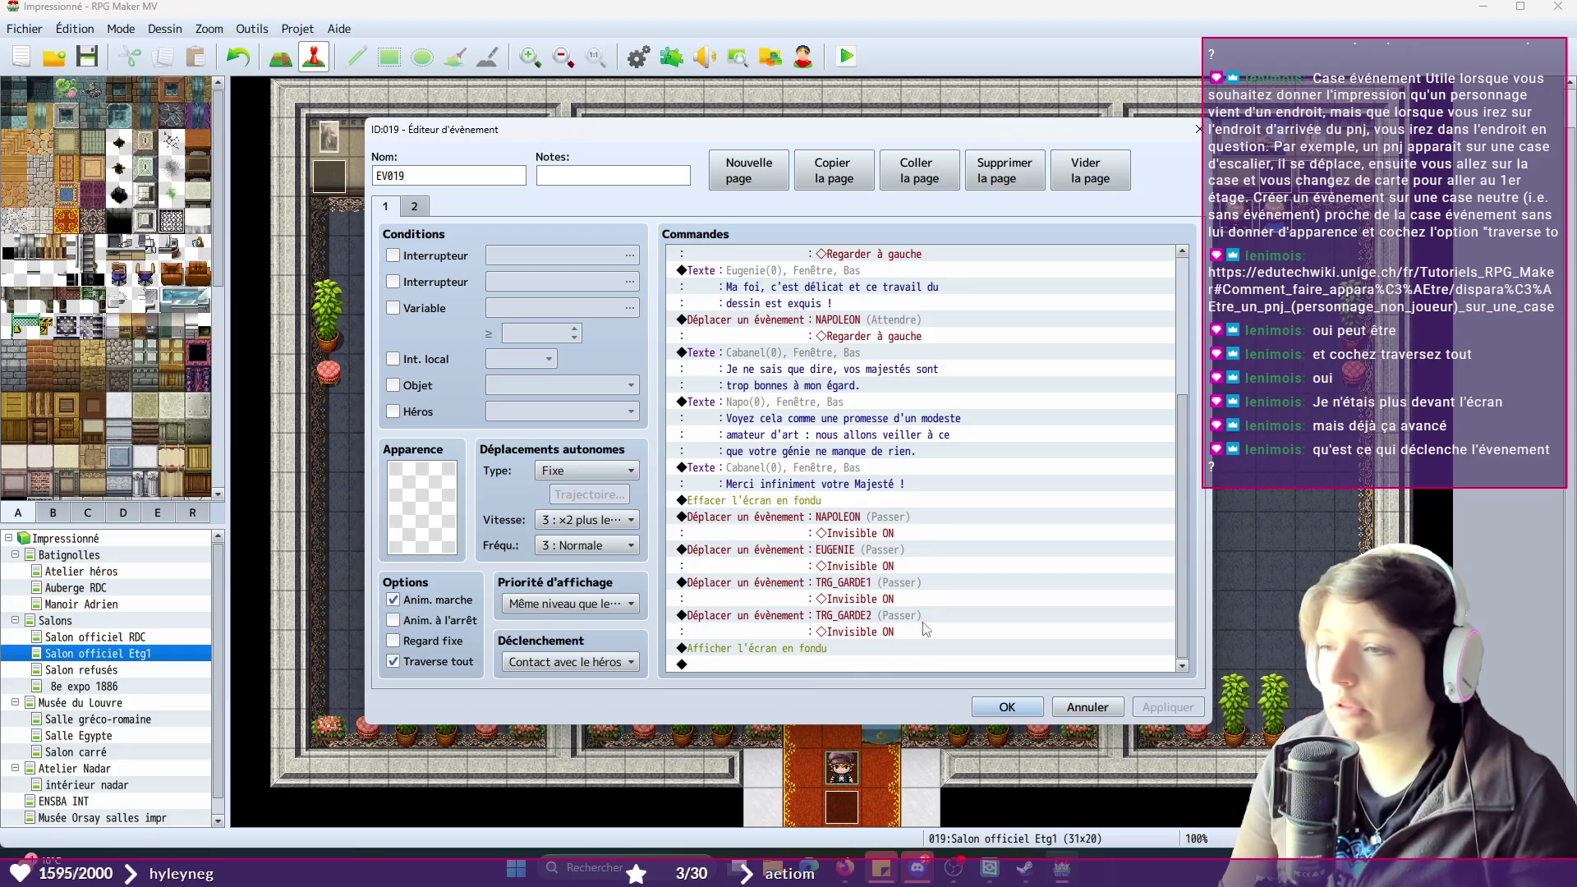
{"action": "left_click", "coordinate": [749, 666]}
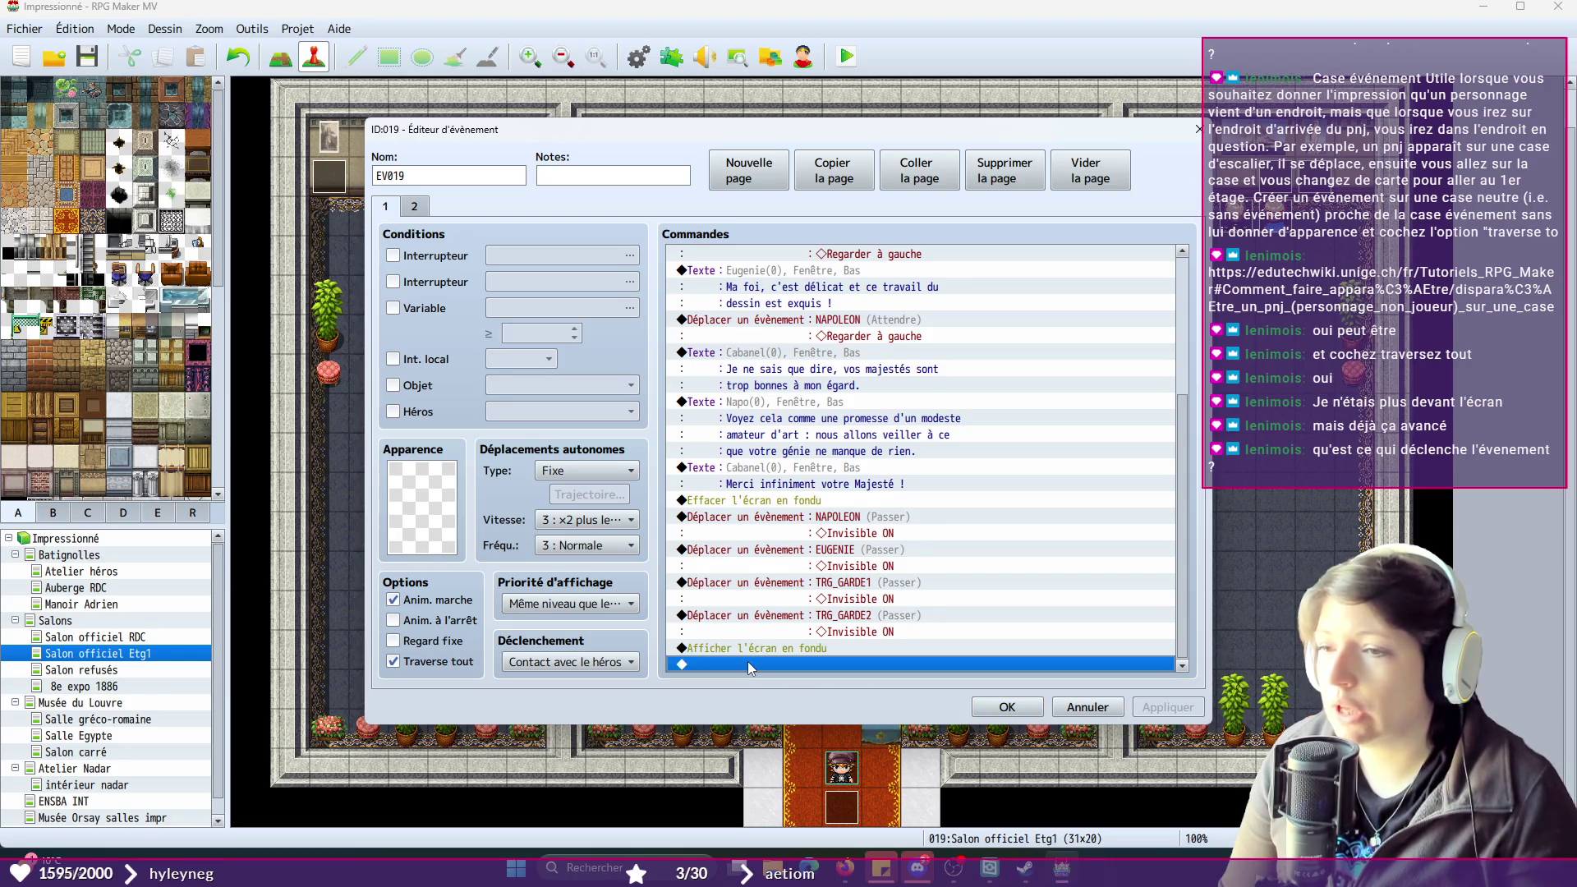
{"action": "double_click", "coordinate": [736, 662]}
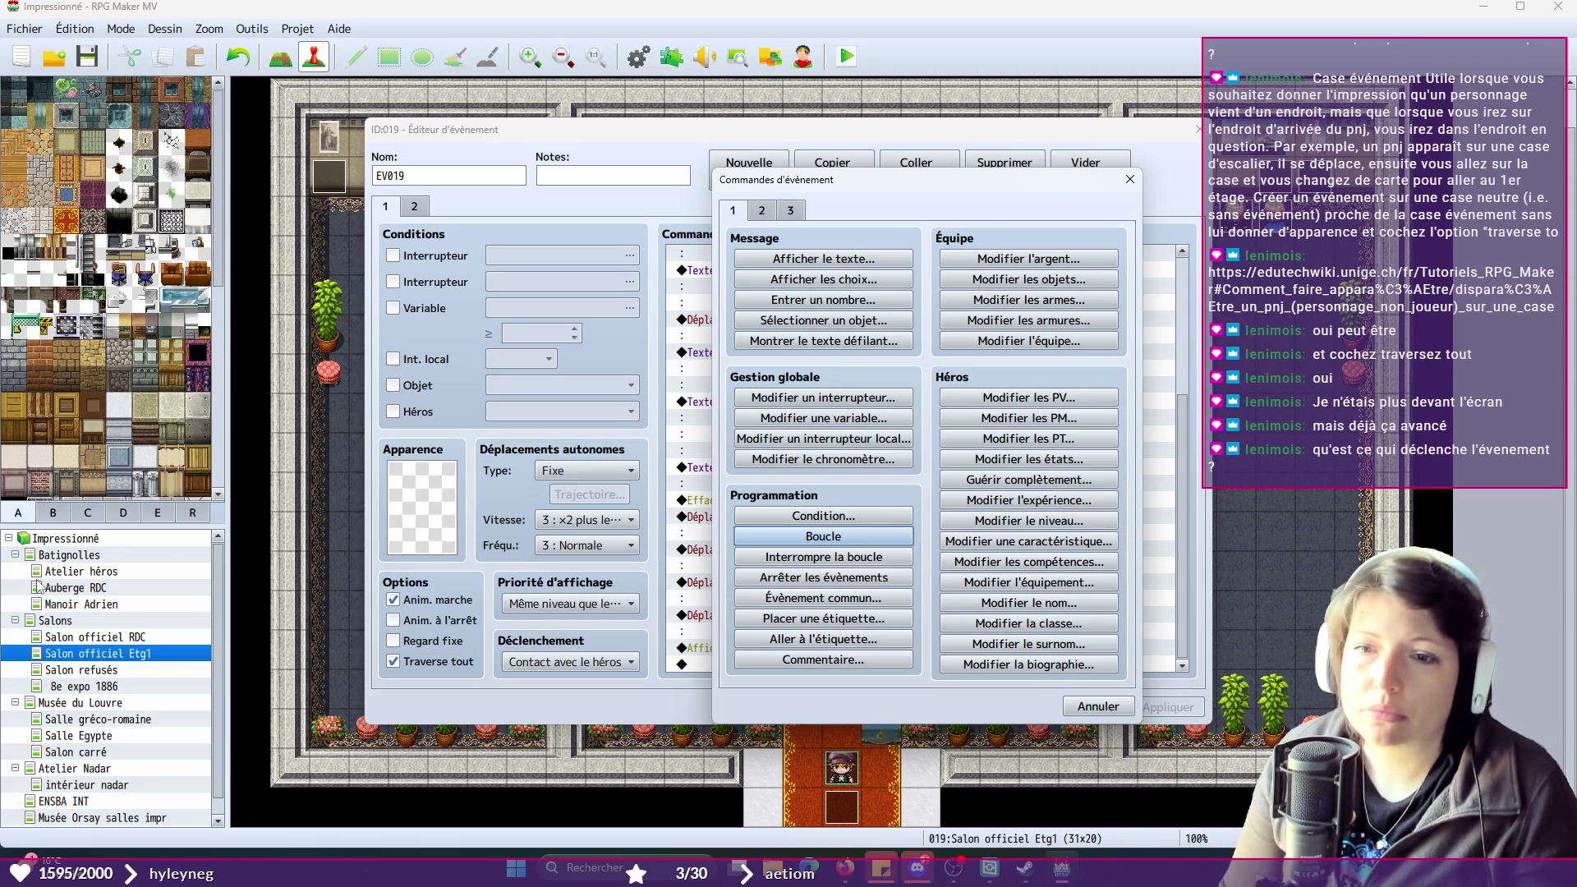
{"action": "left_click", "coordinate": [882, 440]}
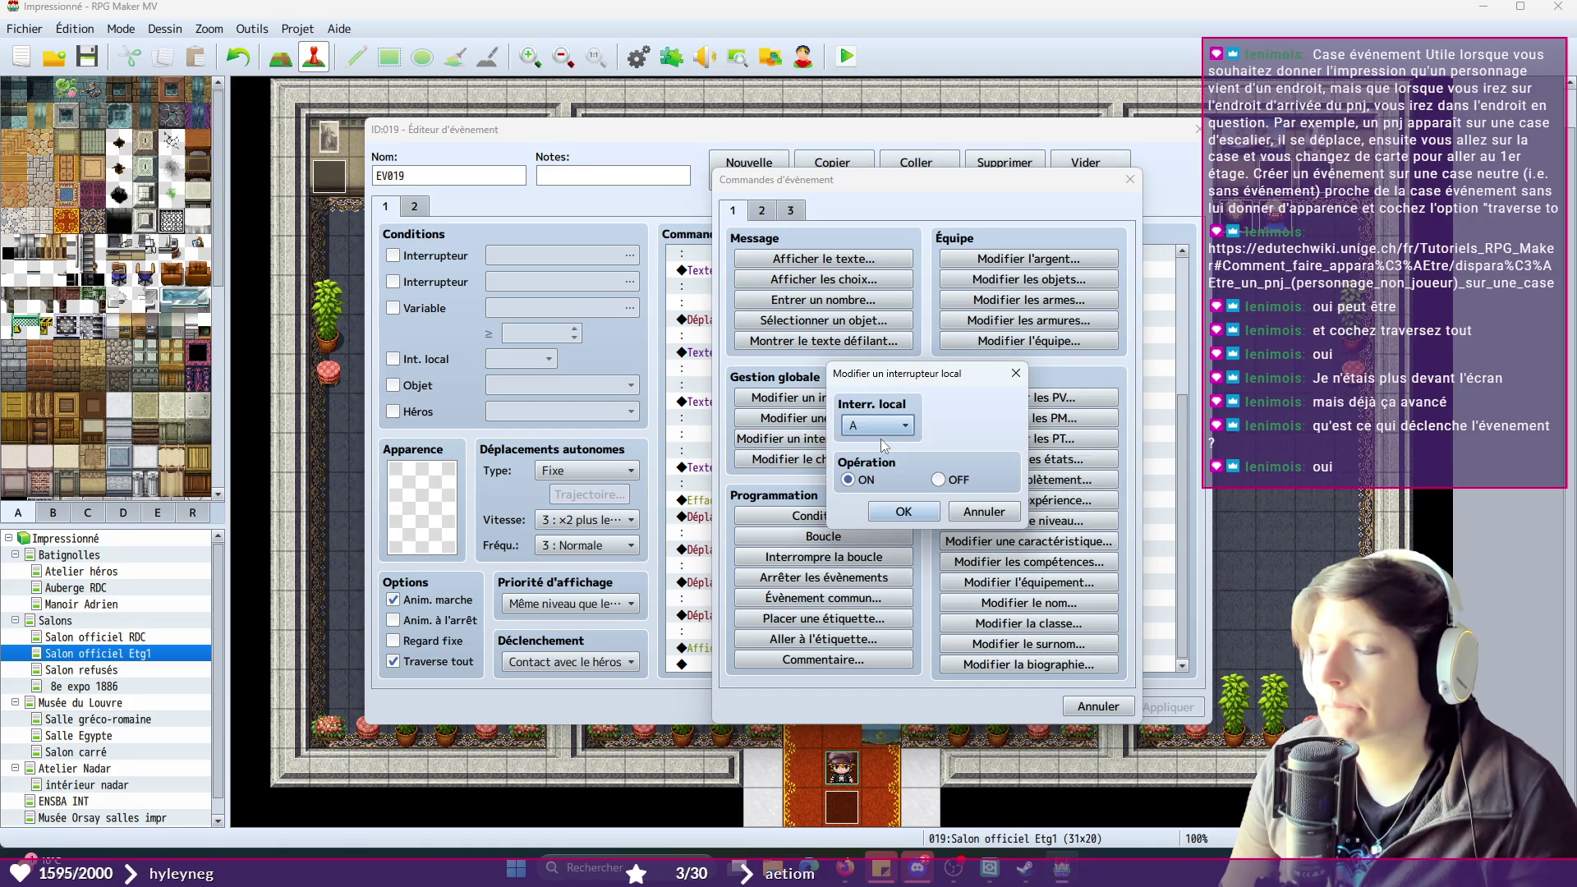
{"action": "left_click", "coordinate": [985, 511]}
{"action": "left_click", "coordinate": [1101, 708]}
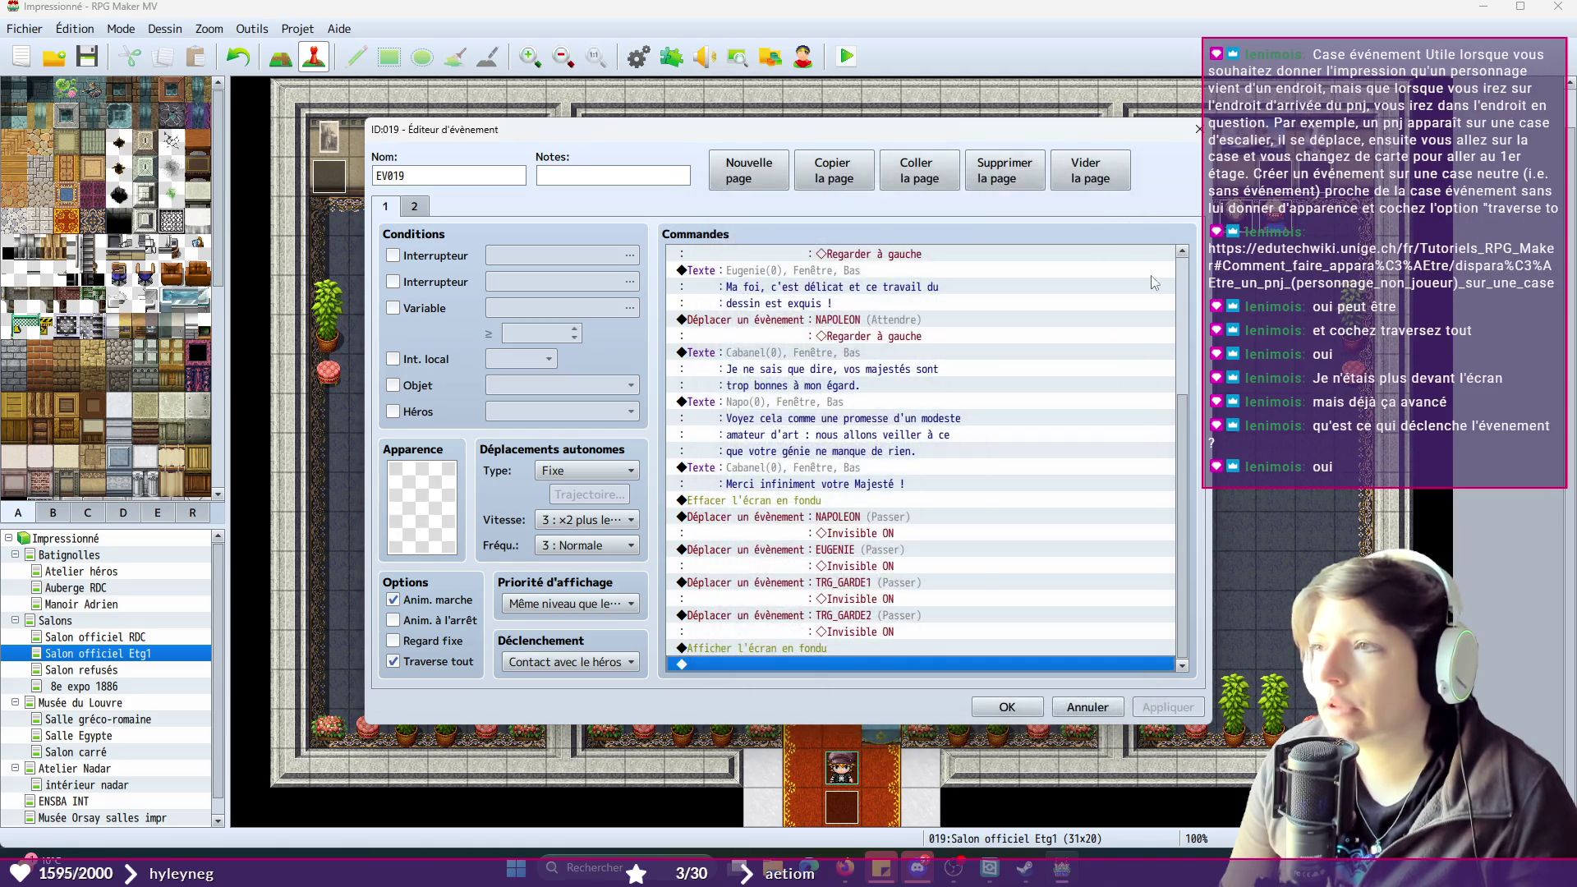
{"action": "left_click", "coordinate": [1007, 707]}
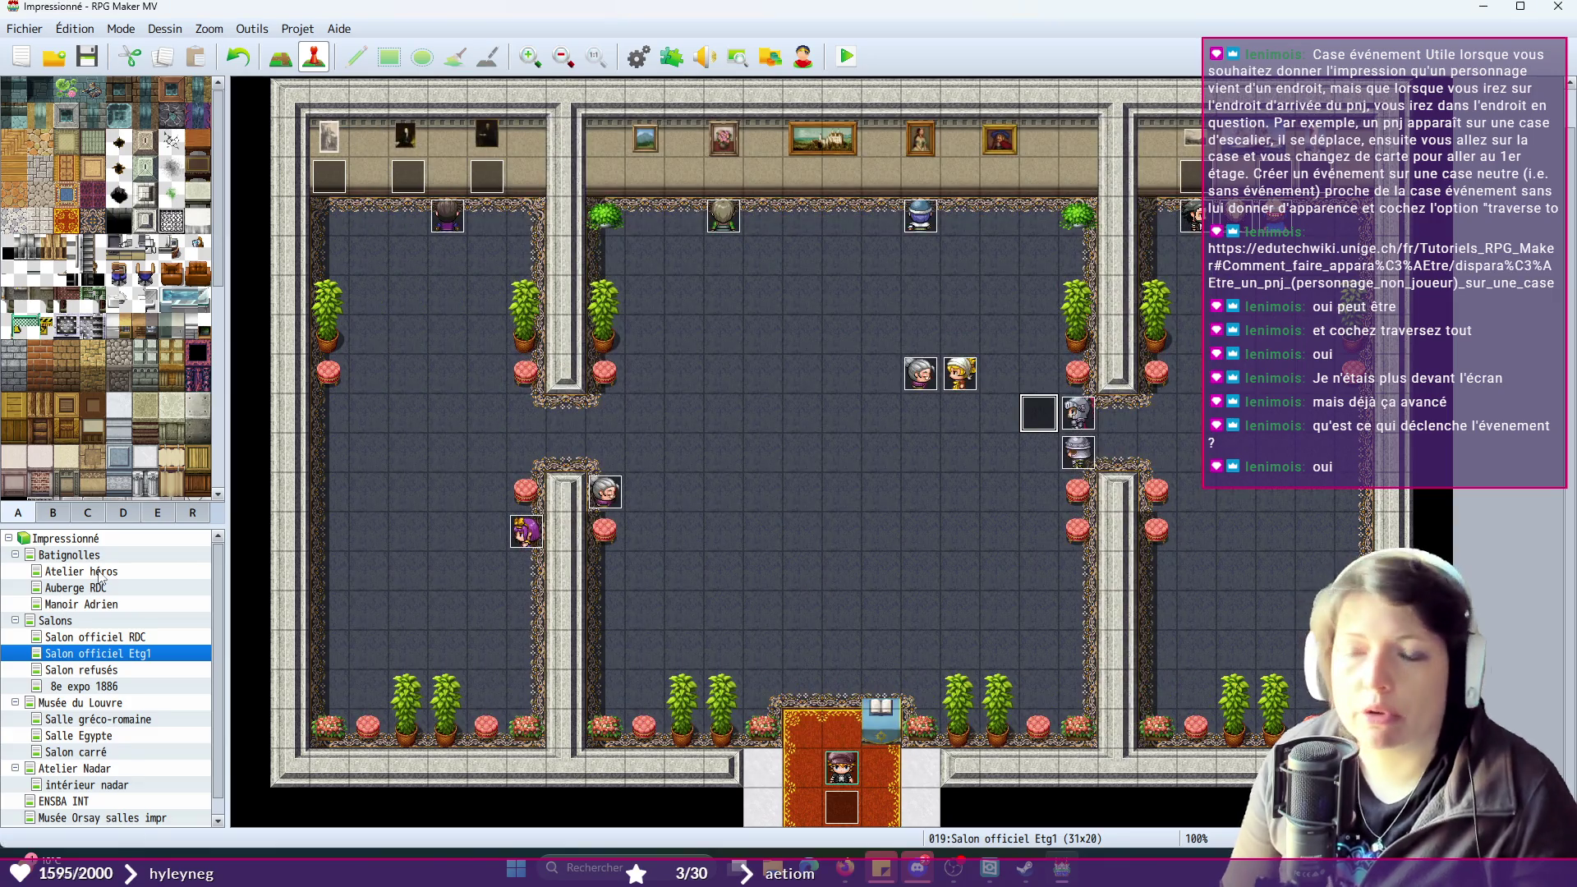
{"action": "left_click", "coordinate": [101, 572]}
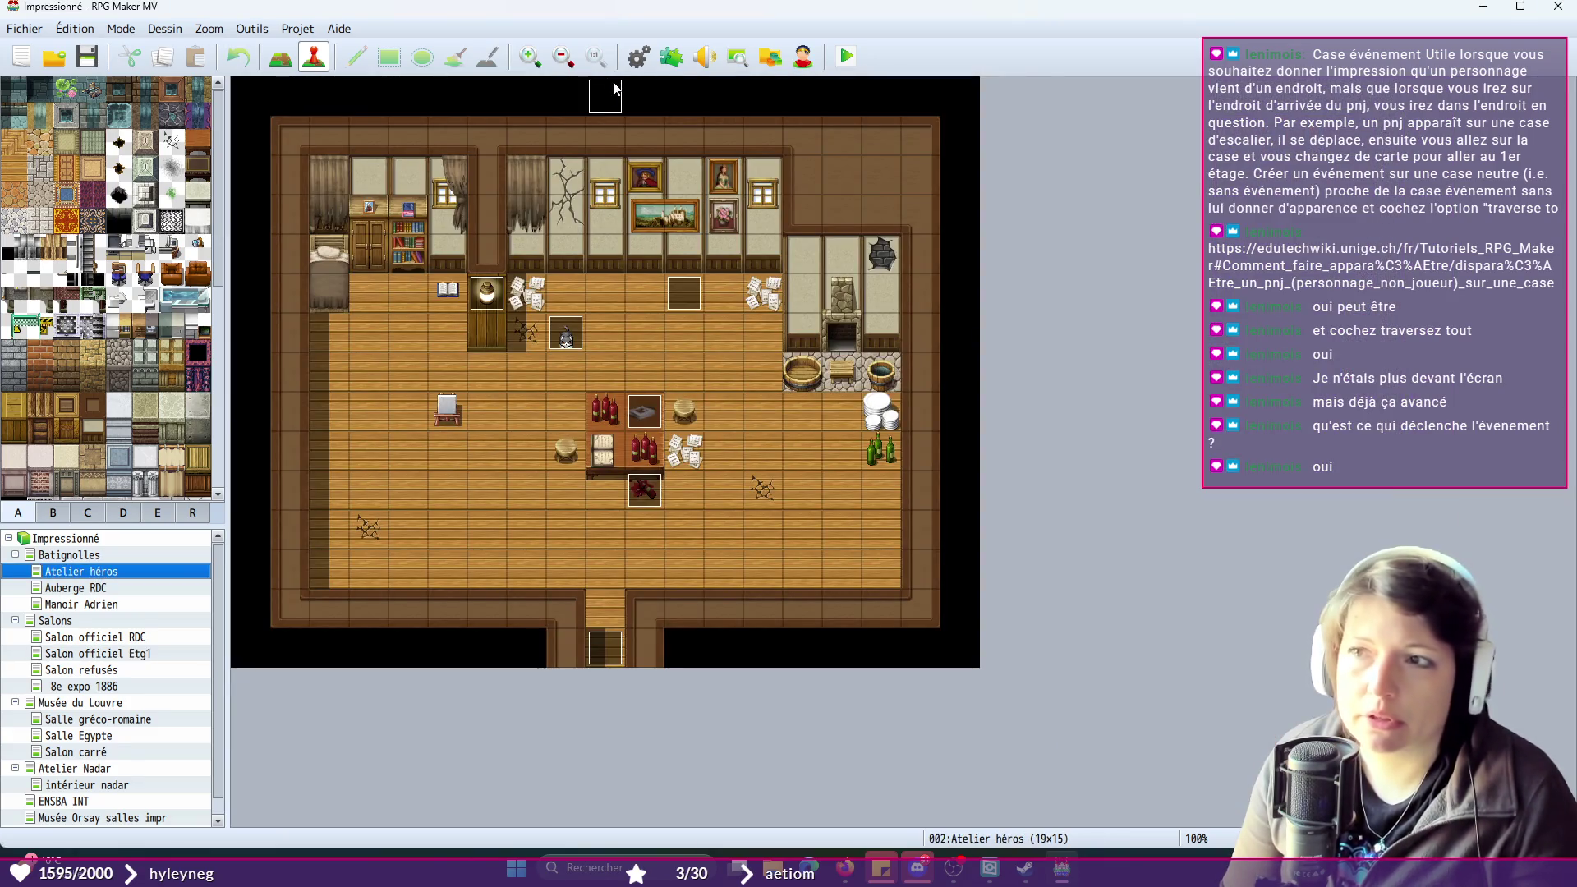
- Inspect TRG_IntroStart's second page on Atelier héros, close it, and switch to Salon officiel Etg1
{"action": "double_click", "coordinate": [614, 87]}
{"action": "scroll", "coordinate": [1050, 630], "scroll_direction": "down", "scroll_amount": 8}
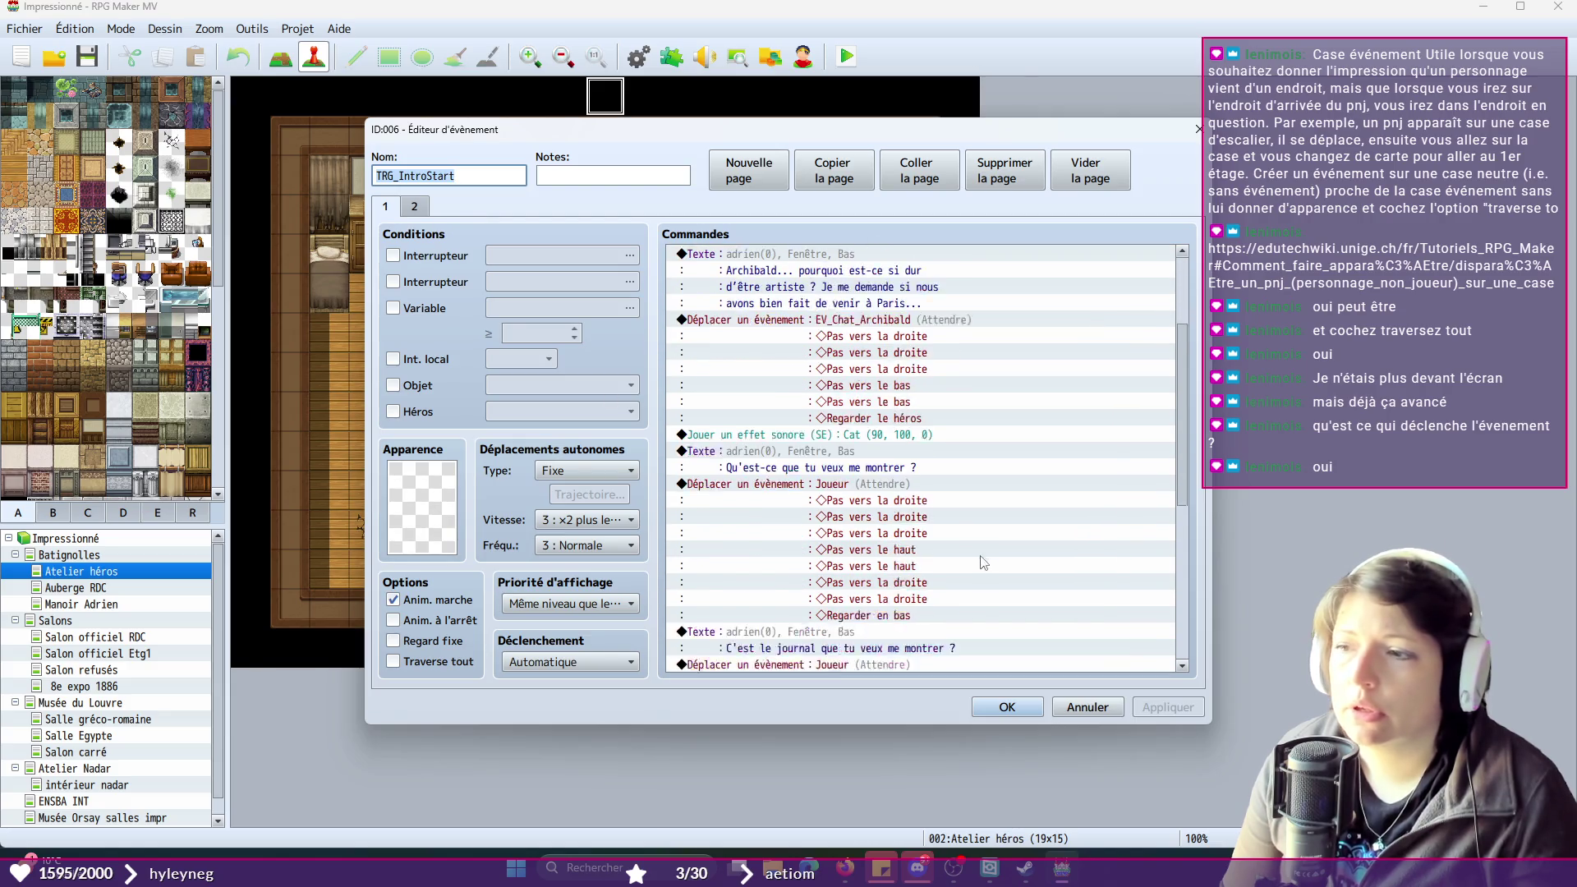
{"action": "left_click", "coordinate": [415, 206]}
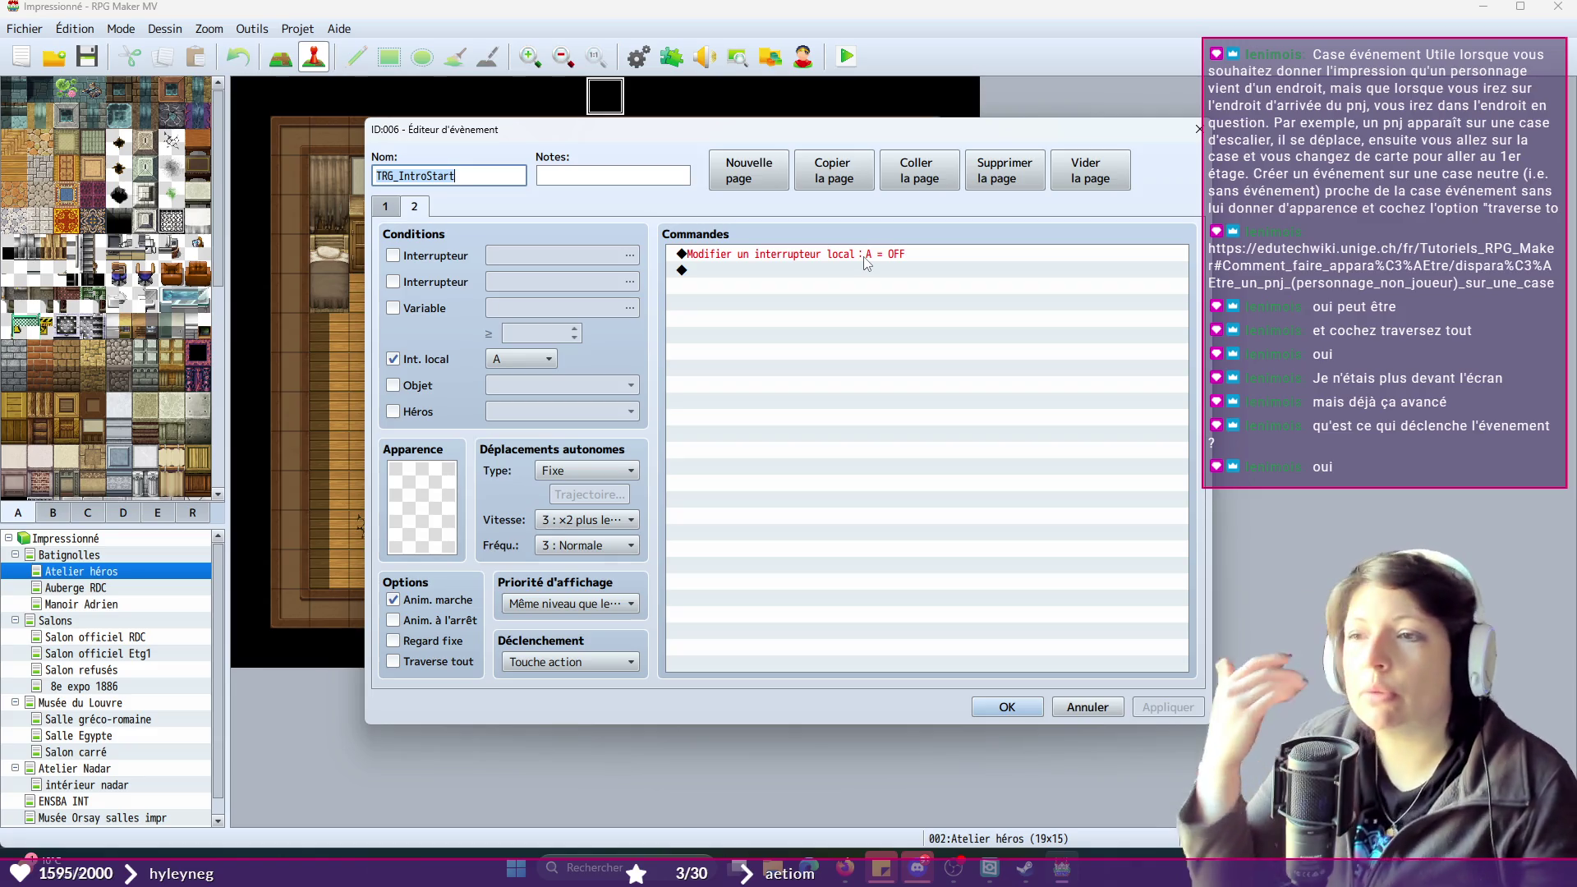
{"action": "left_click", "coordinate": [1196, 129]}
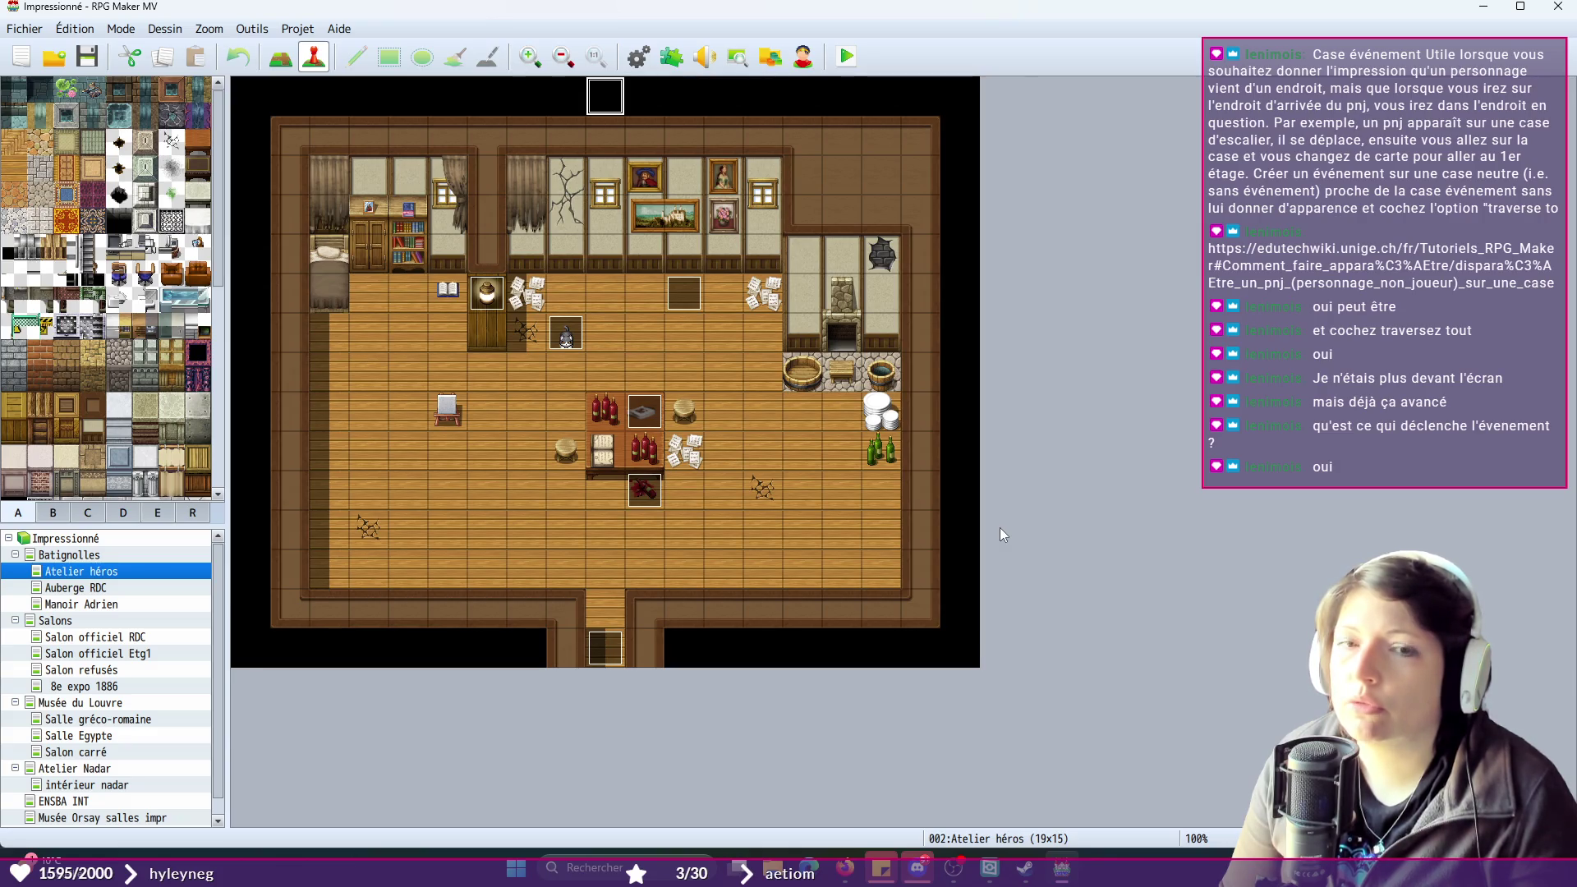
{"action": "left_click", "coordinate": [115, 655]}
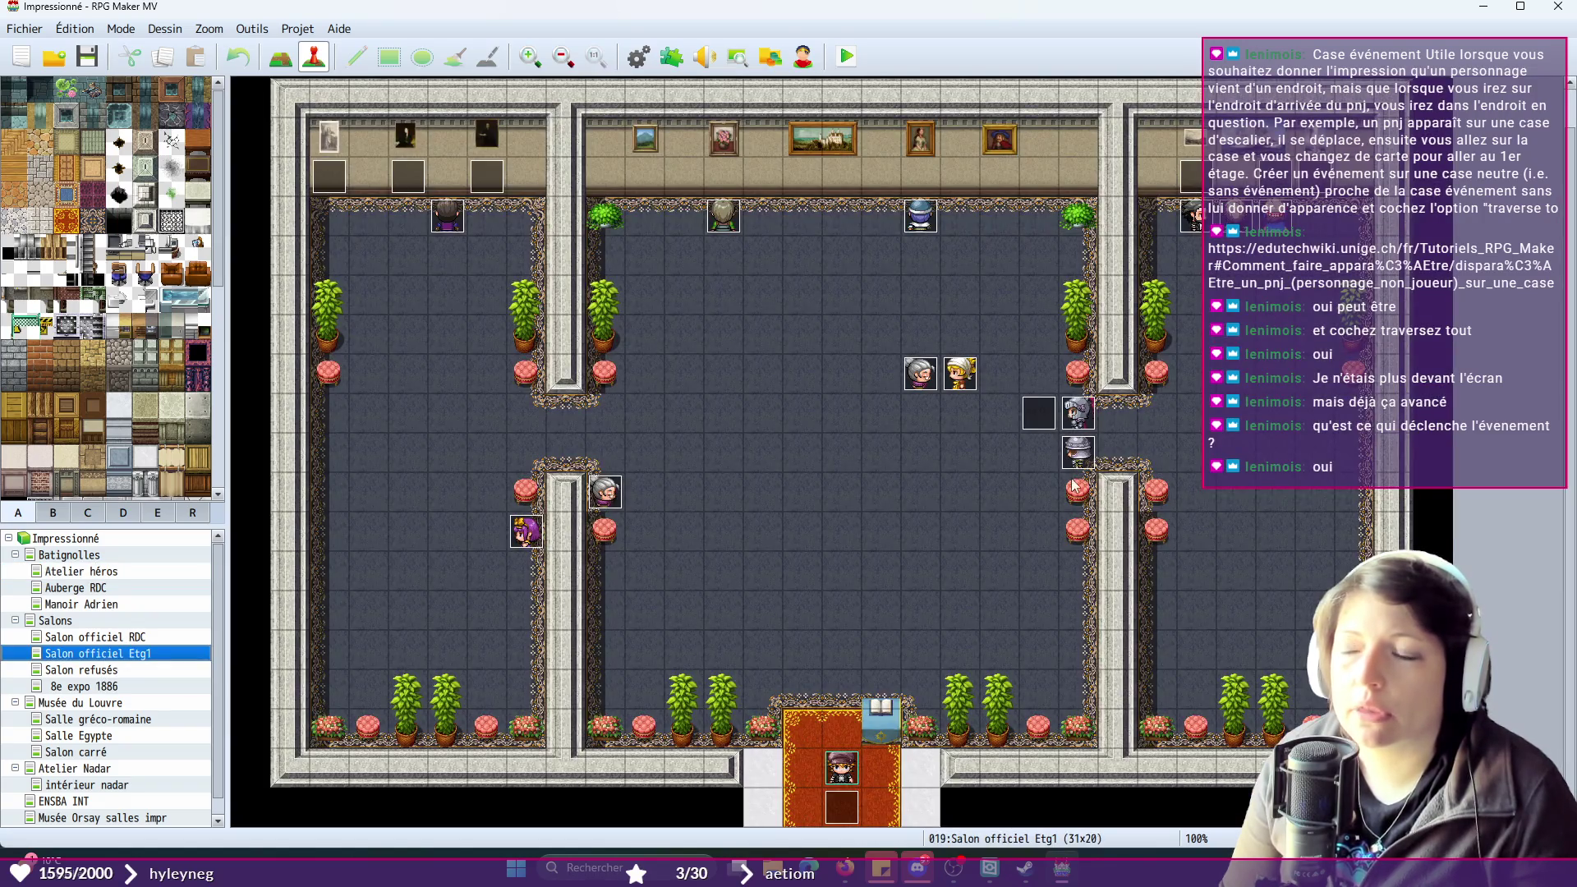
- Reopen EV019 and insert Arrêter les évènements as the first command of page 2
{"action": "double_click", "coordinate": [1044, 415]}
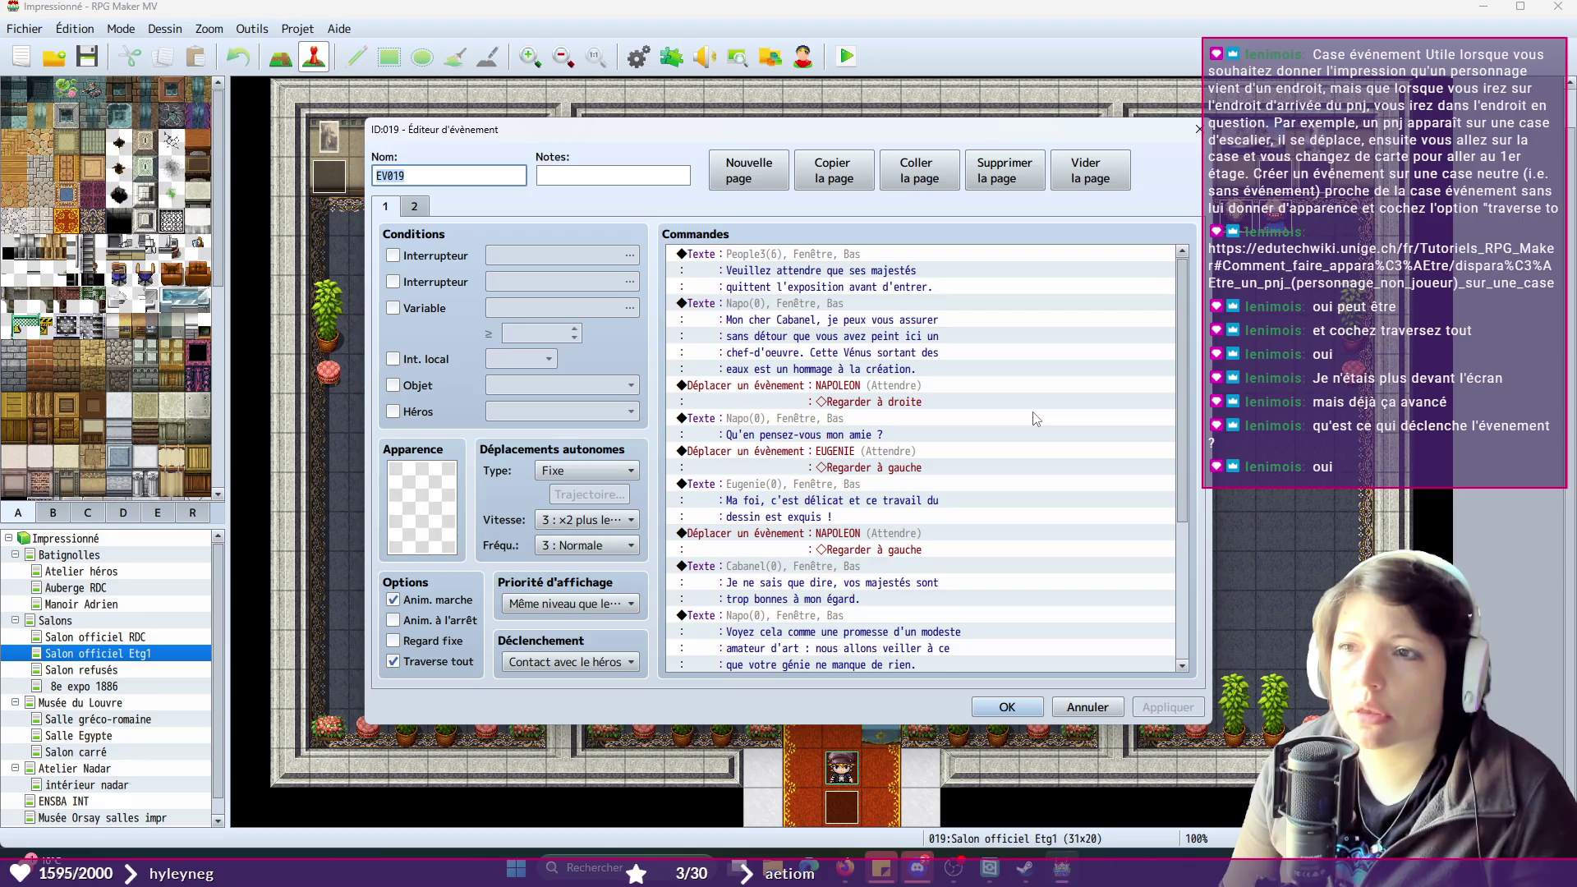
{"action": "scroll", "coordinate": [1019, 493], "scroll_direction": "down", "scroll_amount": 4}
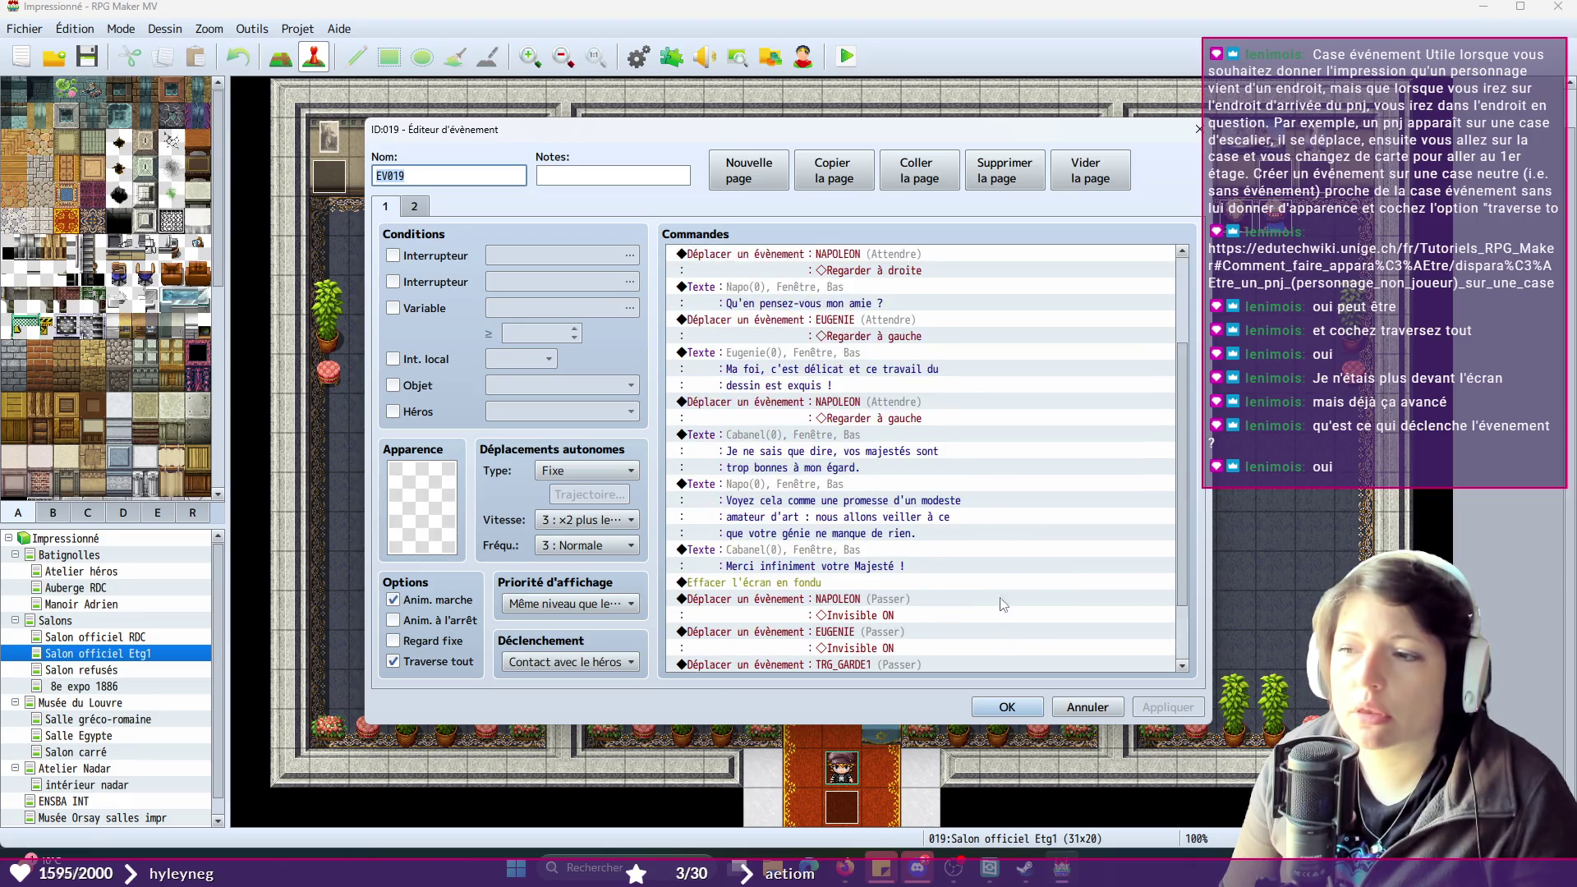
{"action": "scroll", "coordinate": [970, 567], "scroll_direction": "up", "scroll_amount": 4}
{"action": "scroll", "coordinate": [953, 579], "scroll_direction": "up", "scroll_amount": 1}
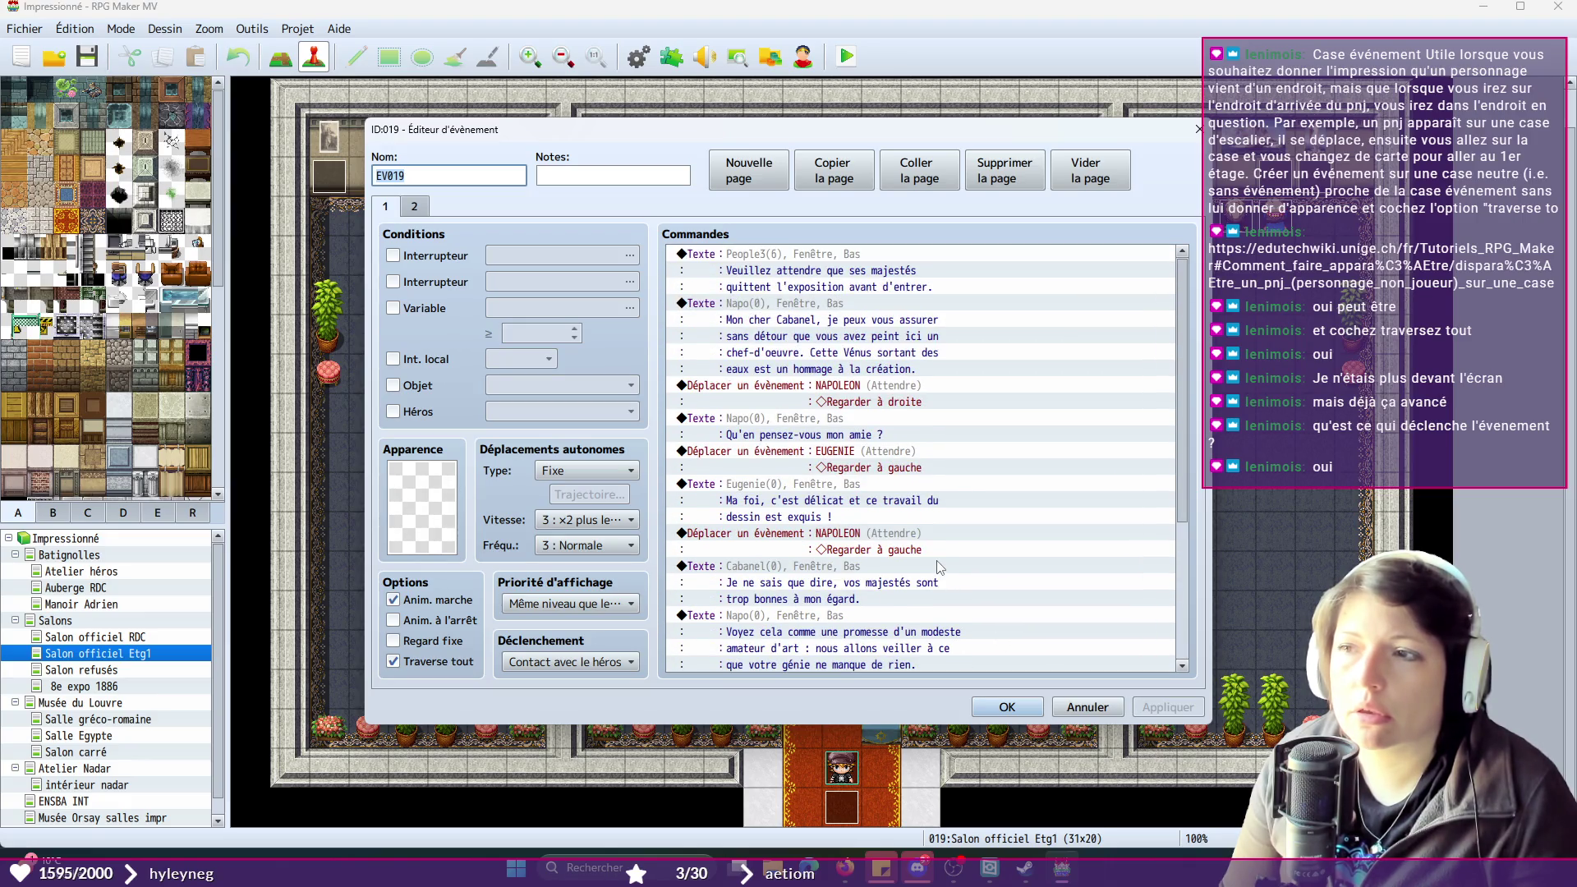
{"action": "left_click", "coordinate": [415, 207]}
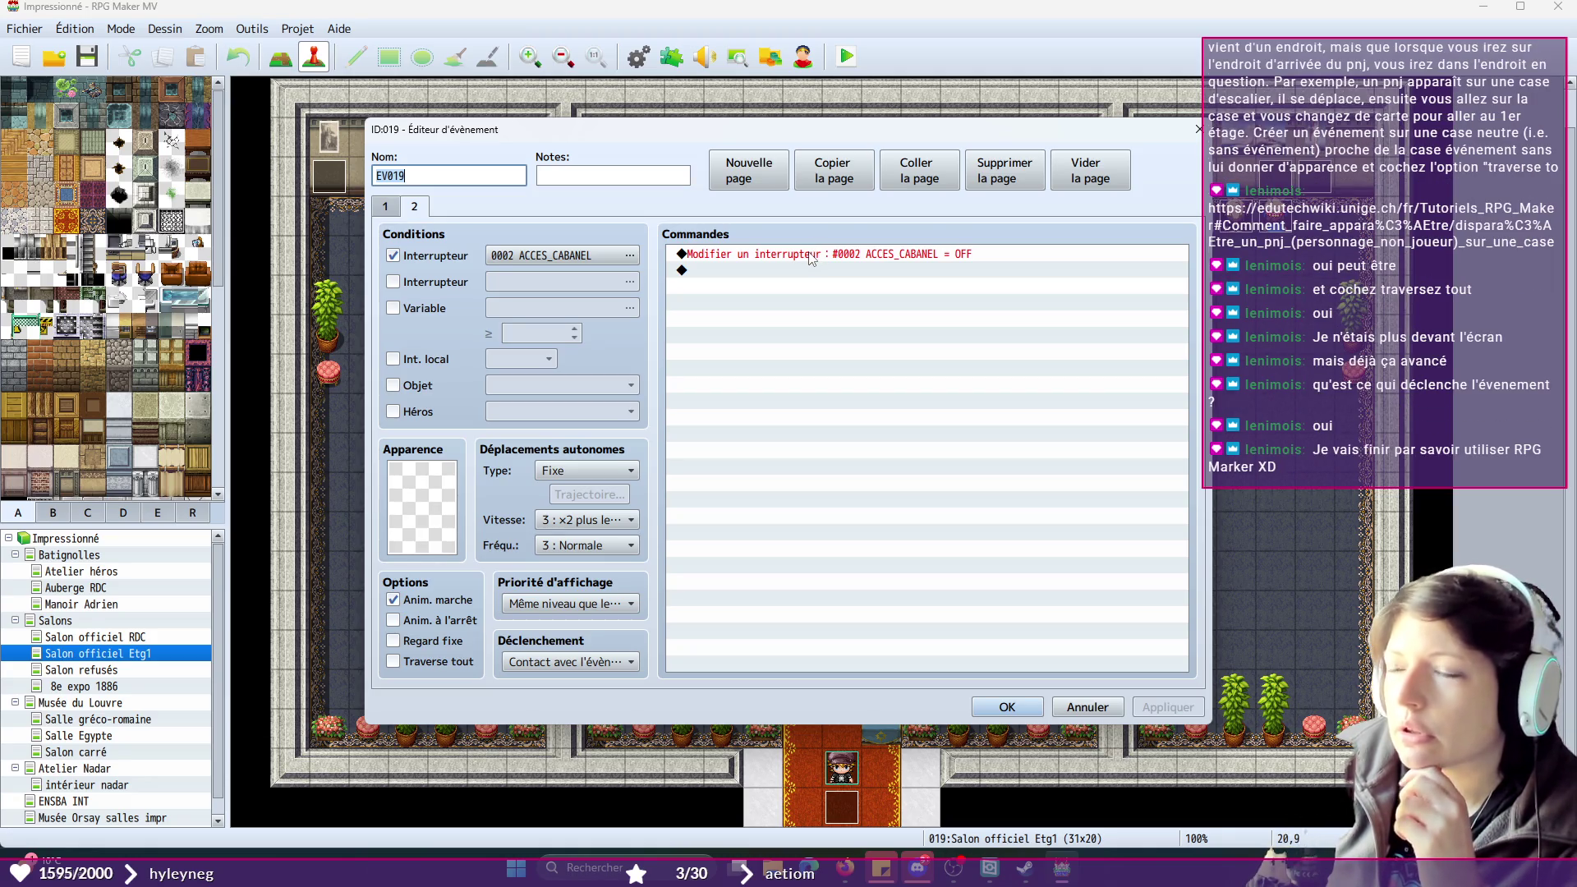
{"action": "double_click", "coordinate": [811, 256]}
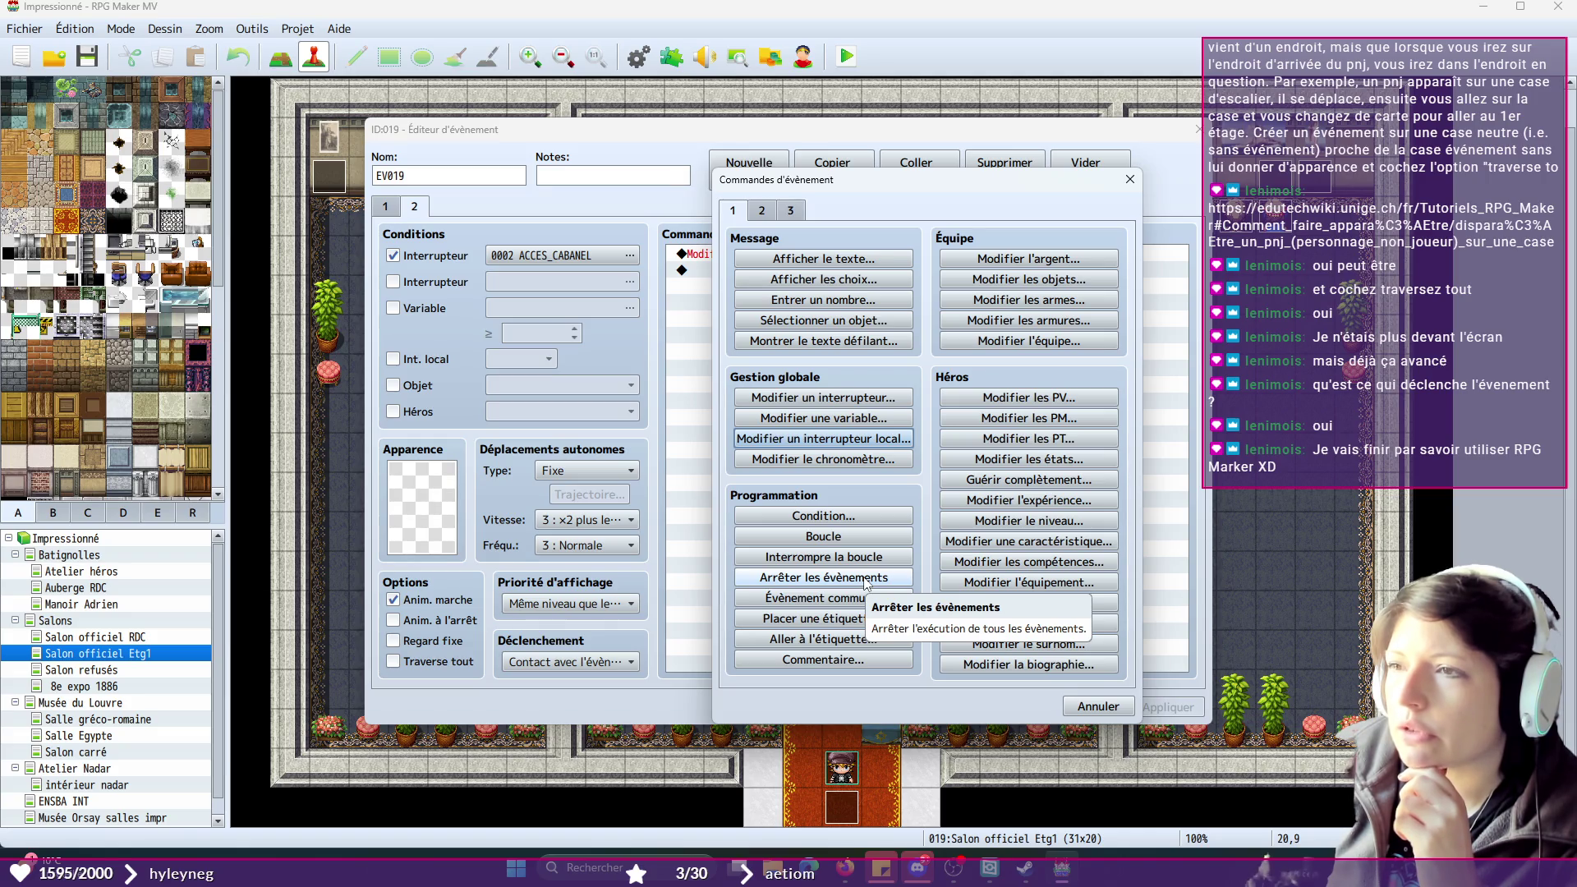
{"action": "left_click", "coordinate": [865, 577]}
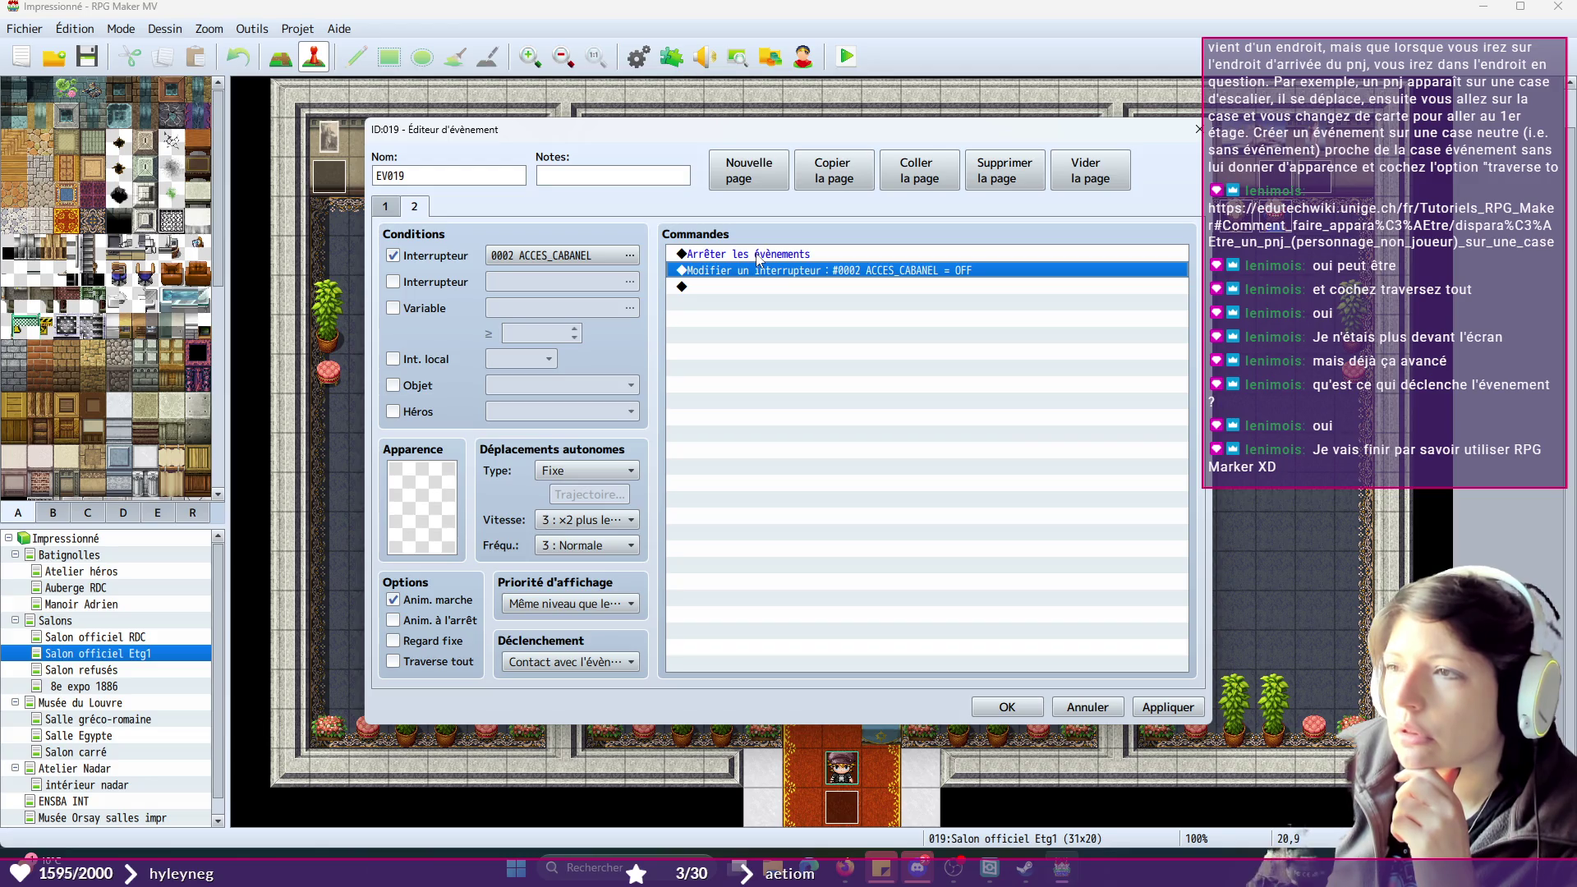
{"action": "left_click", "coordinate": [378, 211]}
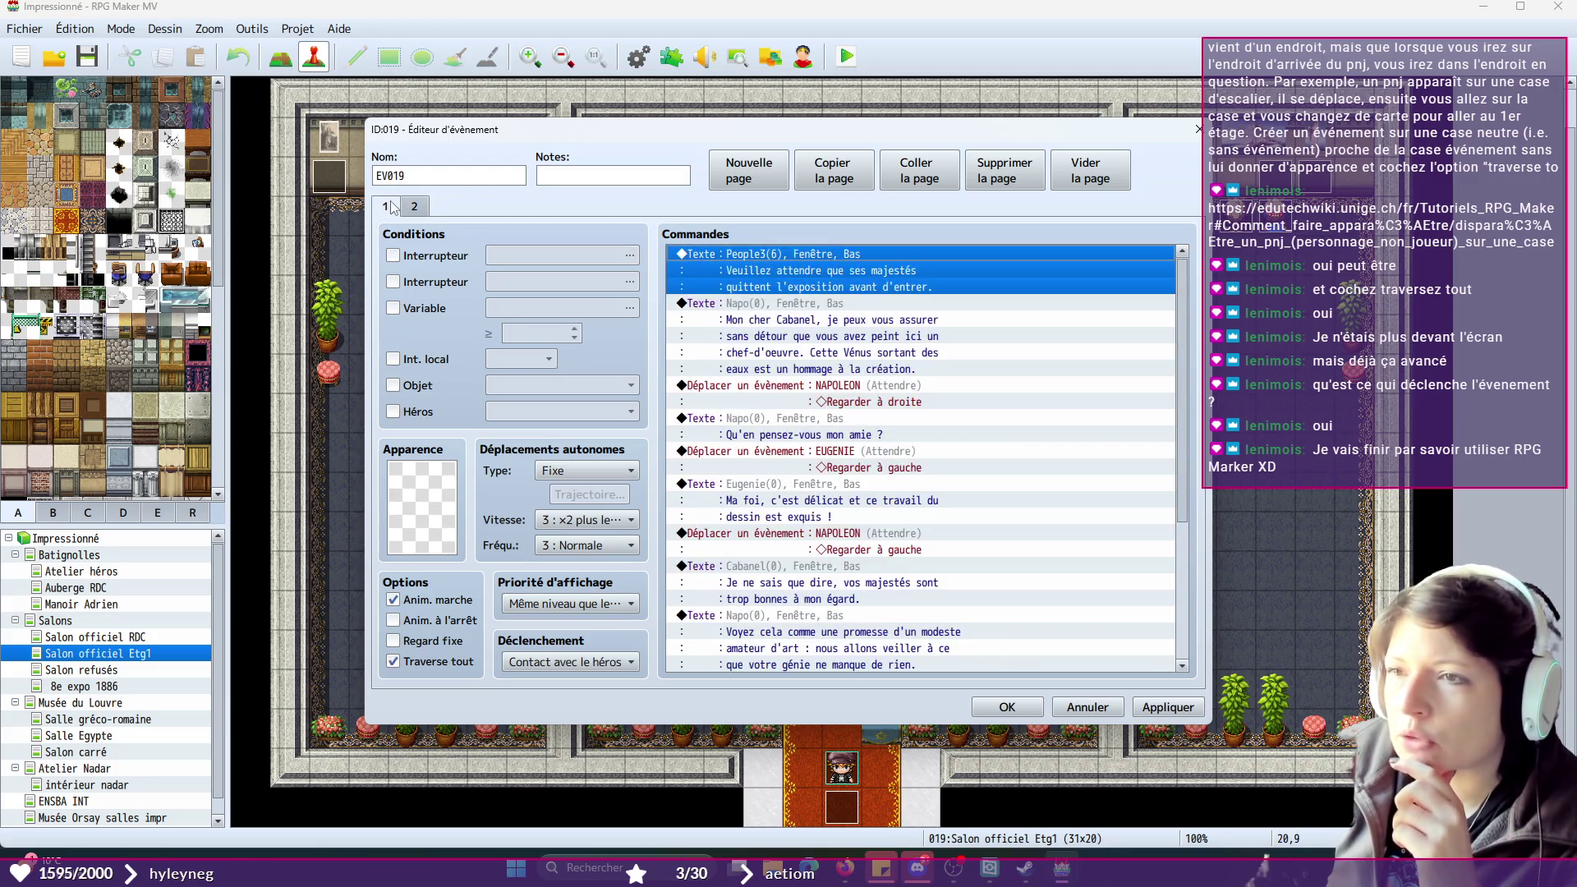
- Delete the Arrêter les évènements command from EV019's page 2
{"action": "scroll", "coordinate": [1013, 419], "scroll_direction": "down", "scroll_amount": 1}
{"action": "scroll", "coordinate": [1013, 419], "scroll_direction": "up", "scroll_amount": 1}
{"action": "left_click", "coordinate": [415, 207]}
{"action": "left_click", "coordinate": [789, 254]}
{"action": "key", "text": "Delete"}
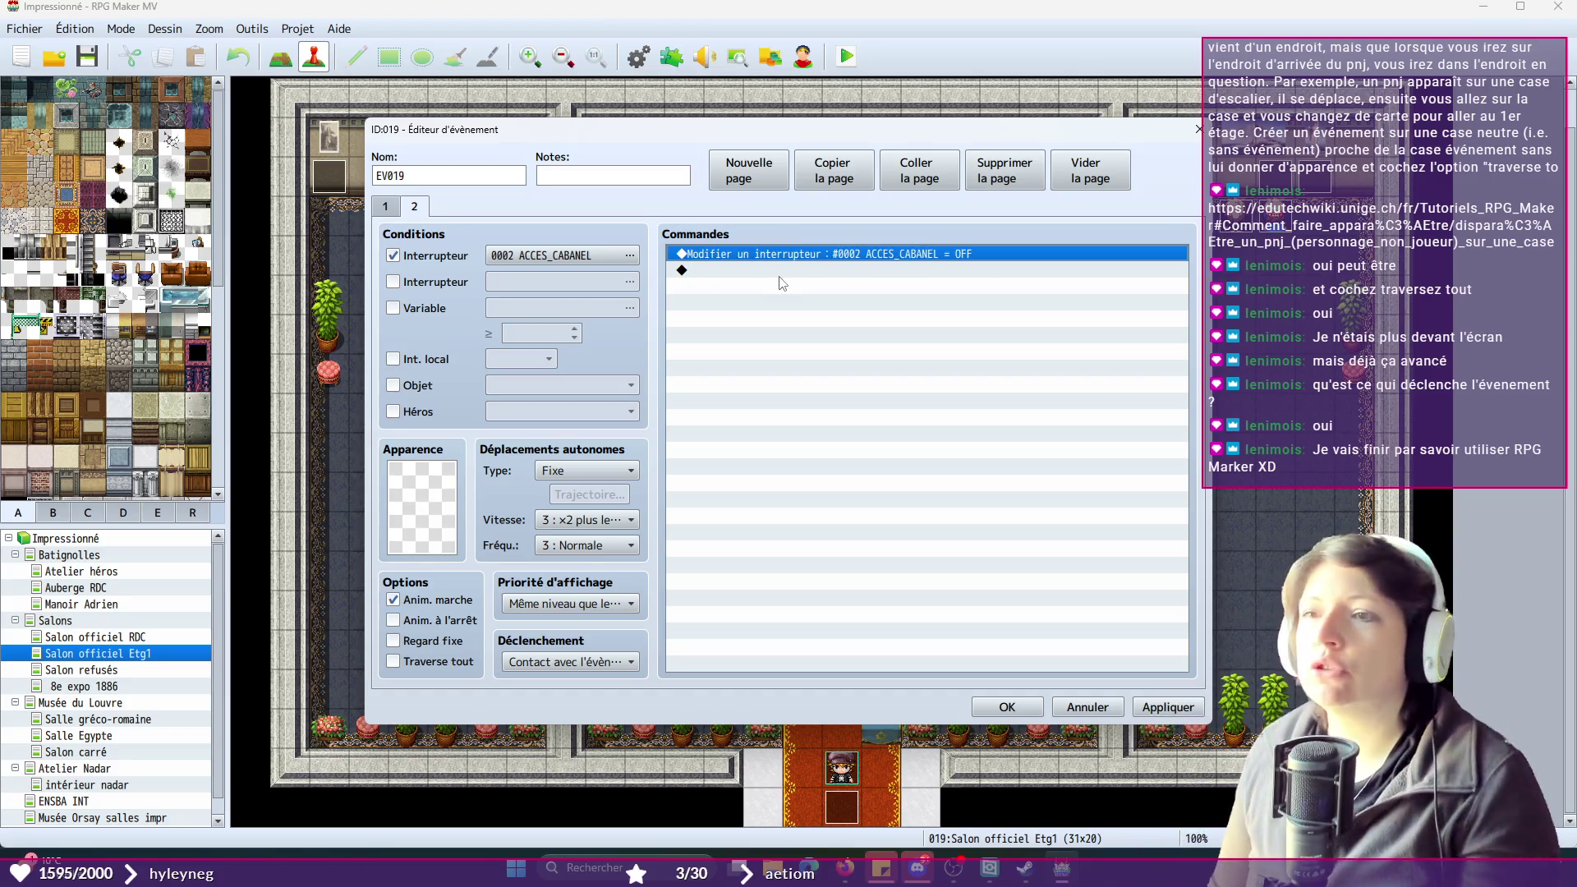
{"action": "left_click", "coordinate": [384, 206]}
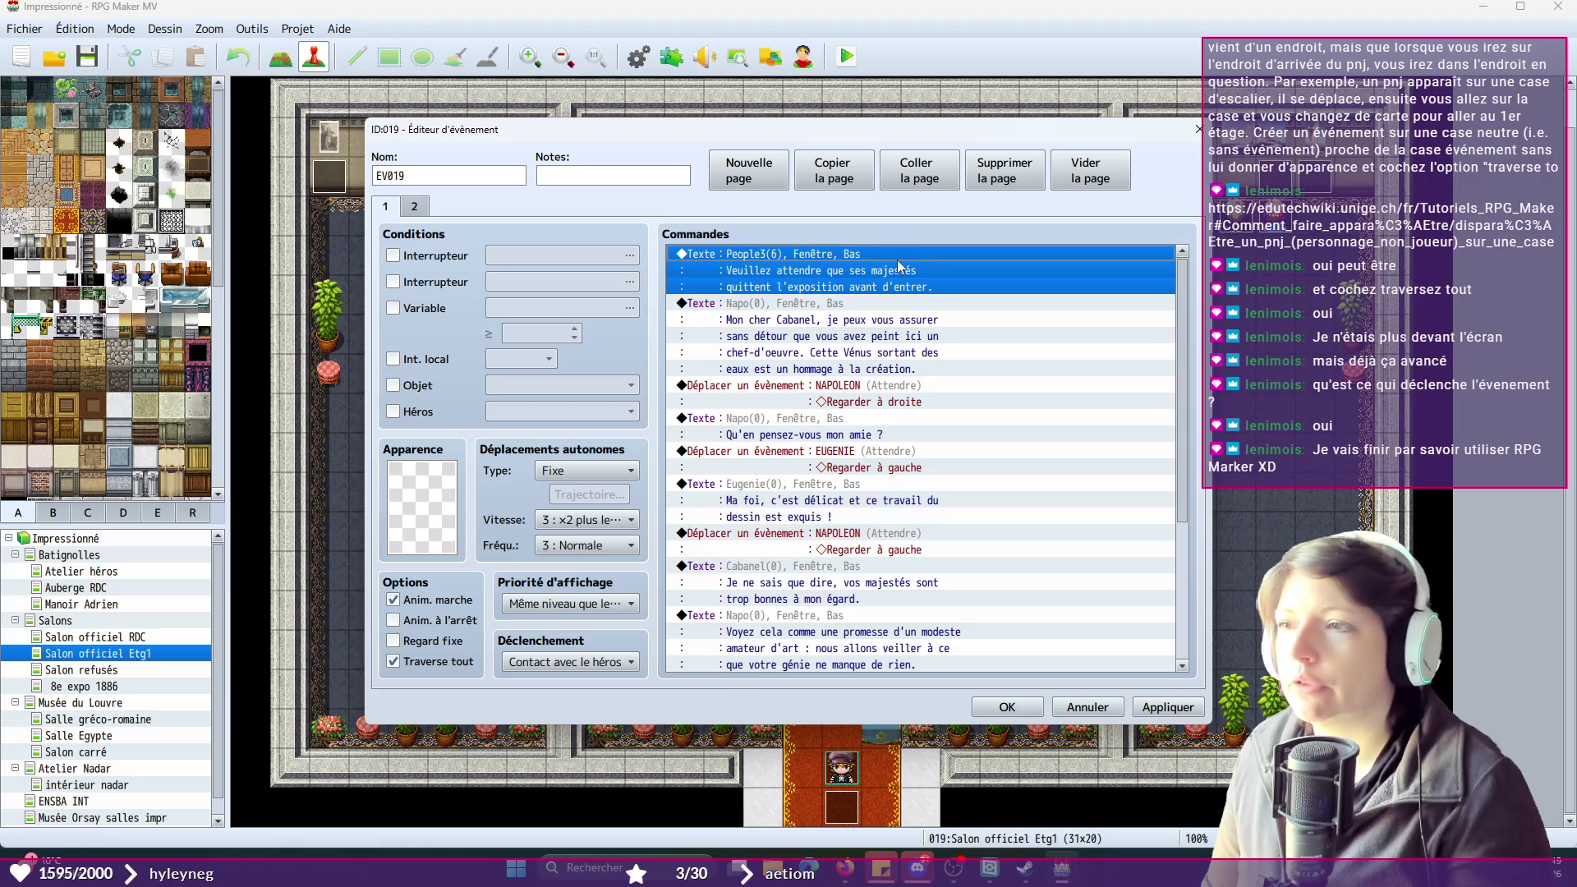
- Insert a Modifier un interrupteur command setting 0002 ACCES_CABANEL ON atop page 1, then apply and close
{"action": "right_click", "coordinate": [845, 255]}
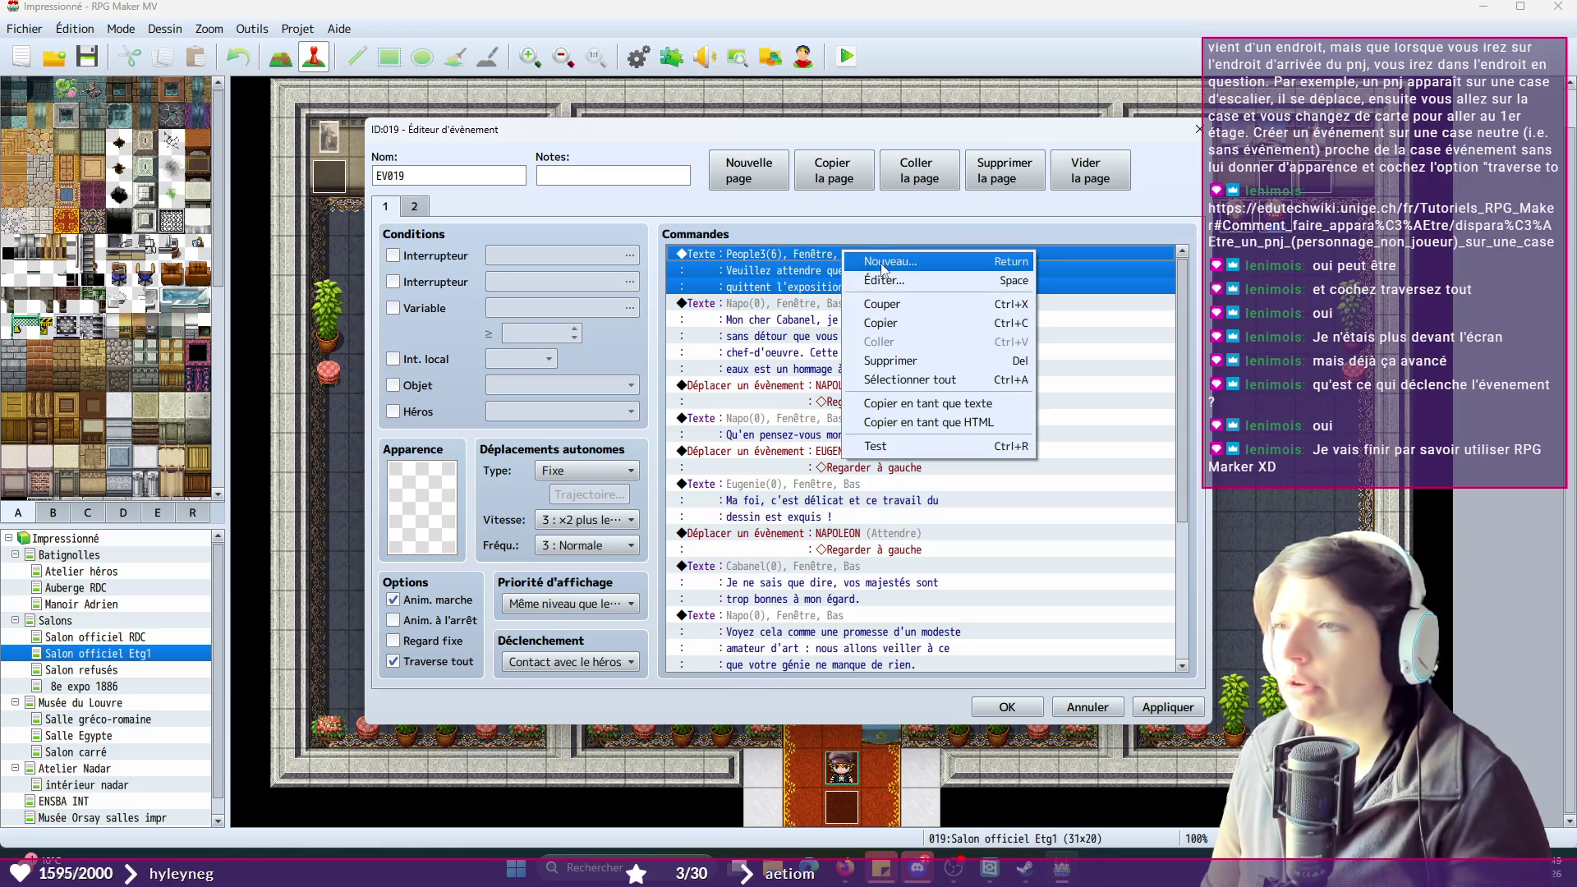
{"action": "left_click", "coordinate": [882, 262]}
{"action": "left_click", "coordinate": [850, 398]}
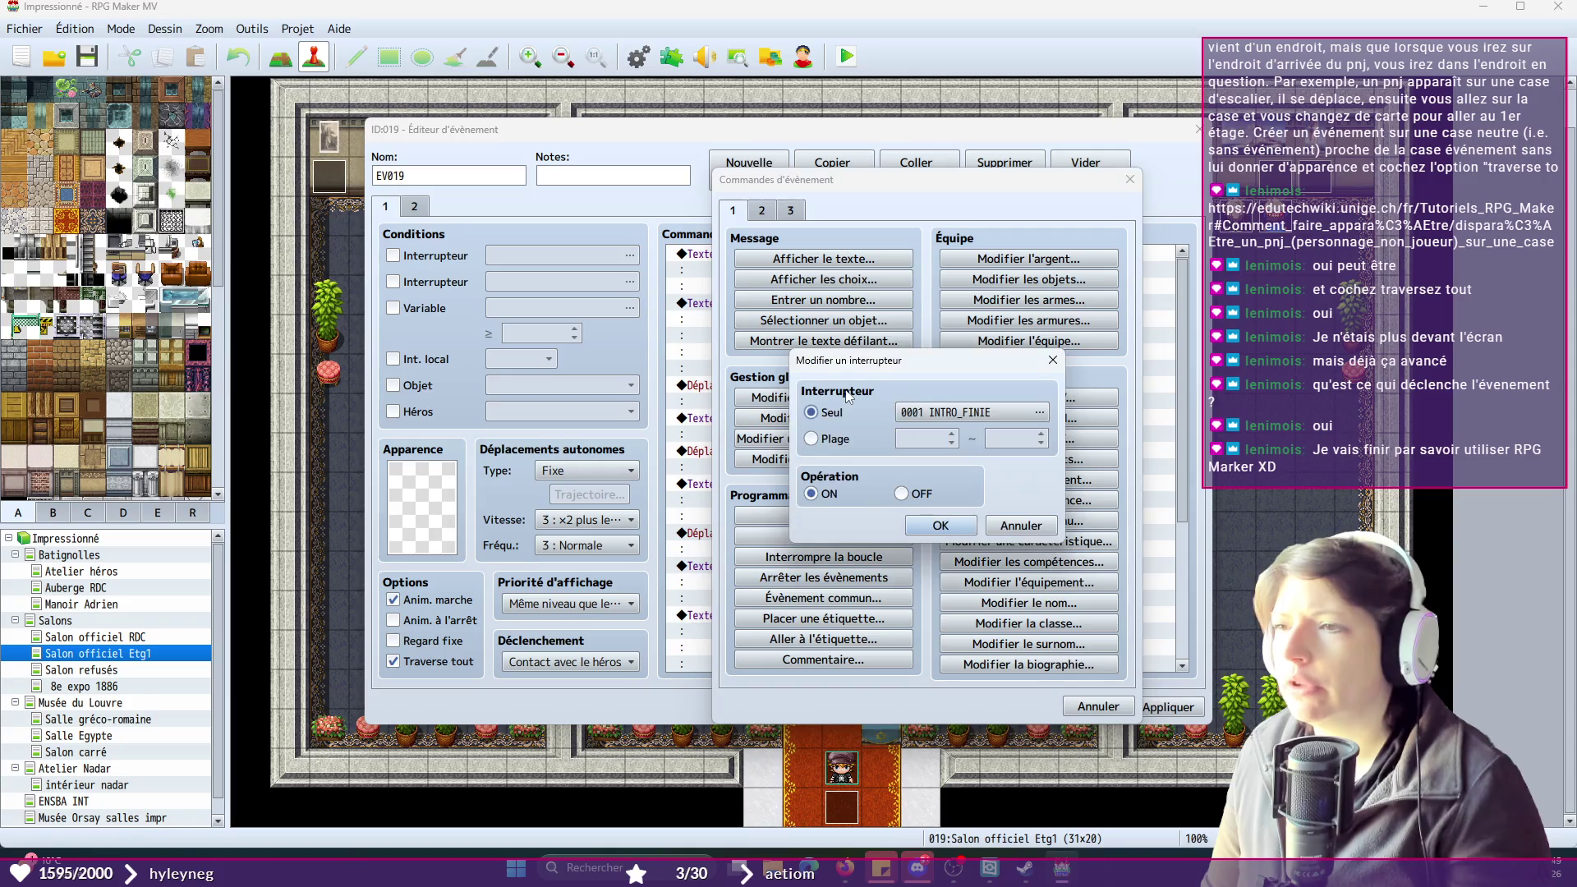
{"action": "left_click", "coordinate": [968, 407]}
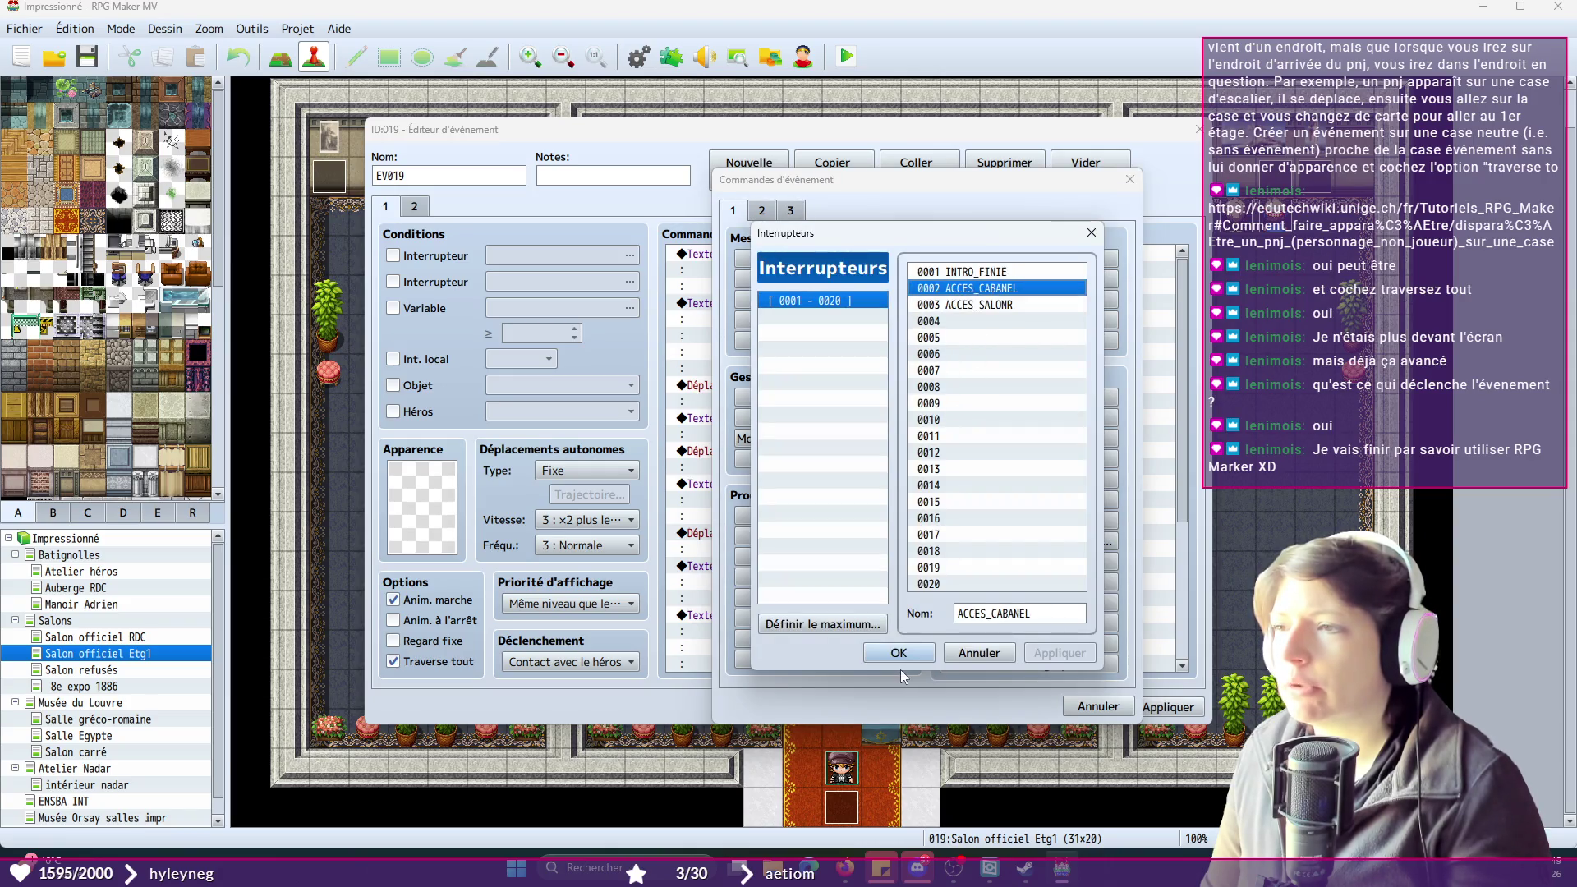
{"action": "left_click", "coordinate": [898, 653]}
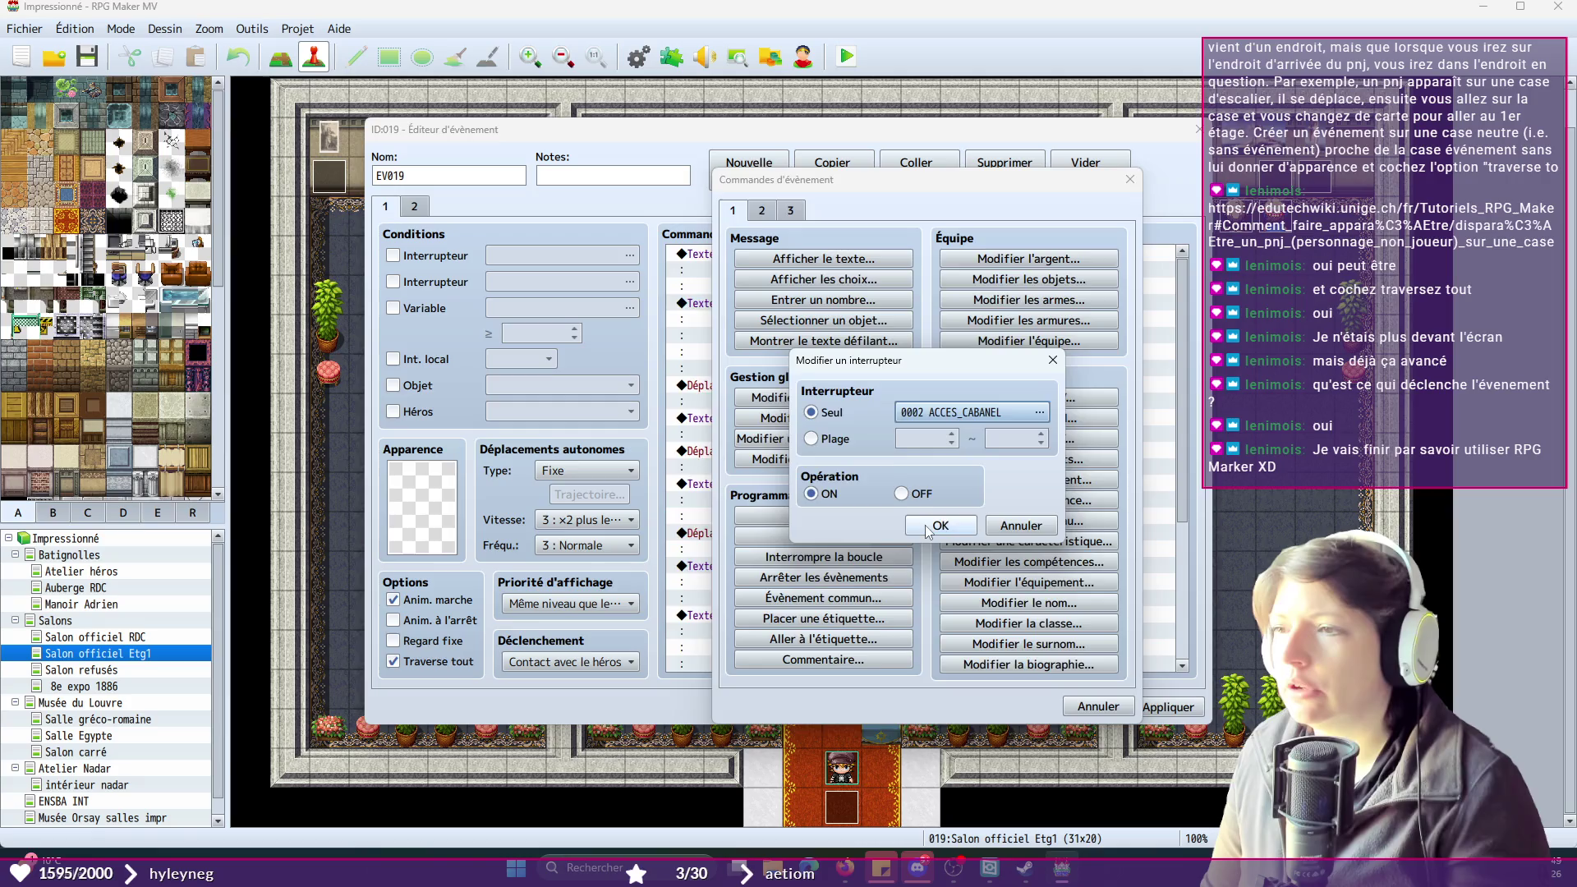
{"action": "left_click", "coordinate": [928, 527]}
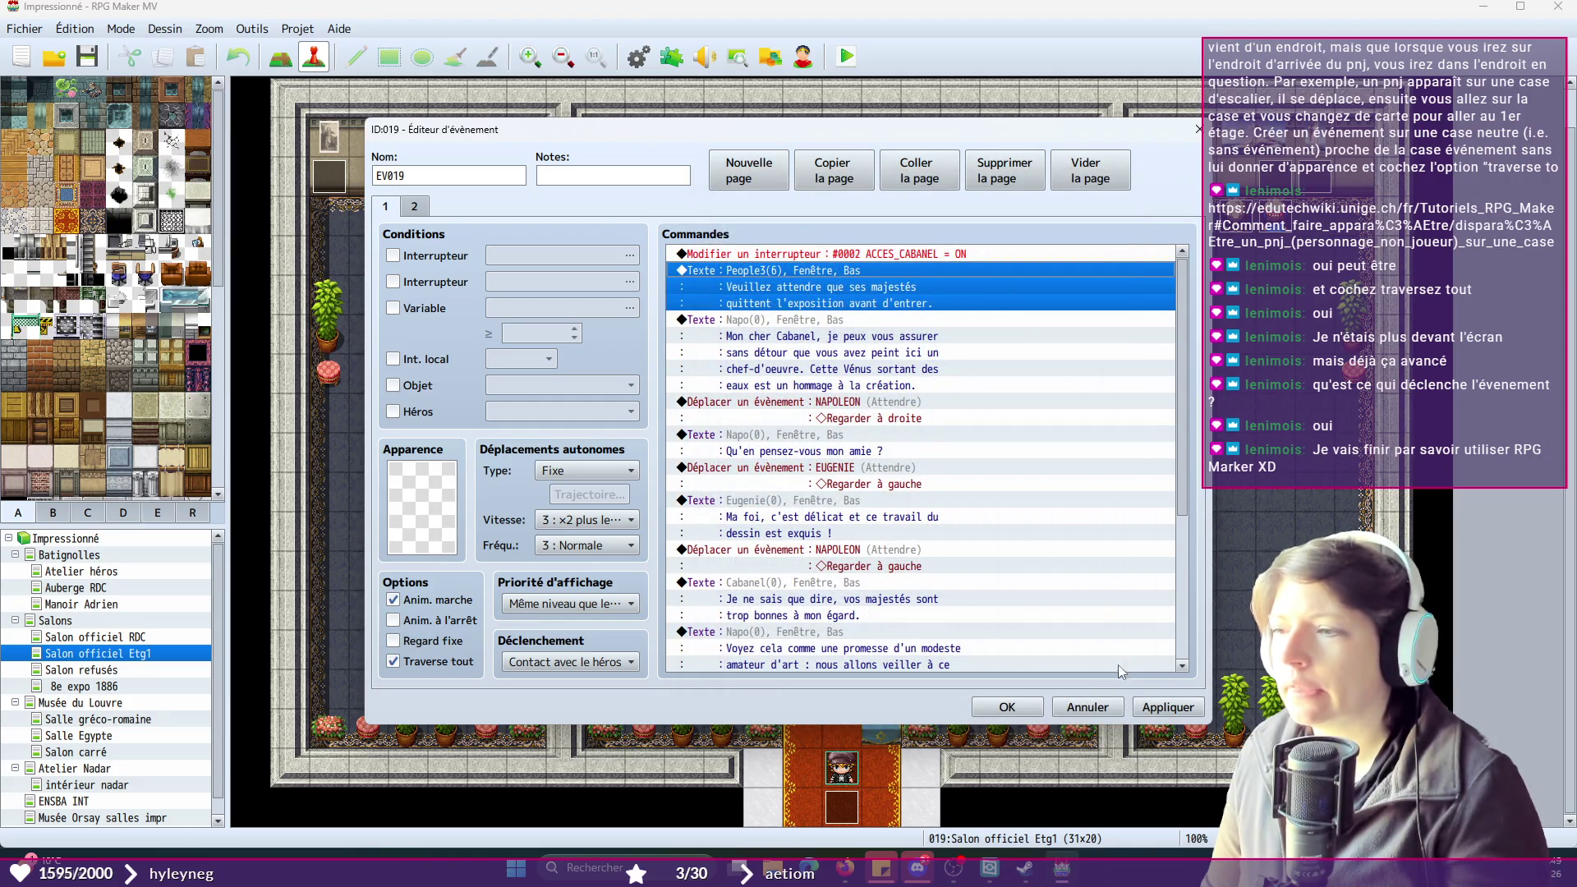
{"action": "left_click", "coordinate": [1171, 713]}
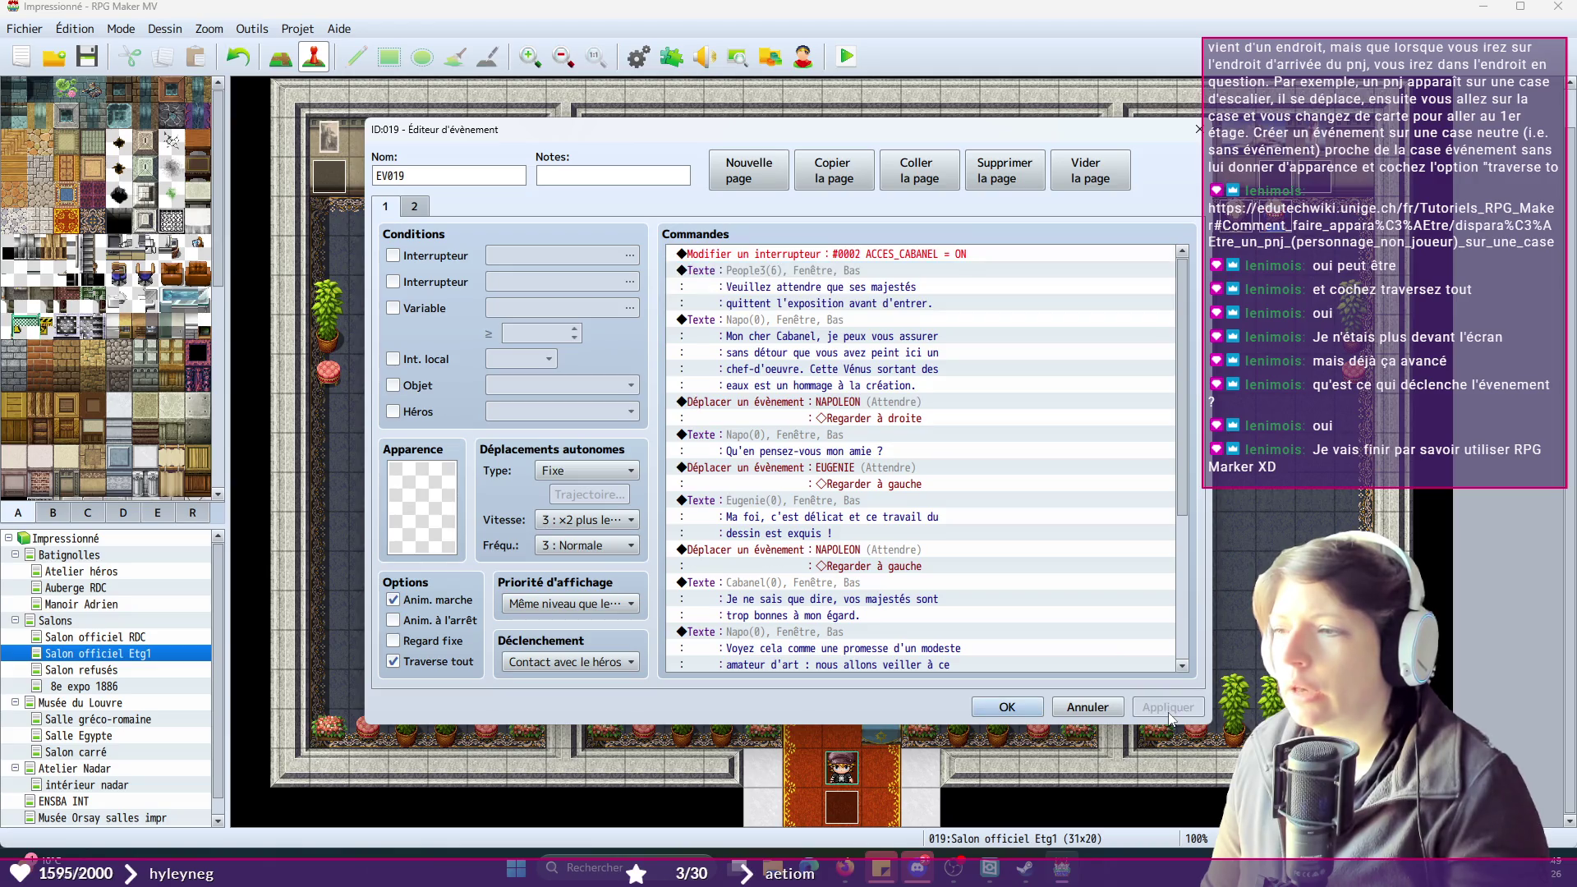
{"action": "left_click", "coordinate": [1007, 708]}
- Save the project, playtest a new game, and advance through the opening cutscene dialogue
{"action": "left_click", "coordinate": [87, 56]}
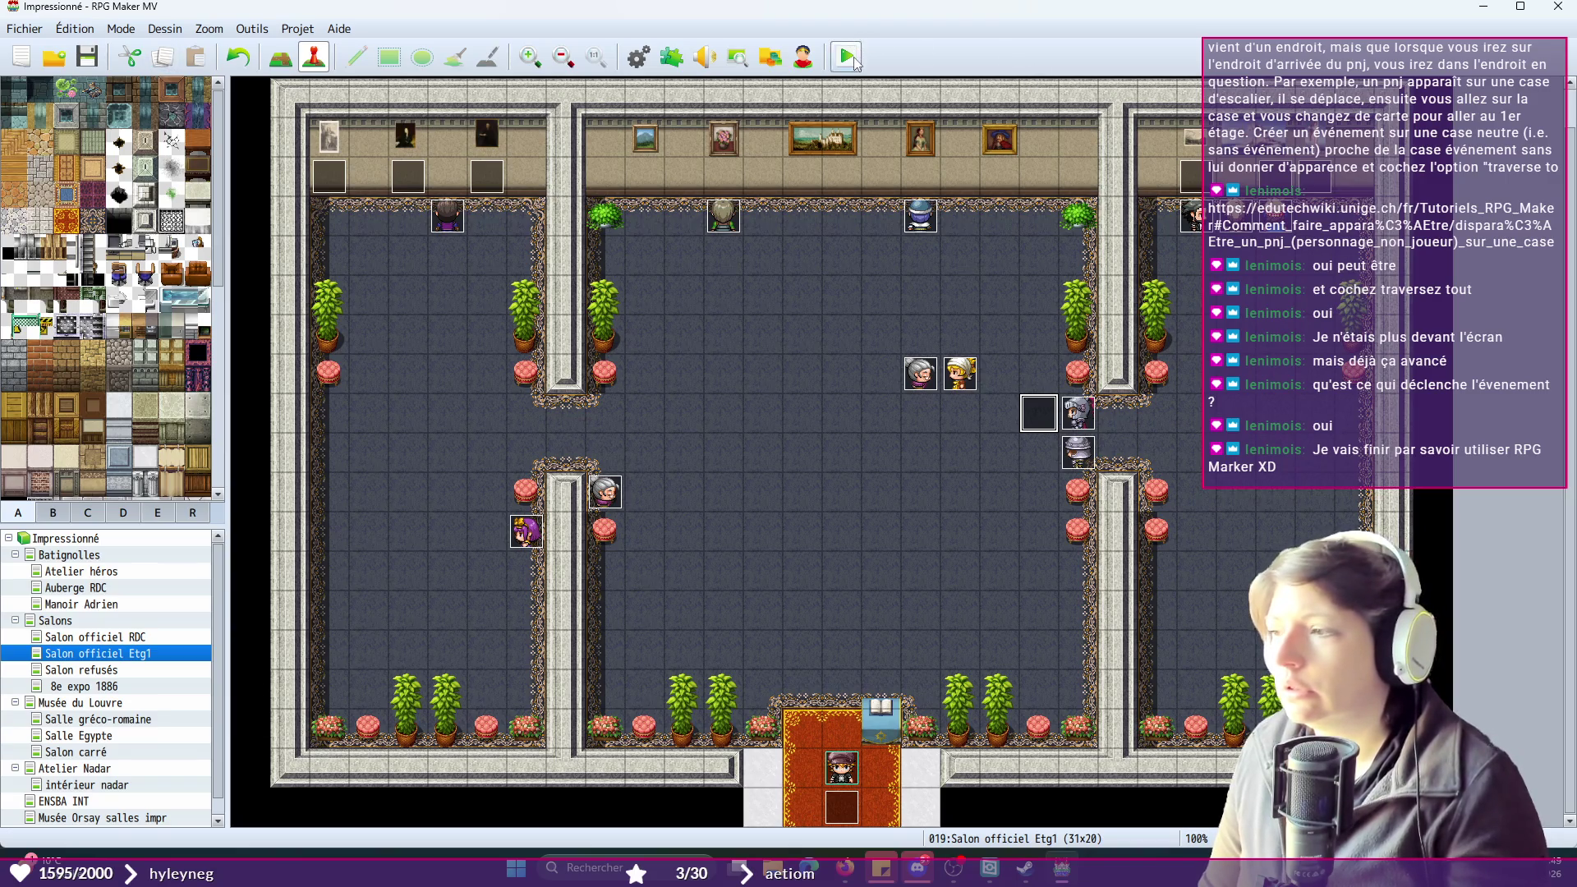
{"action": "left_click", "coordinate": [850, 57]}
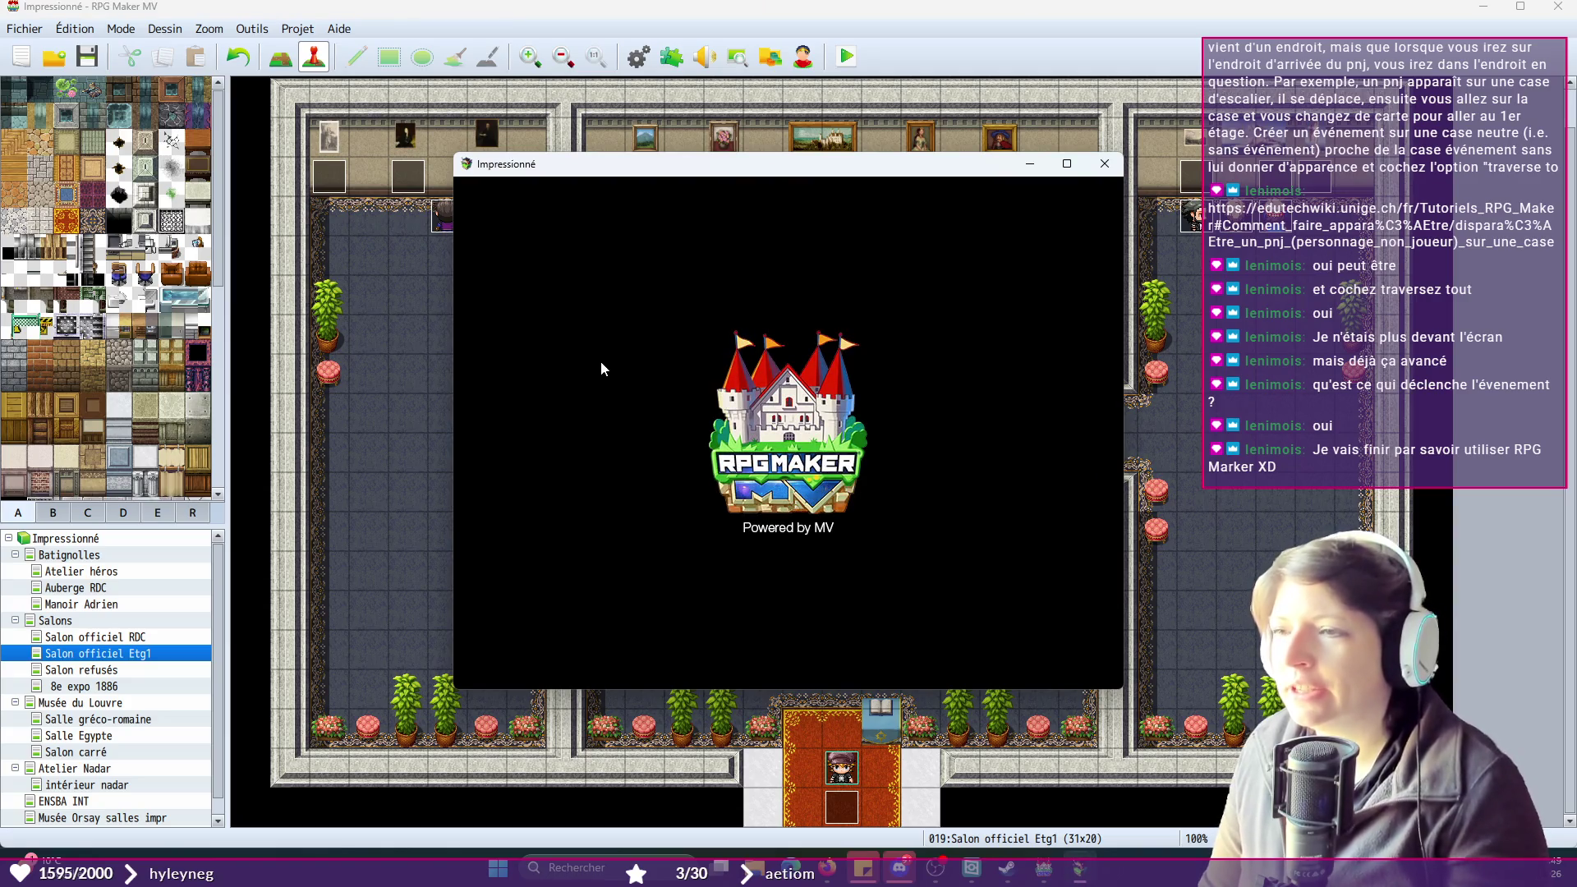
{"action": "left_click", "coordinate": [771, 532]}
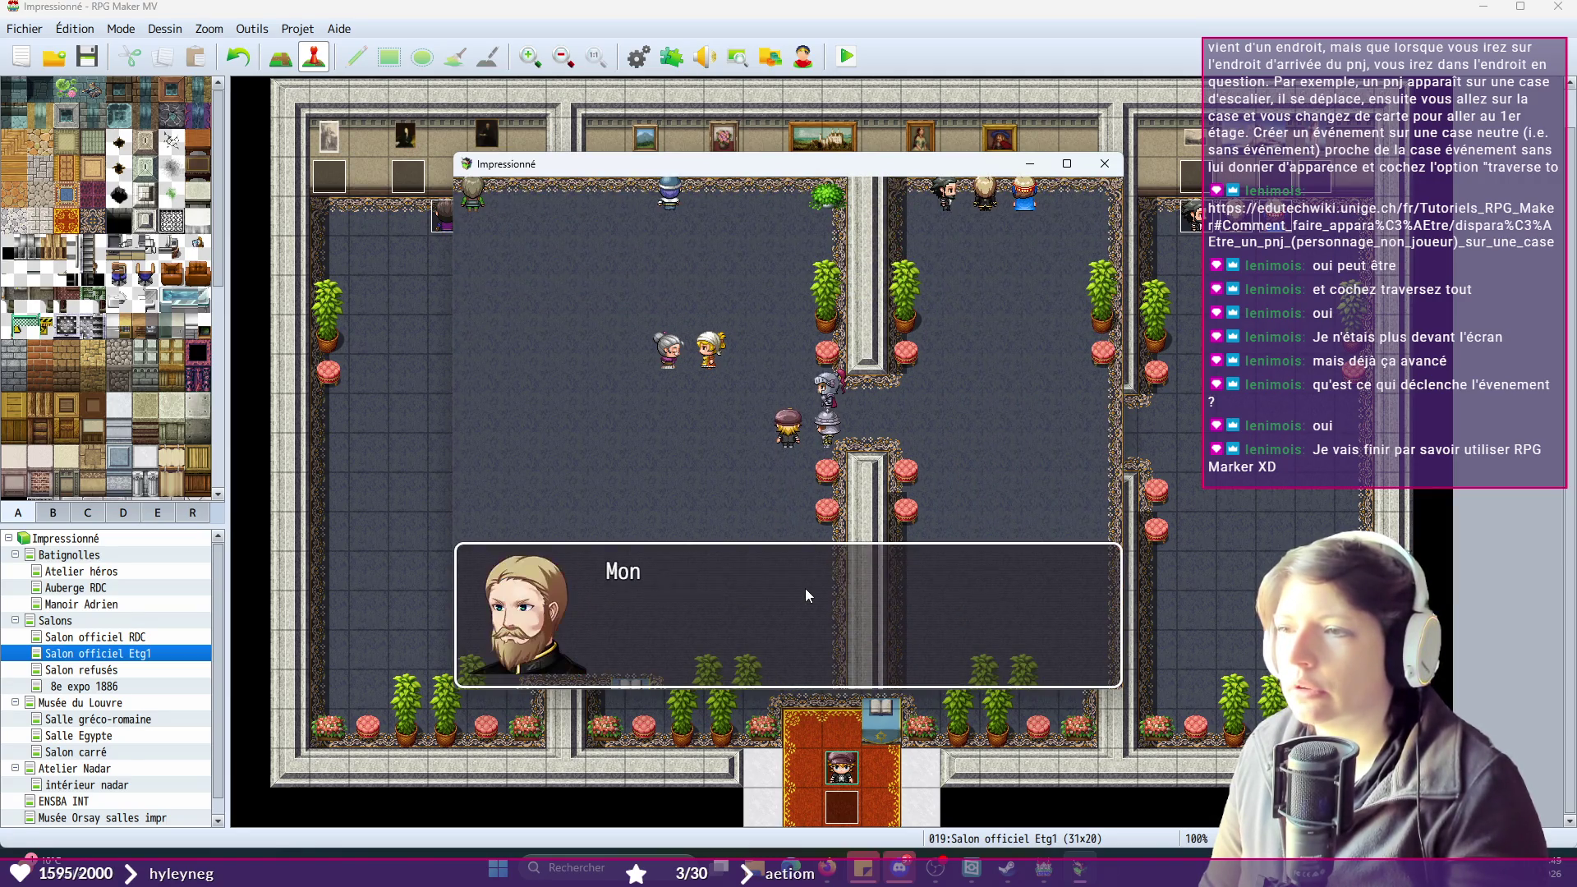
{"action": "left_click", "coordinate": [805, 588]}
{"action": "left_click", "coordinate": [805, 588]}
{"action": "left_click", "coordinate": [805, 588]}
{"action": "left_click", "coordinate": [805, 588]}
- Walk the hero back and forth around the salon pillars, then close the playtest
{"action": "left_click", "coordinate": [925, 435]}
{"action": "left_click", "coordinate": [674, 402]}
{"action": "left_click", "coordinate": [907, 433]}
{"action": "left_click", "coordinate": [664, 436]}
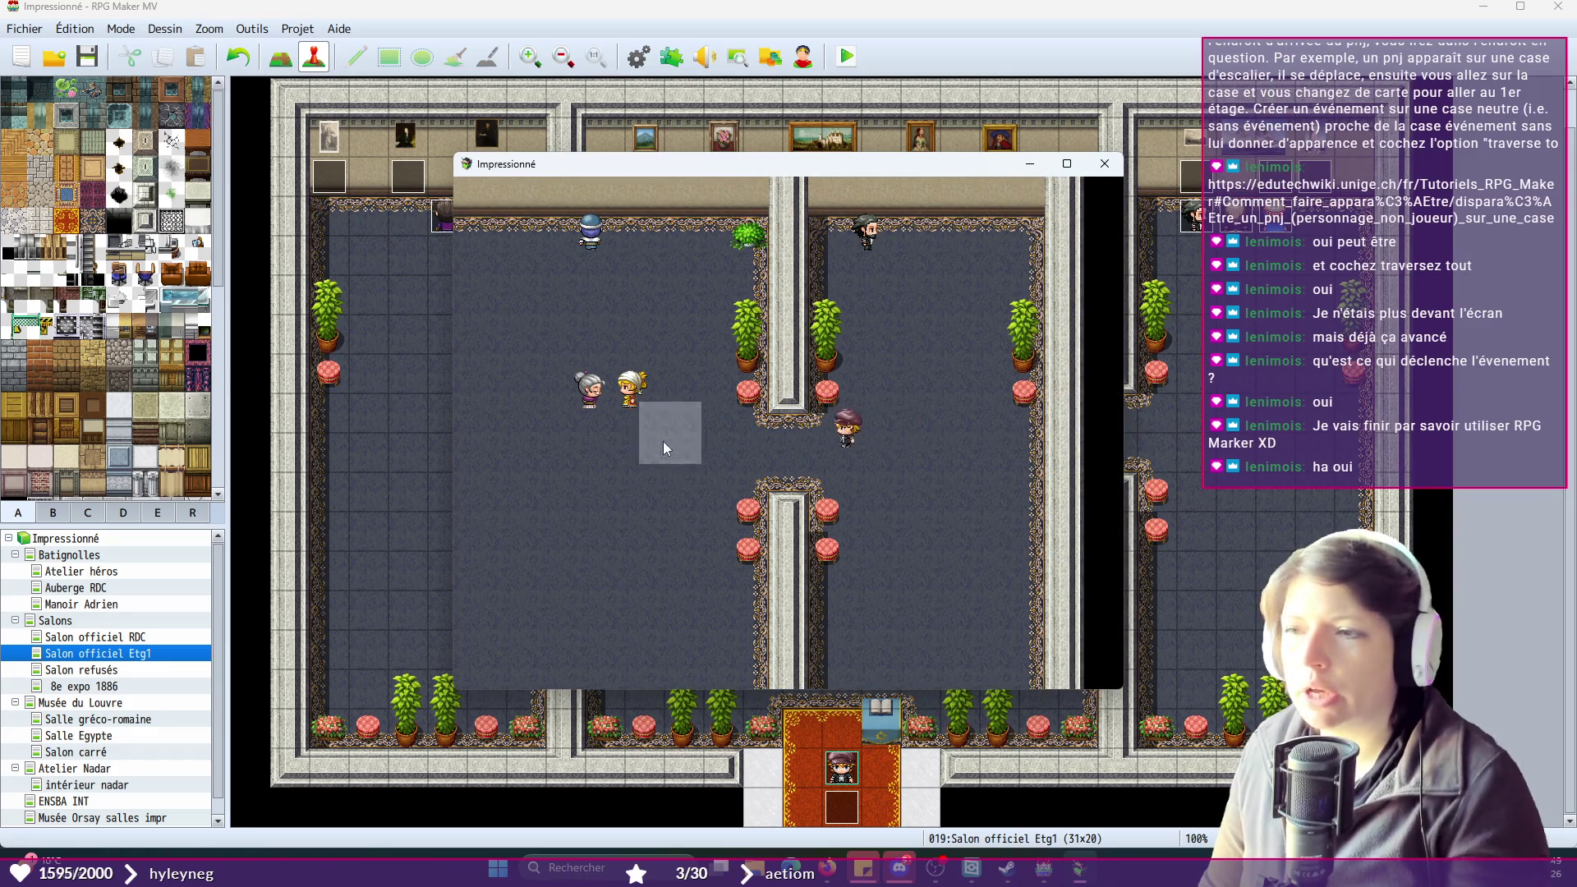
{"action": "left_click", "coordinate": [916, 427]}
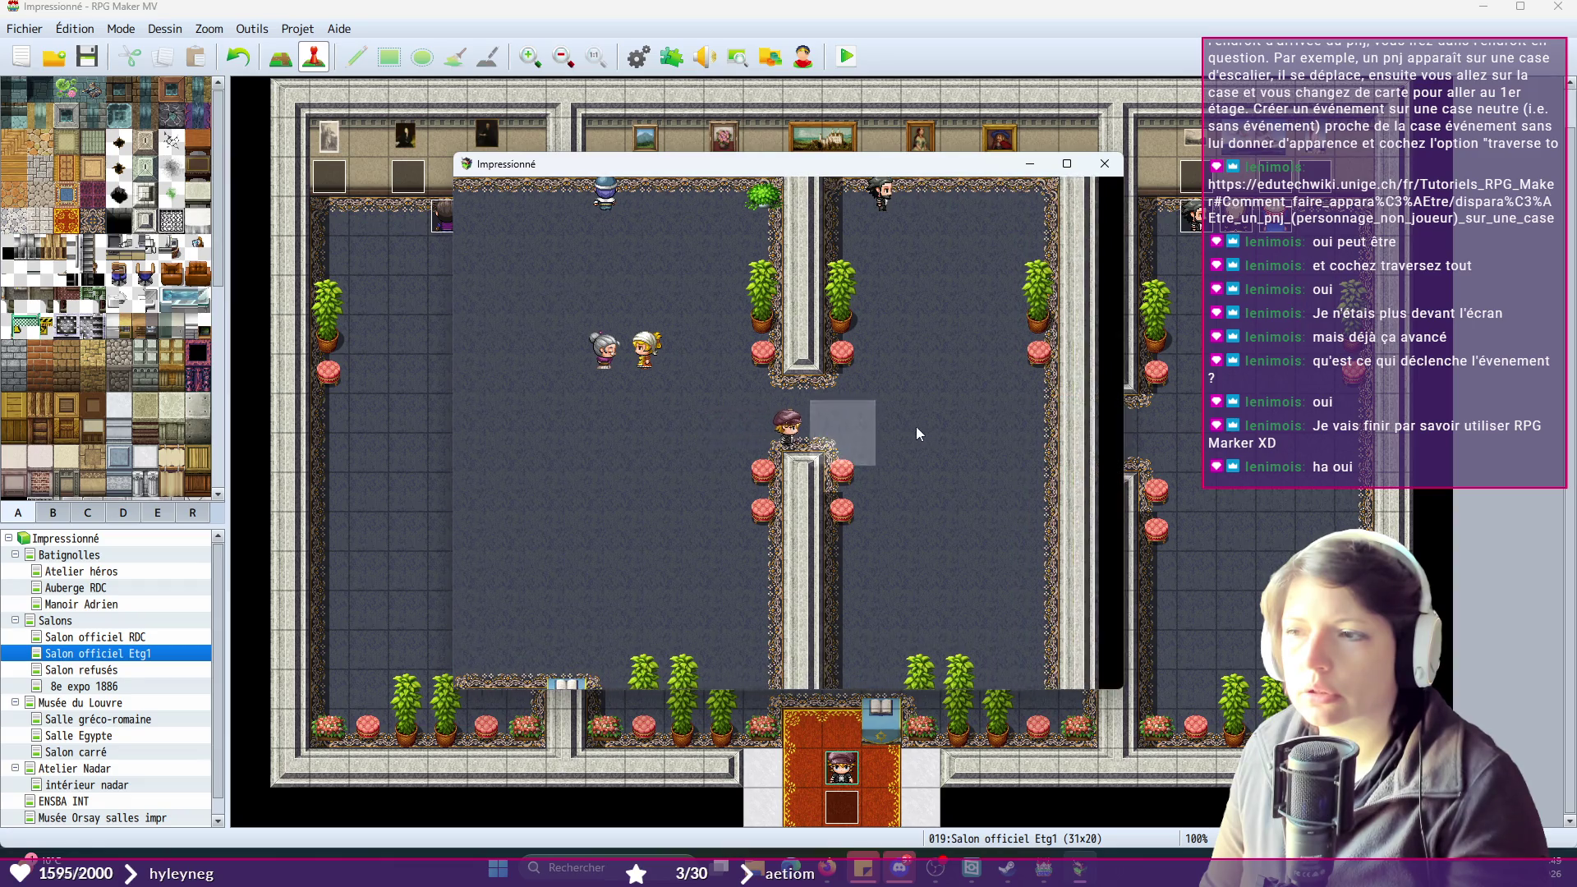
{"action": "left_click", "coordinate": [732, 428]}
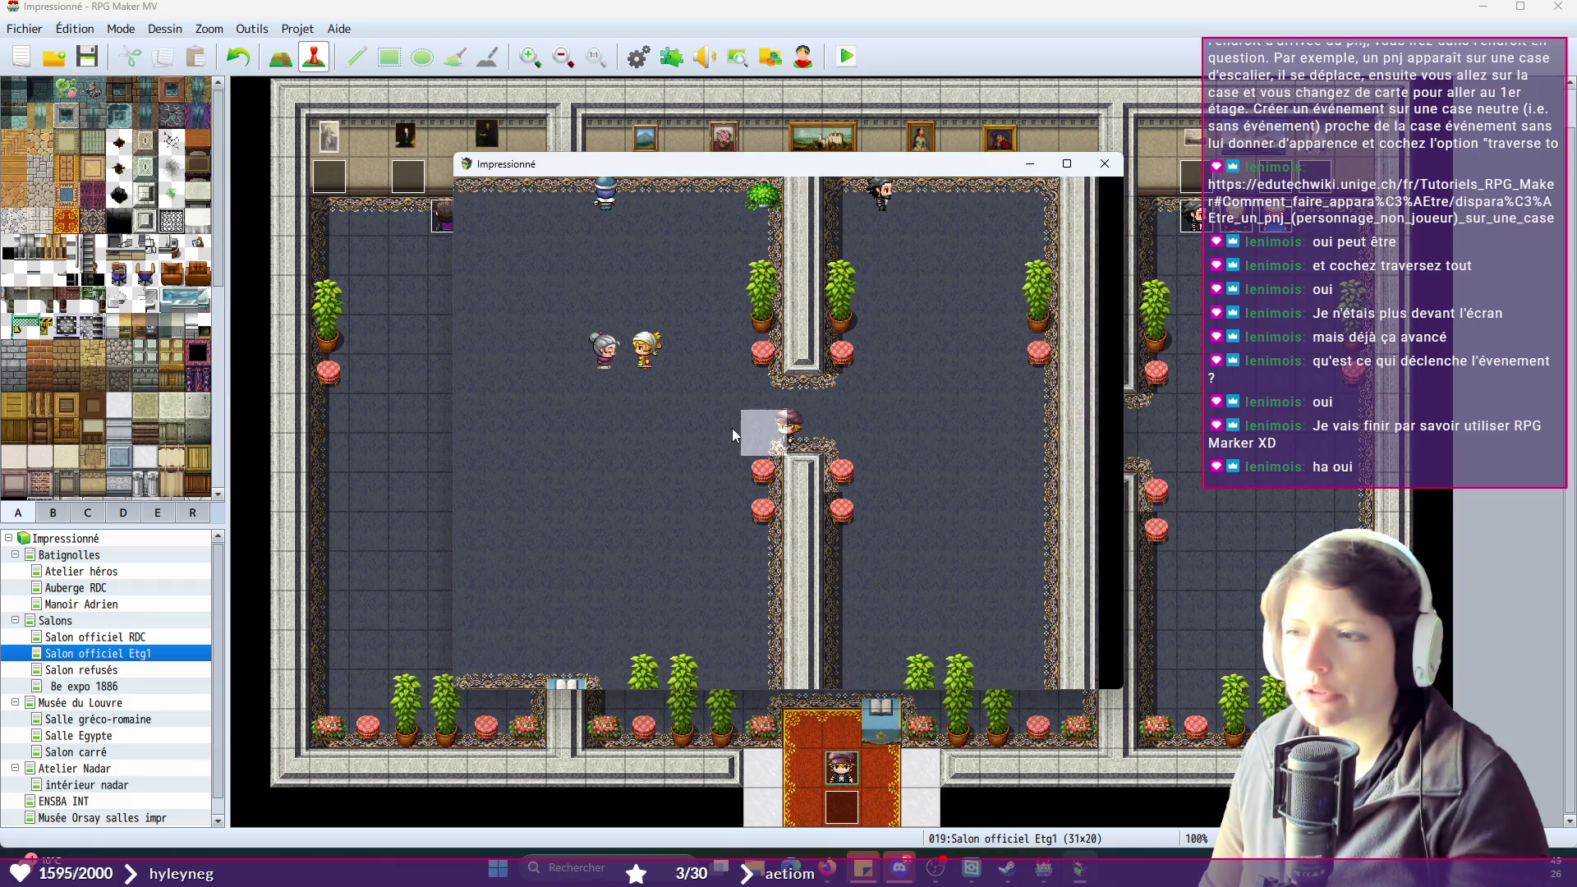
{"action": "left_click", "coordinate": [1019, 450]}
{"action": "left_click", "coordinate": [665, 309]}
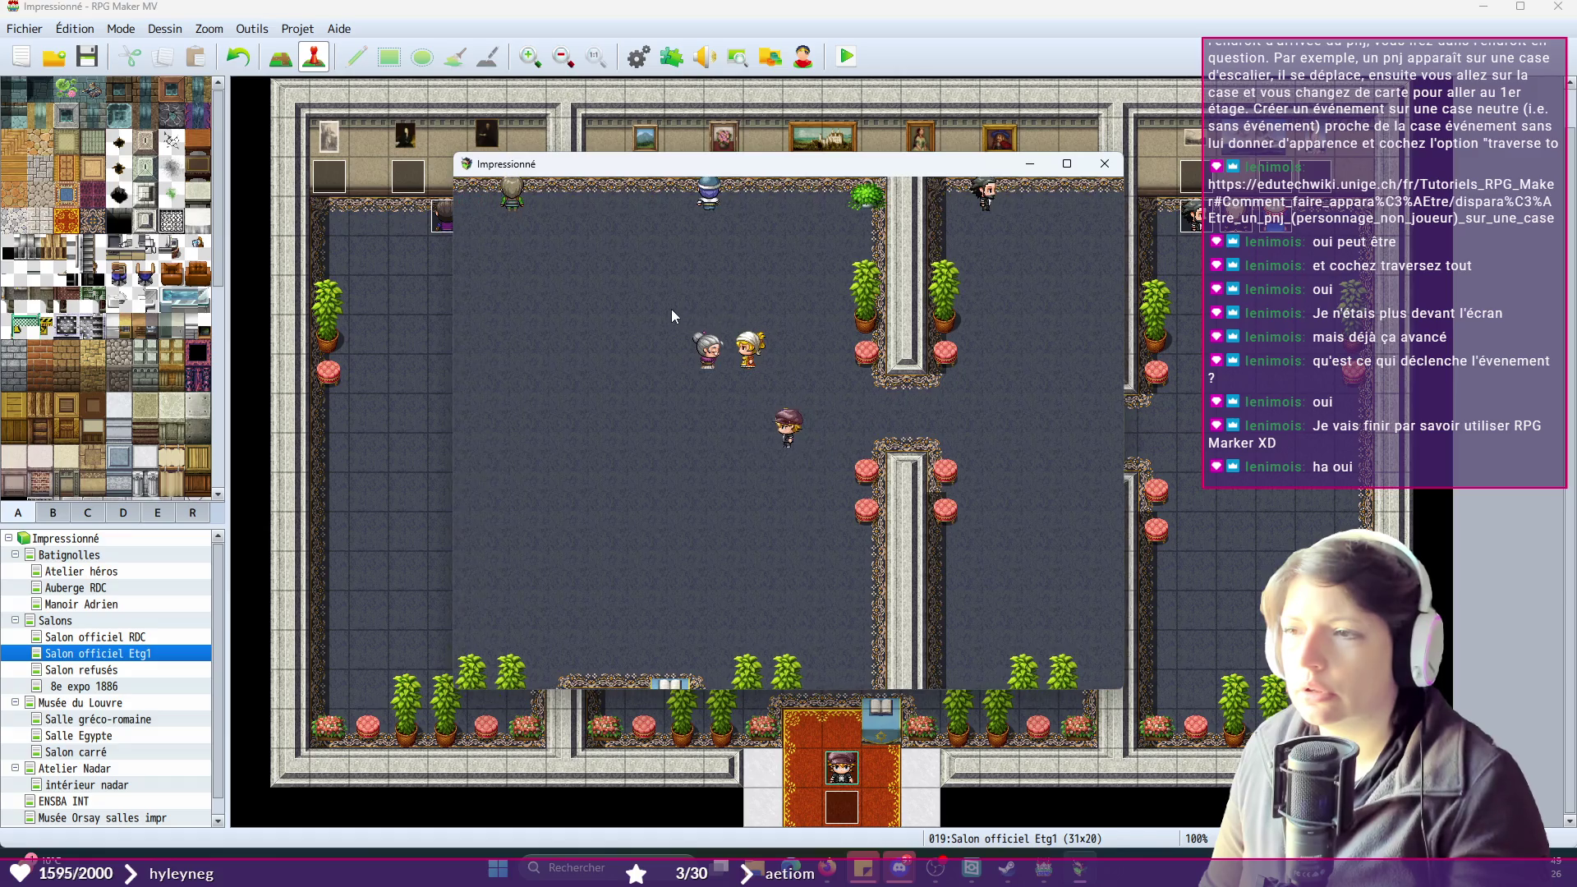
{"action": "left_click", "coordinate": [1103, 166]}
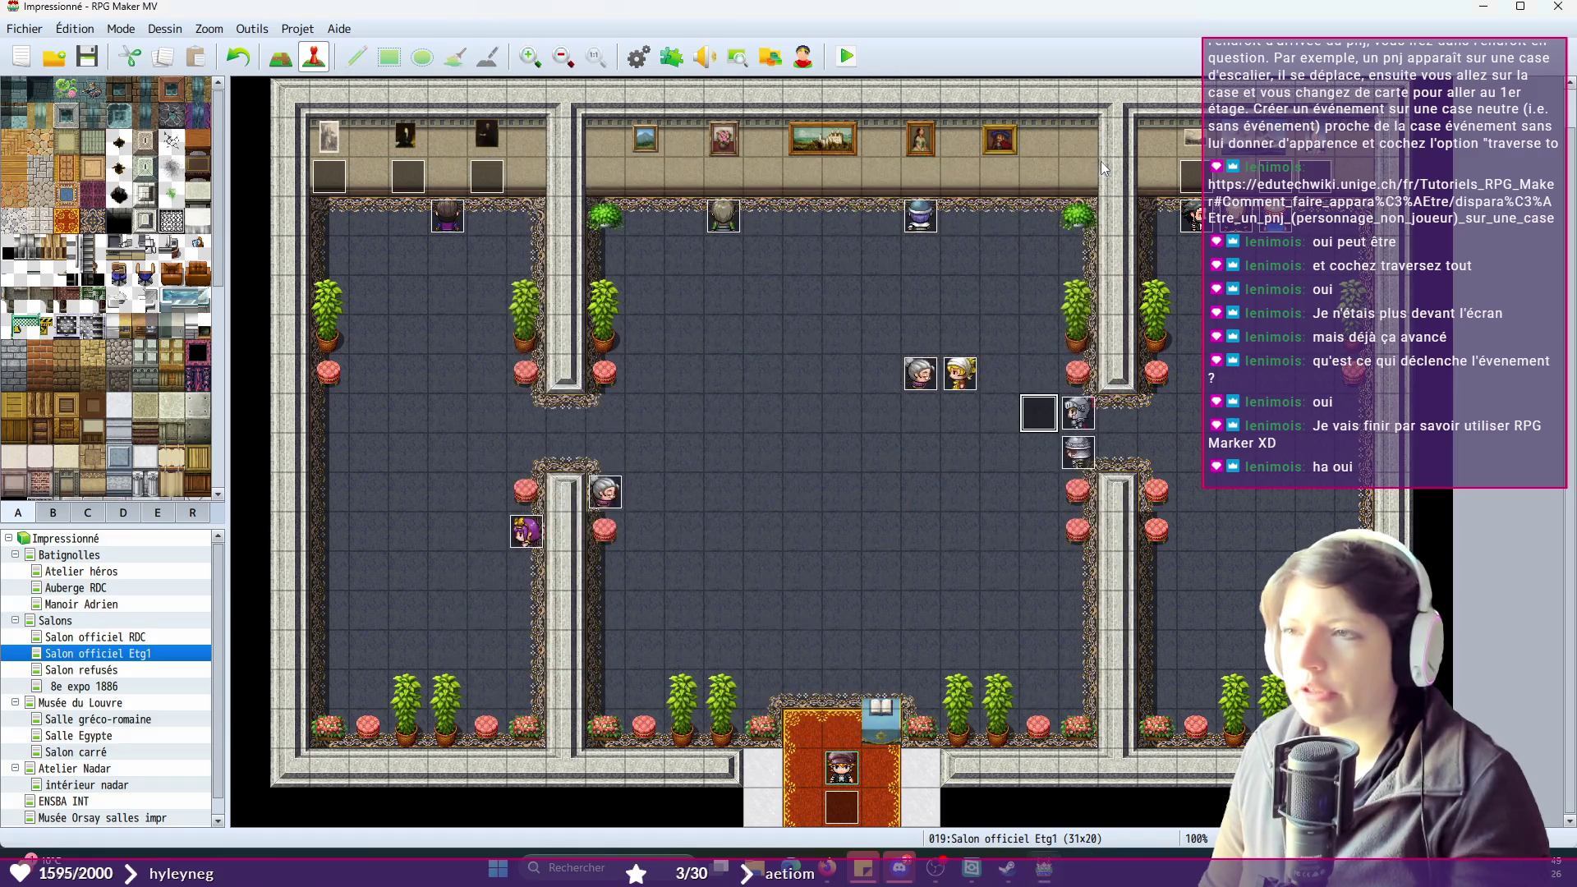
- Playtest a new game, walk past the pillars to the knight guard to trigger his message, then close
{"action": "left_click", "coordinate": [847, 58]}
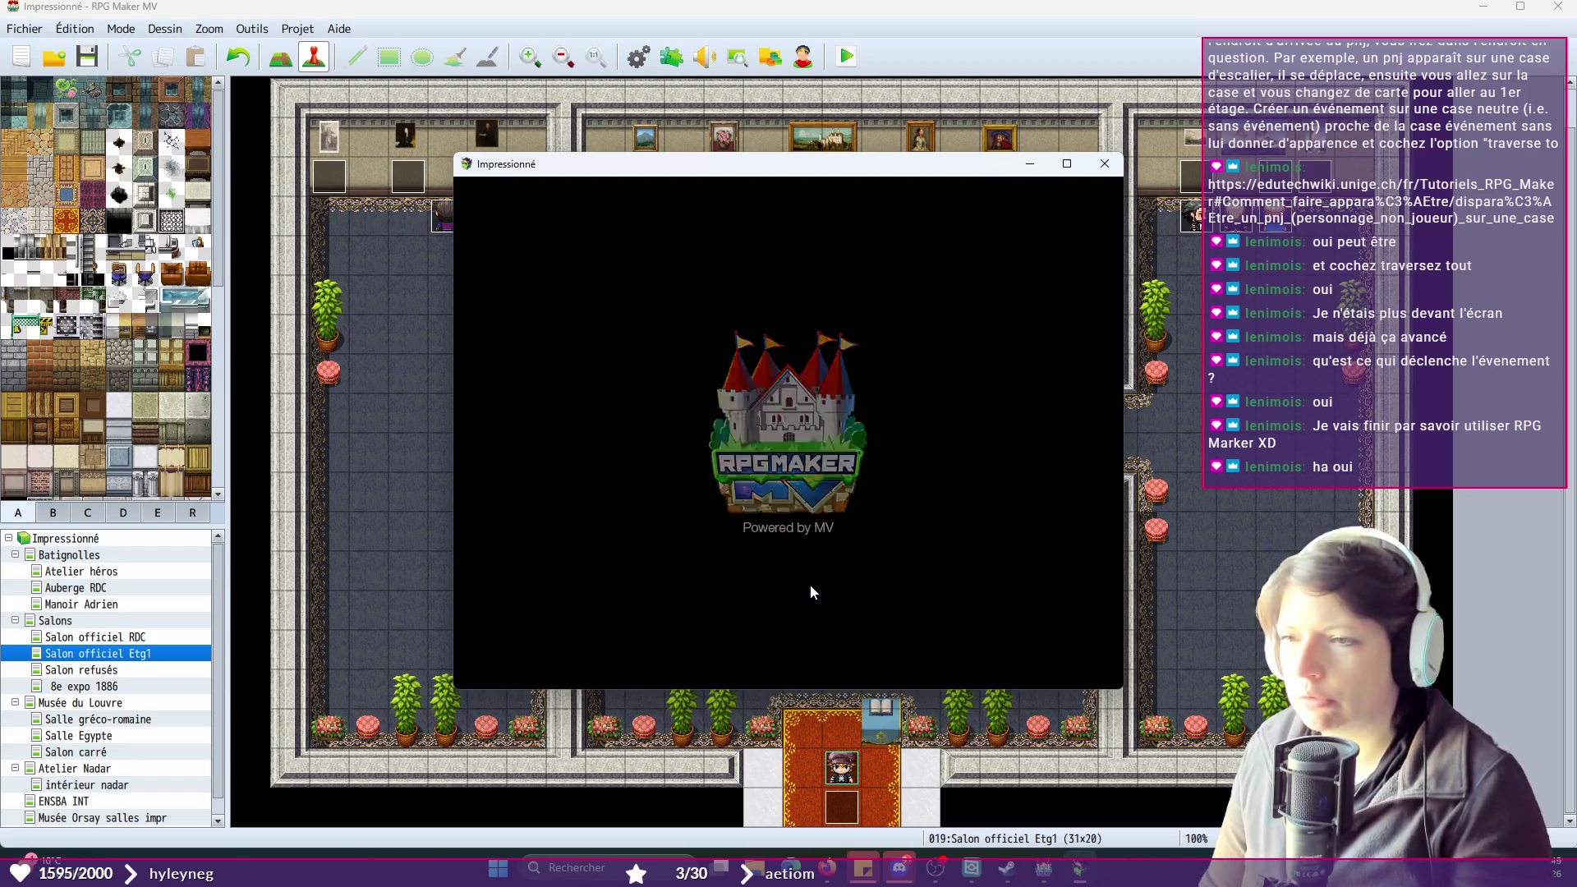
{"action": "left_click", "coordinate": [830, 519]}
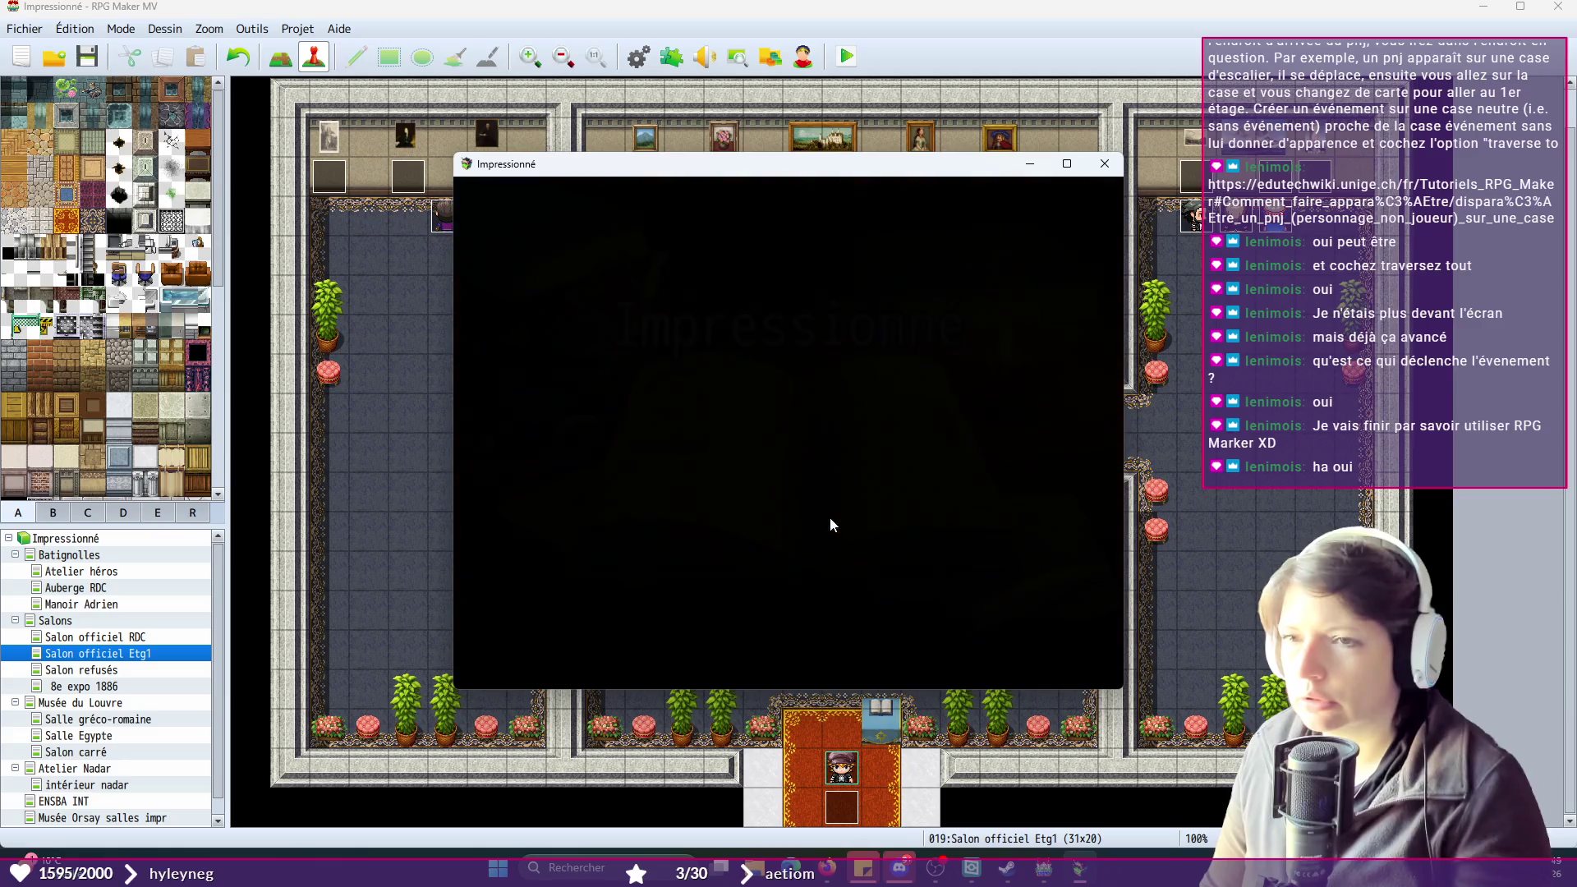
{"action": "left_click", "coordinate": [892, 460]}
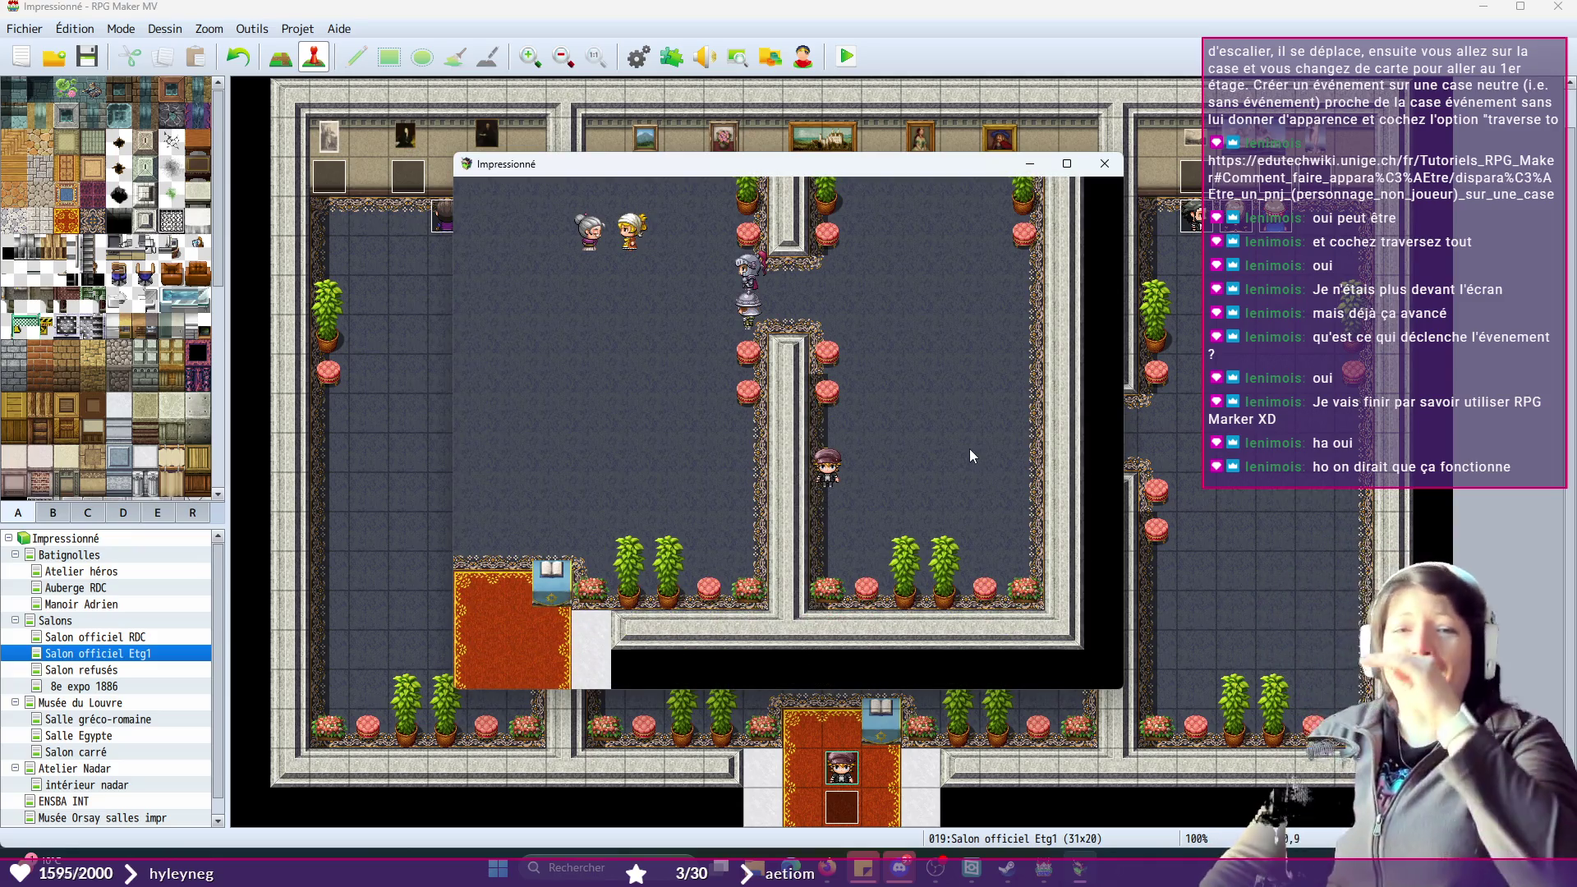
{"action": "left_click", "coordinate": [915, 282]}
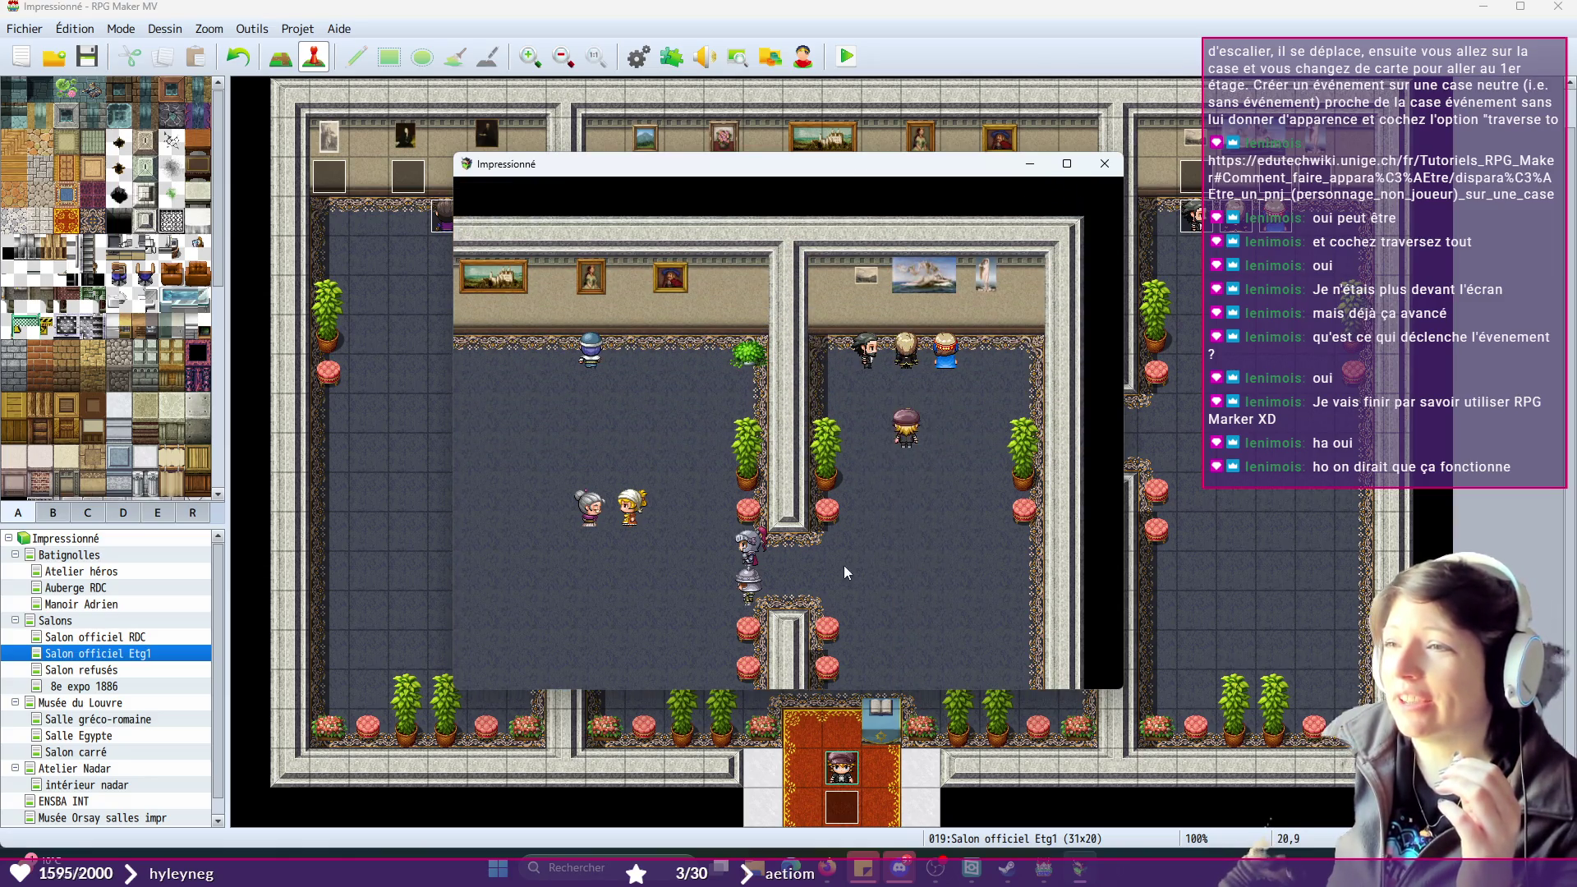
{"action": "left_click", "coordinate": [656, 525]}
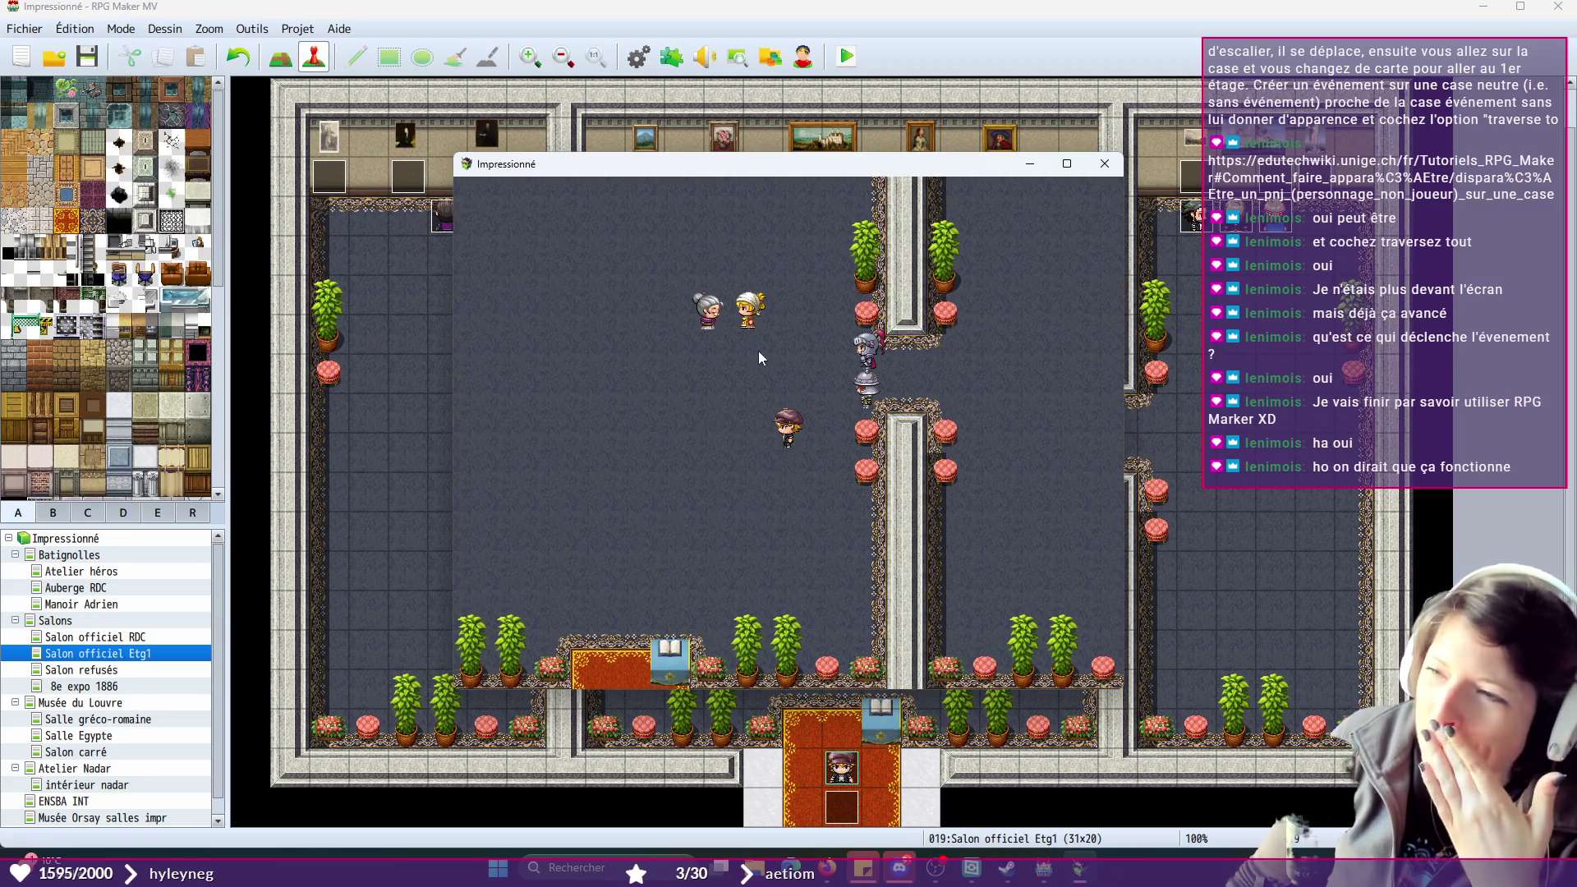
{"action": "left_click", "coordinate": [978, 365]}
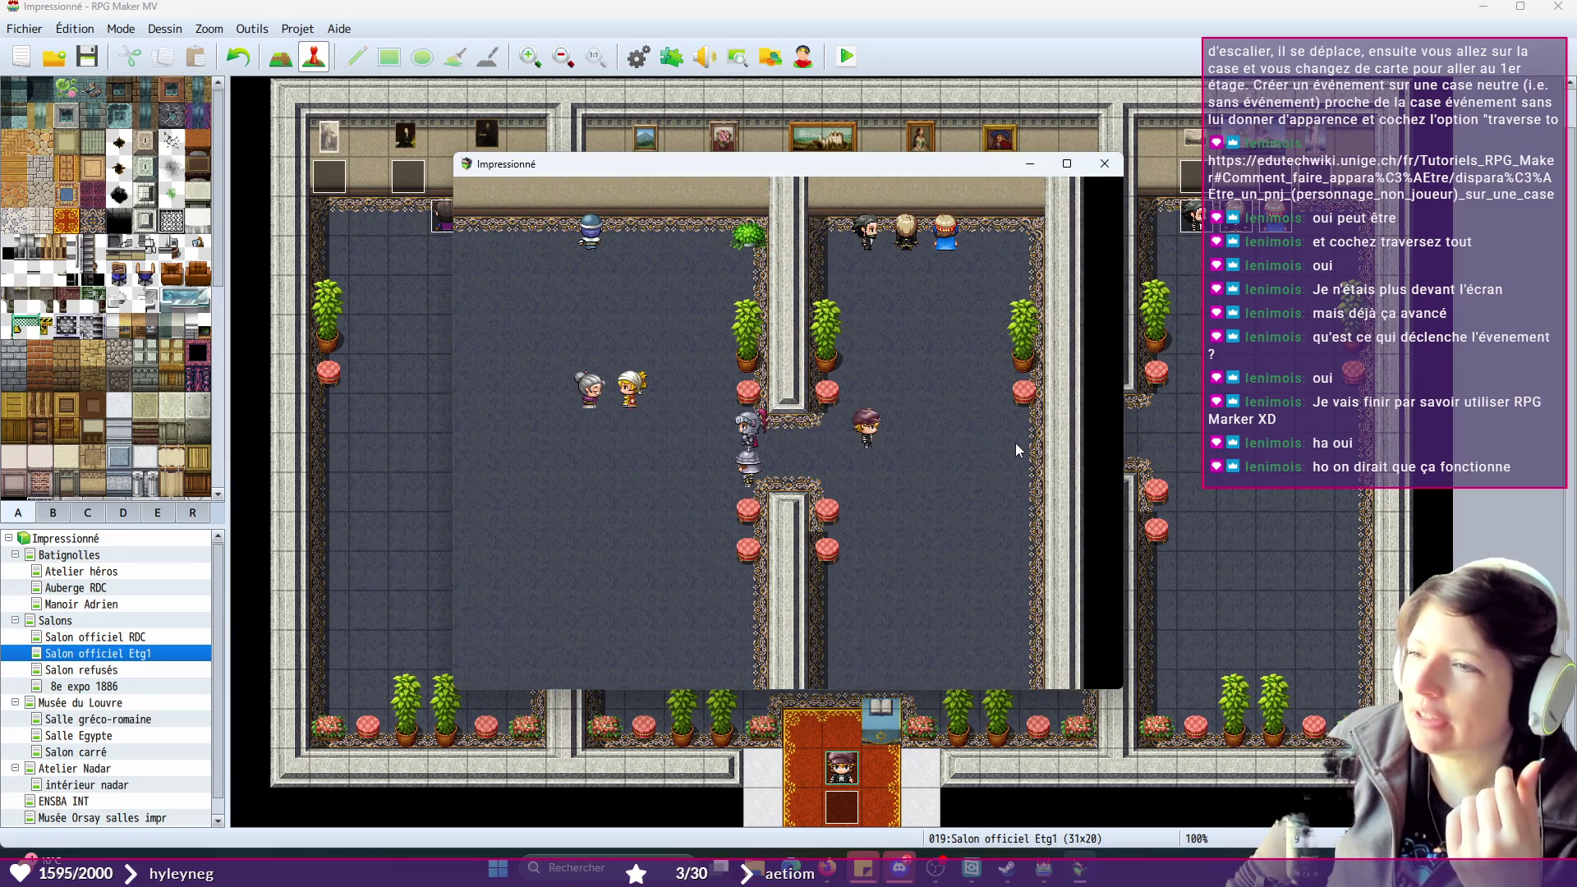
{"action": "left_click", "coordinate": [567, 431]}
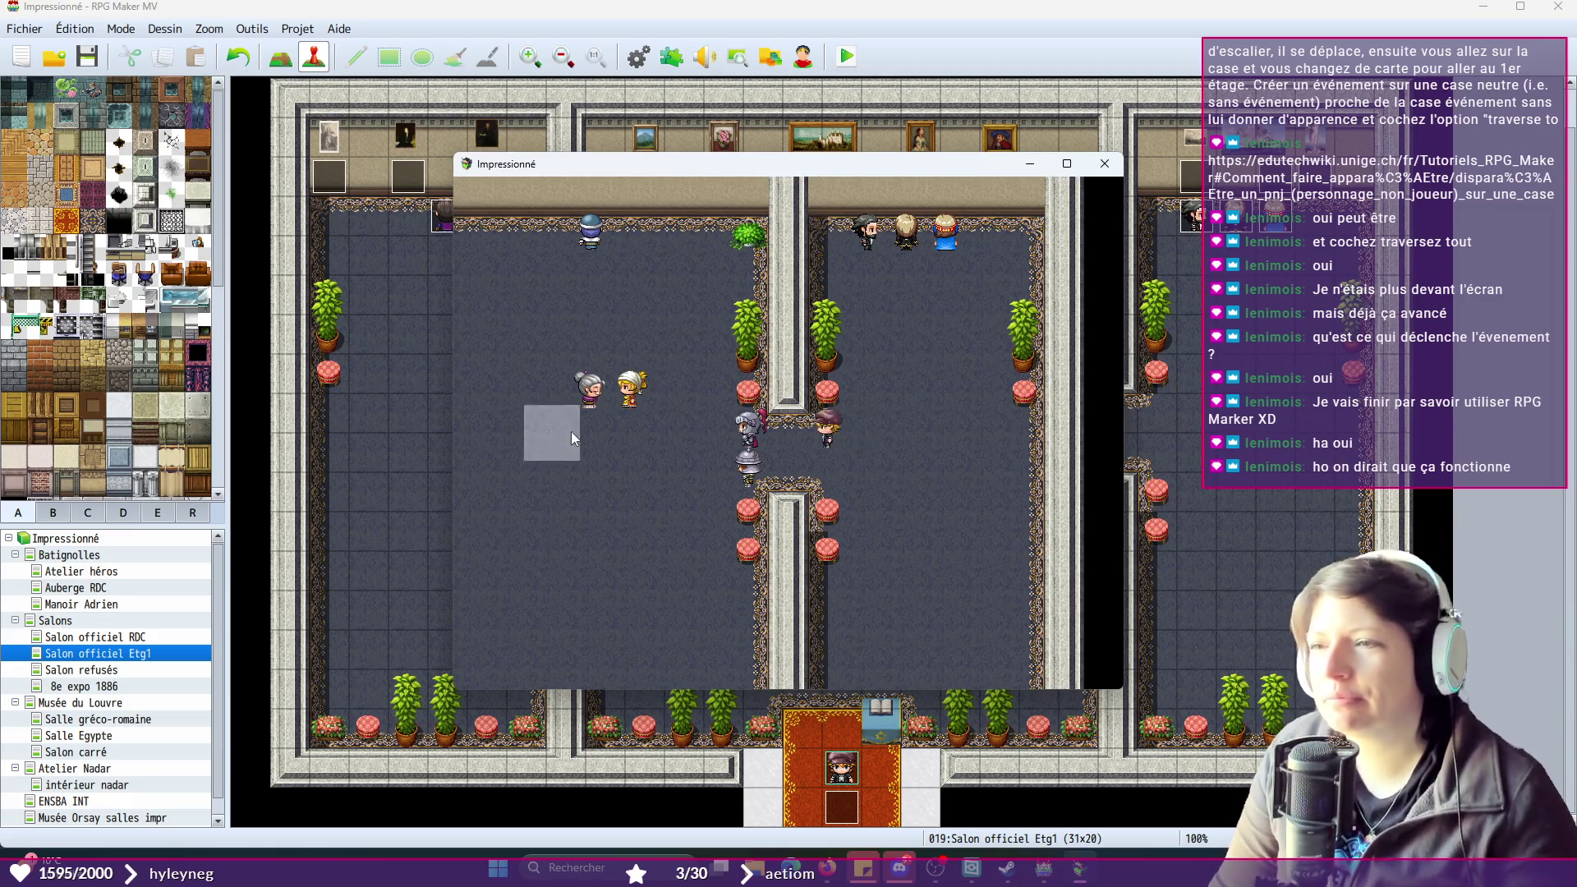
{"action": "left_click", "coordinate": [980, 438]}
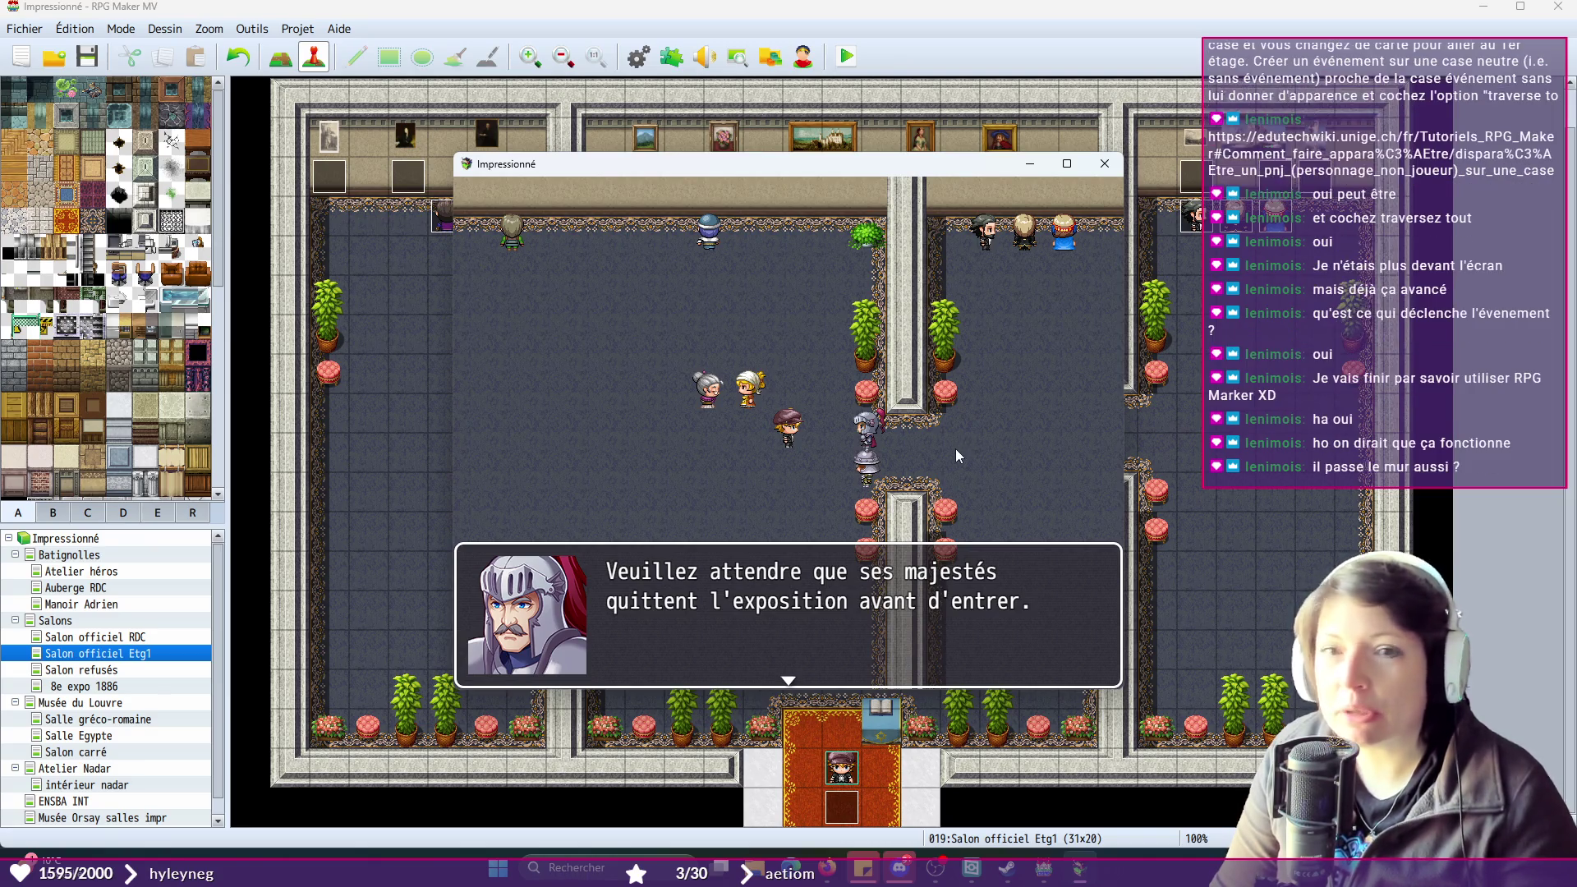
{"action": "left_click", "coordinate": [1101, 162]}
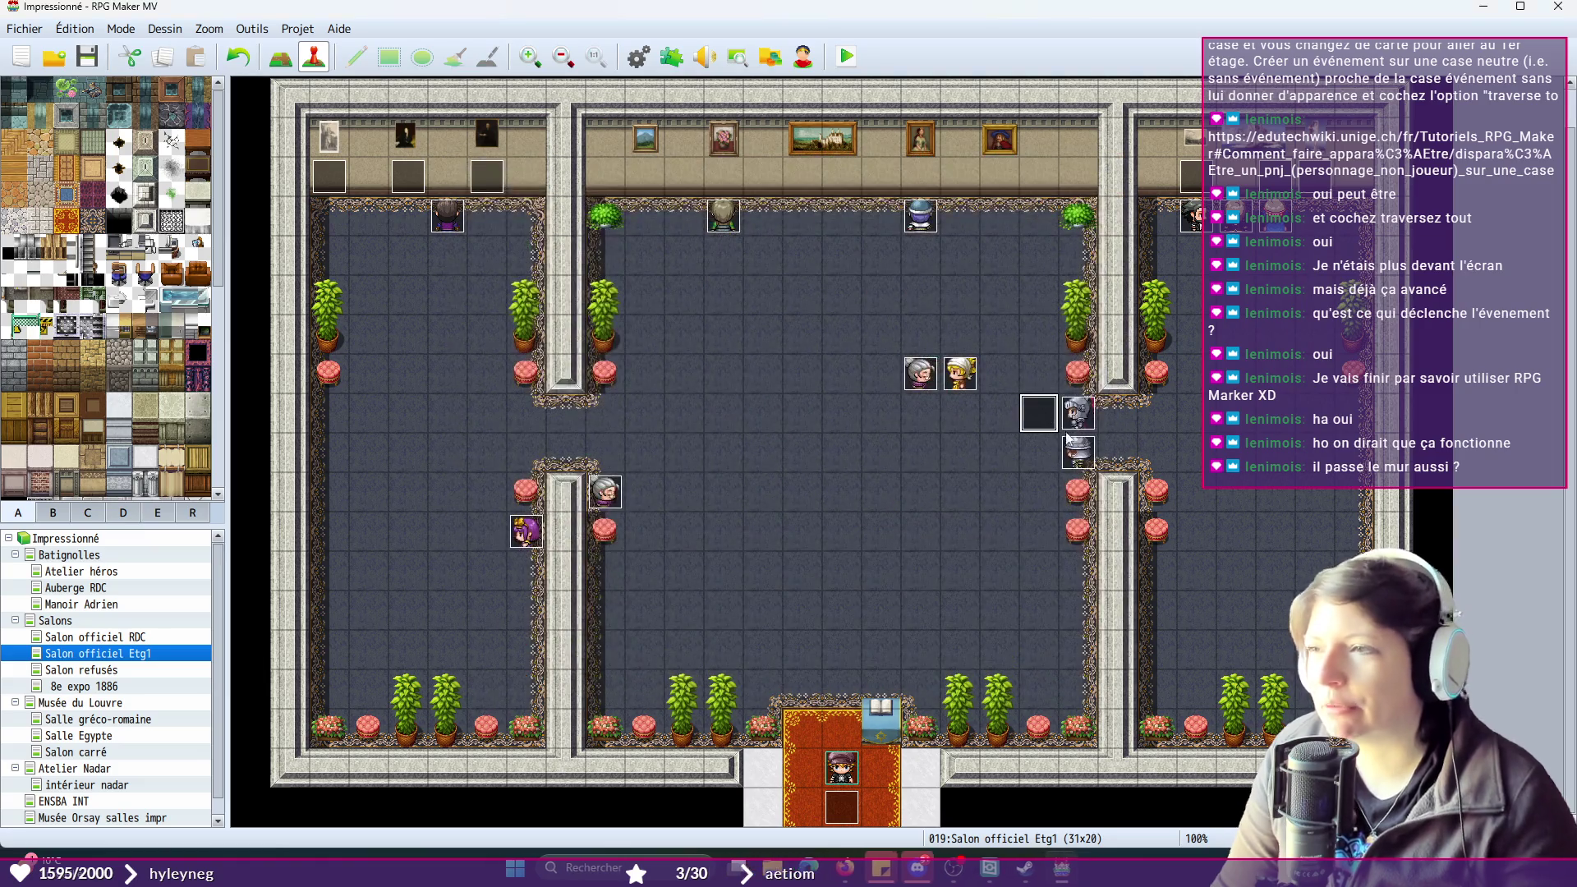
- Uncheck Traverse tout on page 1 of TRG_GARDE1 and TRG_GARDE2, applying each change
{"action": "double_click", "coordinate": [1078, 412]}
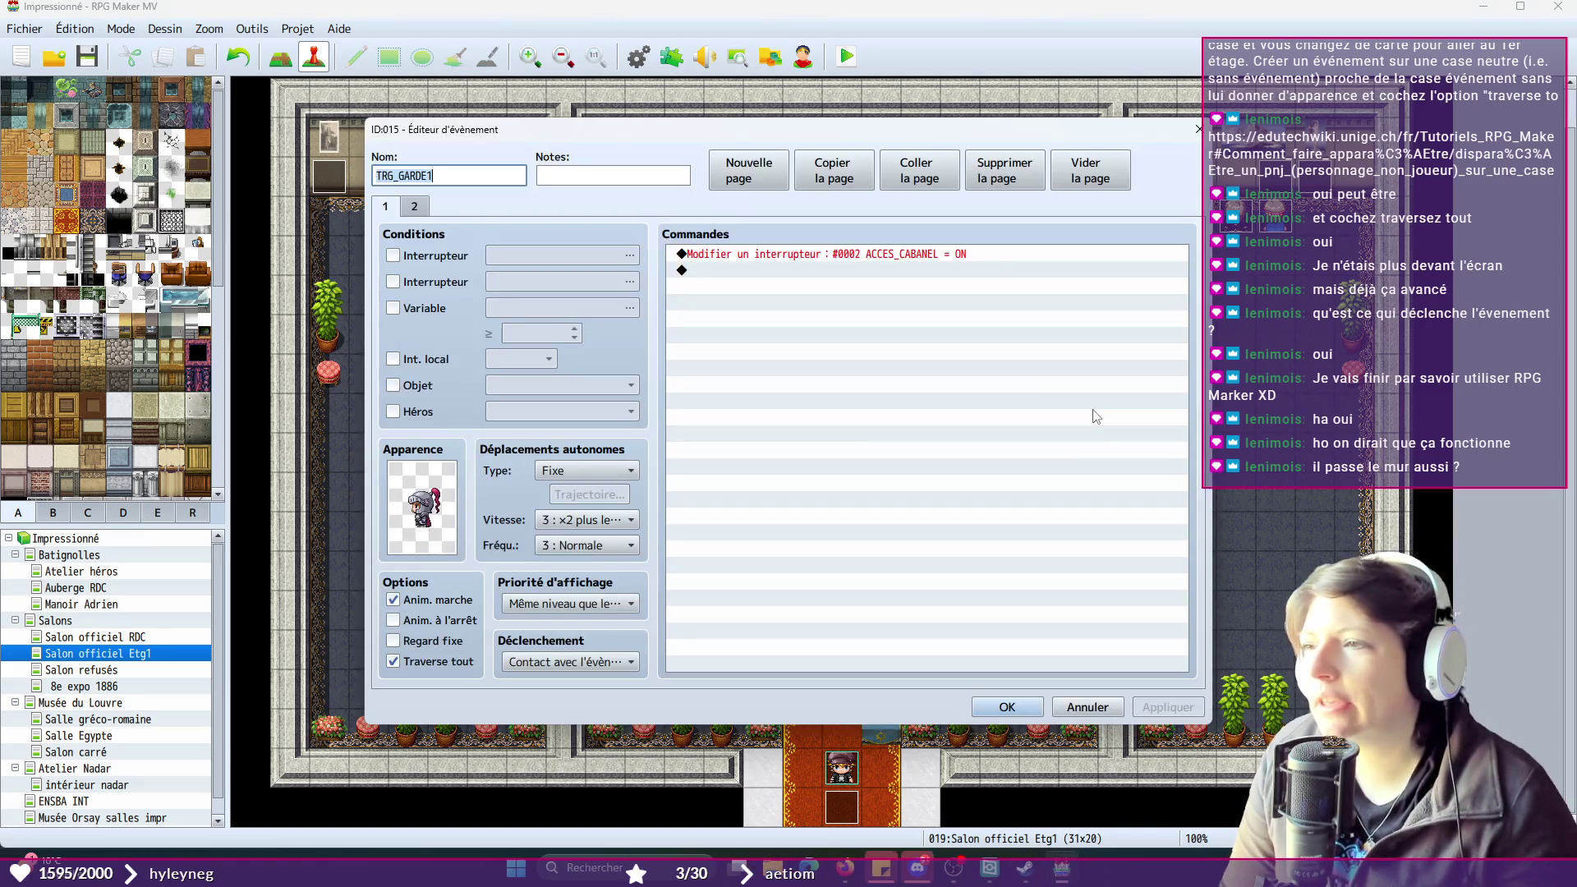
{"action": "left_click", "coordinate": [393, 663]}
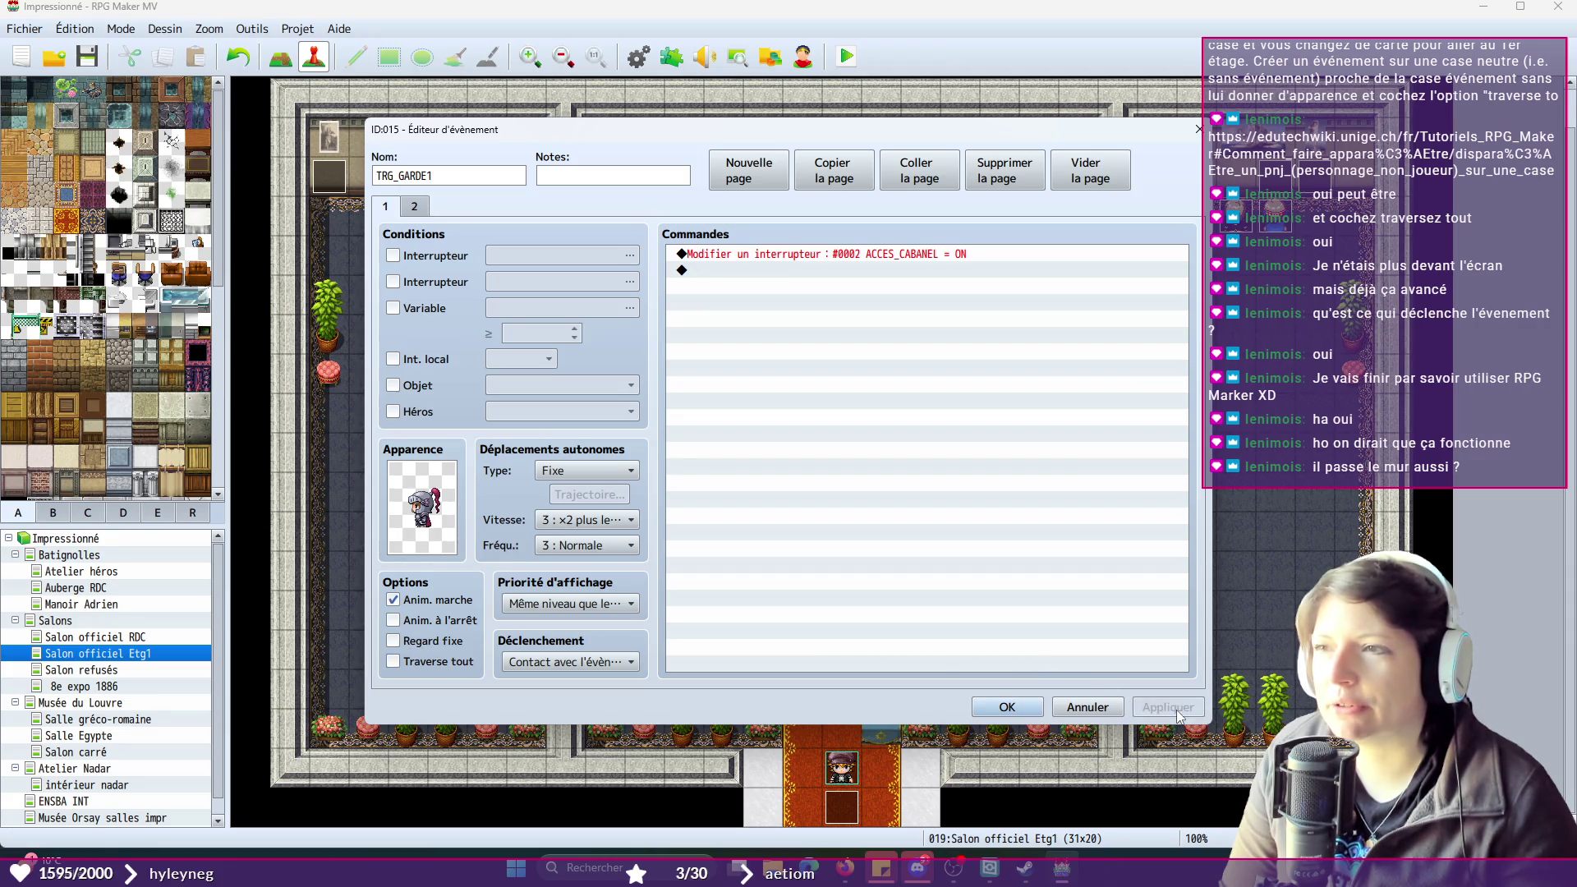
{"action": "left_click", "coordinate": [1007, 707]}
{"action": "double_click", "coordinate": [1079, 452]}
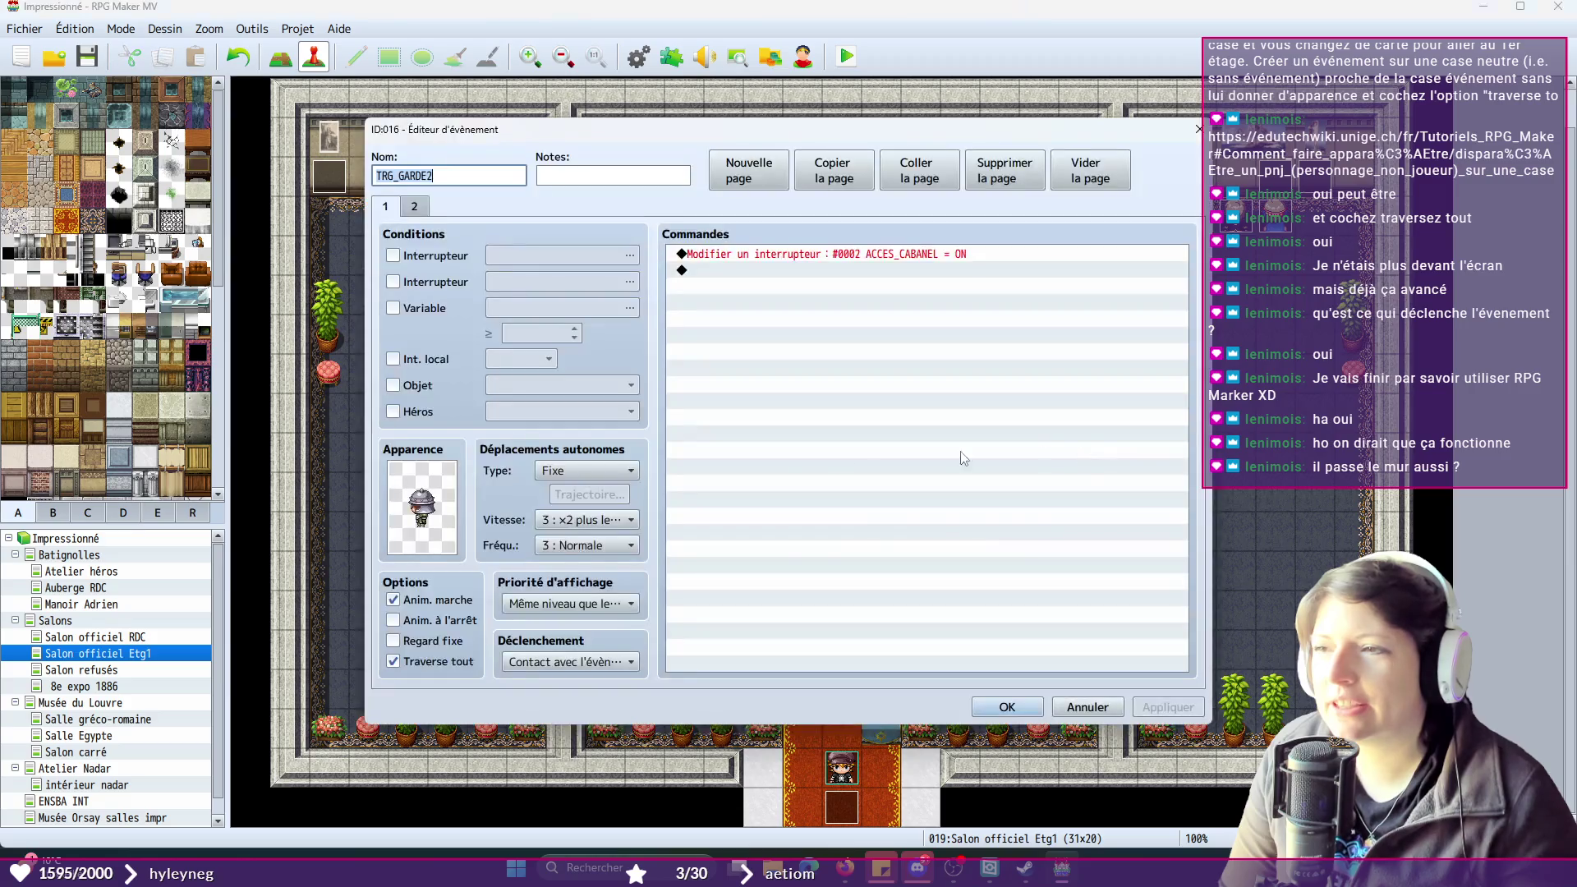
{"action": "left_click", "coordinate": [419, 662]}
{"action": "left_click", "coordinate": [1167, 709]}
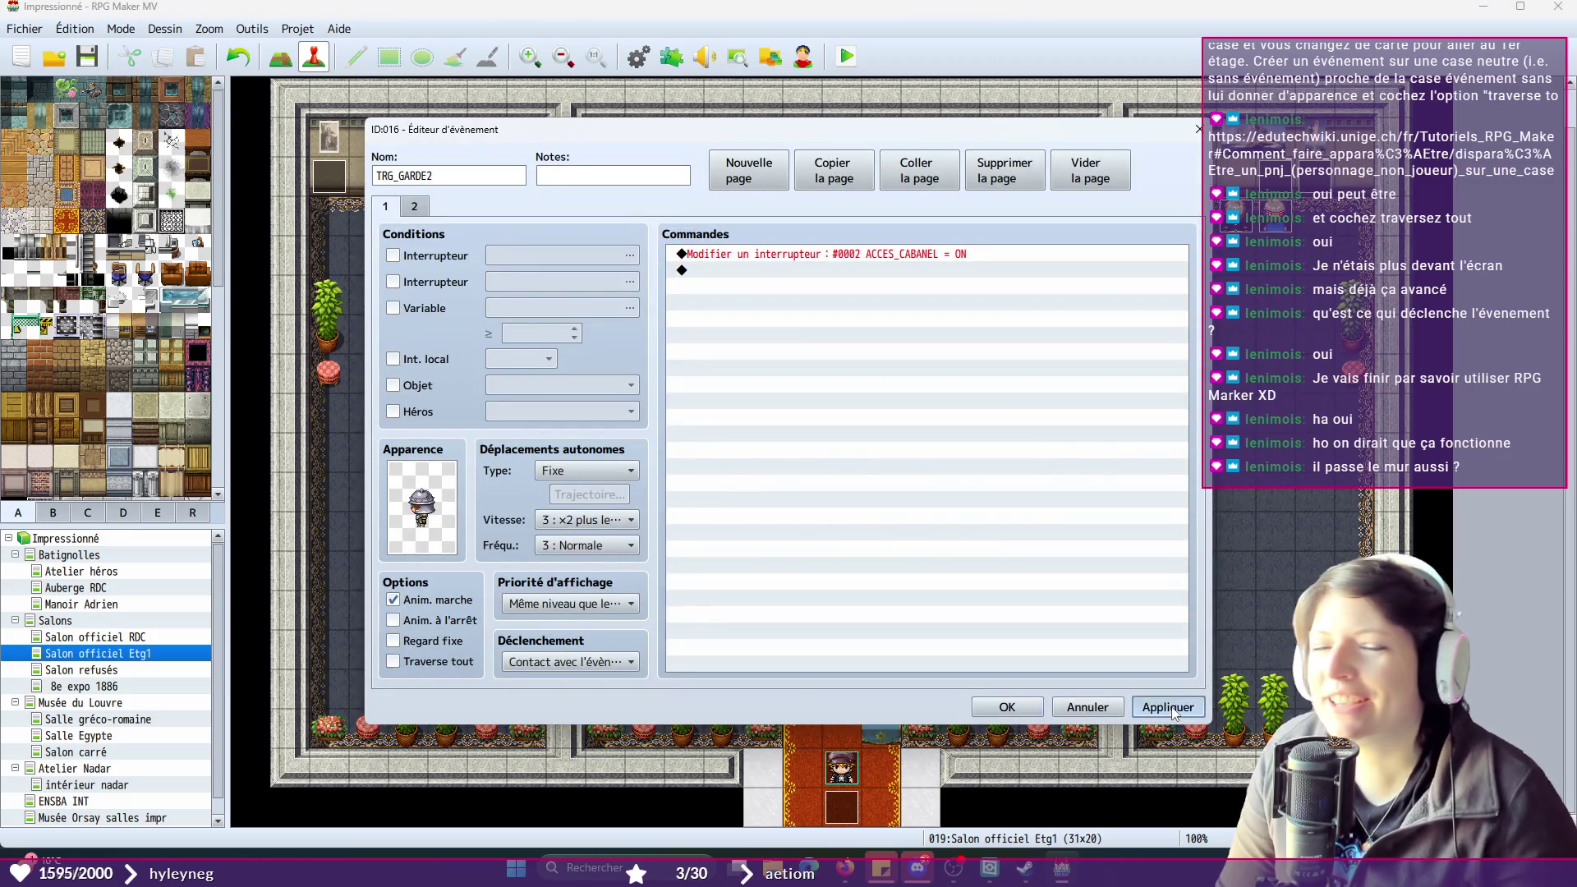
{"action": "left_click", "coordinate": [1007, 707]}
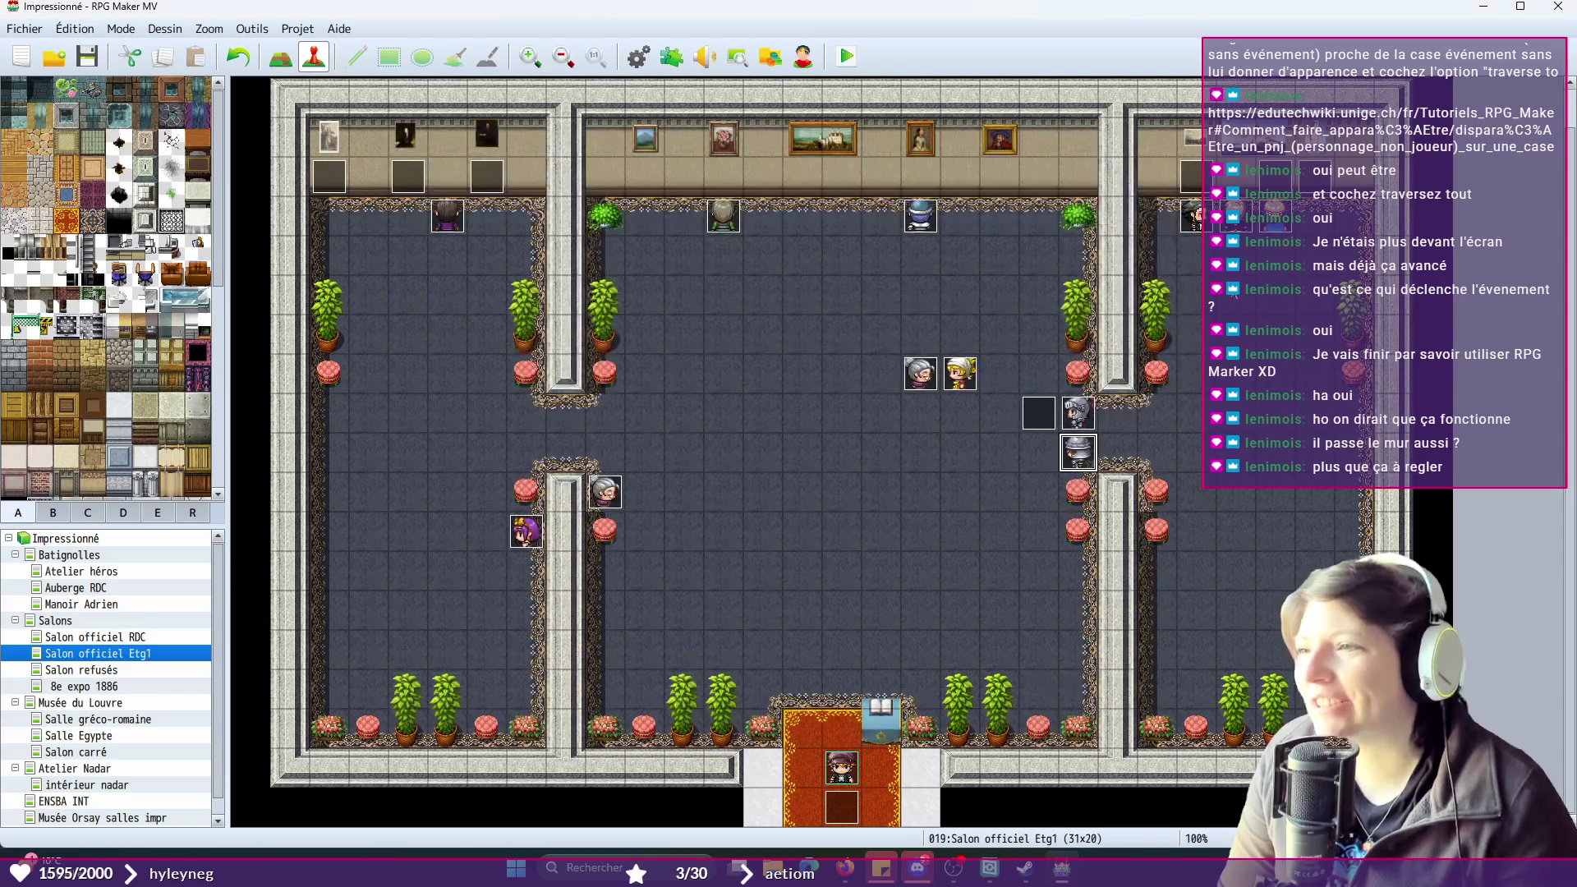
- Turn off Traverse tout on NAPOLEON's page 1 and inspect EUGENIE's event without changes
{"action": "double_click", "coordinate": [606, 492]}
{"action": "left_click", "coordinate": [394, 662]}
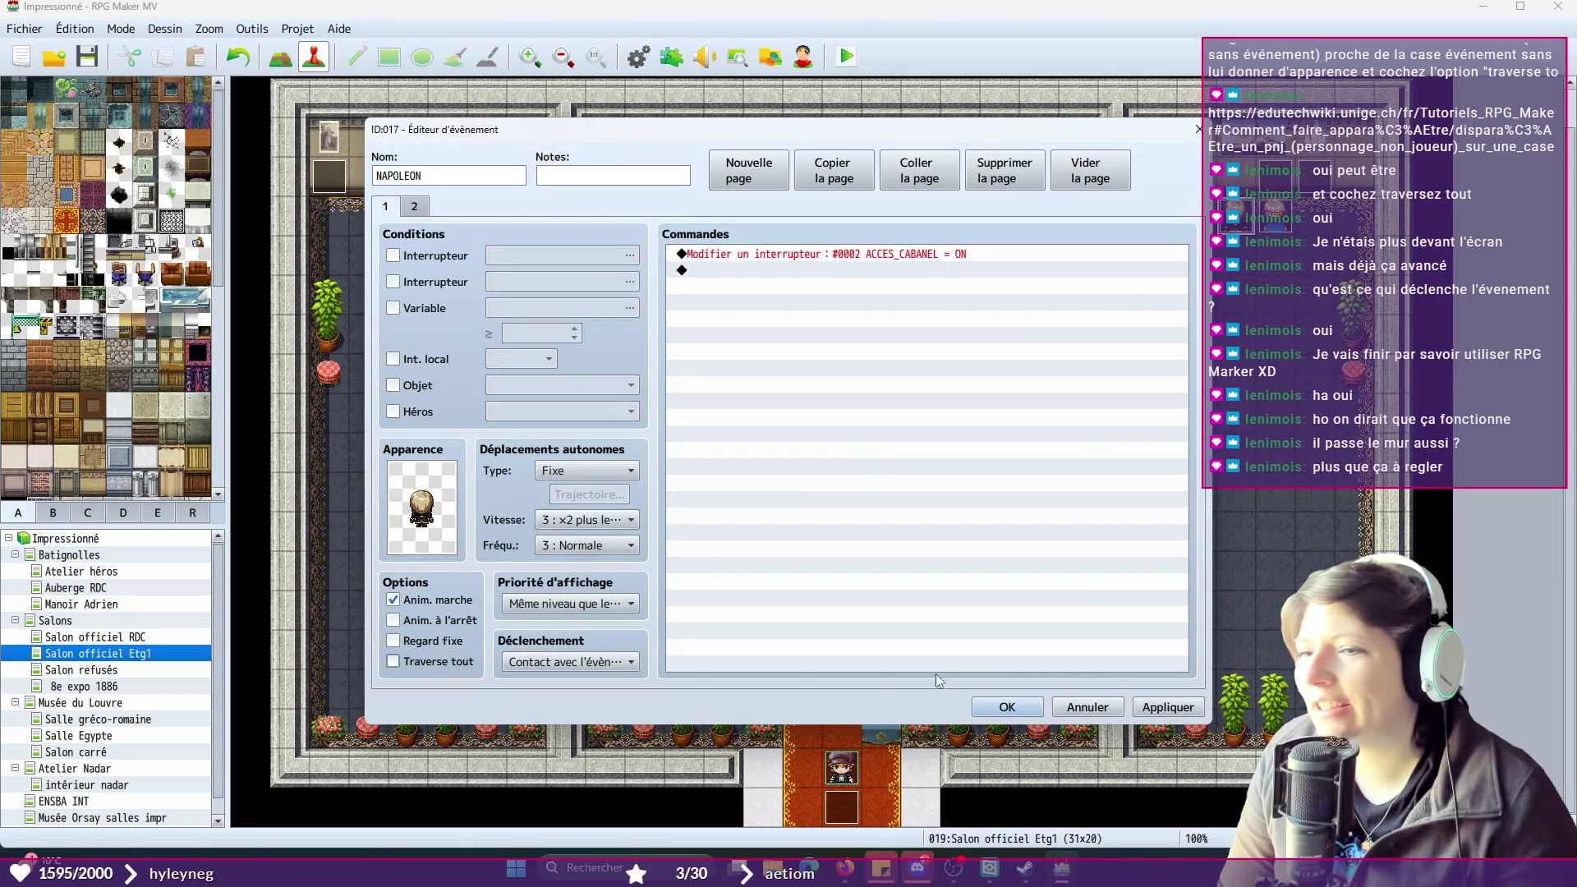
{"action": "left_click", "coordinate": [1007, 707]}
{"action": "double_click", "coordinate": [1272, 216]}
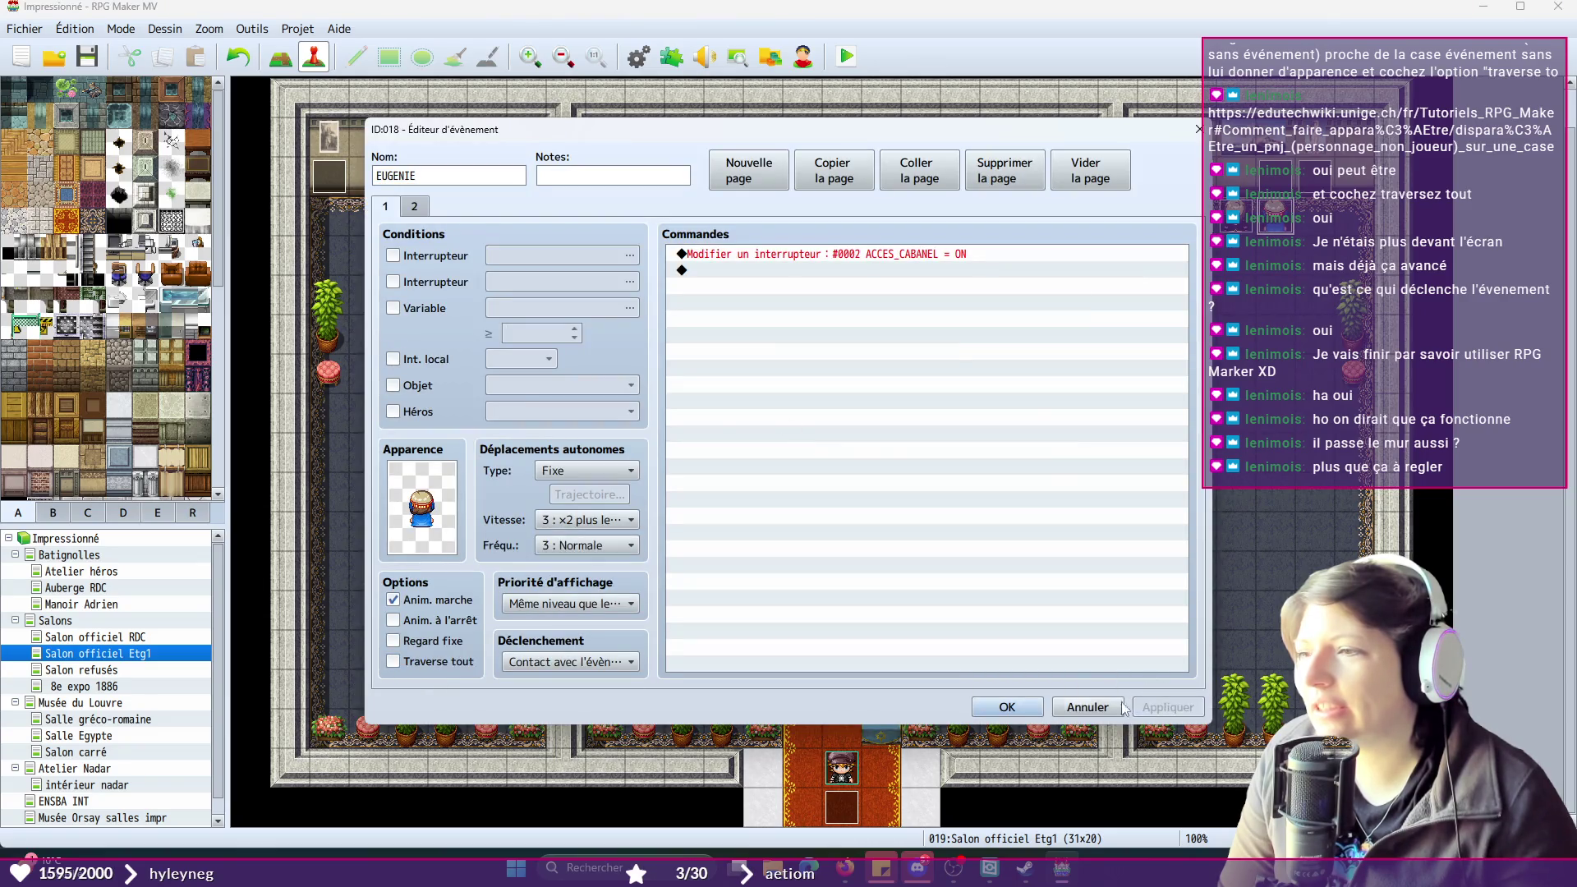
{"action": "left_click", "coordinate": [1008, 707]}
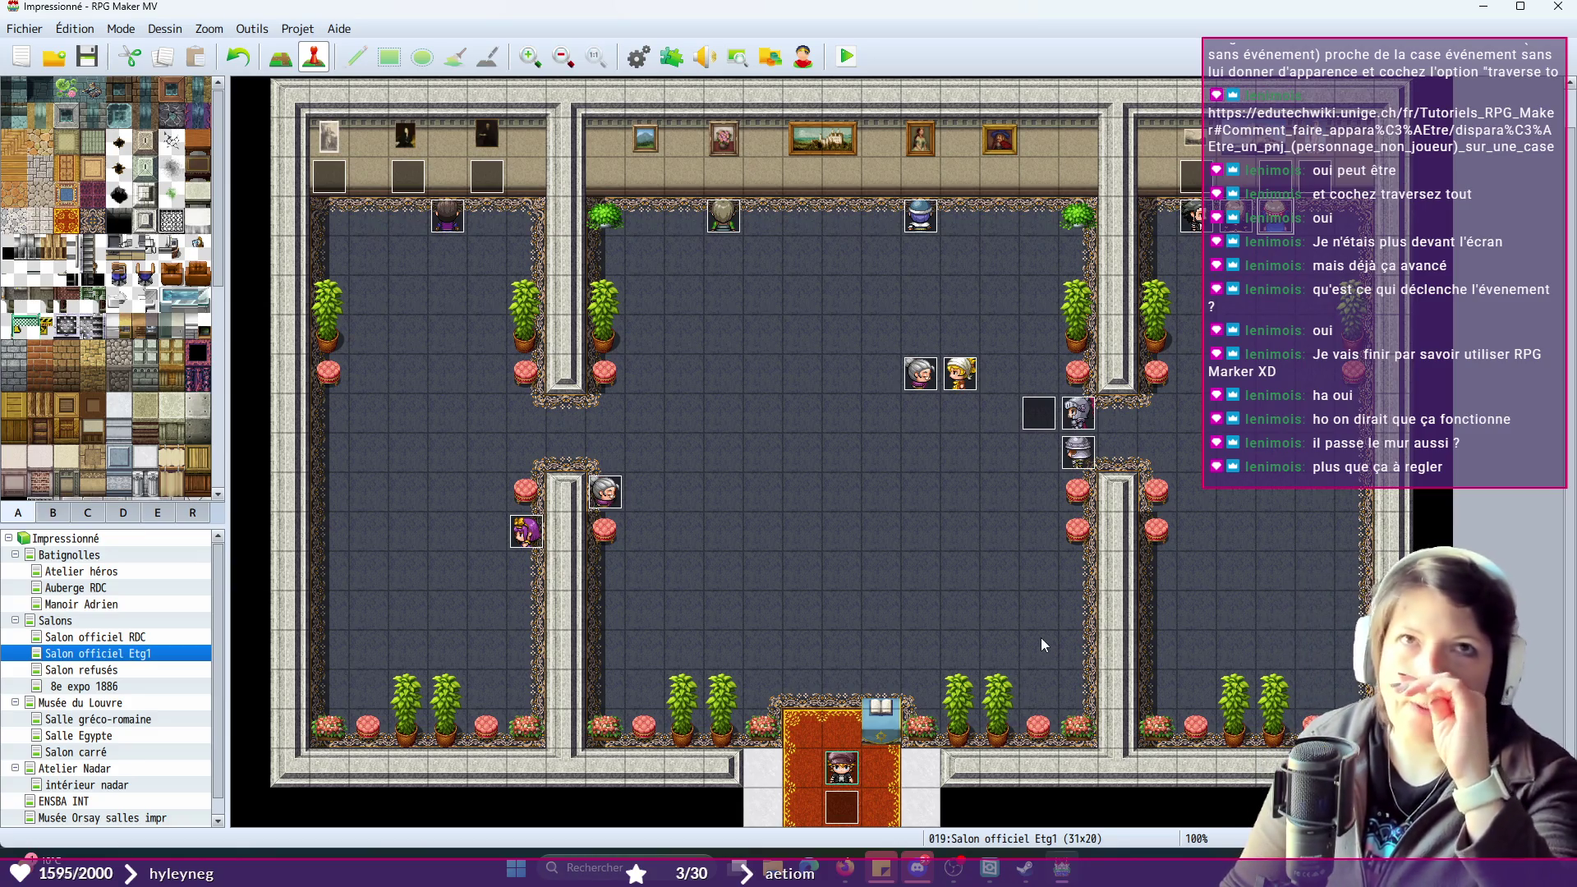
- Playtest a Nouvelle partie and walk the hero into the guard post
{"action": "left_click", "coordinate": [845, 56]}
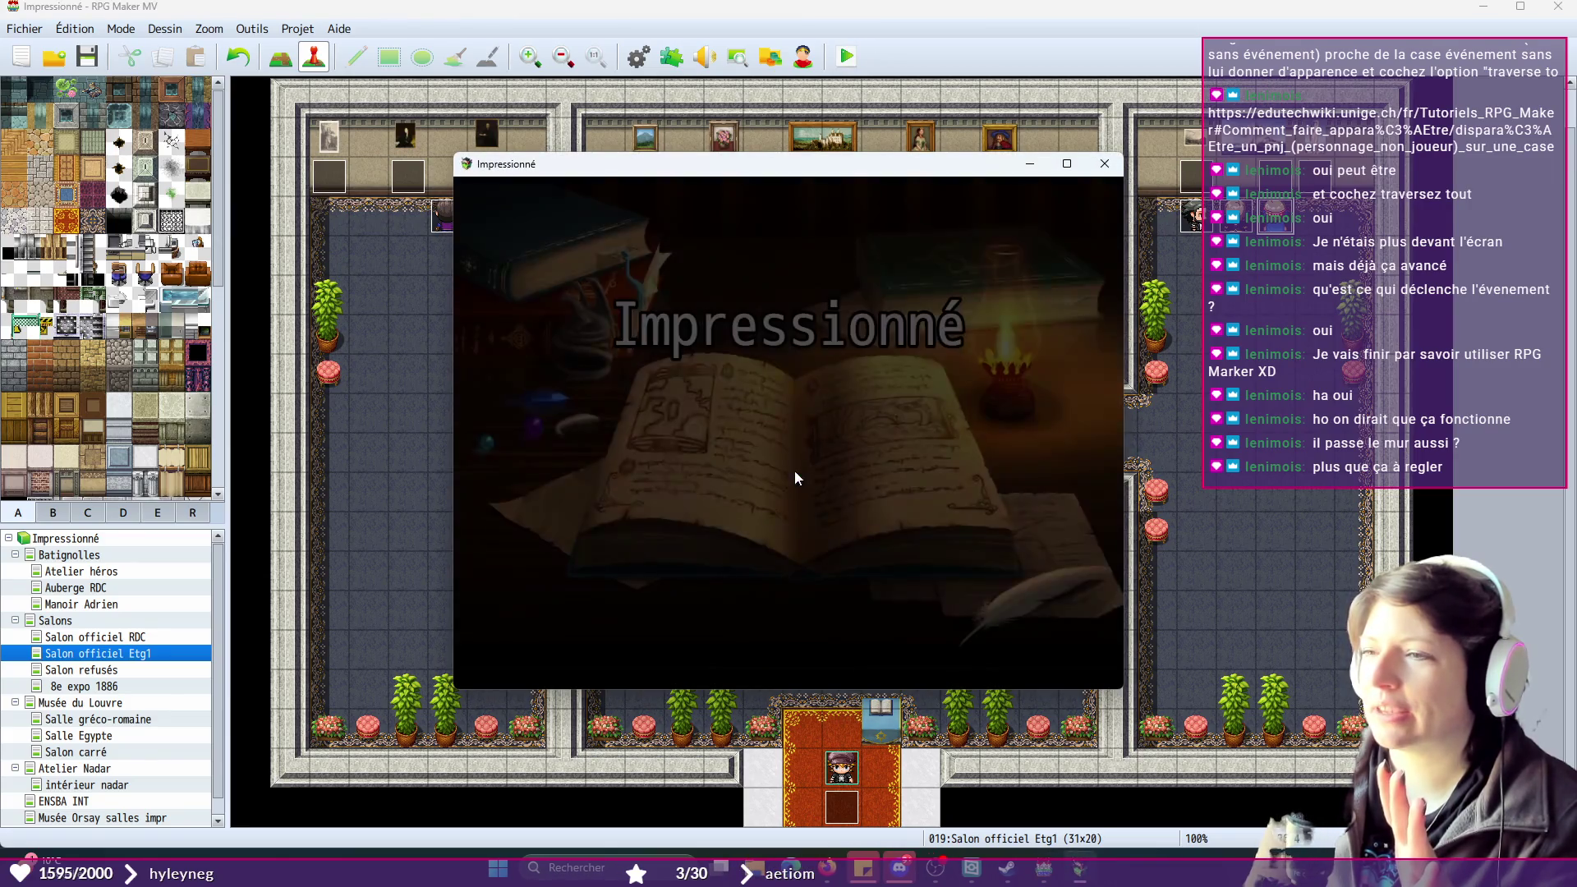
{"action": "left_click", "coordinate": [826, 529]}
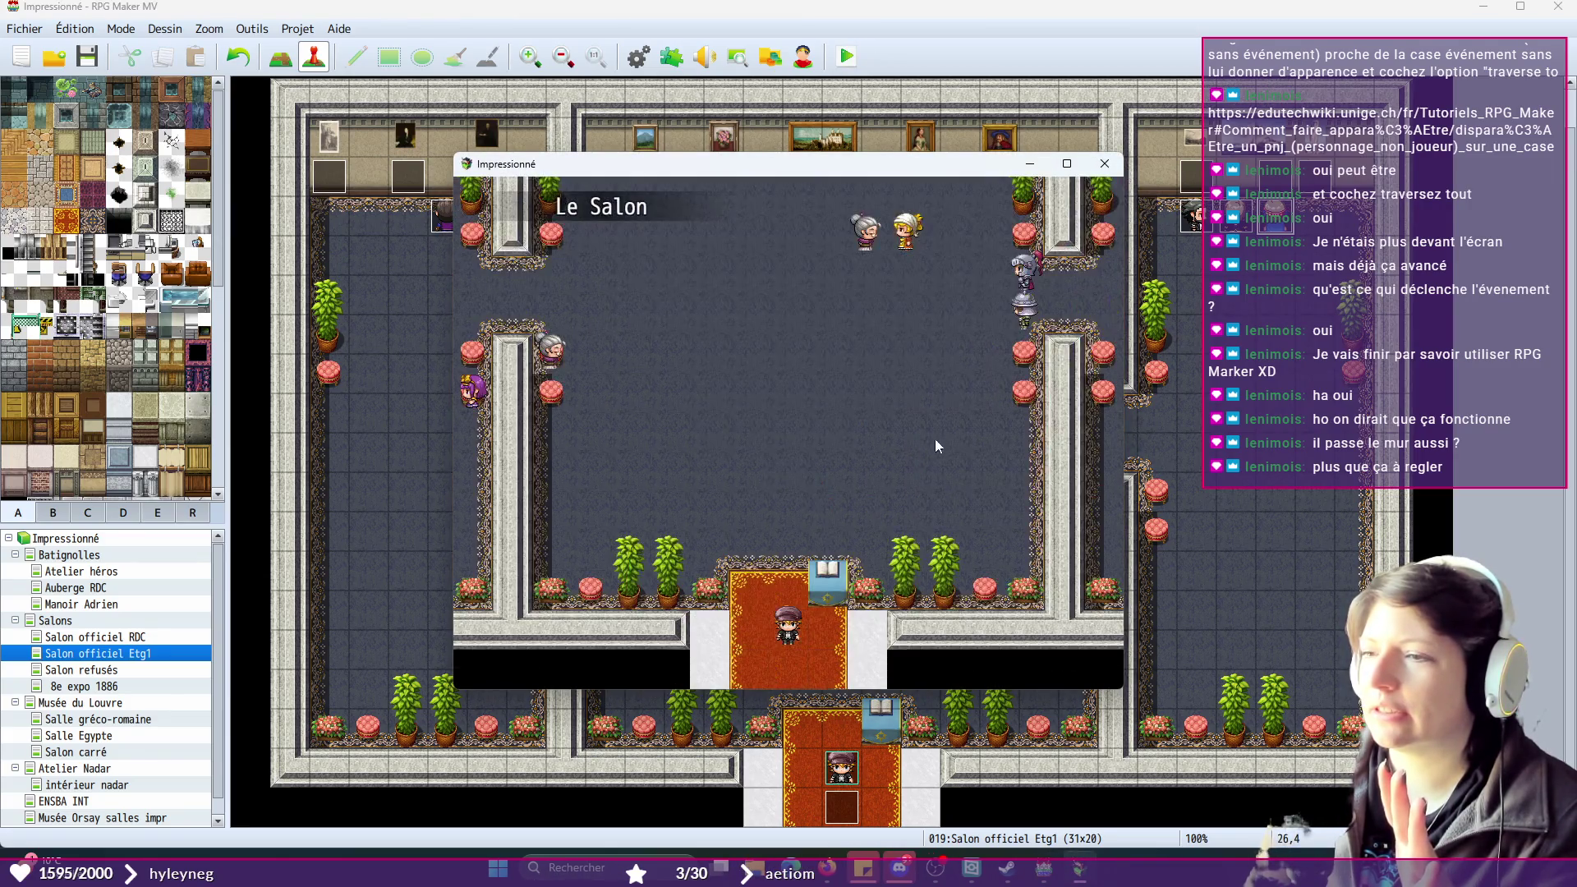
{"action": "left_click", "coordinate": [941, 255]}
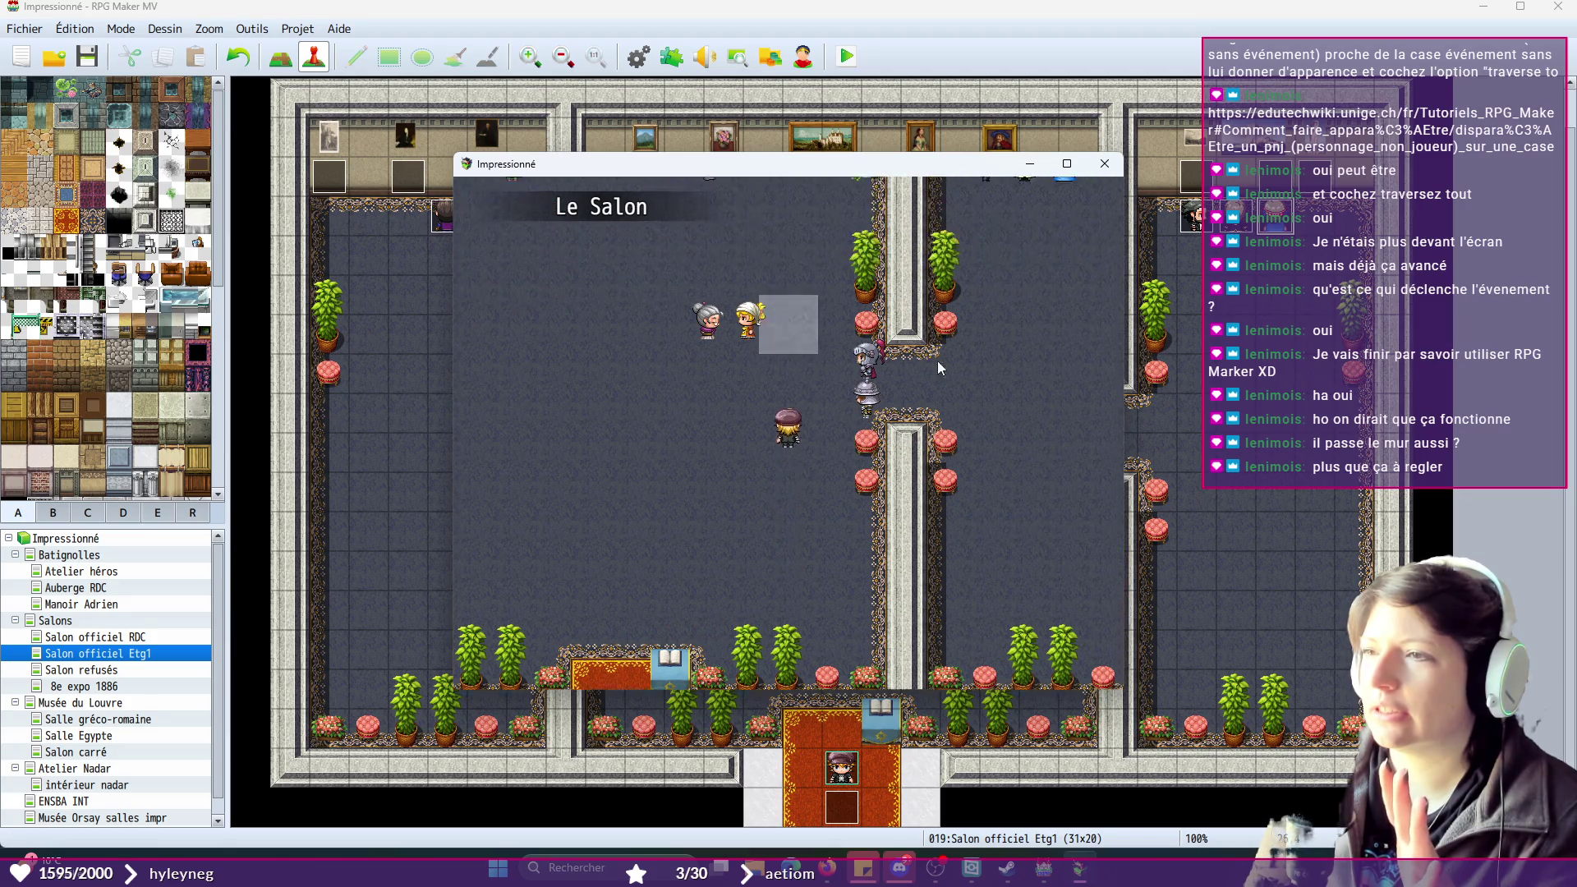
{"action": "left_click", "coordinate": [810, 445]}
{"action": "left_click", "coordinate": [707, 443]}
{"action": "left_click", "coordinate": [894, 431]}
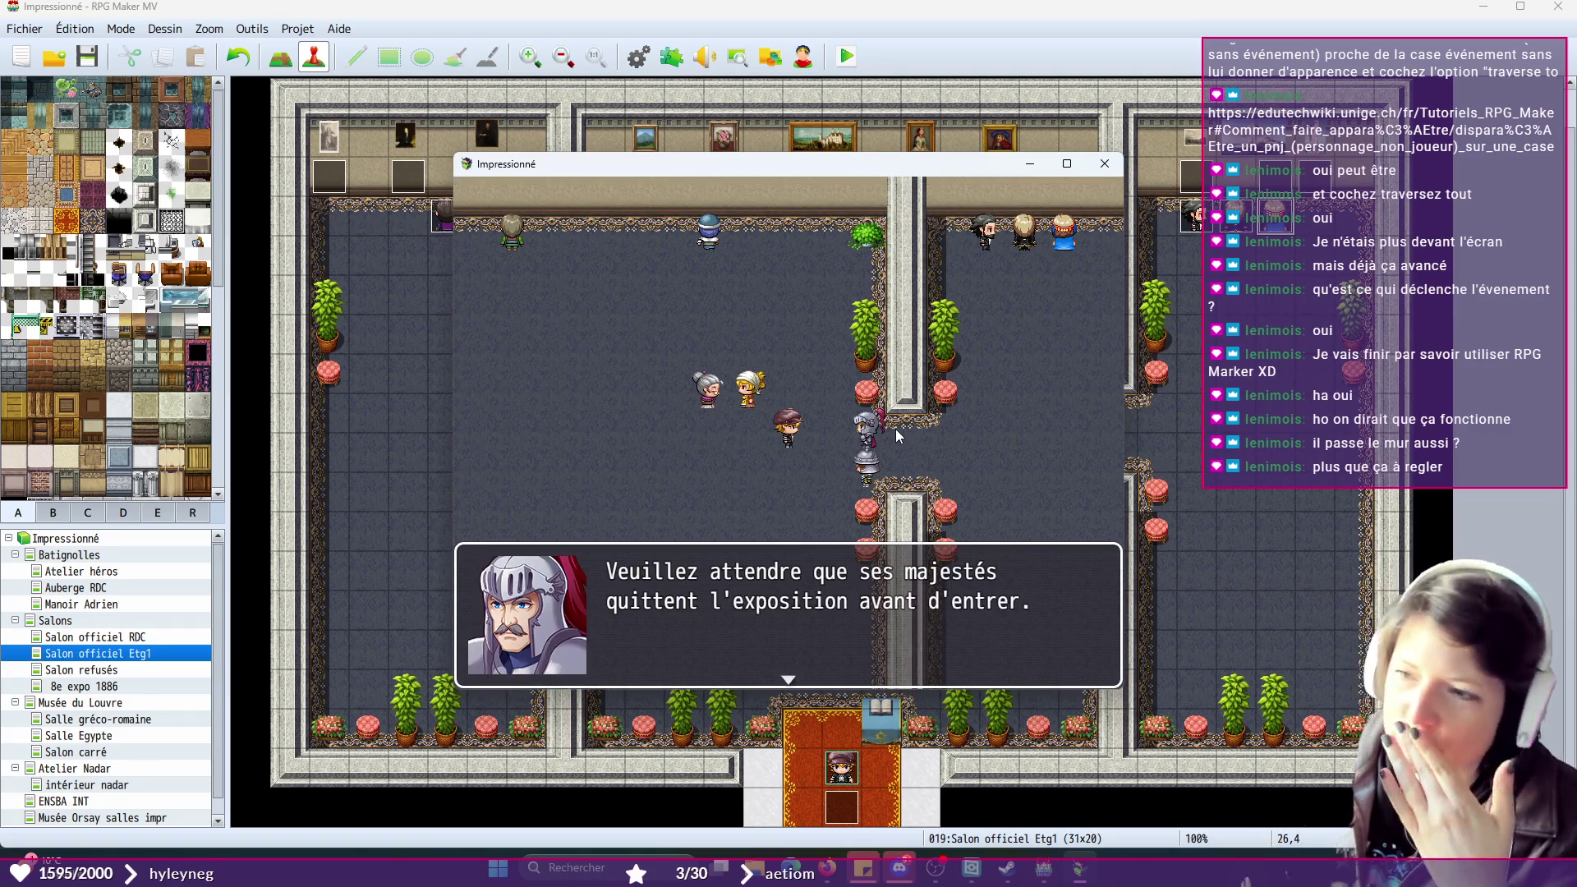
{"action": "left_click", "coordinate": [902, 427]}
- Click through the royal cutscene dialogue, then close the playtest window
{"action": "left_click", "coordinate": [901, 426]}
{"action": "left_click", "coordinate": [902, 427]}
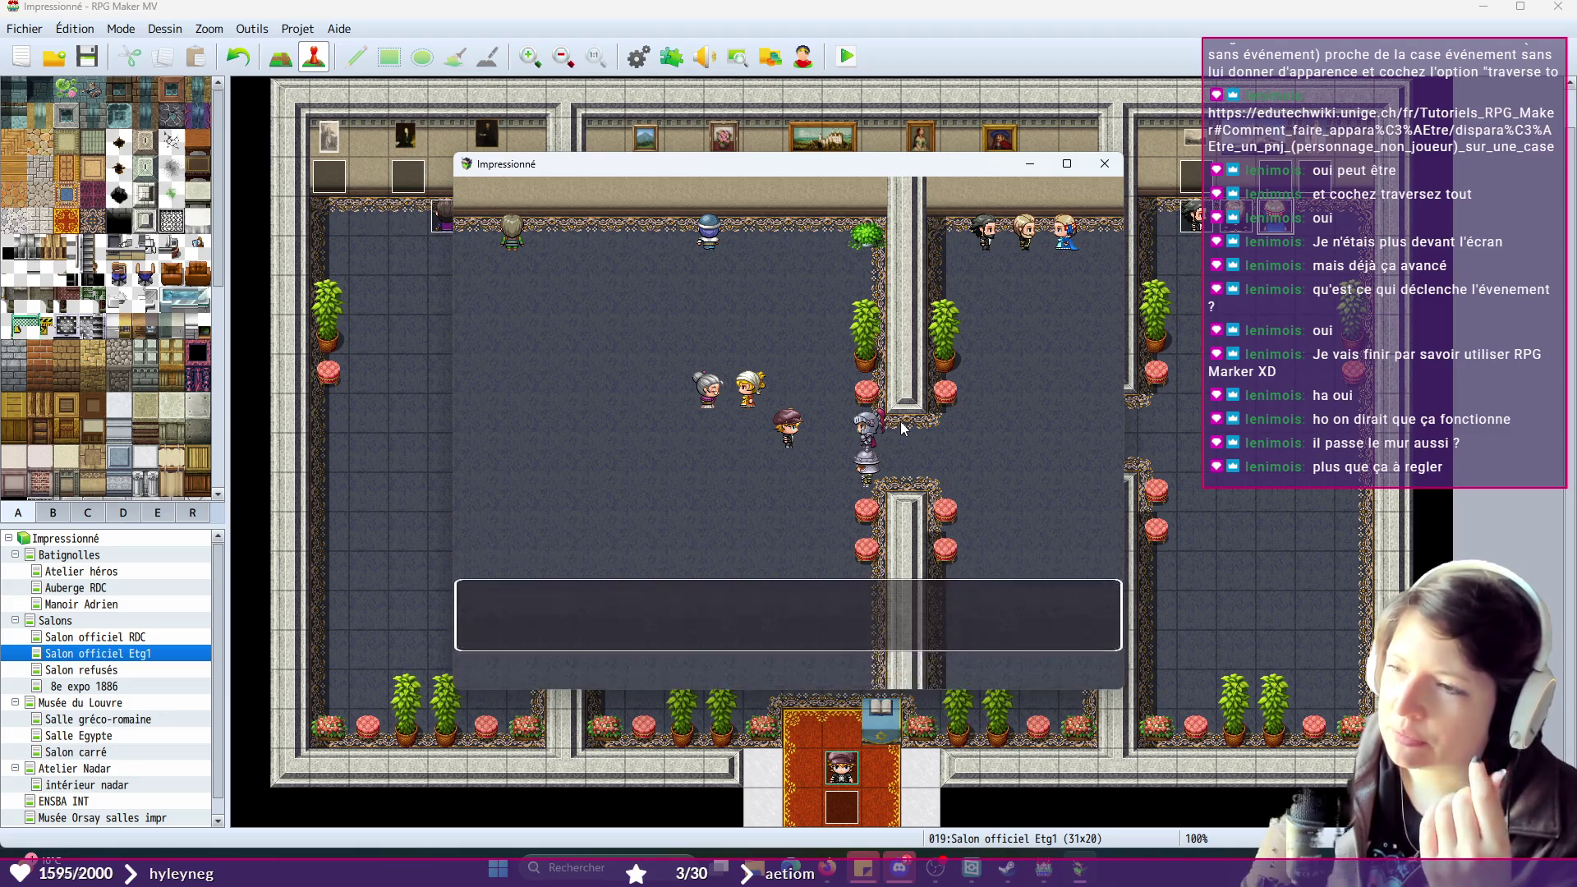
{"action": "left_click", "coordinate": [901, 426]}
{"action": "left_click", "coordinate": [901, 427]}
{"action": "left_click", "coordinate": [902, 426]}
{"action": "left_click", "coordinate": [901, 424]}
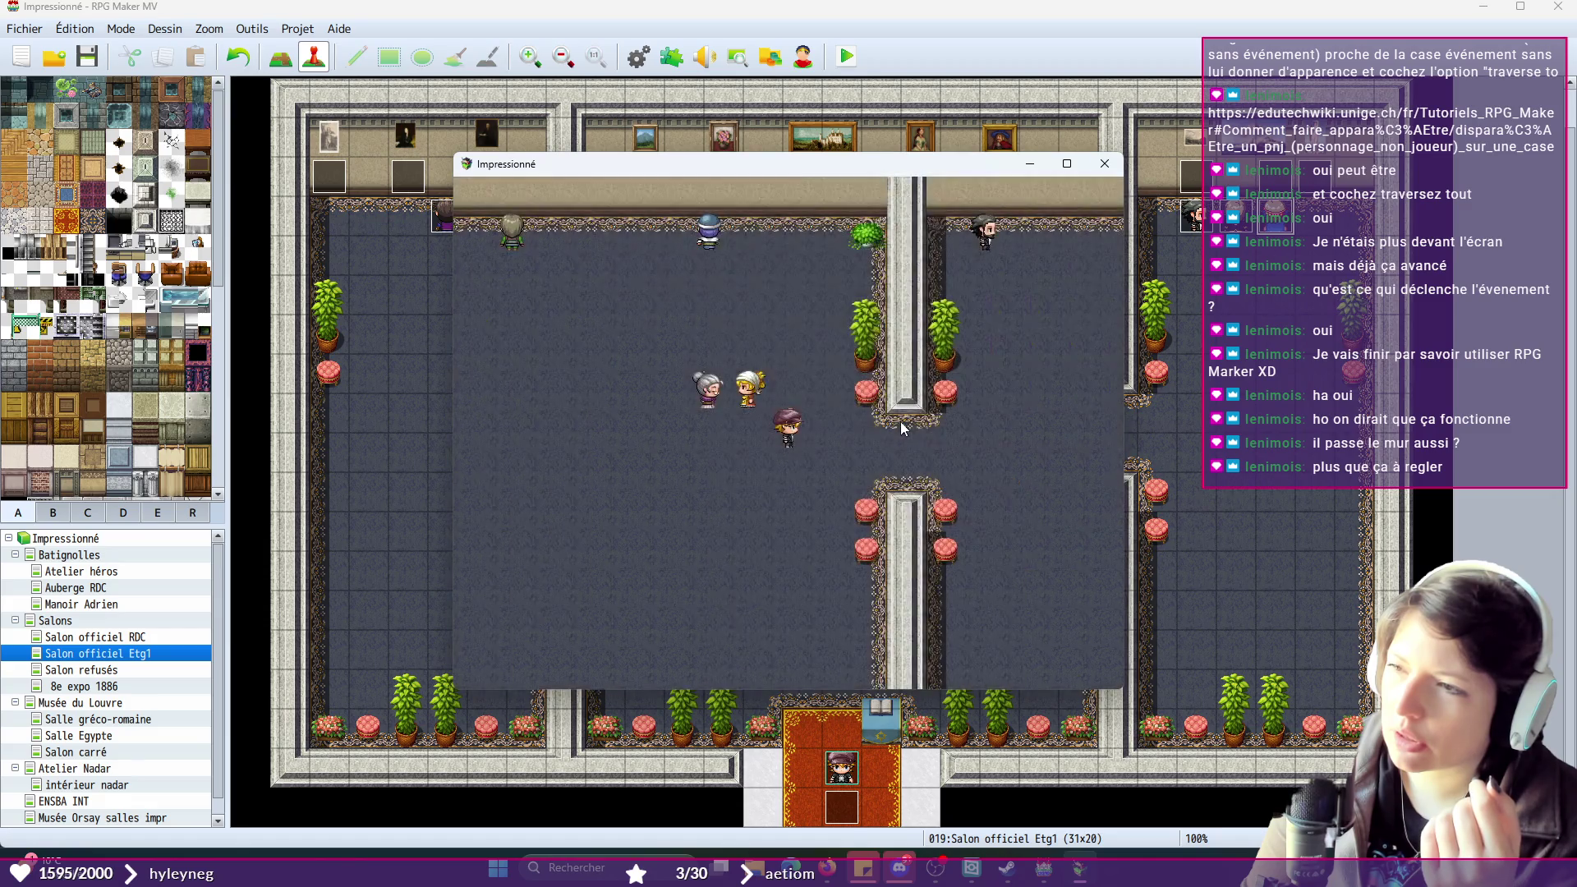
{"action": "left_click", "coordinate": [1104, 166]}
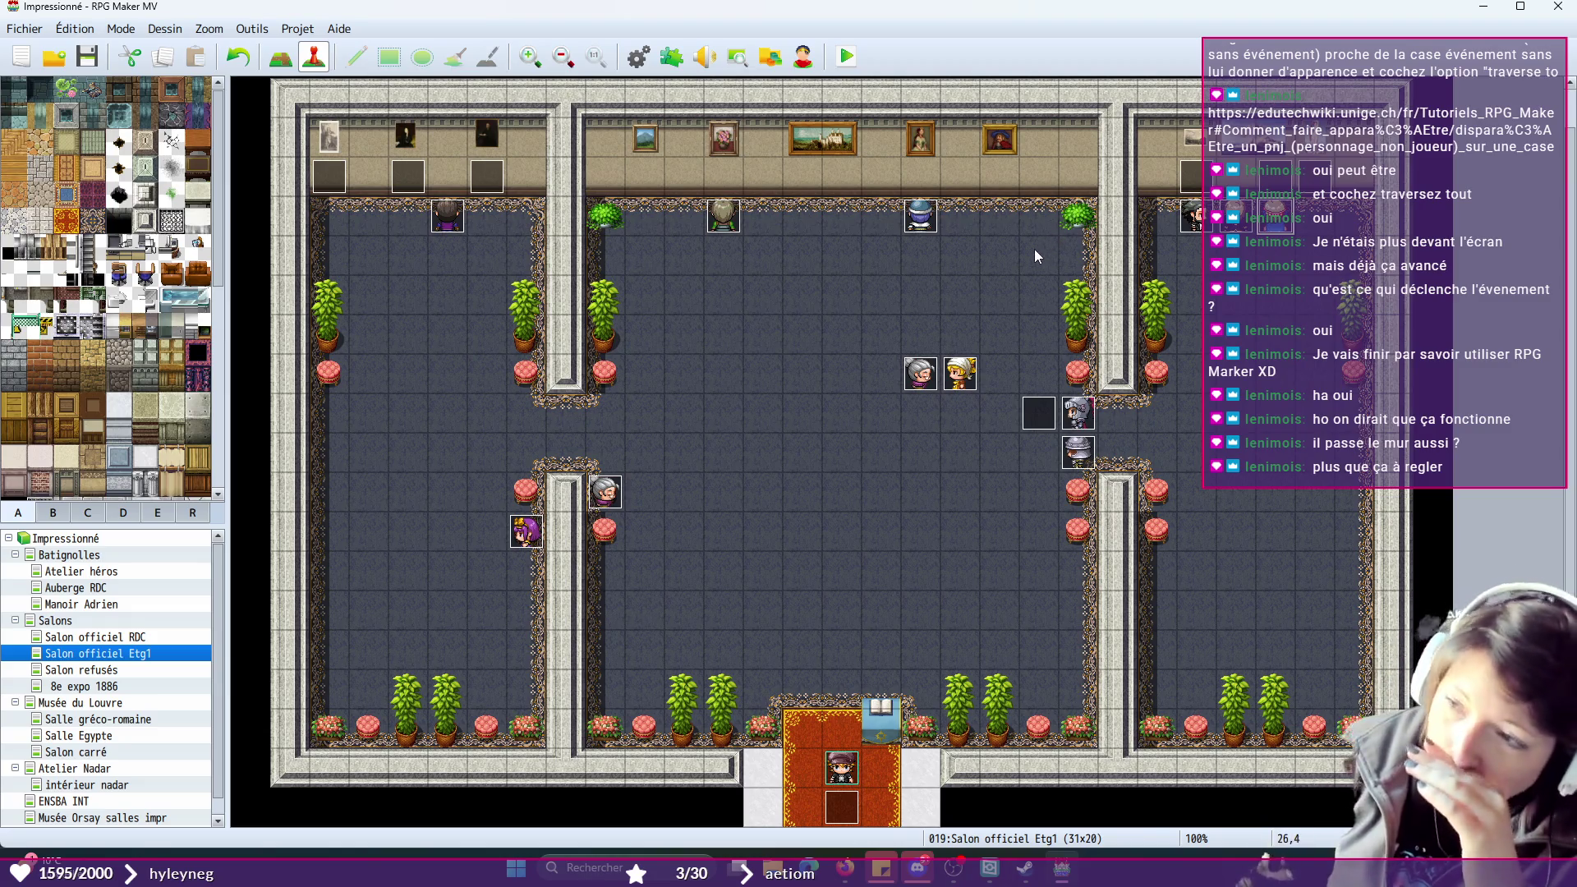
- Move the blank event tile beside the guard down to 15,15, above the entrance carpet
{"action": "left_click", "coordinate": [1082, 412]}
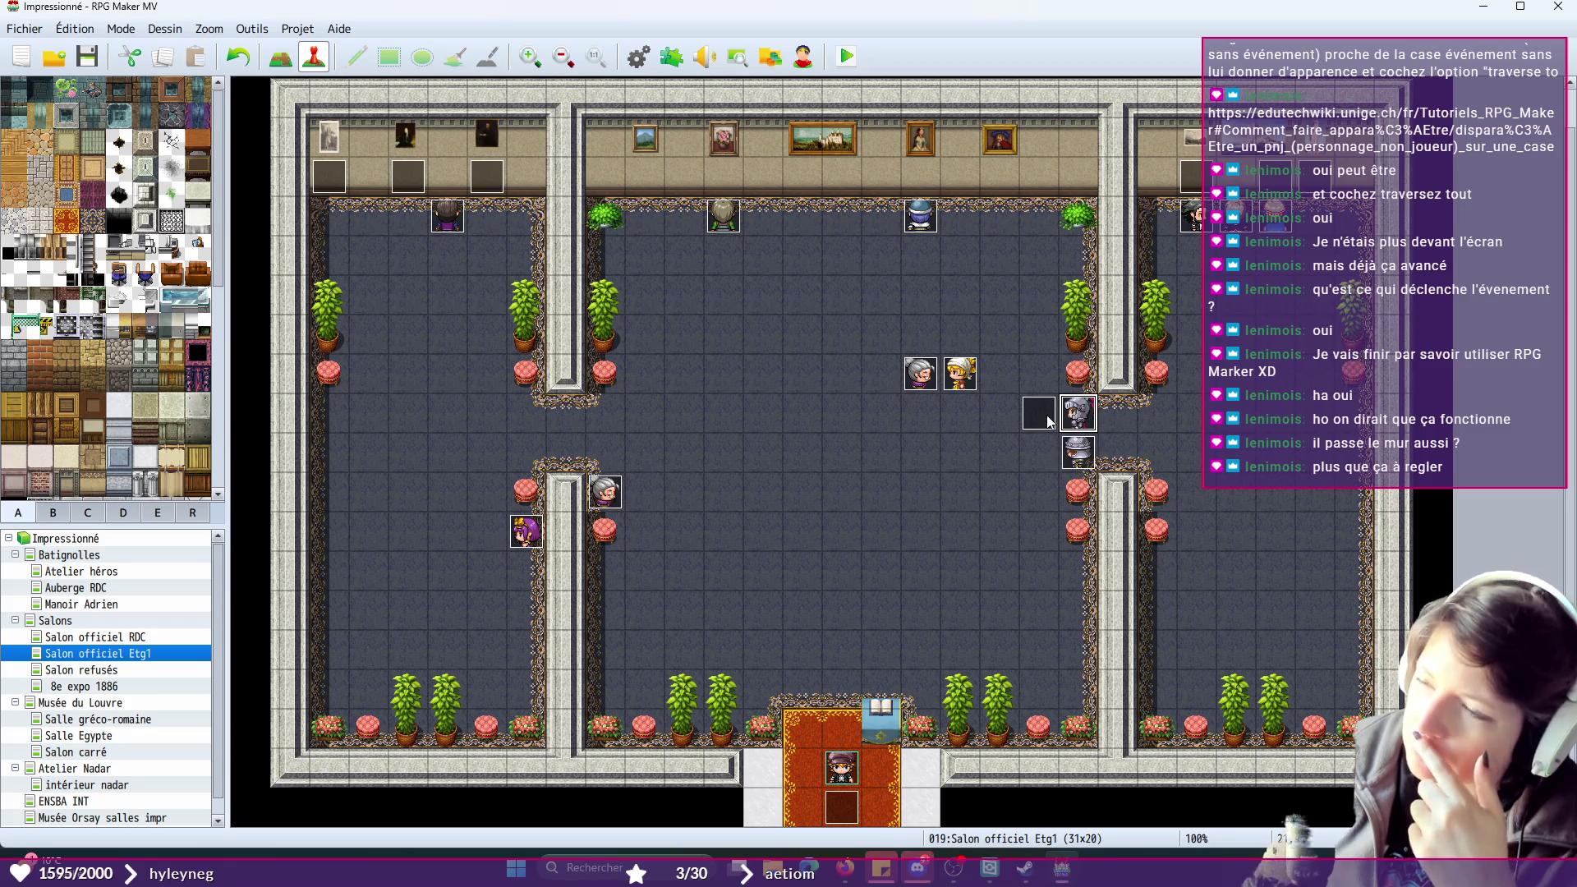
{"action": "left_click", "coordinate": [1047, 419]}
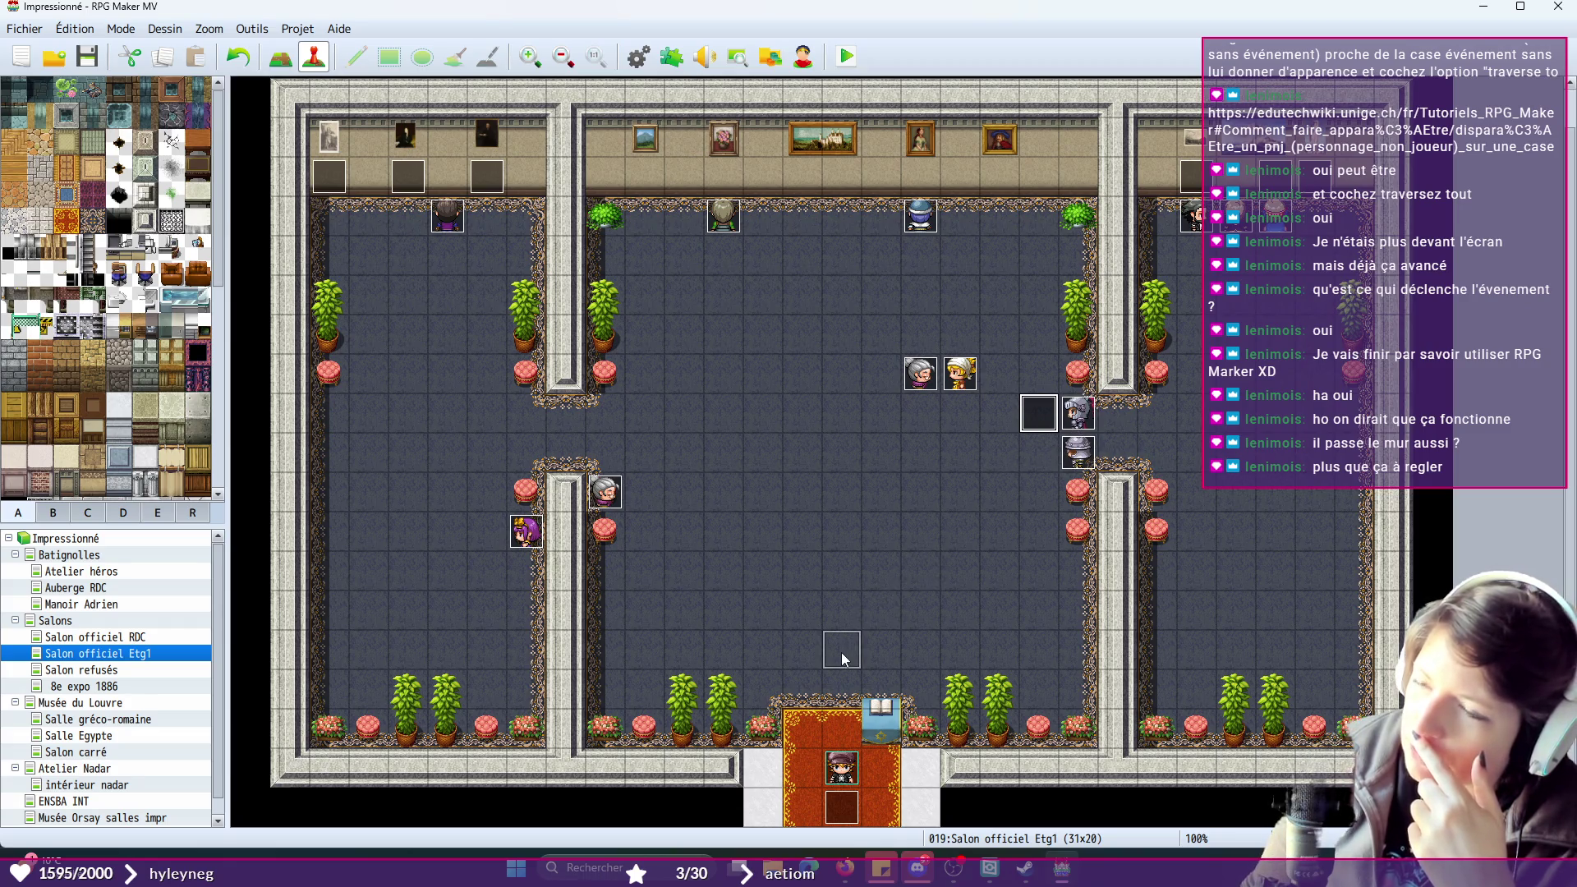
{"action": "left_click_drag", "start_coordinate": [1047, 419], "coordinate": [841, 652]}
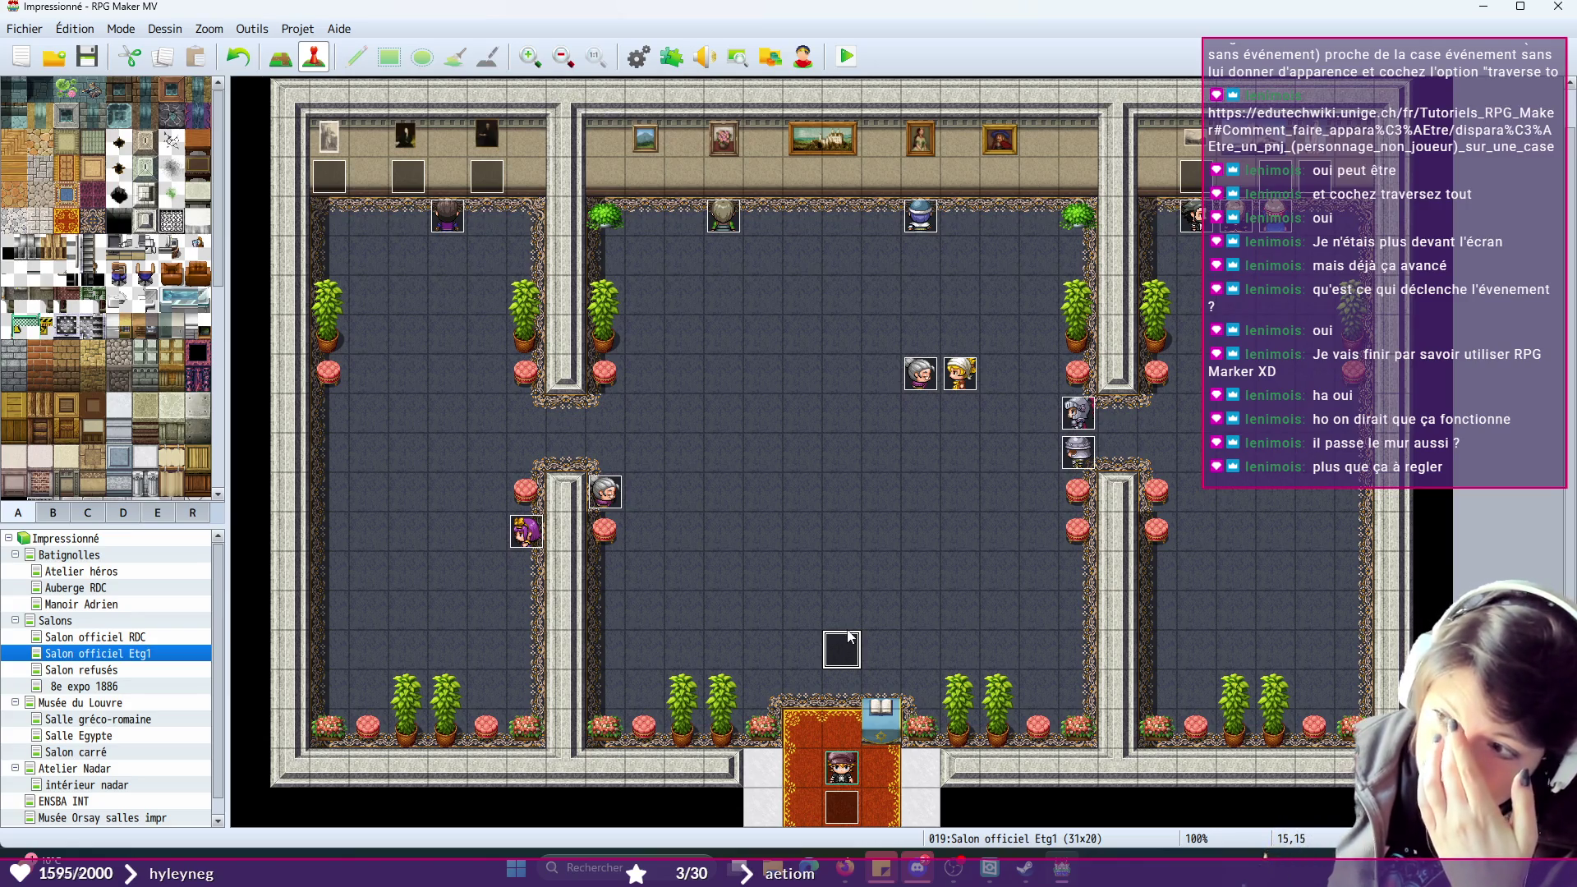
- Re-enable Traverse tout on page 1 of TRG_GARDE1 and TRG_GARDE2
{"action": "double_click", "coordinate": [1083, 409]}
{"action": "left_click", "coordinate": [395, 664]}
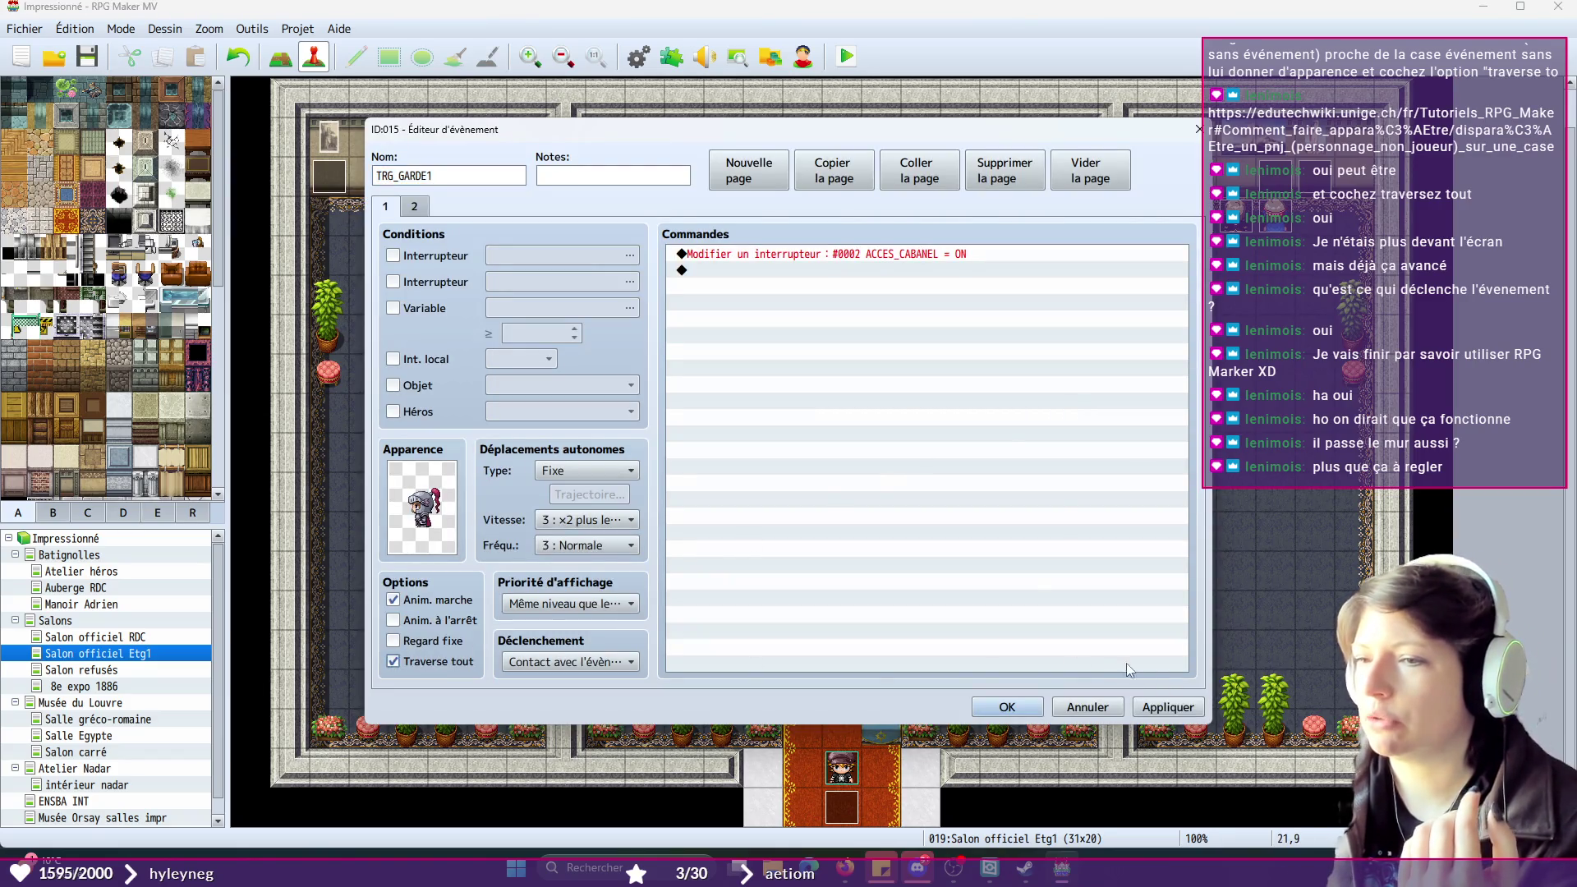
{"action": "left_click", "coordinate": [1007, 708]}
{"action": "double_click", "coordinate": [1071, 458]}
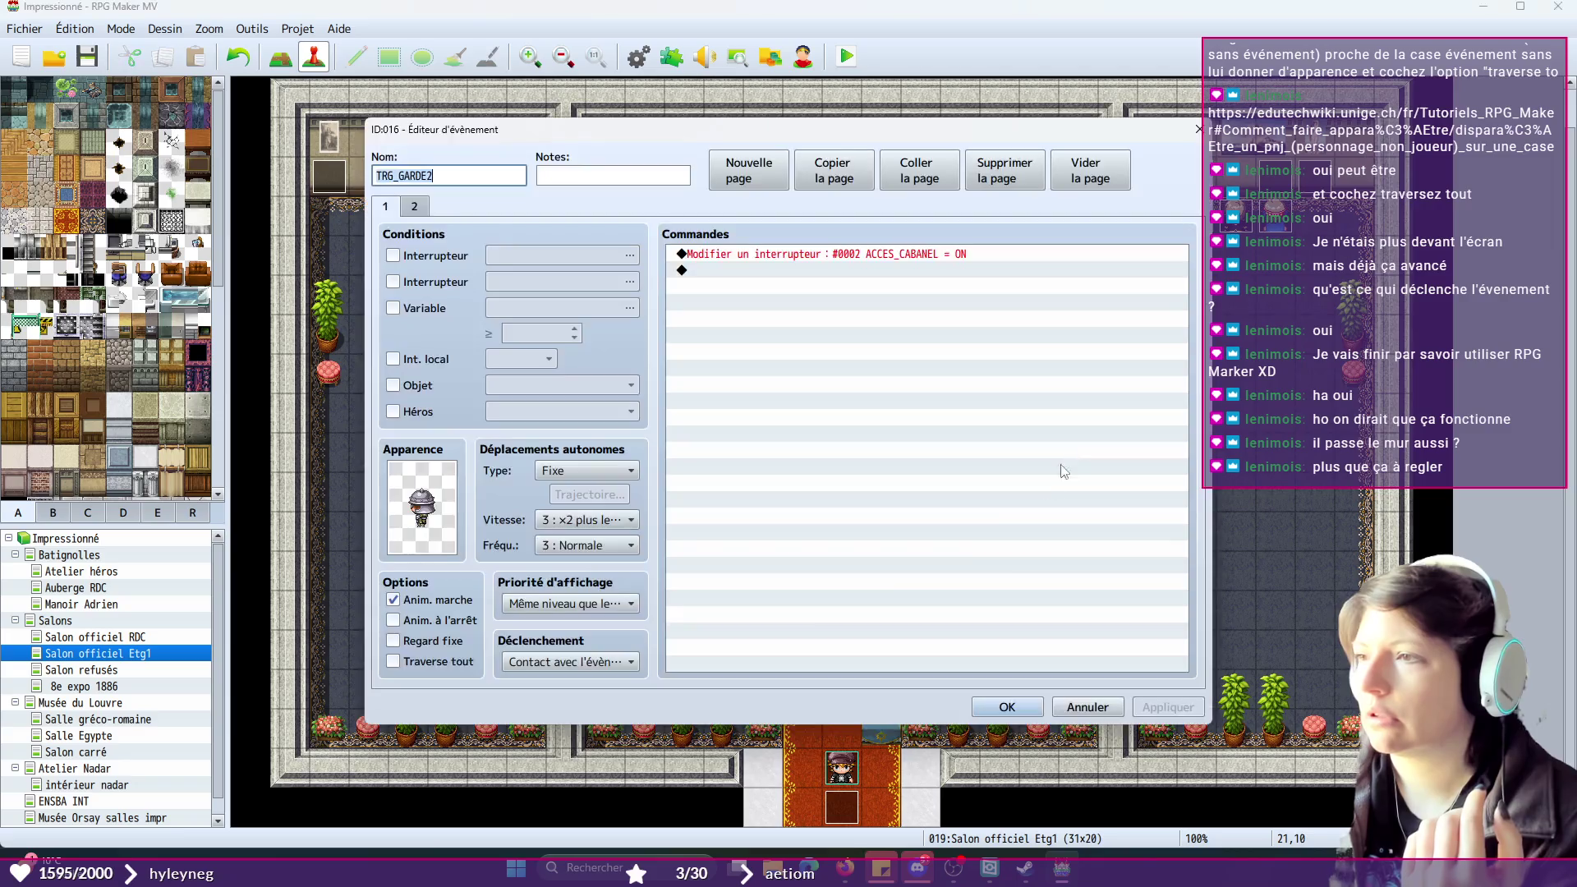
{"action": "left_click", "coordinate": [391, 664]}
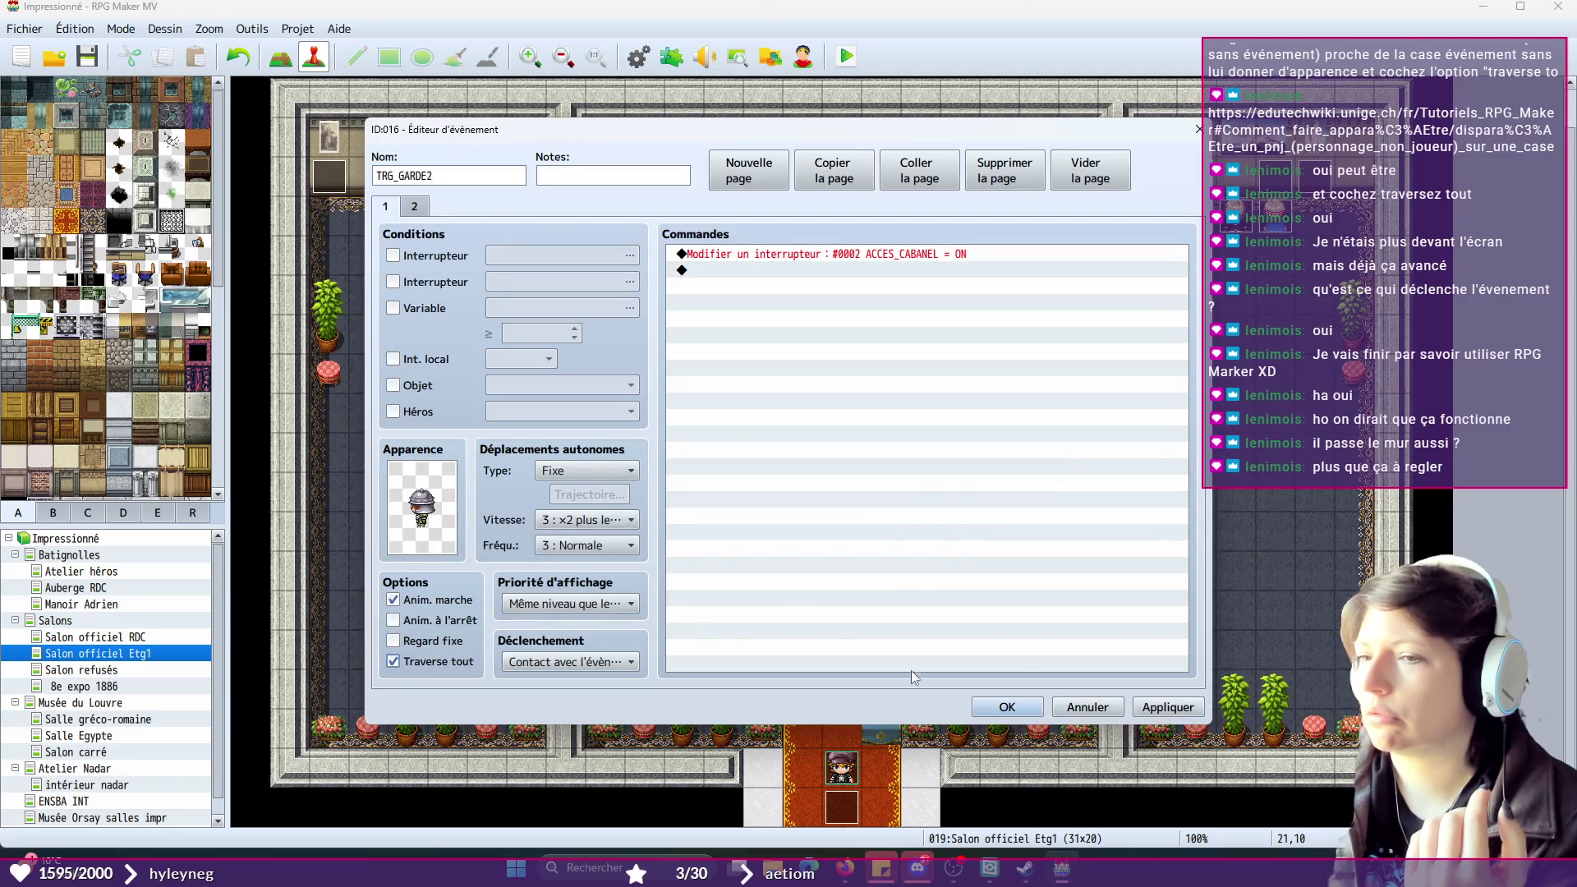
{"action": "left_click", "coordinate": [1180, 711]}
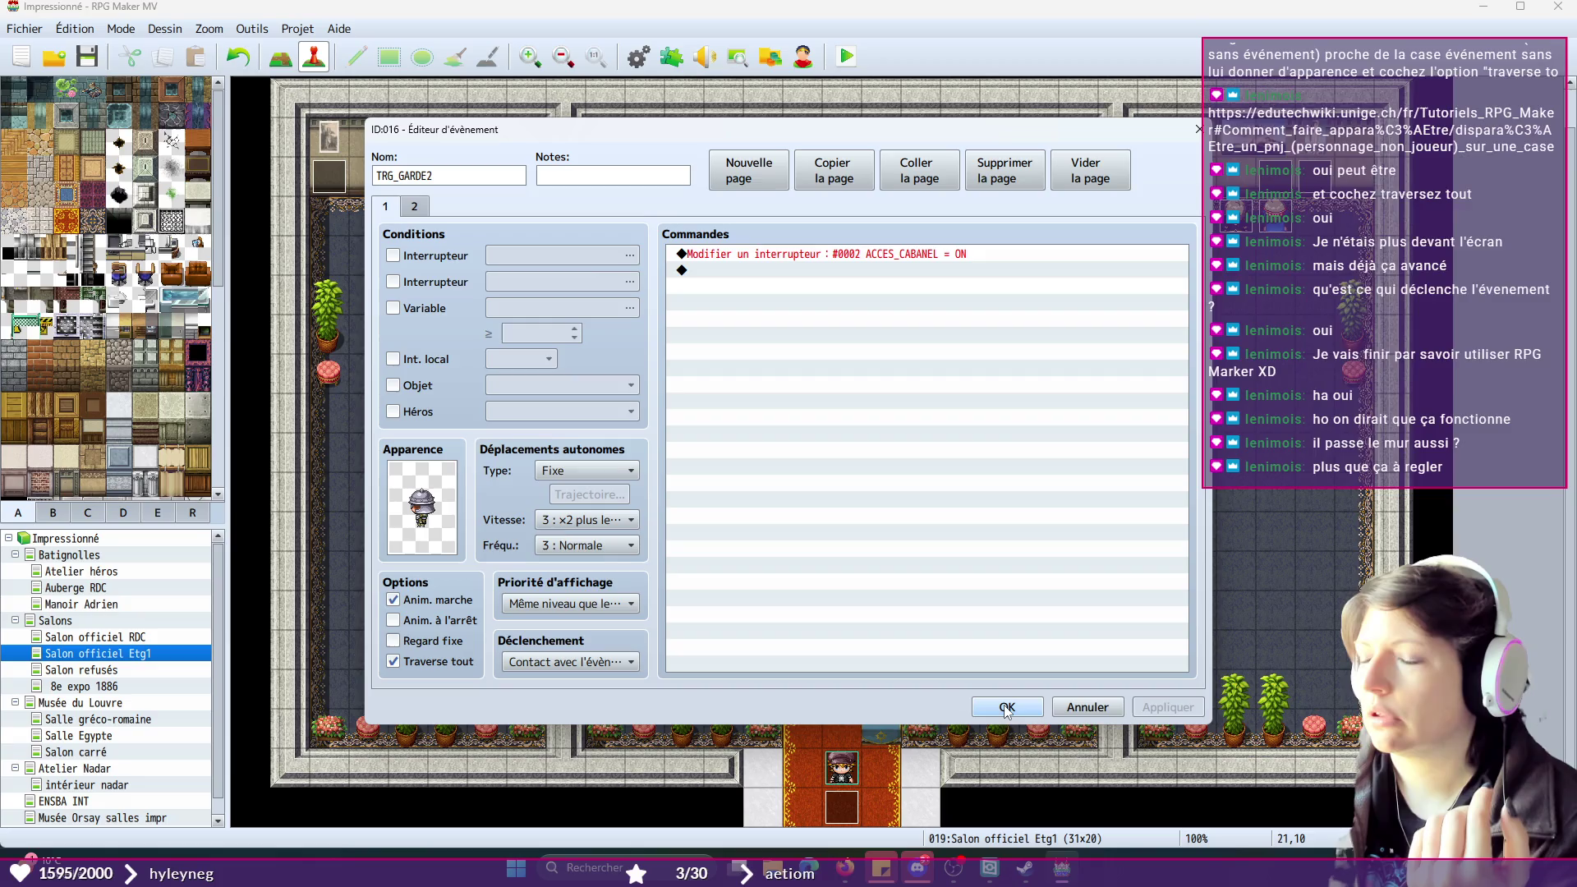
{"action": "left_click", "coordinate": [1005, 708]}
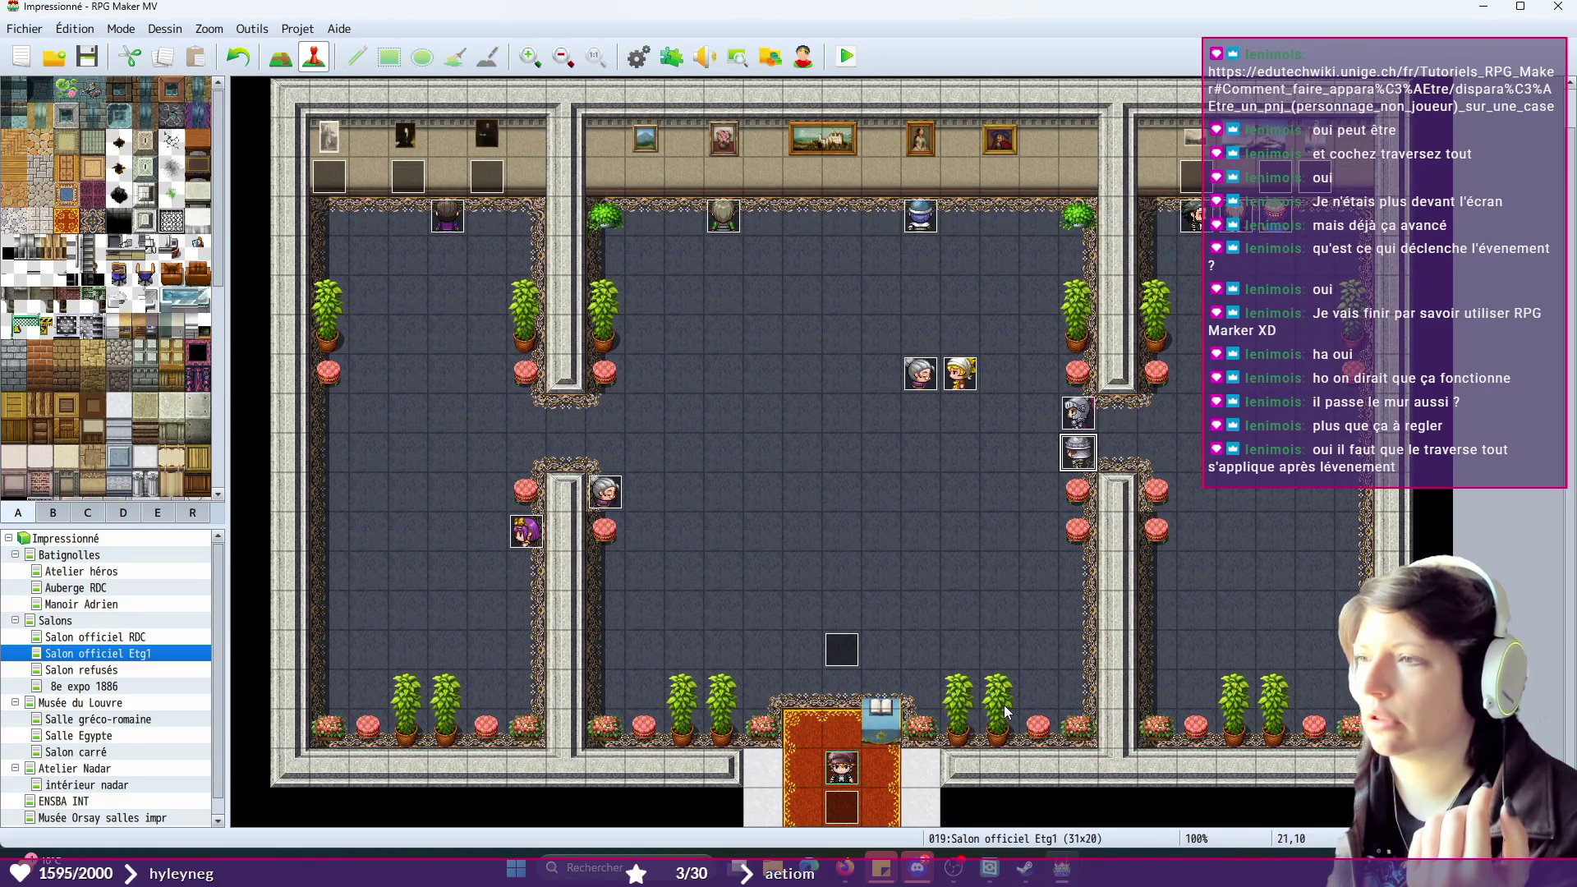
- Tick Traverse tout on page 2 of both guard events, TRG_GARDE1 and TRG_GARDE2
{"action": "double_click", "coordinate": [1070, 419]}
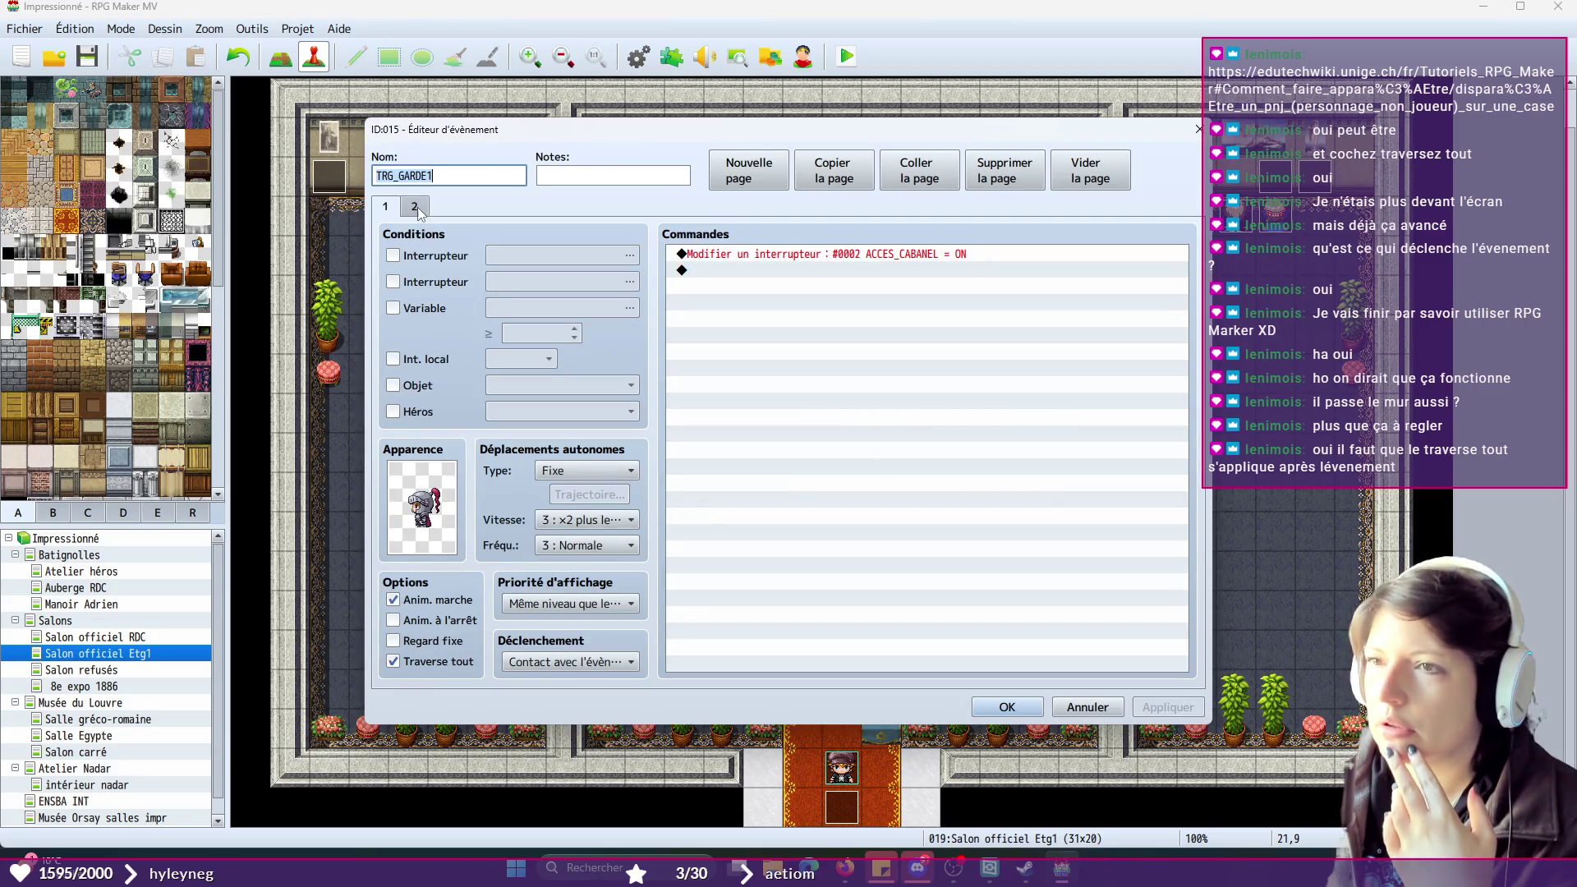
{"action": "left_click", "coordinate": [416, 208]}
{"action": "left_click", "coordinate": [394, 662]}
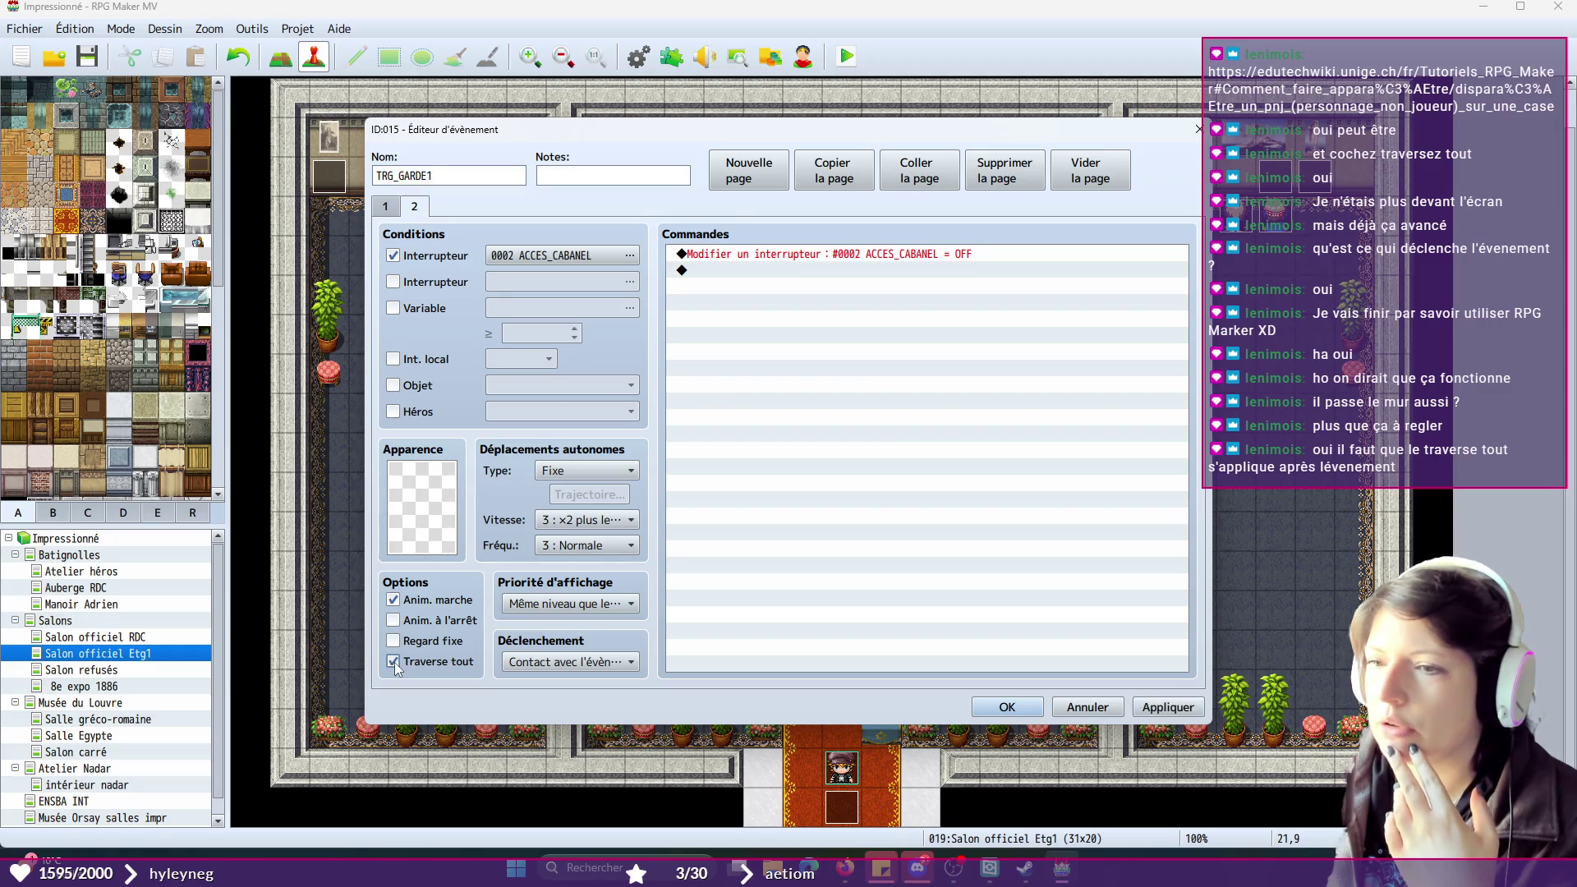
{"action": "left_click", "coordinate": [385, 209]}
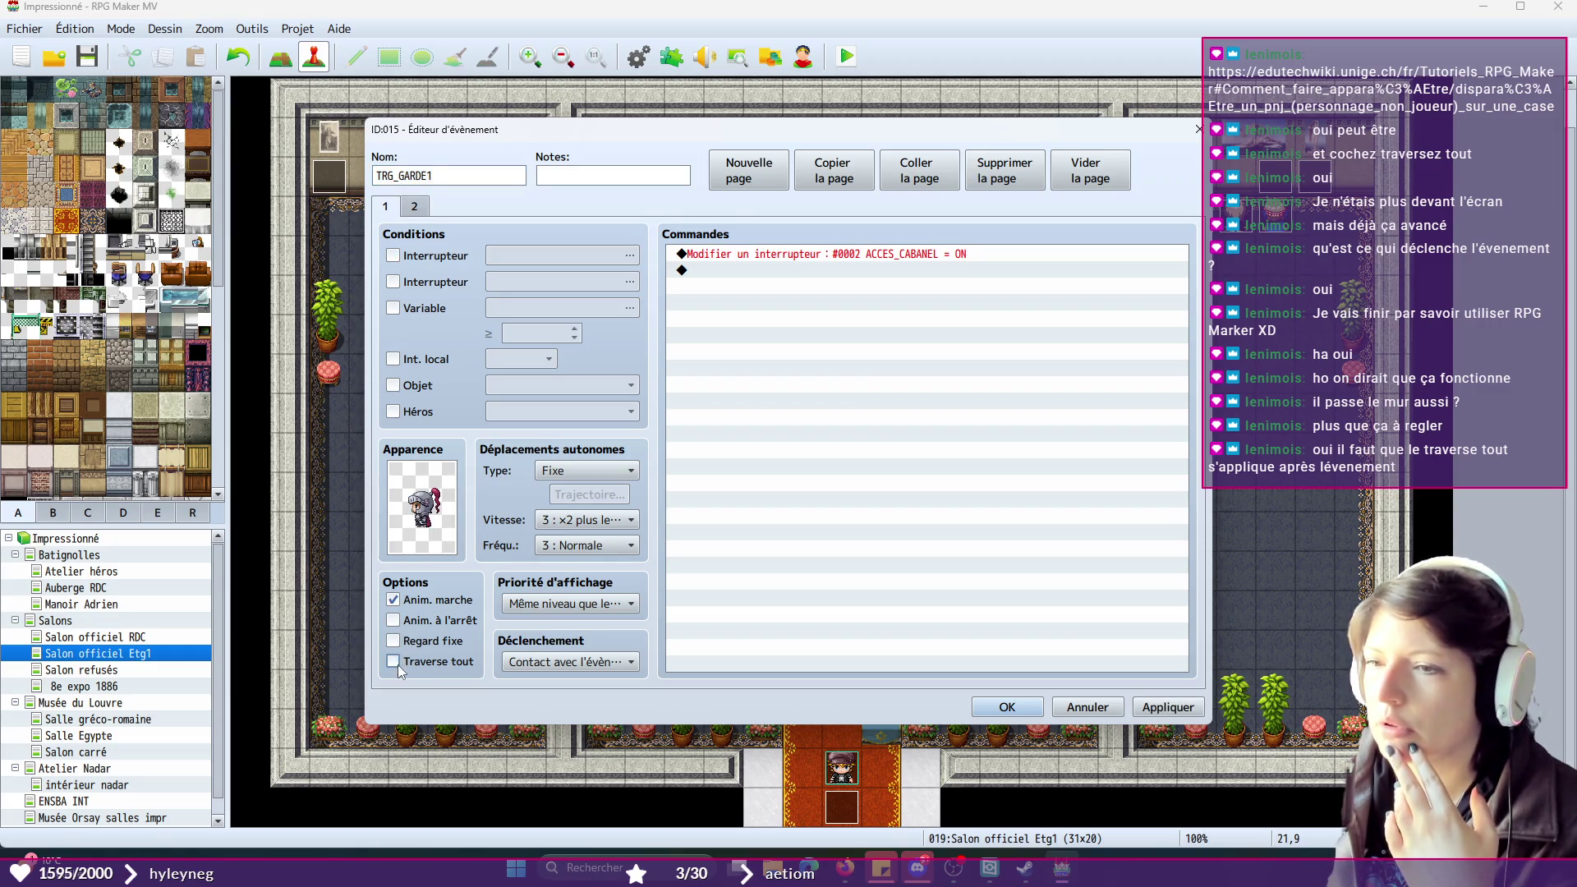
{"action": "left_click", "coordinate": [1007, 708]}
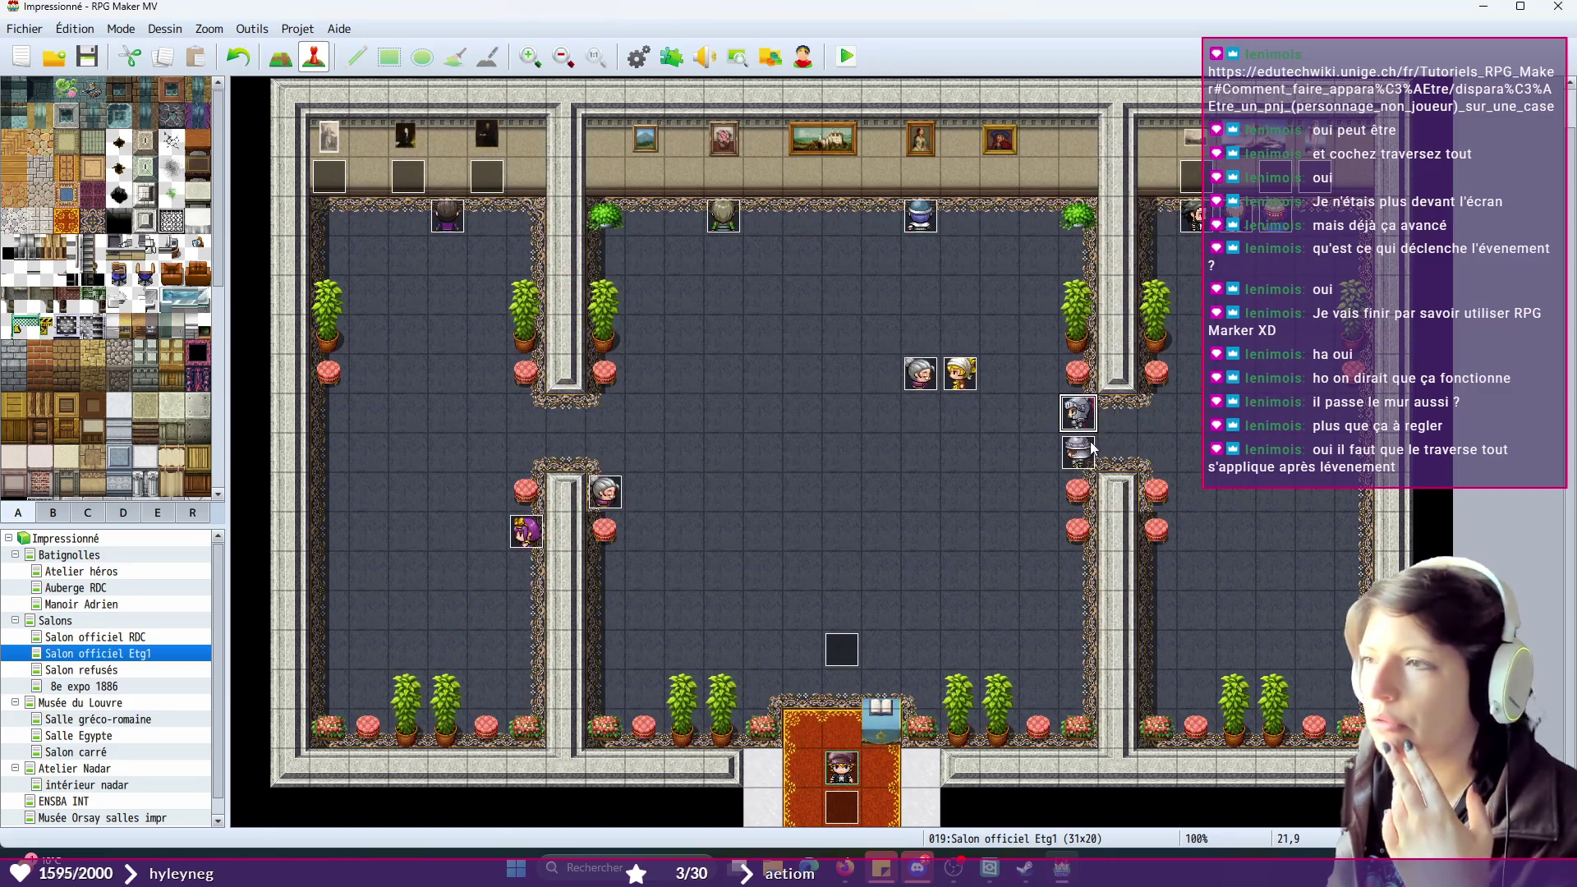
{"action": "double_click", "coordinate": [1087, 449]}
{"action": "left_click", "coordinate": [393, 659]}
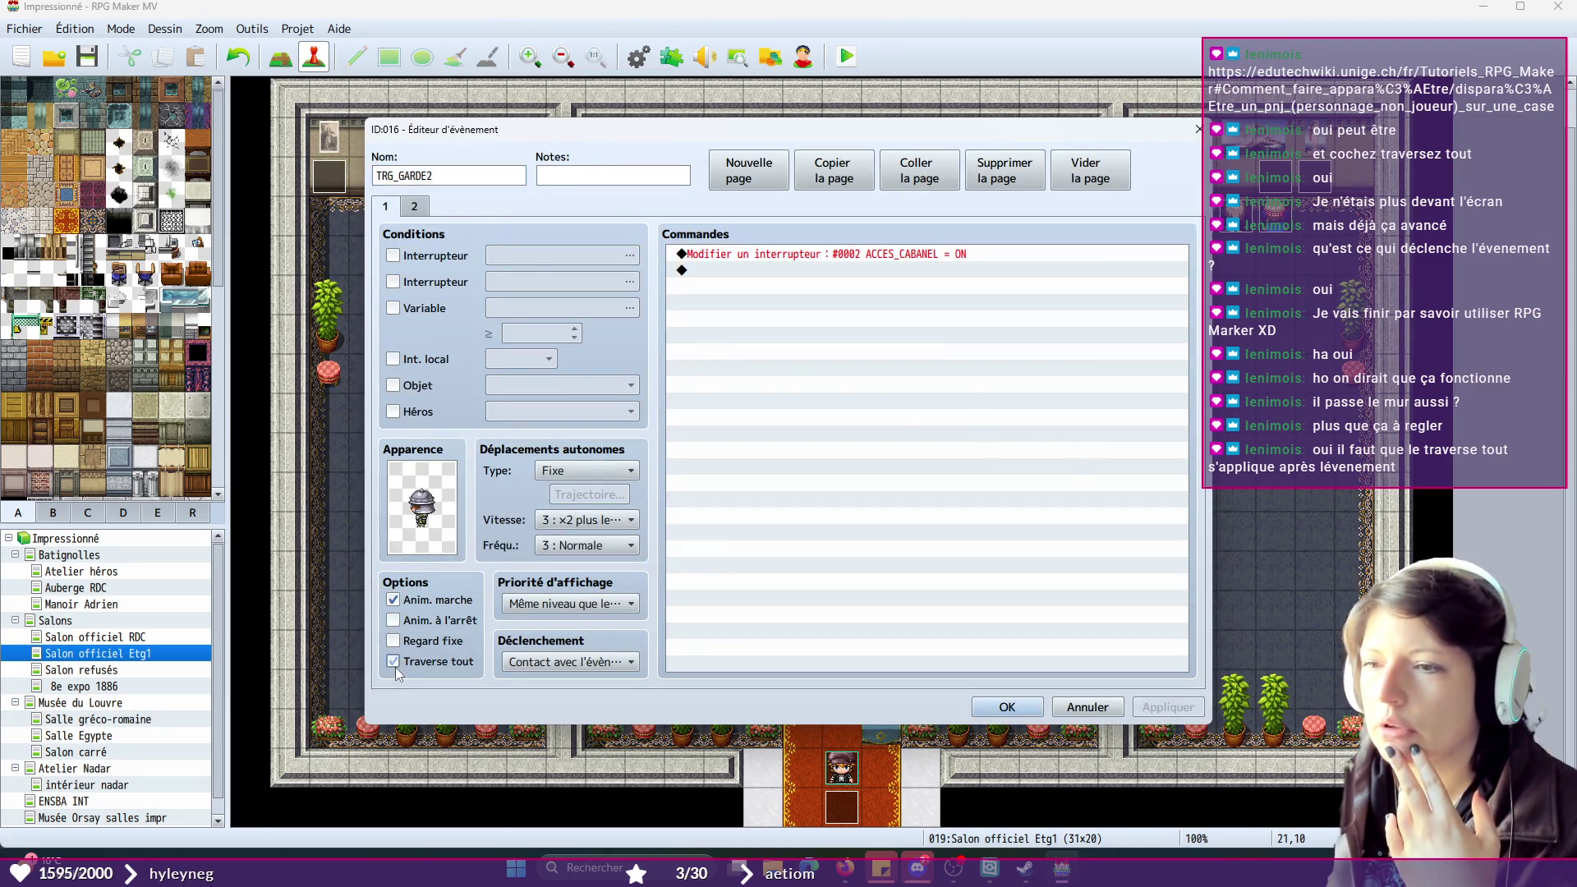
{"action": "left_click", "coordinate": [417, 208]}
{"action": "left_click", "coordinate": [394, 661]}
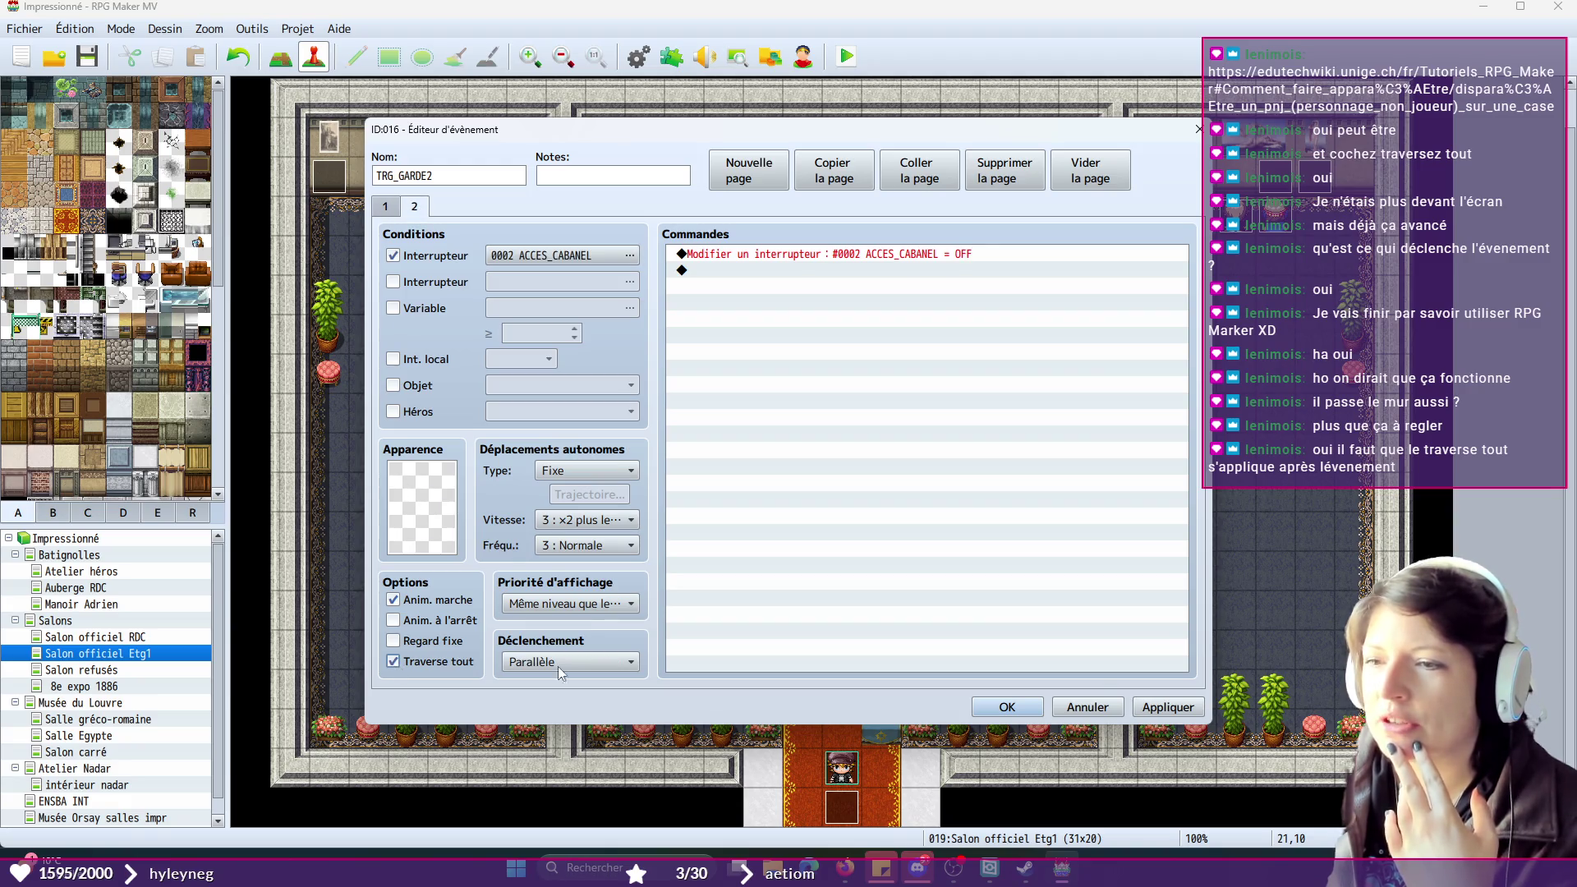
{"action": "left_click", "coordinate": [1167, 707]}
{"action": "left_click", "coordinate": [1009, 708]}
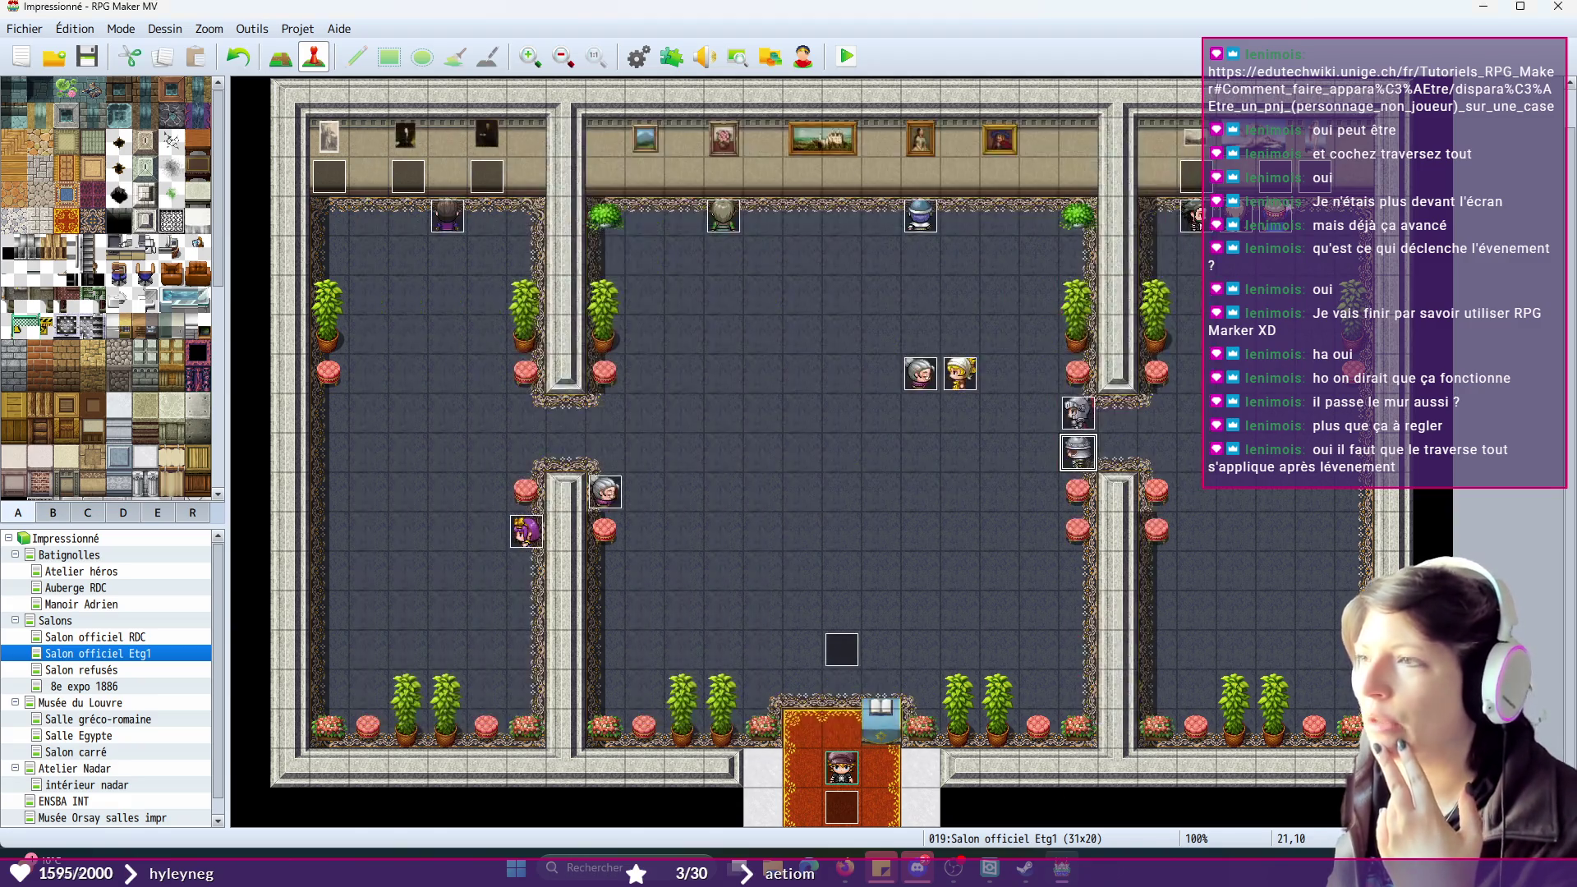
- Tick Traverse tout on NAPOLEON's page 2 and compare with EUGENIE's page 2
{"action": "double_click", "coordinate": [1239, 213]}
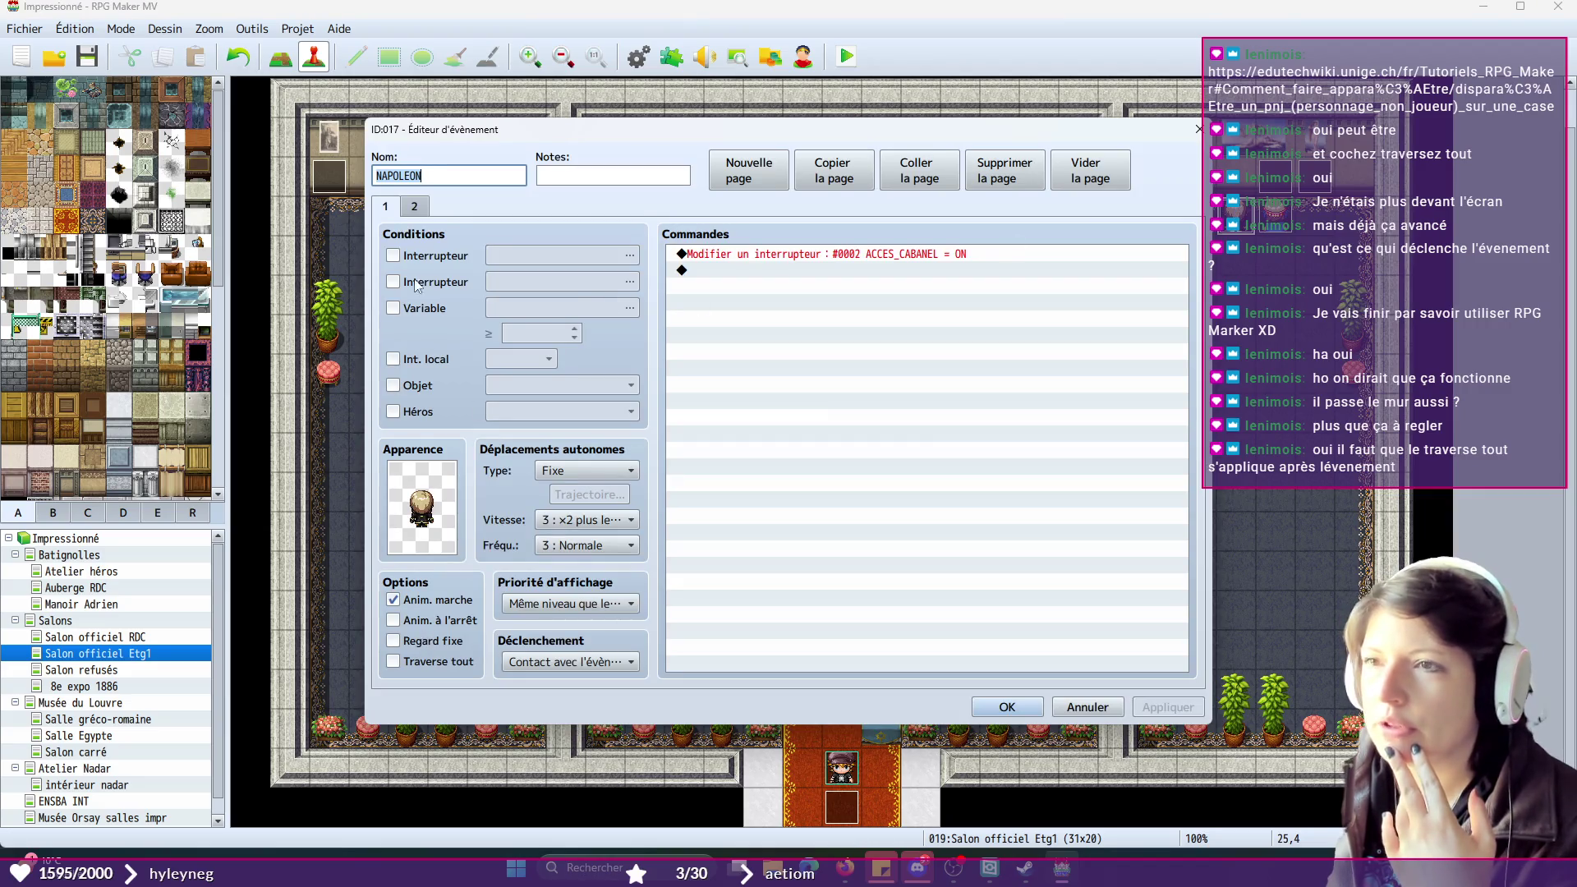
{"action": "left_click", "coordinate": [417, 207]}
{"action": "left_click", "coordinate": [391, 662]}
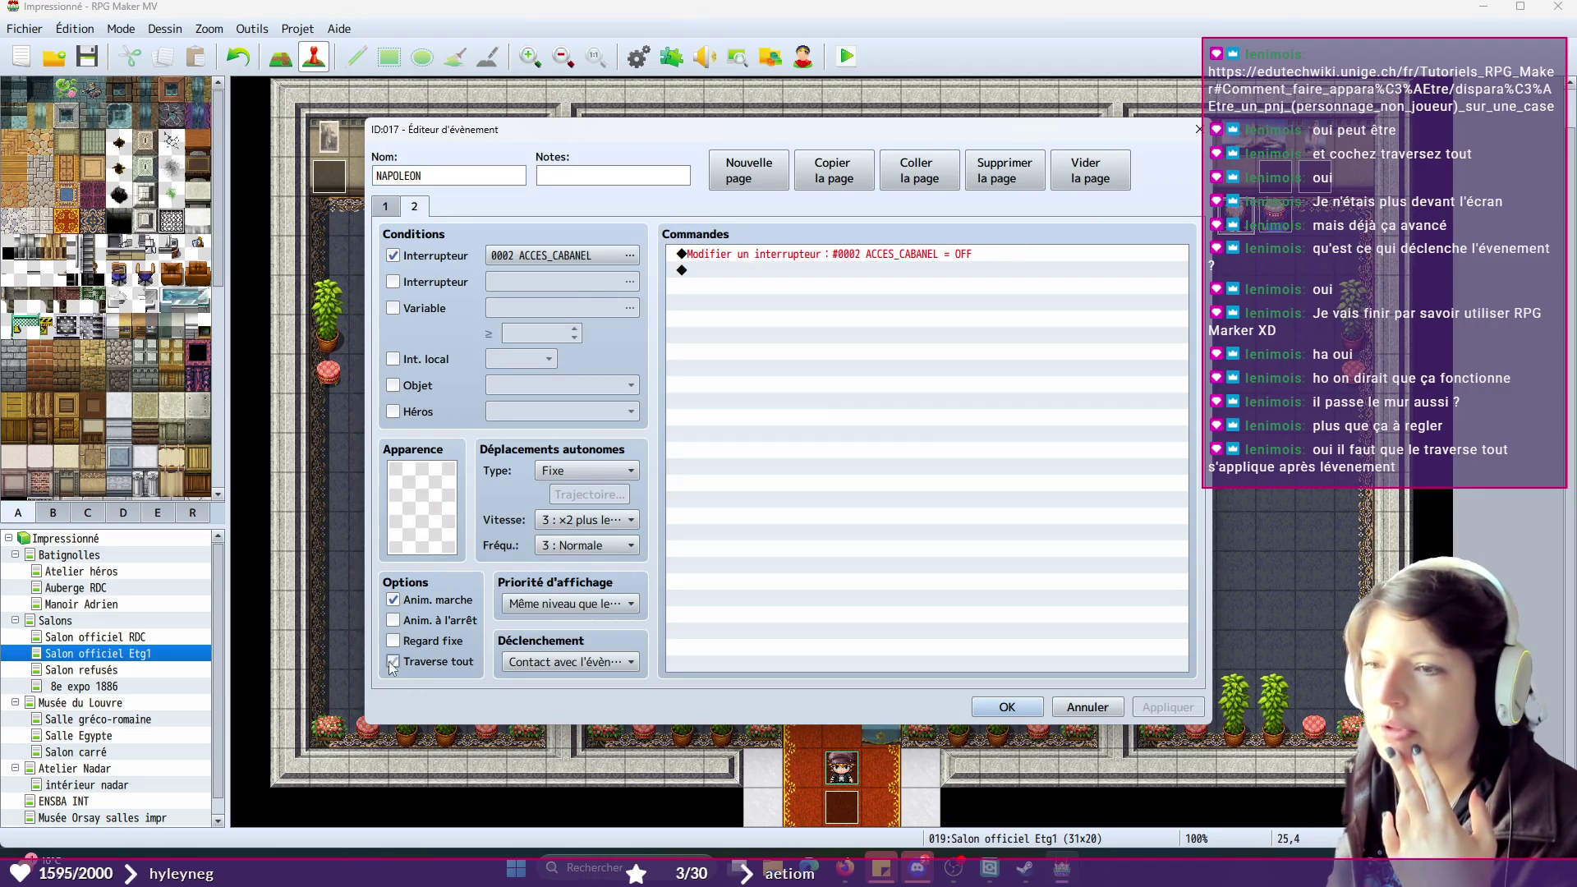
{"action": "left_click", "coordinate": [1008, 708]}
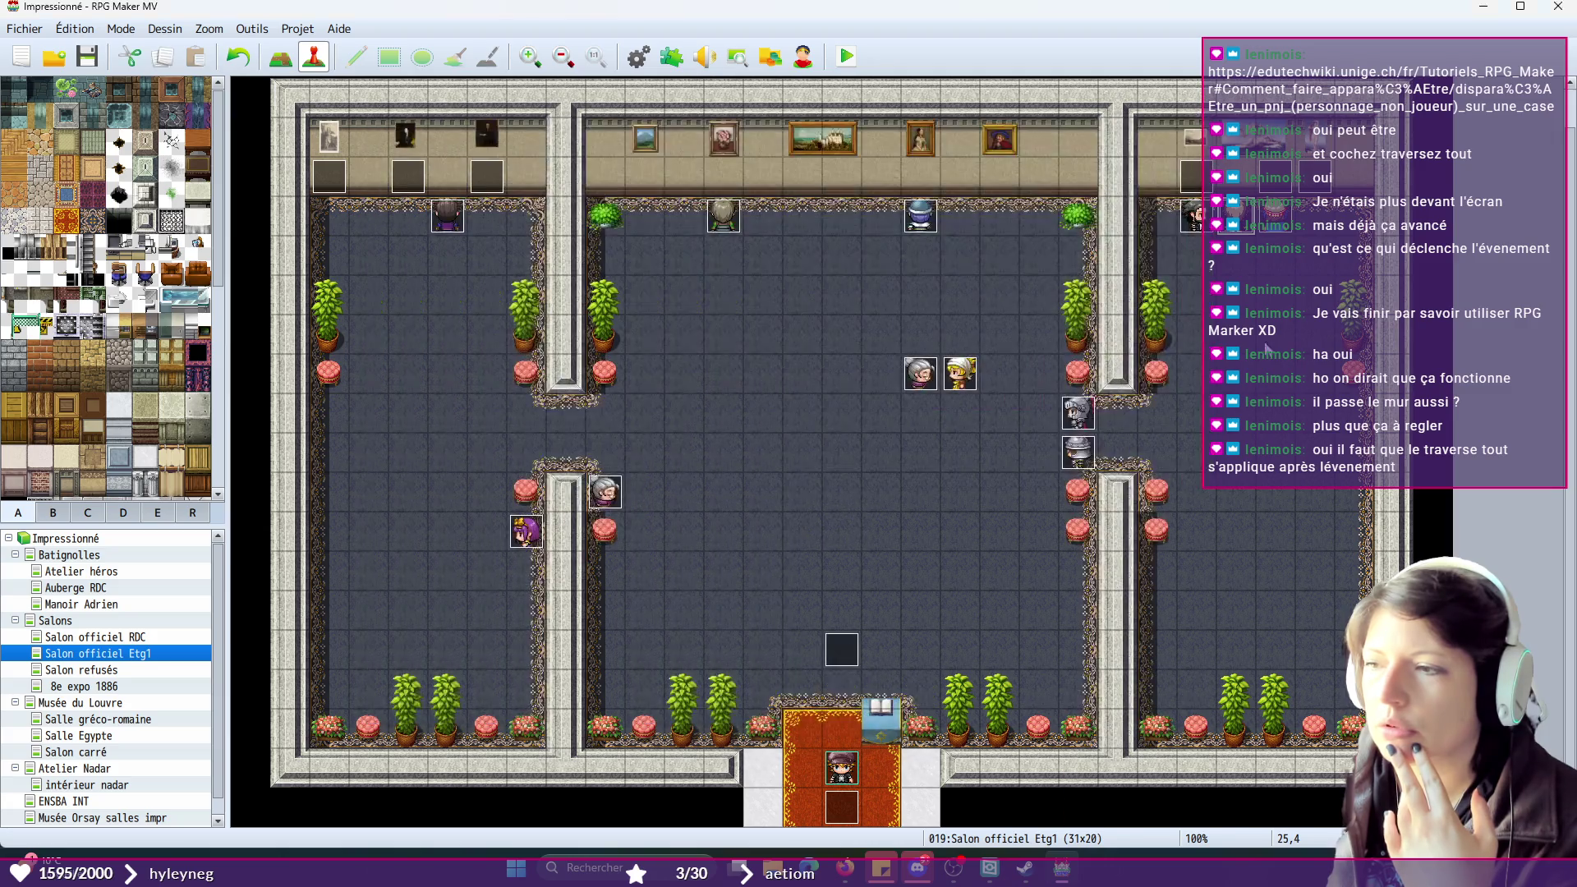
{"action": "double_click", "coordinate": [1277, 224]}
{"action": "left_click", "coordinate": [414, 207]}
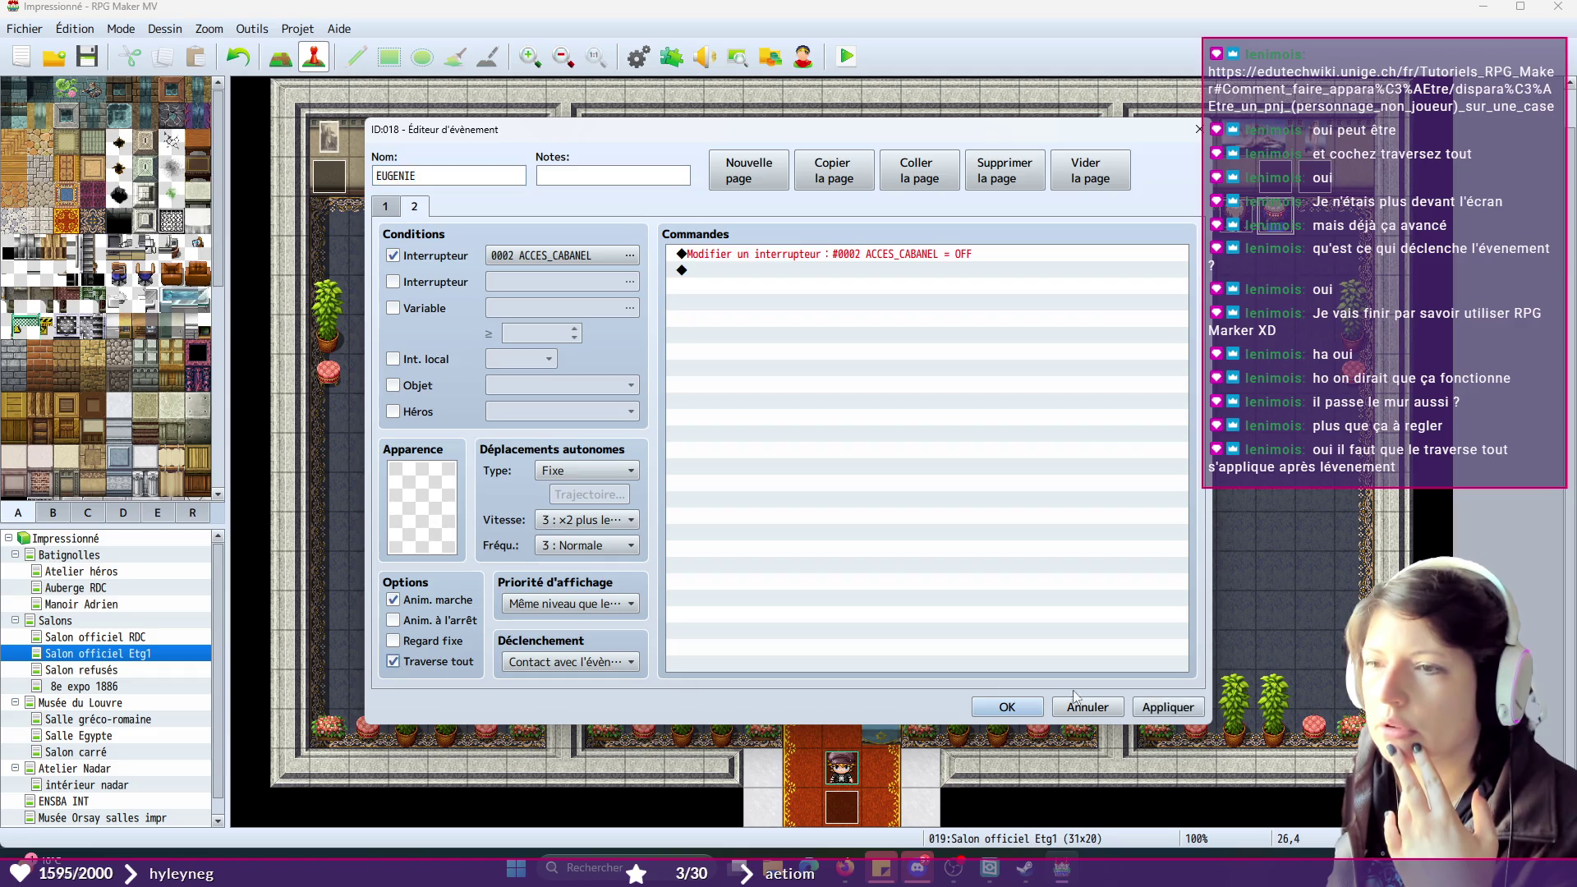
{"action": "left_click", "coordinate": [1007, 708]}
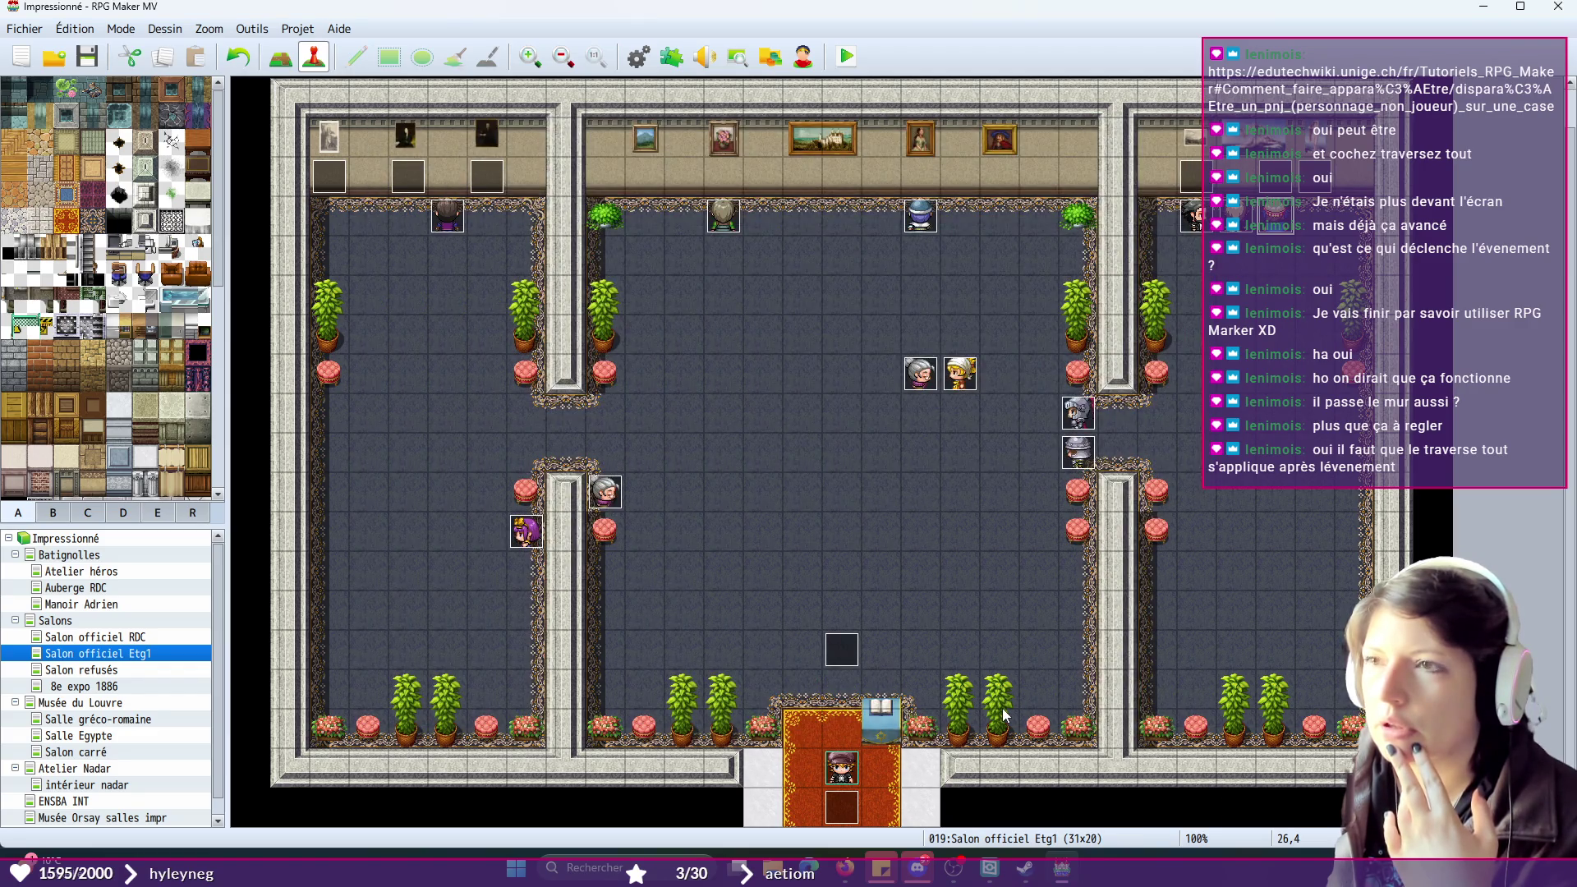
- Select salon tiles, recheck TRG_GARDE1's page 2, and launch a new playtest
{"action": "left_click", "coordinate": [836, 654]}
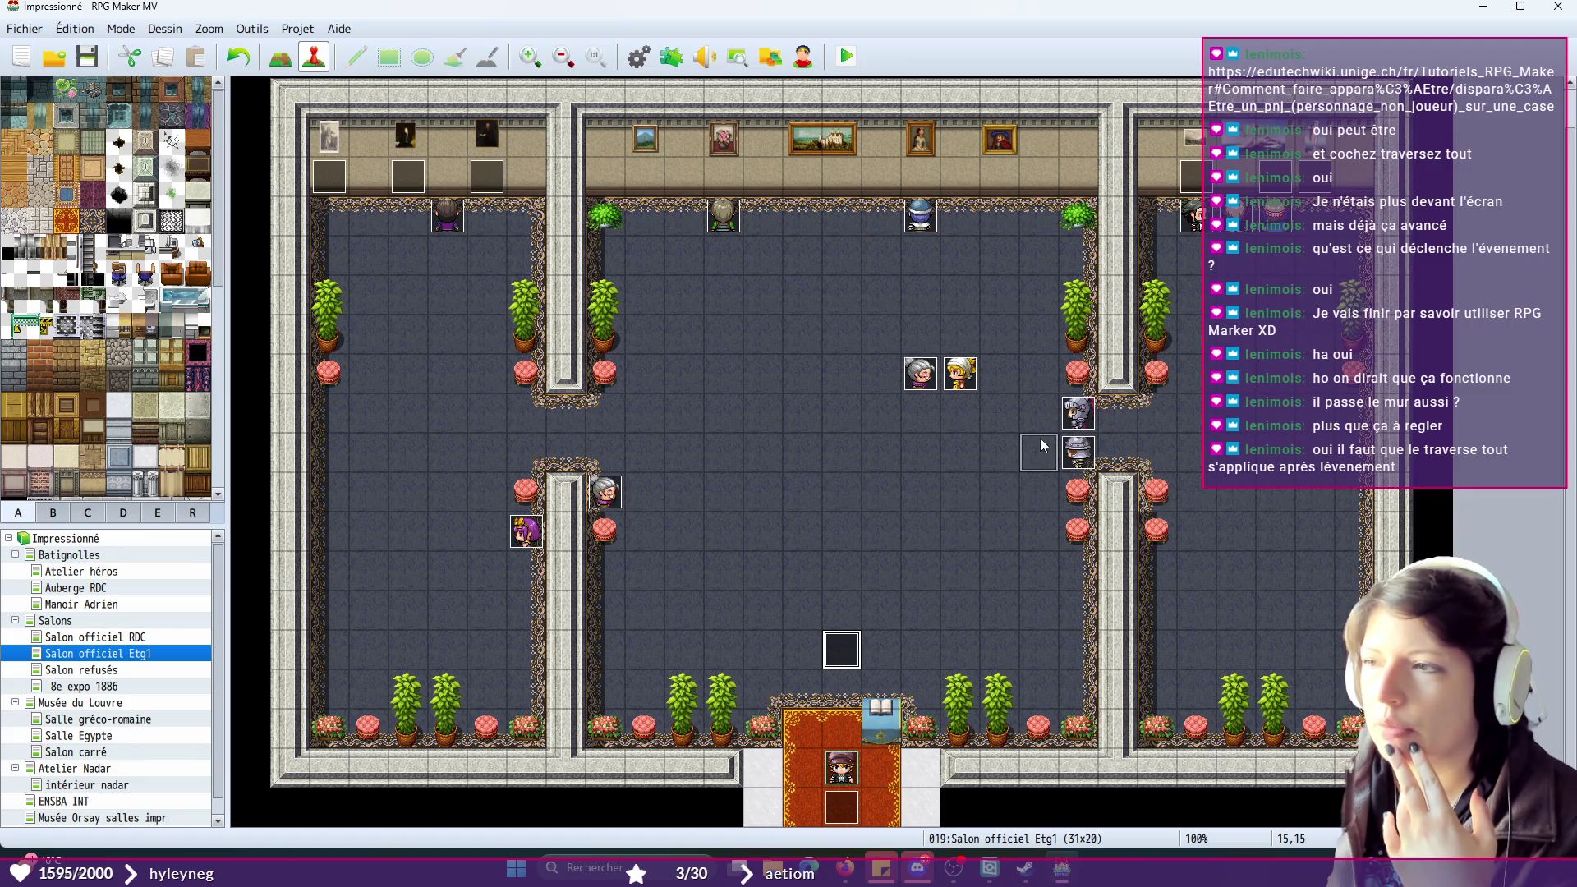
{"action": "left_click", "coordinate": [1040, 446]}
{"action": "left_click", "coordinate": [57, 59]}
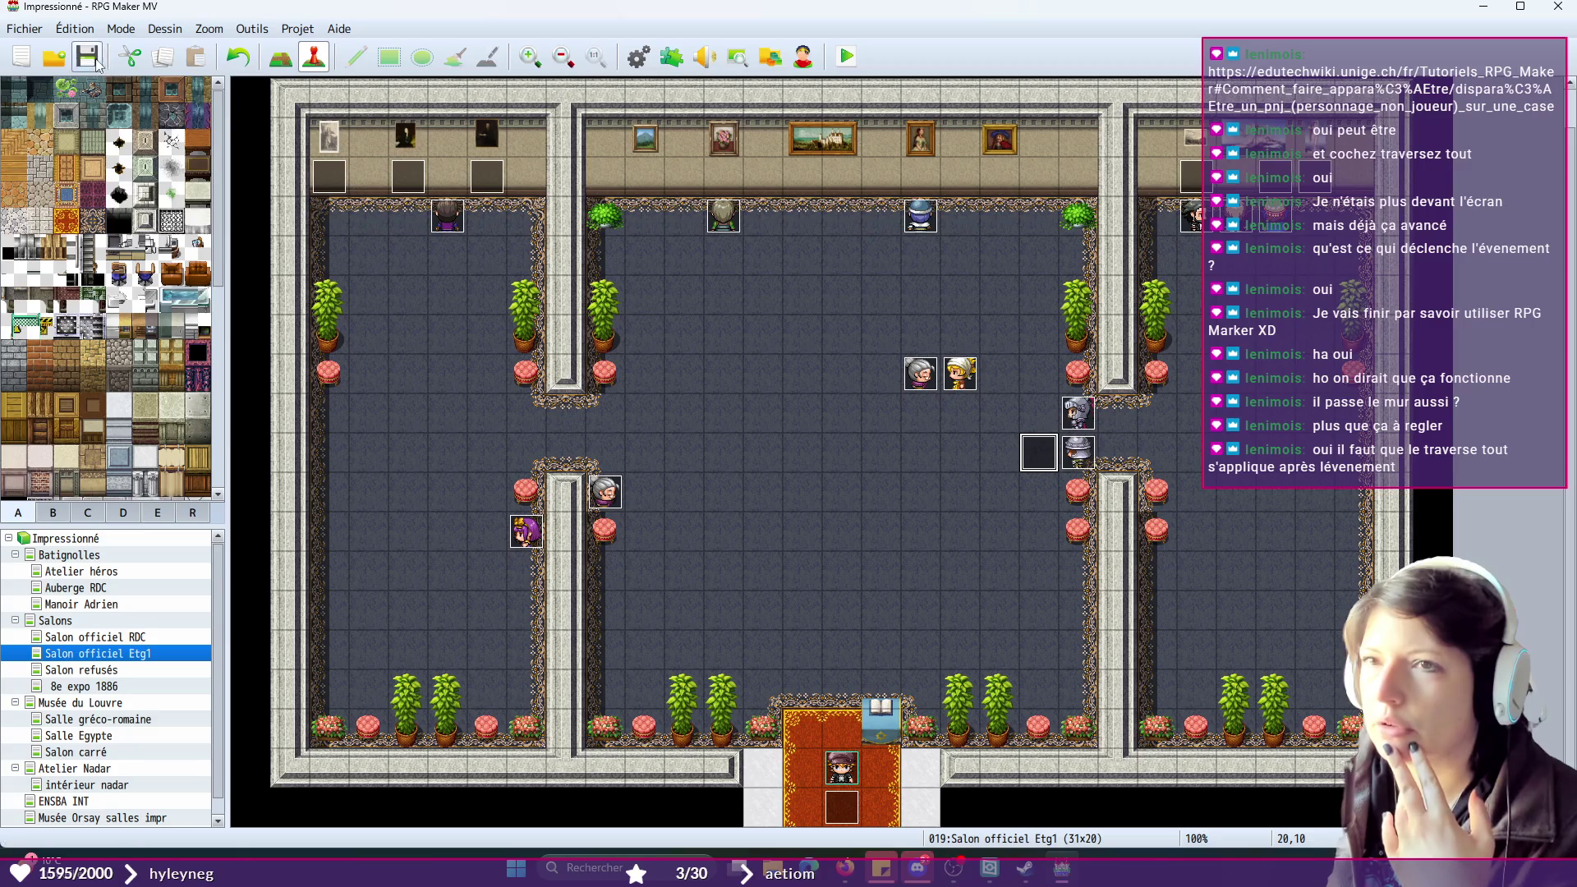
{"action": "double_click", "coordinate": [1079, 414]}
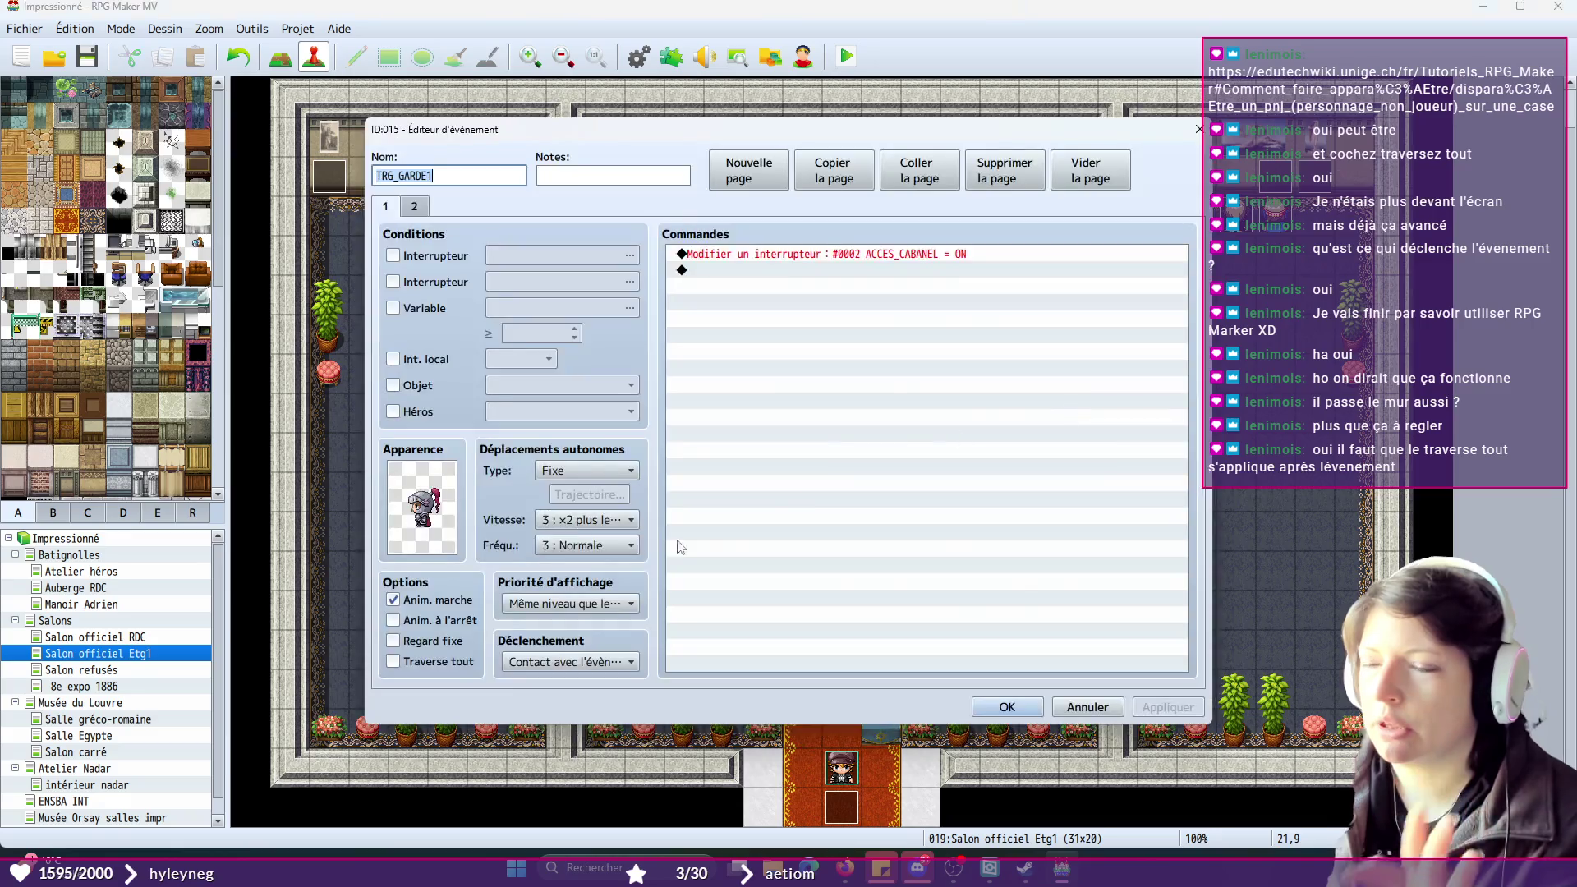
{"action": "left_click", "coordinate": [418, 207]}
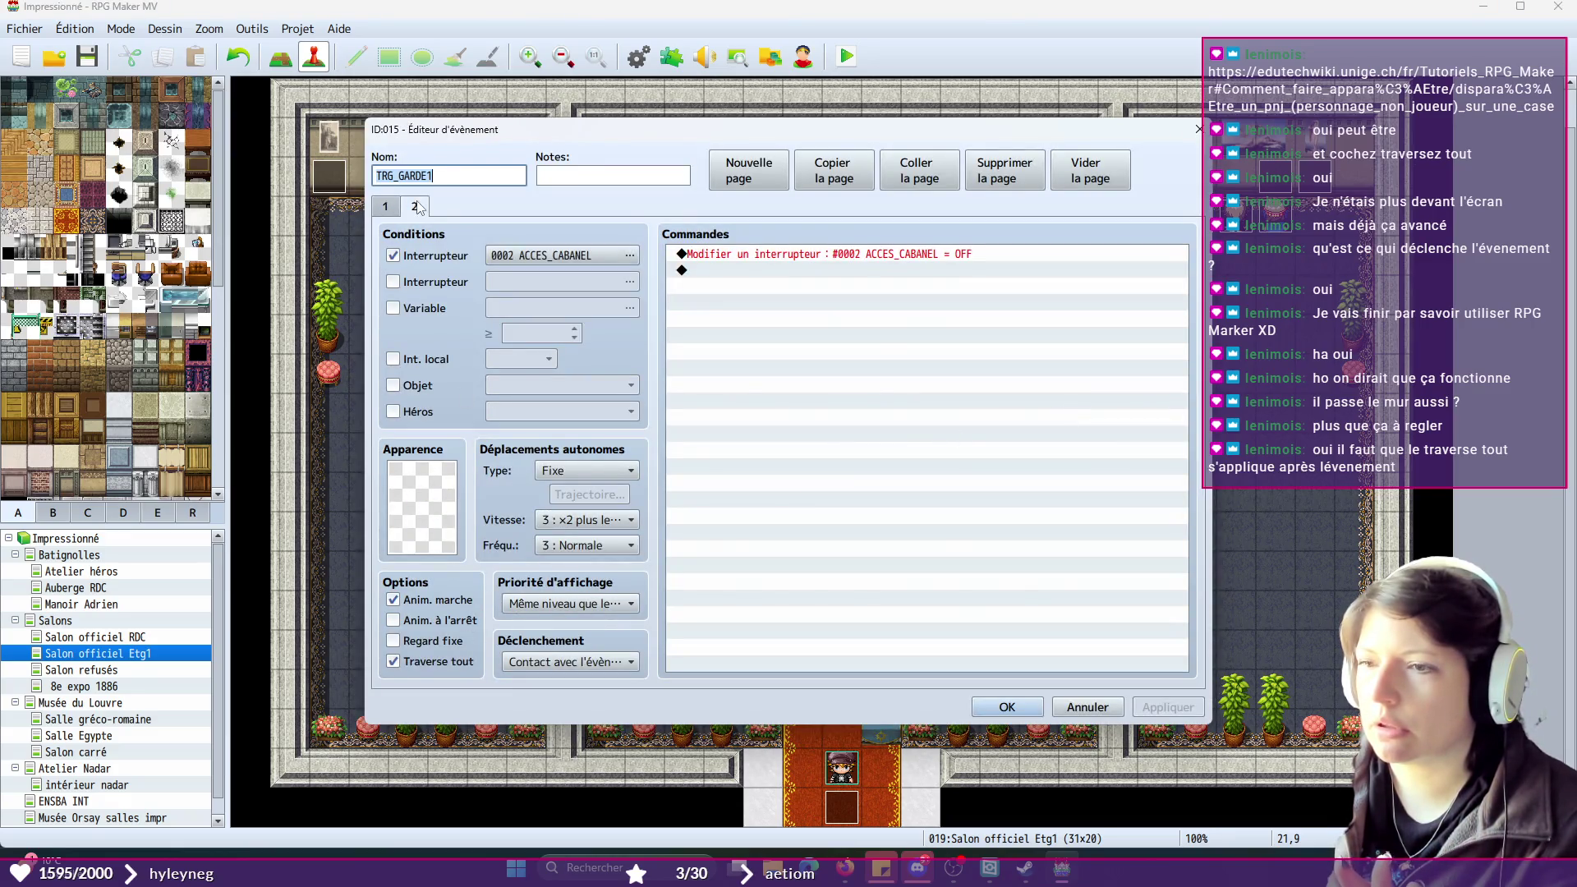
{"action": "key", "text": "Return"}
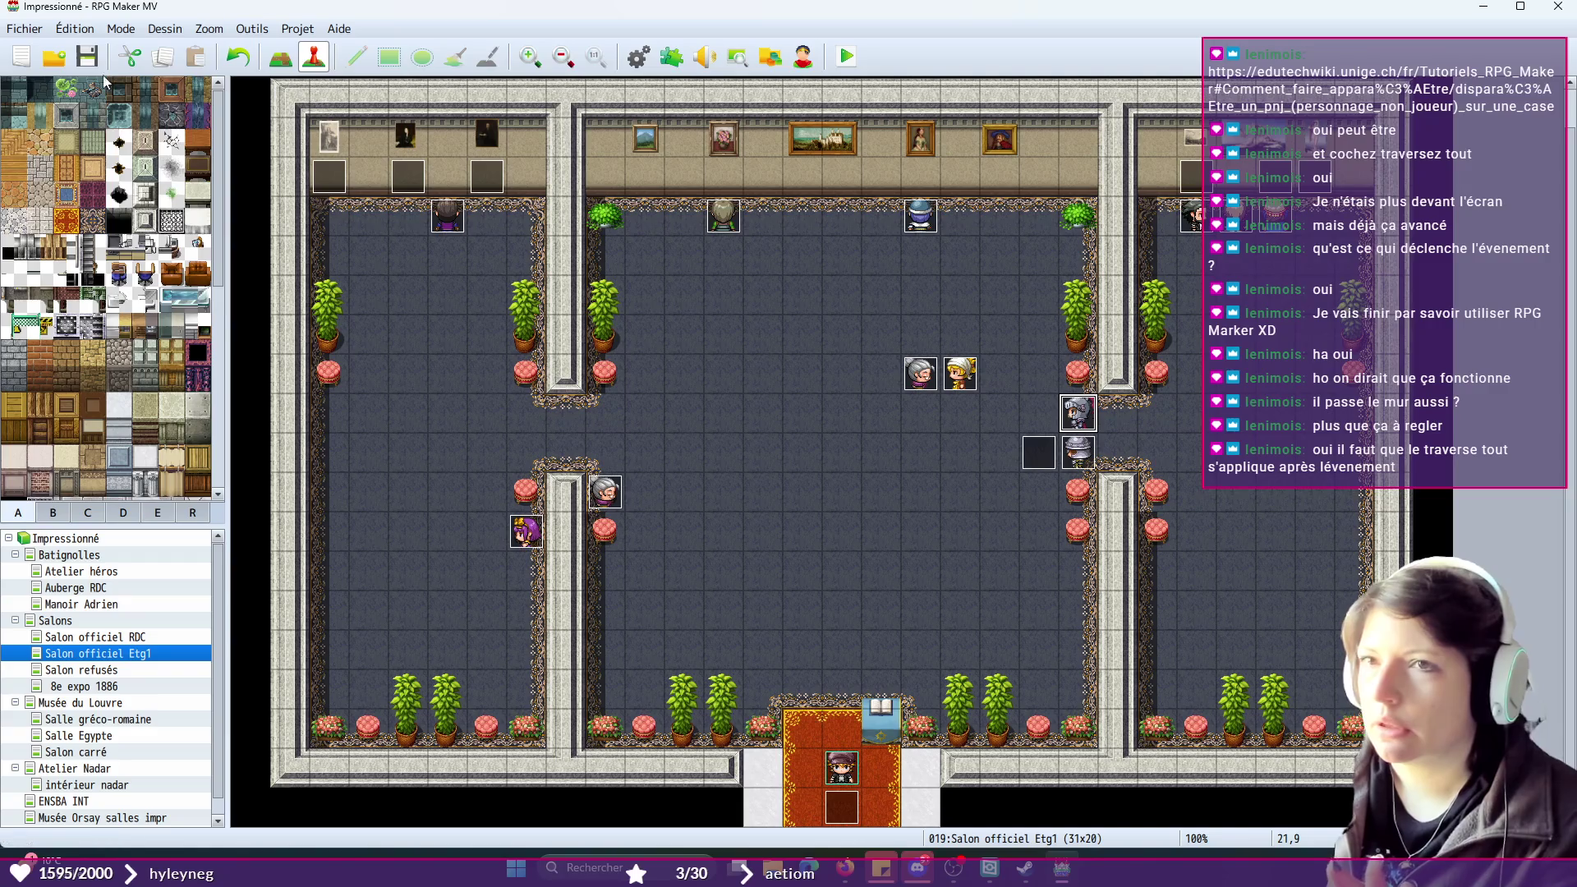
{"action": "left_click", "coordinate": [846, 55]}
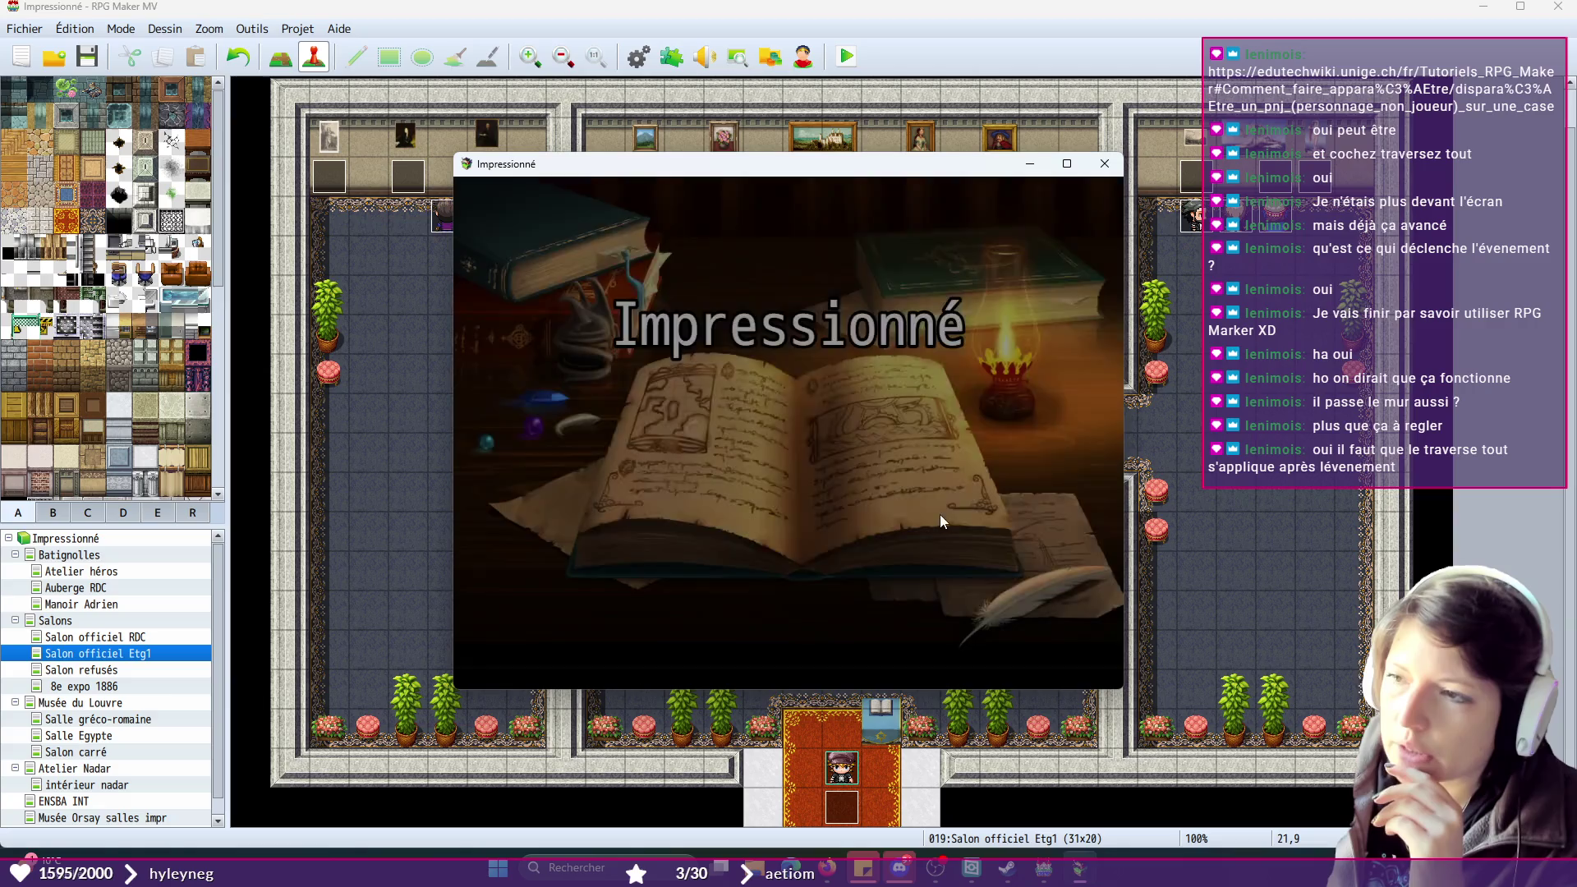
{"action": "key", "text": "Return"}
{"action": "left_click", "coordinate": [938, 385]}
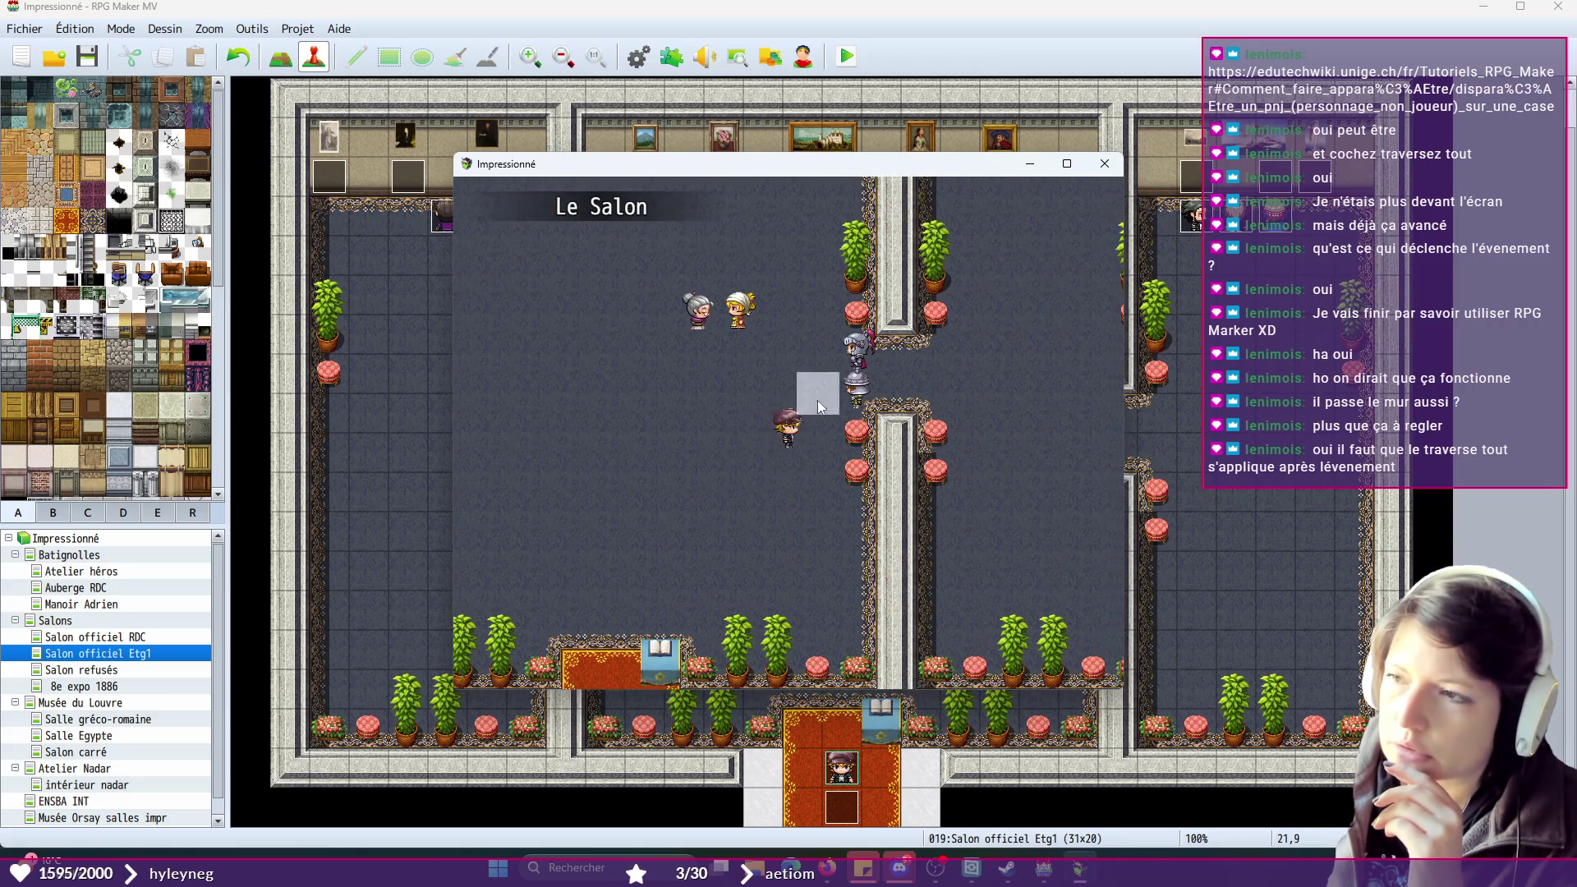
{"action": "left_click", "coordinate": [761, 439]}
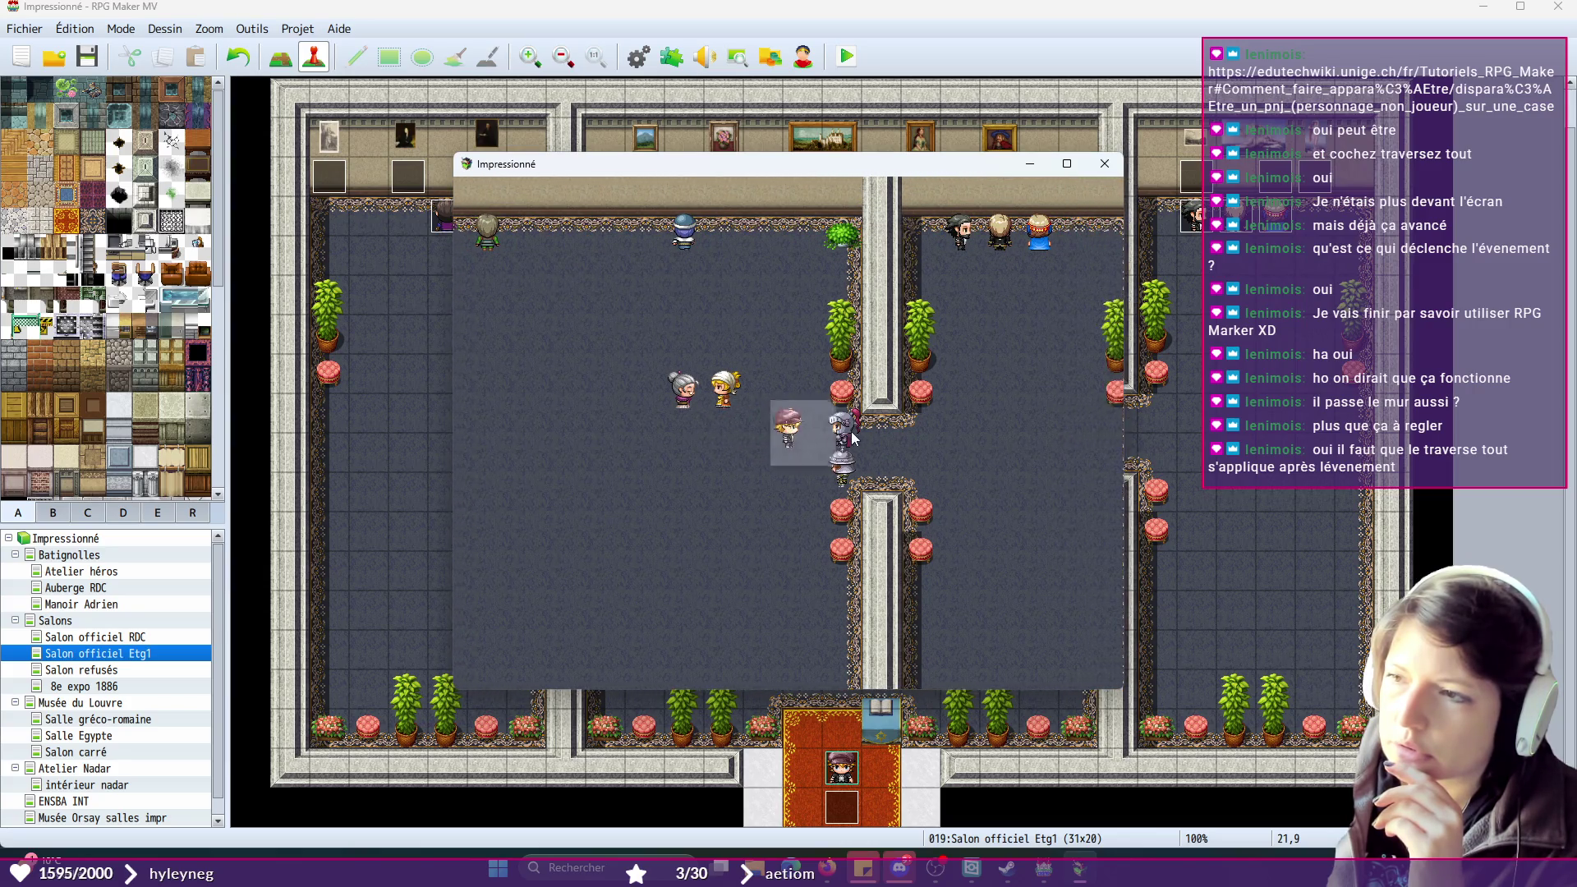
{"action": "left_click", "coordinate": [789, 416]}
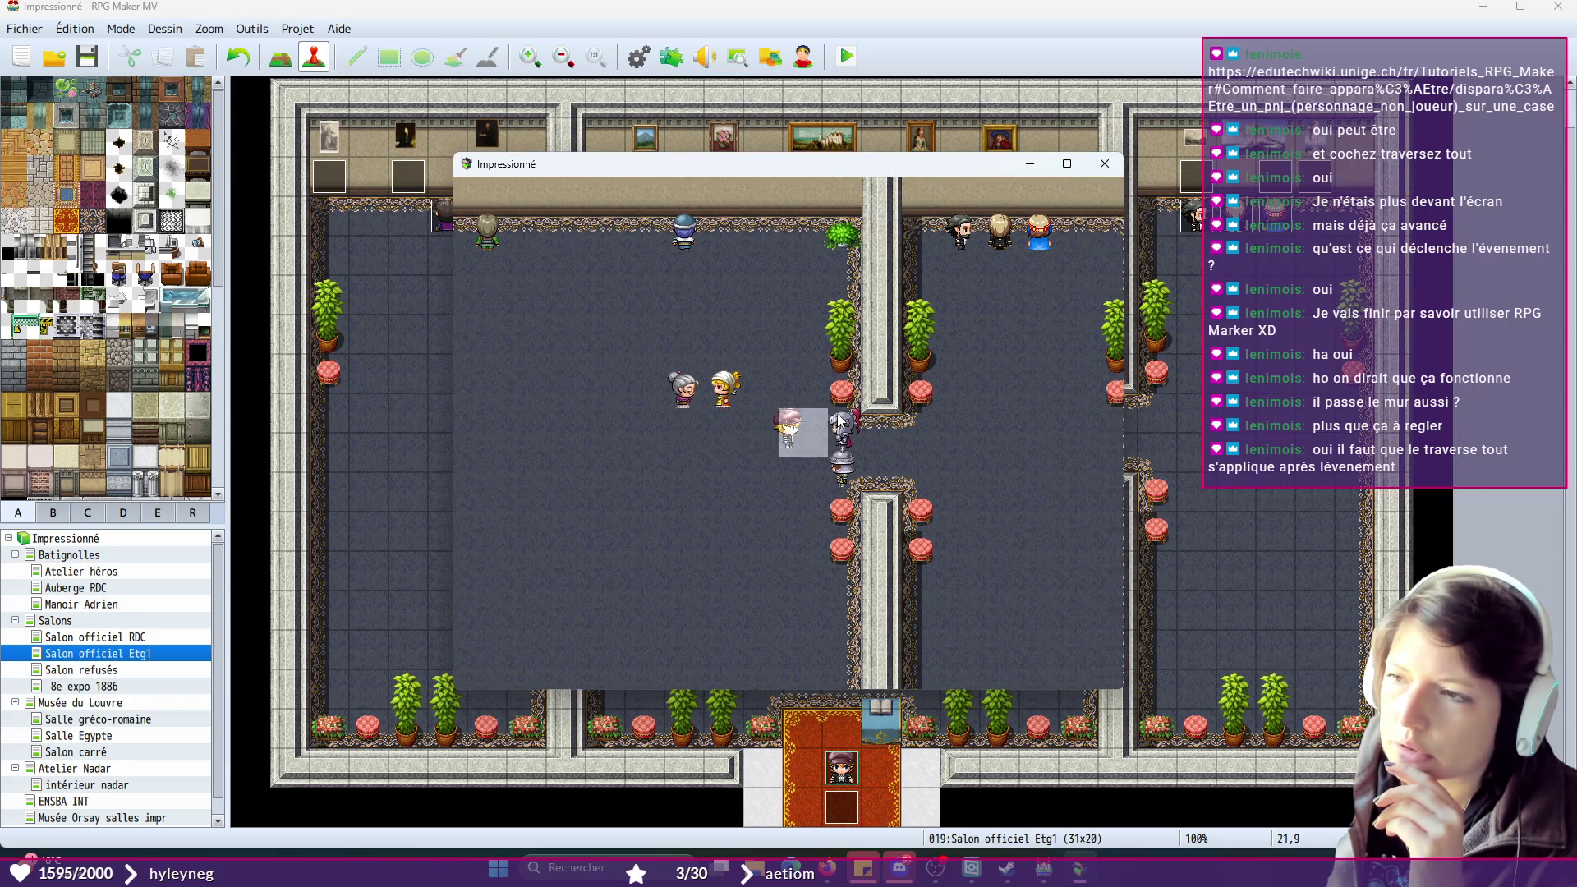
{"action": "left_click", "coordinate": [786, 472]}
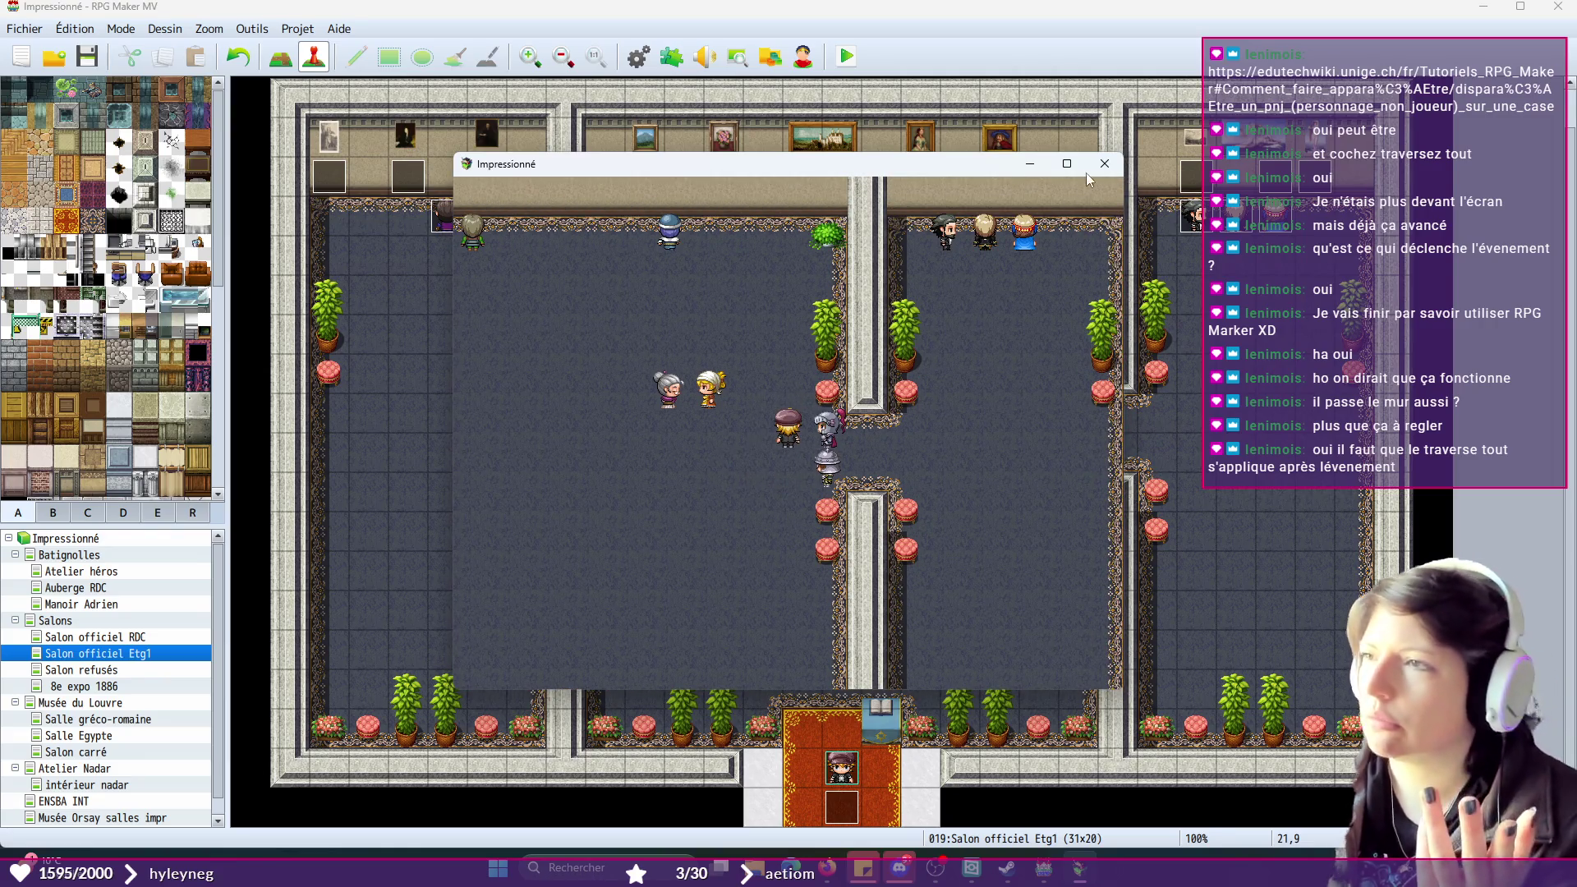
{"action": "left_click", "coordinate": [1104, 164]}
{"action": "left_click", "coordinate": [1039, 423]}
{"action": "left_click", "coordinate": [853, 773]}
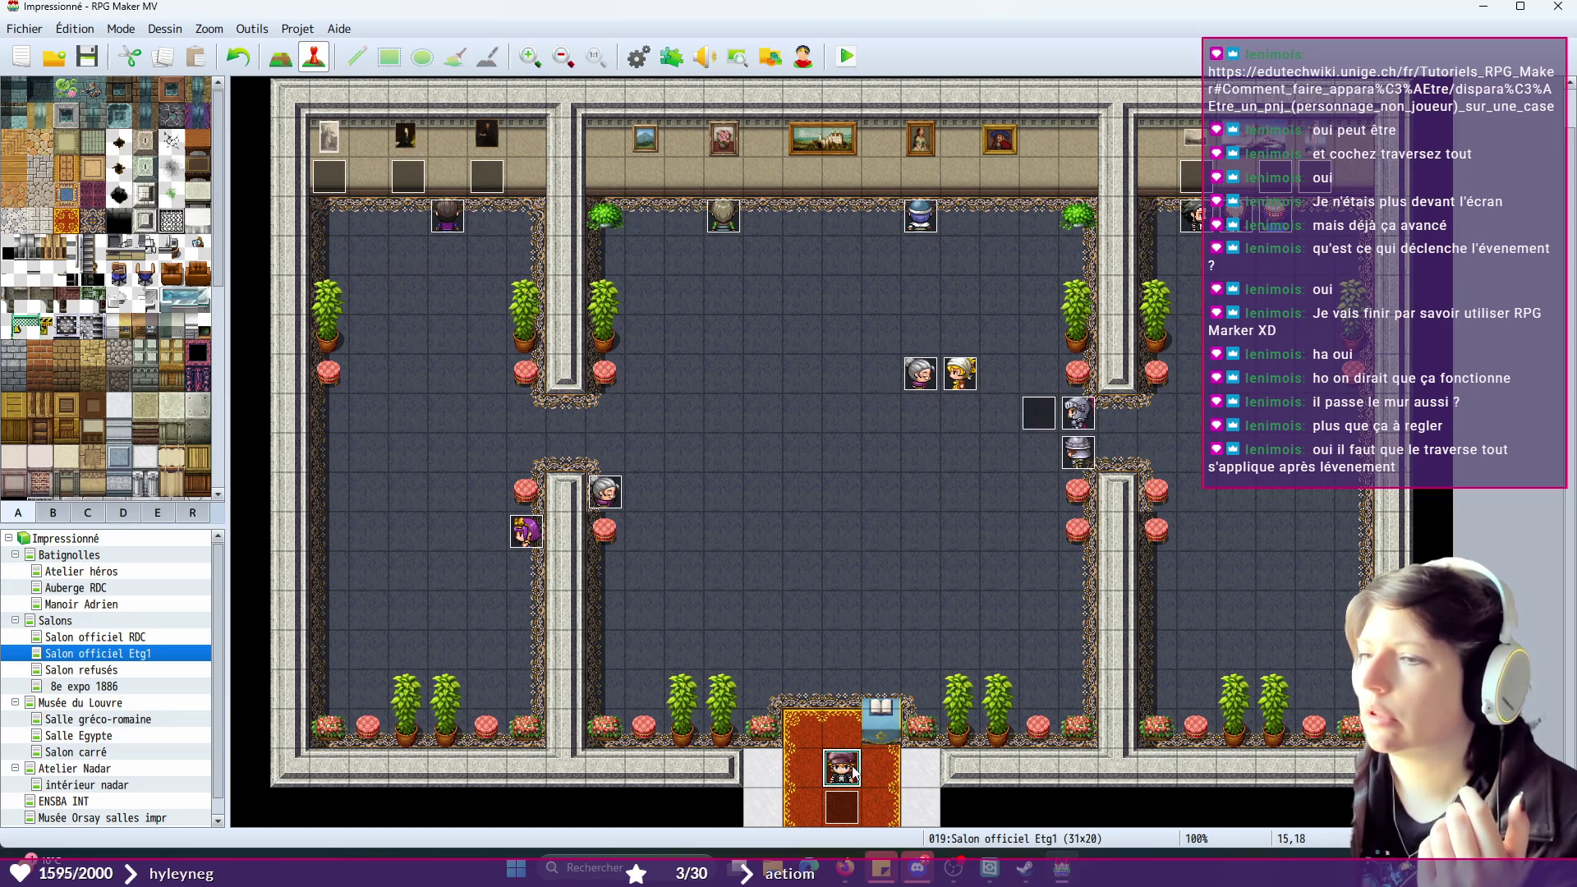
- Move the player start to tile 18,10, playtest a new game, and walk beside the guard
{"action": "left_click_drag", "start_coordinate": [933, 478], "coordinate": [947, 452]}
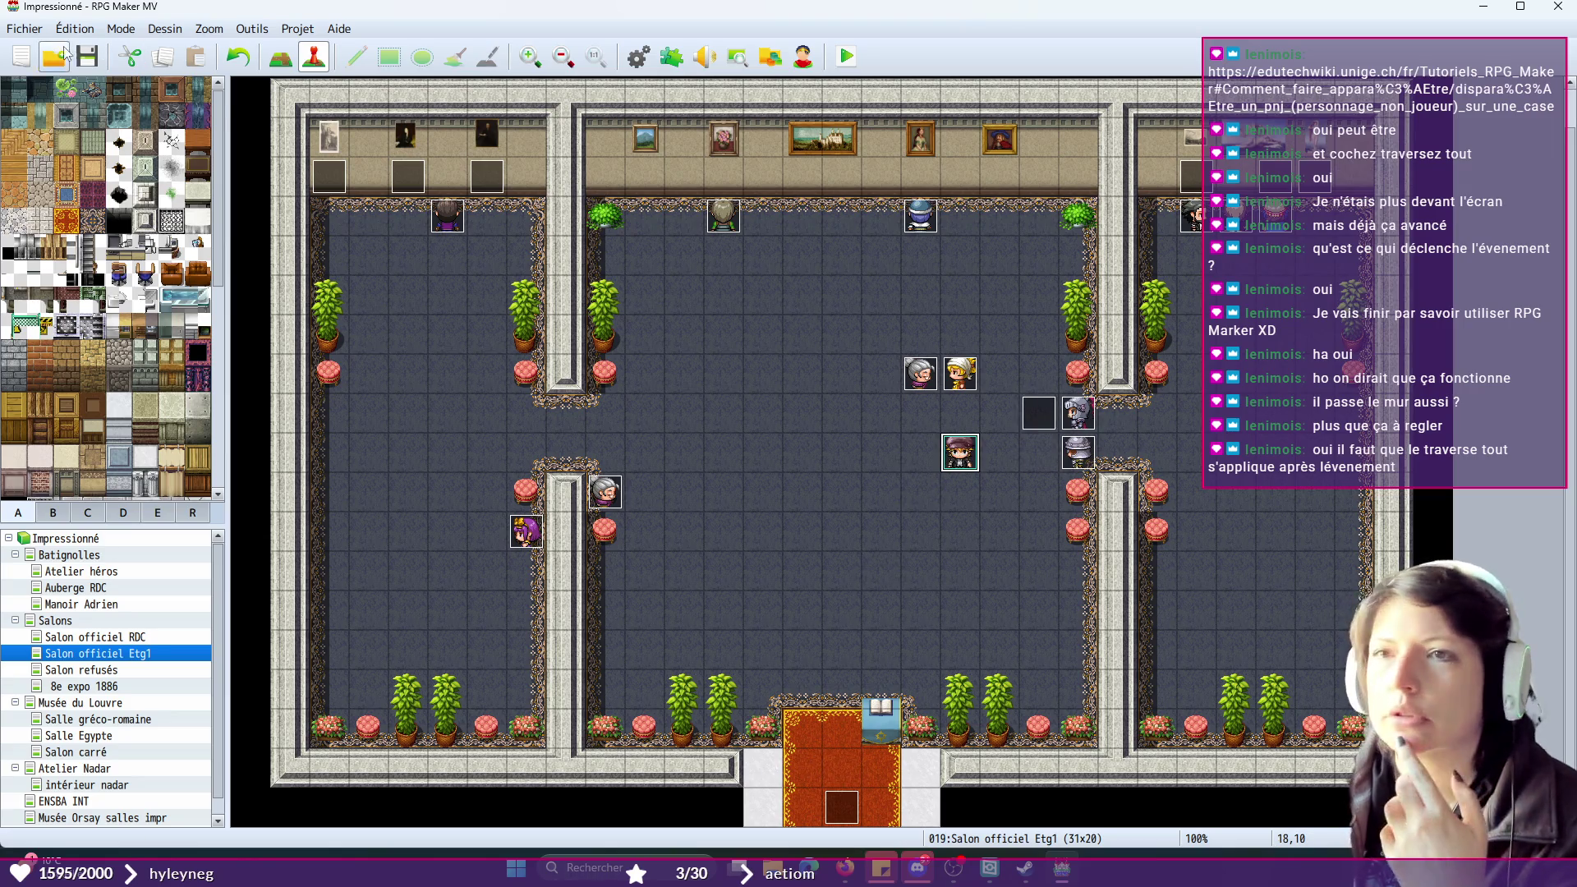
{"action": "left_click", "coordinate": [842, 64]}
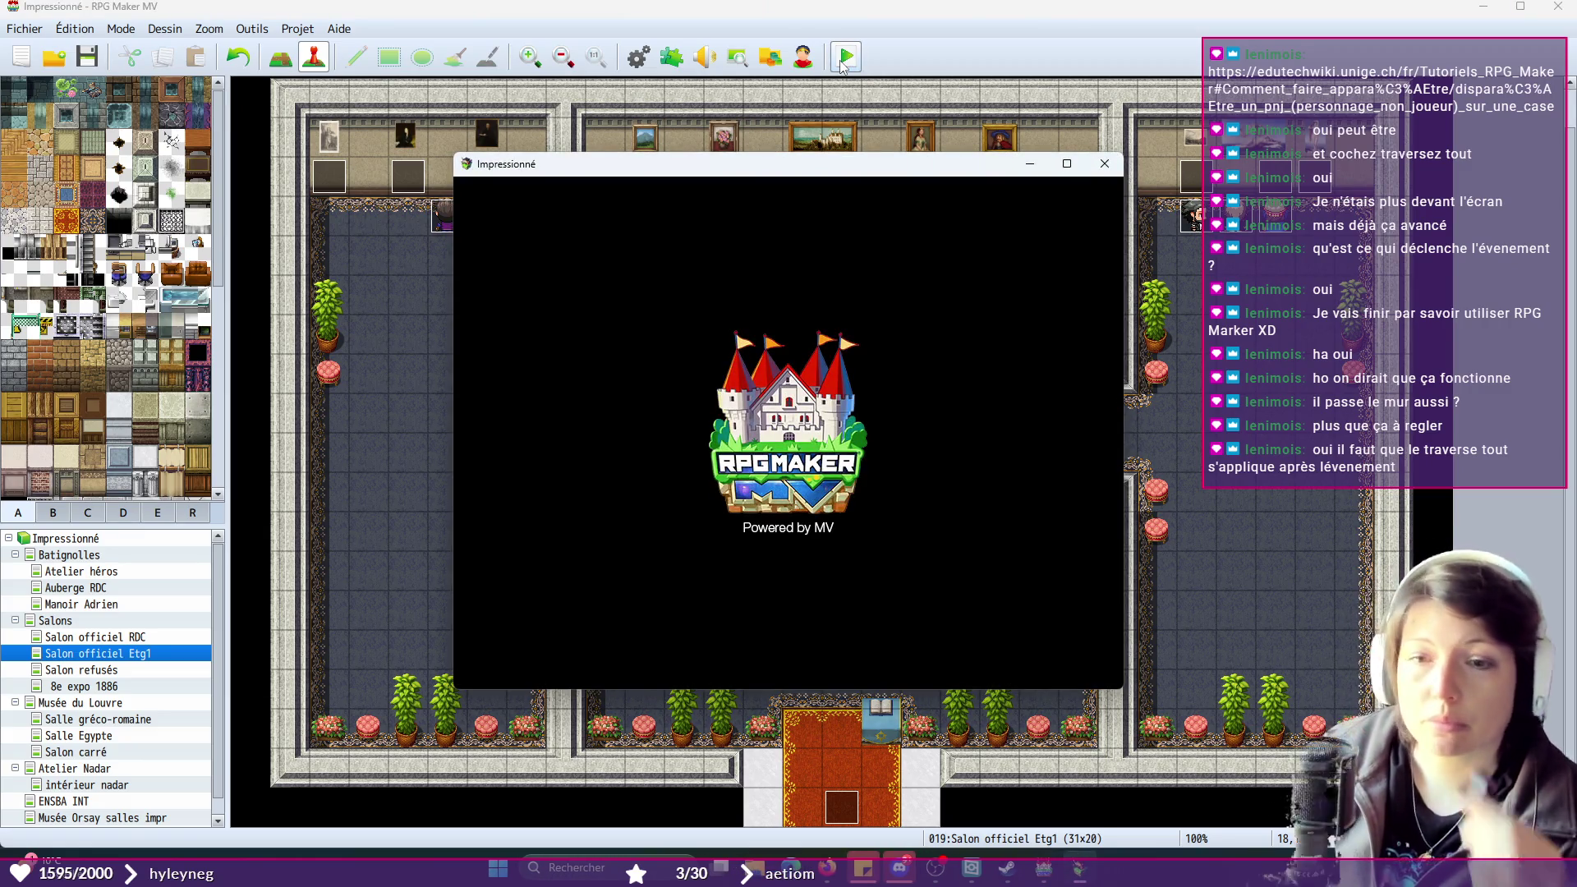
{"action": "left_click", "coordinate": [746, 511]}
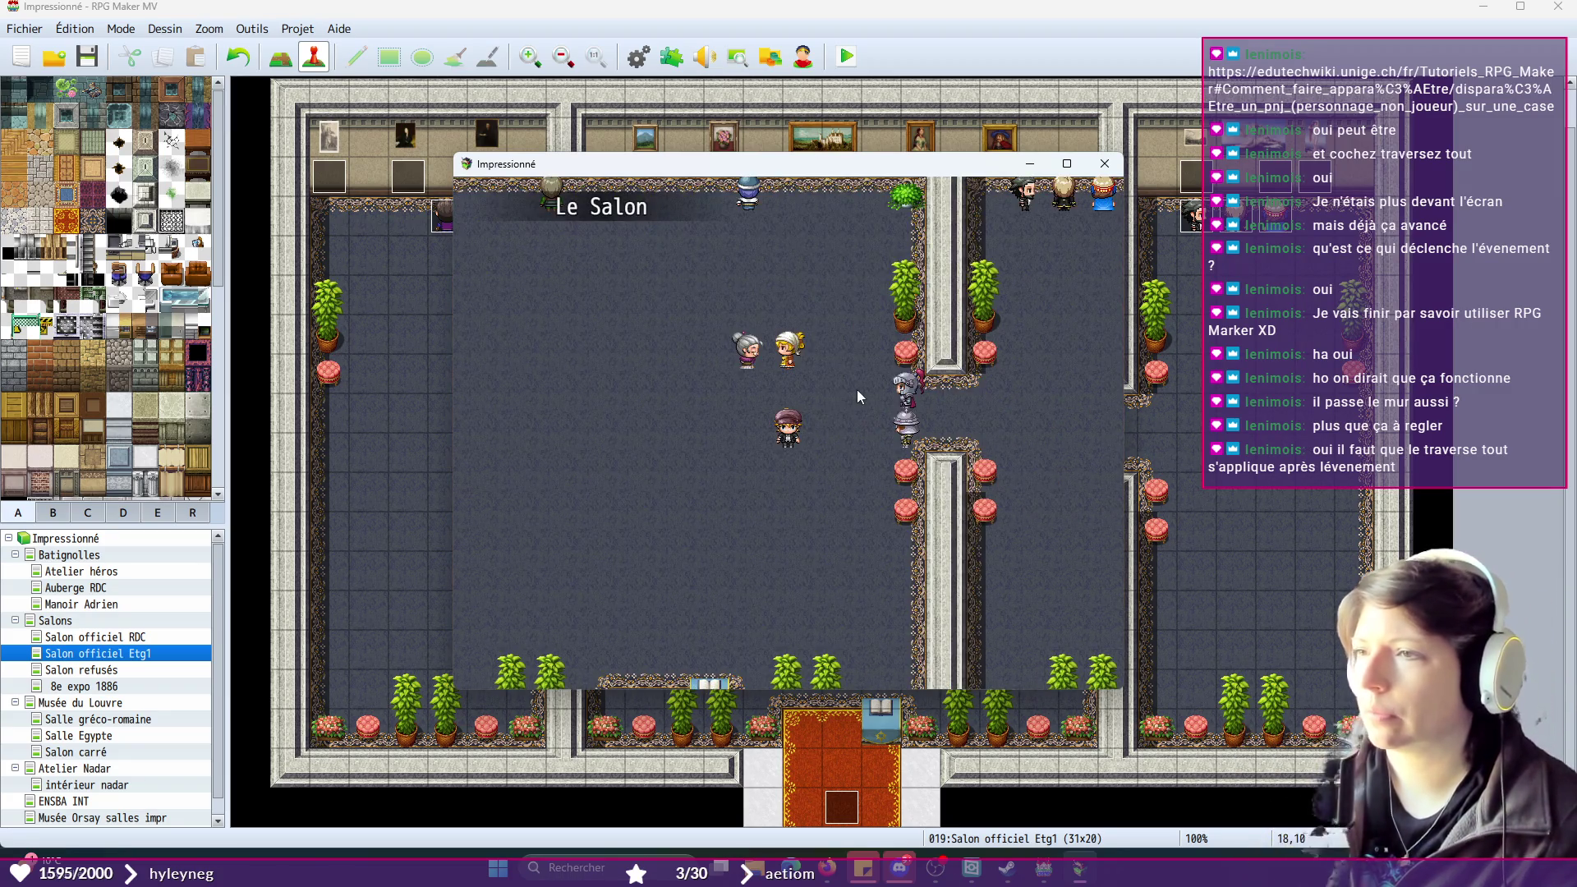
{"action": "left_click", "coordinate": [857, 389]}
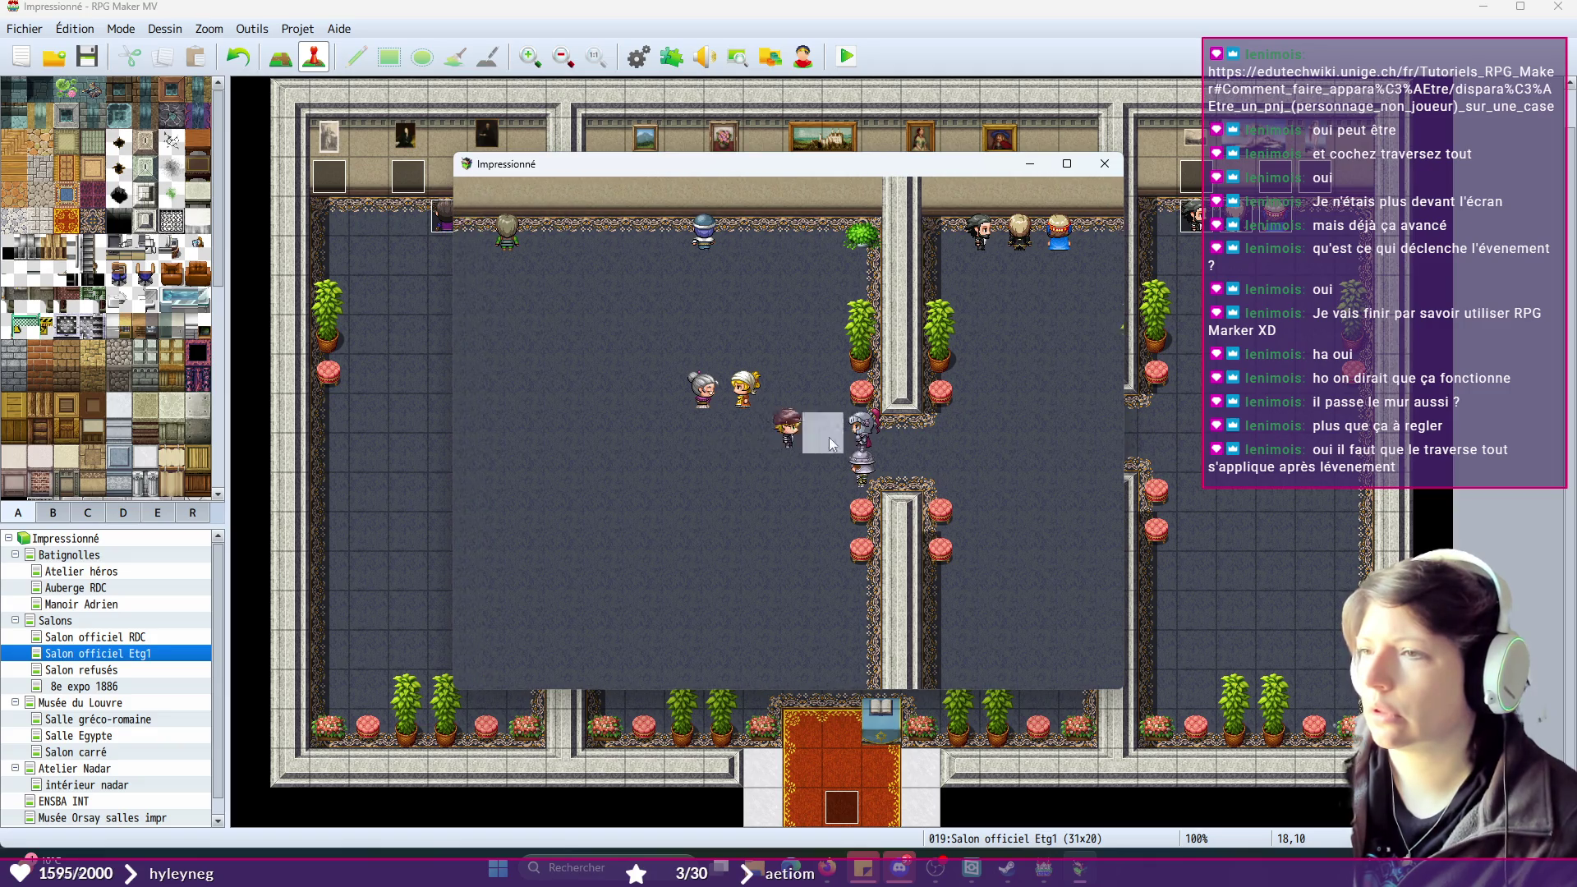
{"action": "left_click", "coordinate": [781, 433]}
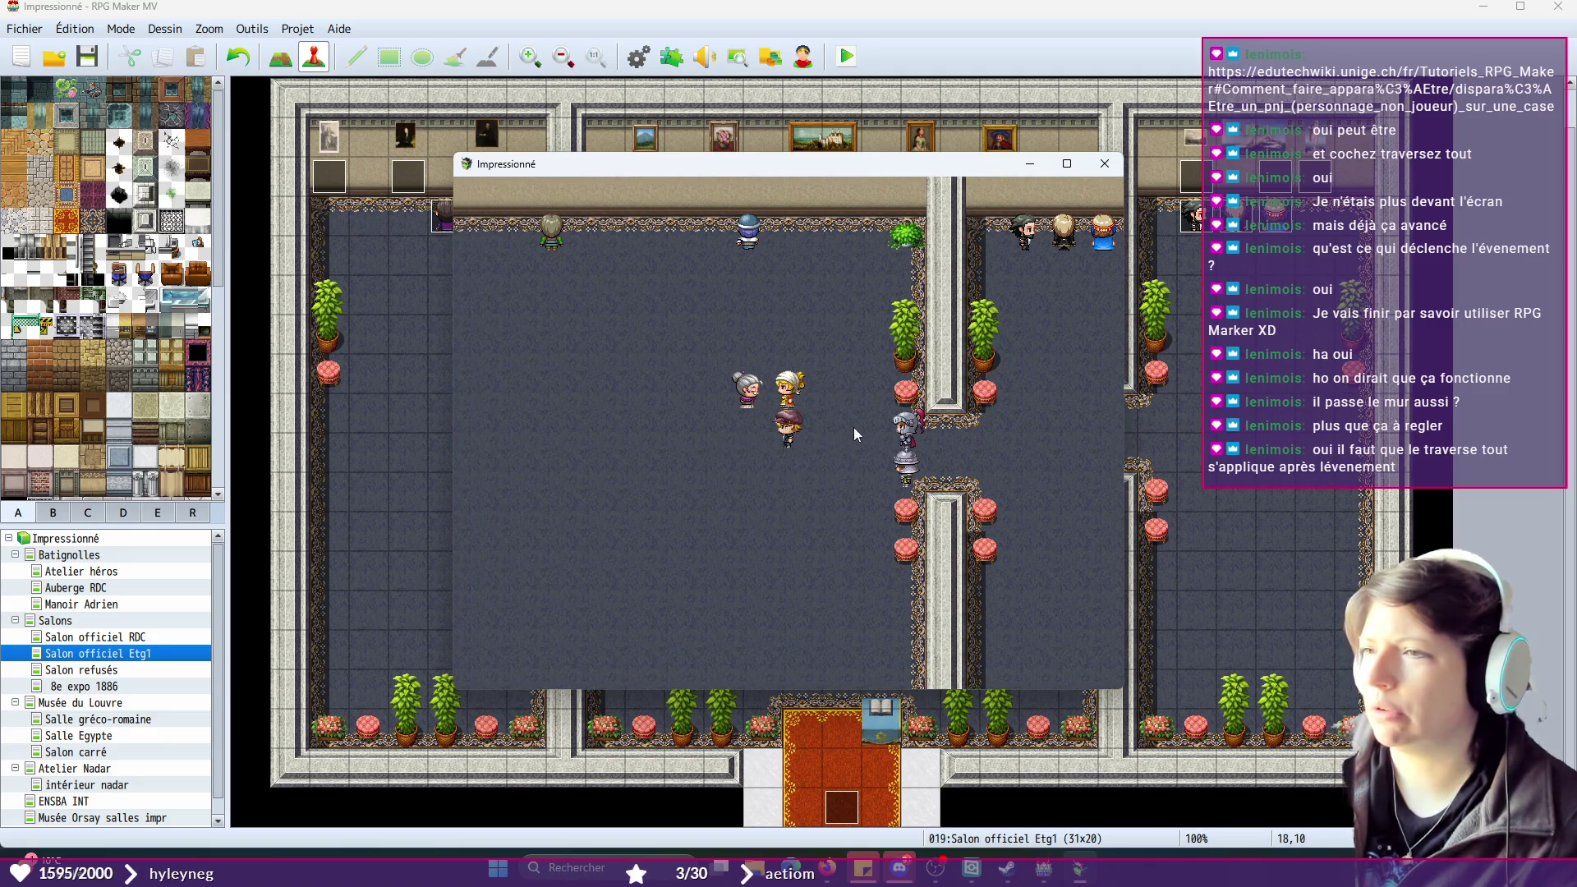
- Trigger the guard's warning, play through the cutscene, confirm the guards vanished, and close
{"action": "left_click", "coordinate": [853, 428]}
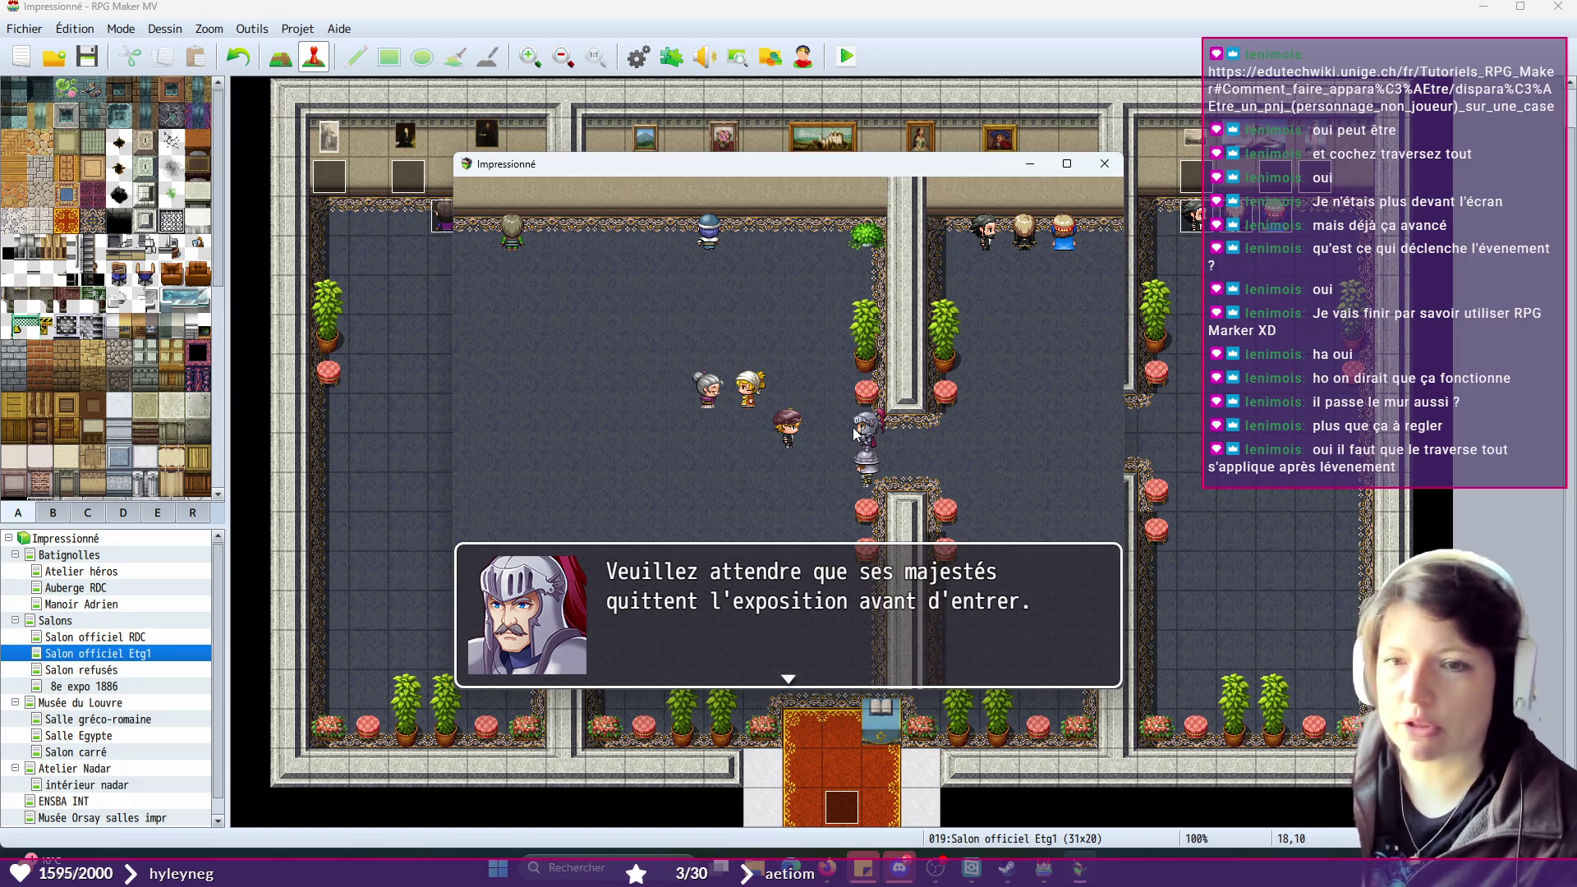
{"action": "left_click", "coordinate": [827, 521]}
{"action": "left_click", "coordinate": [826, 521]}
{"action": "left_click", "coordinate": [826, 520]}
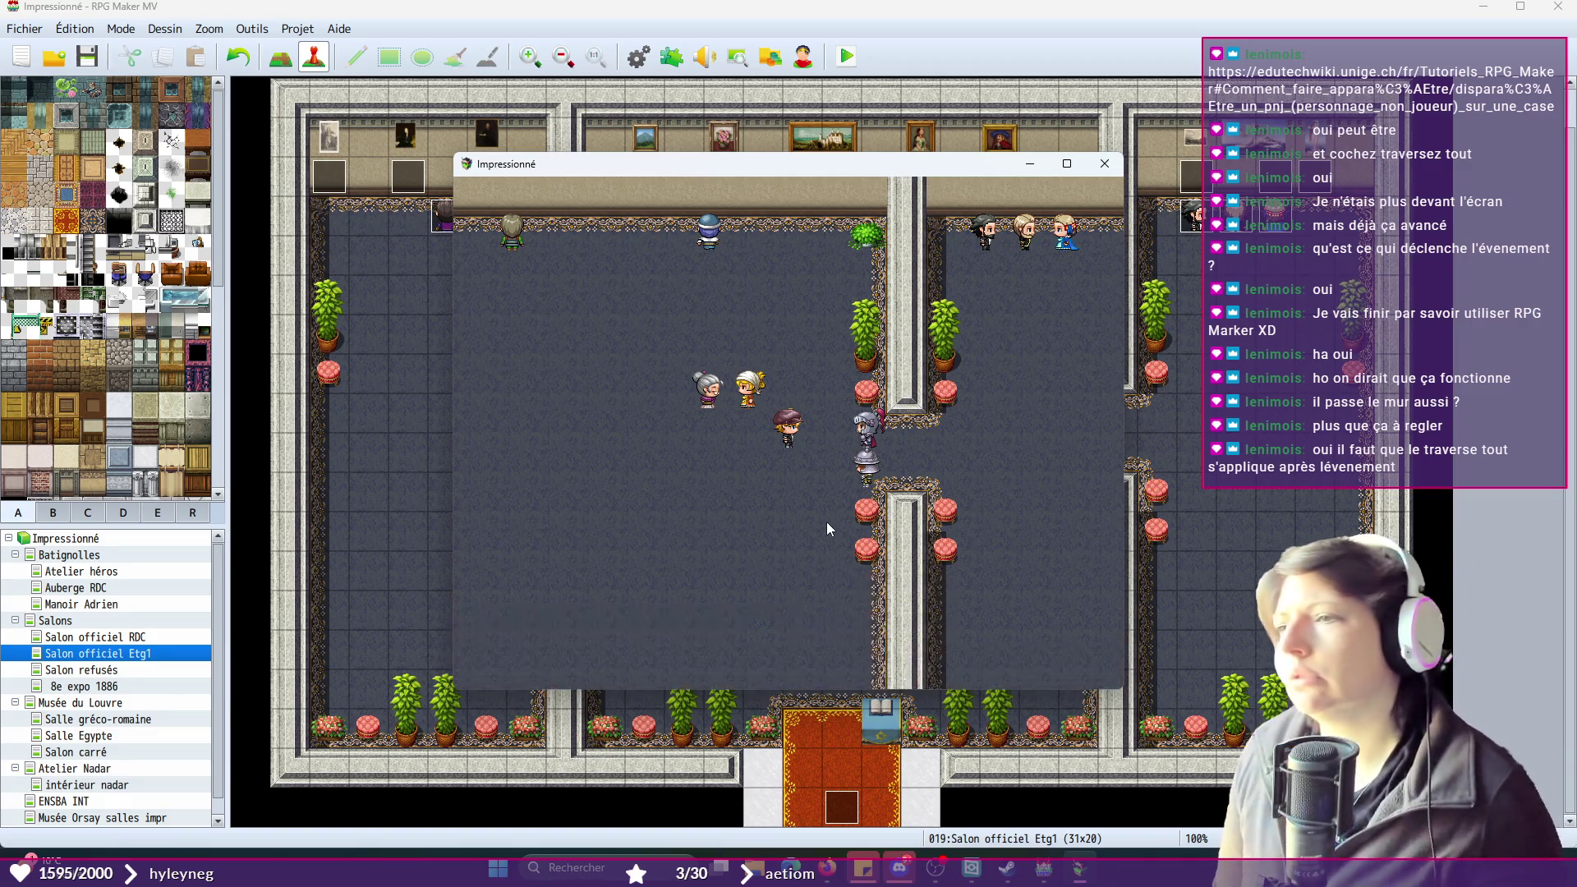
{"action": "left_click", "coordinate": [817, 521]}
{"action": "left_click", "coordinate": [817, 521]}
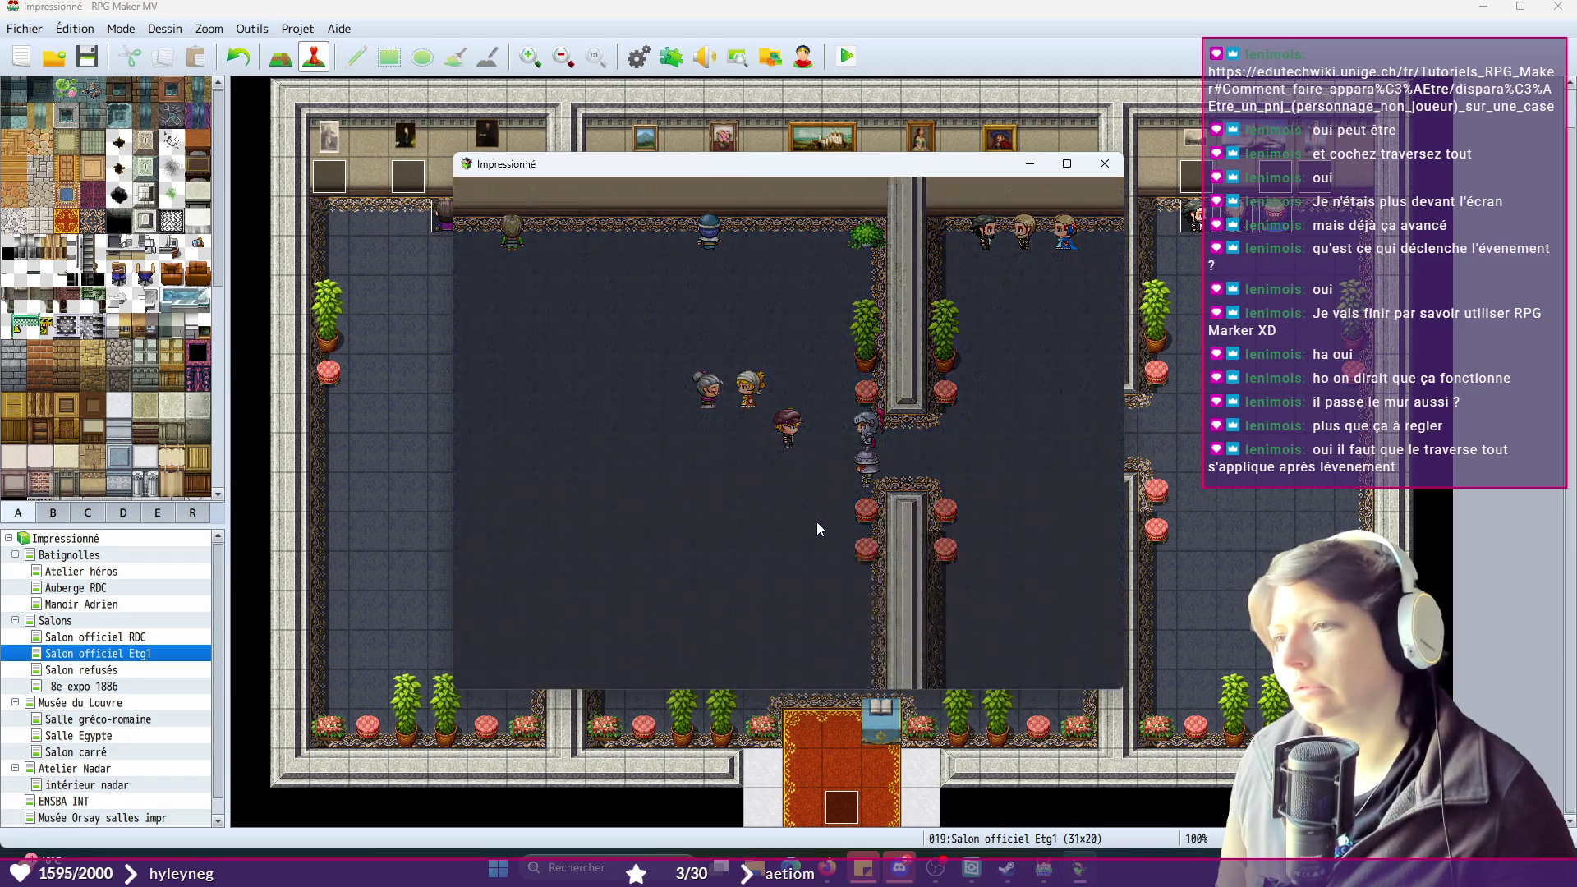
{"action": "left_click", "coordinate": [1002, 427]}
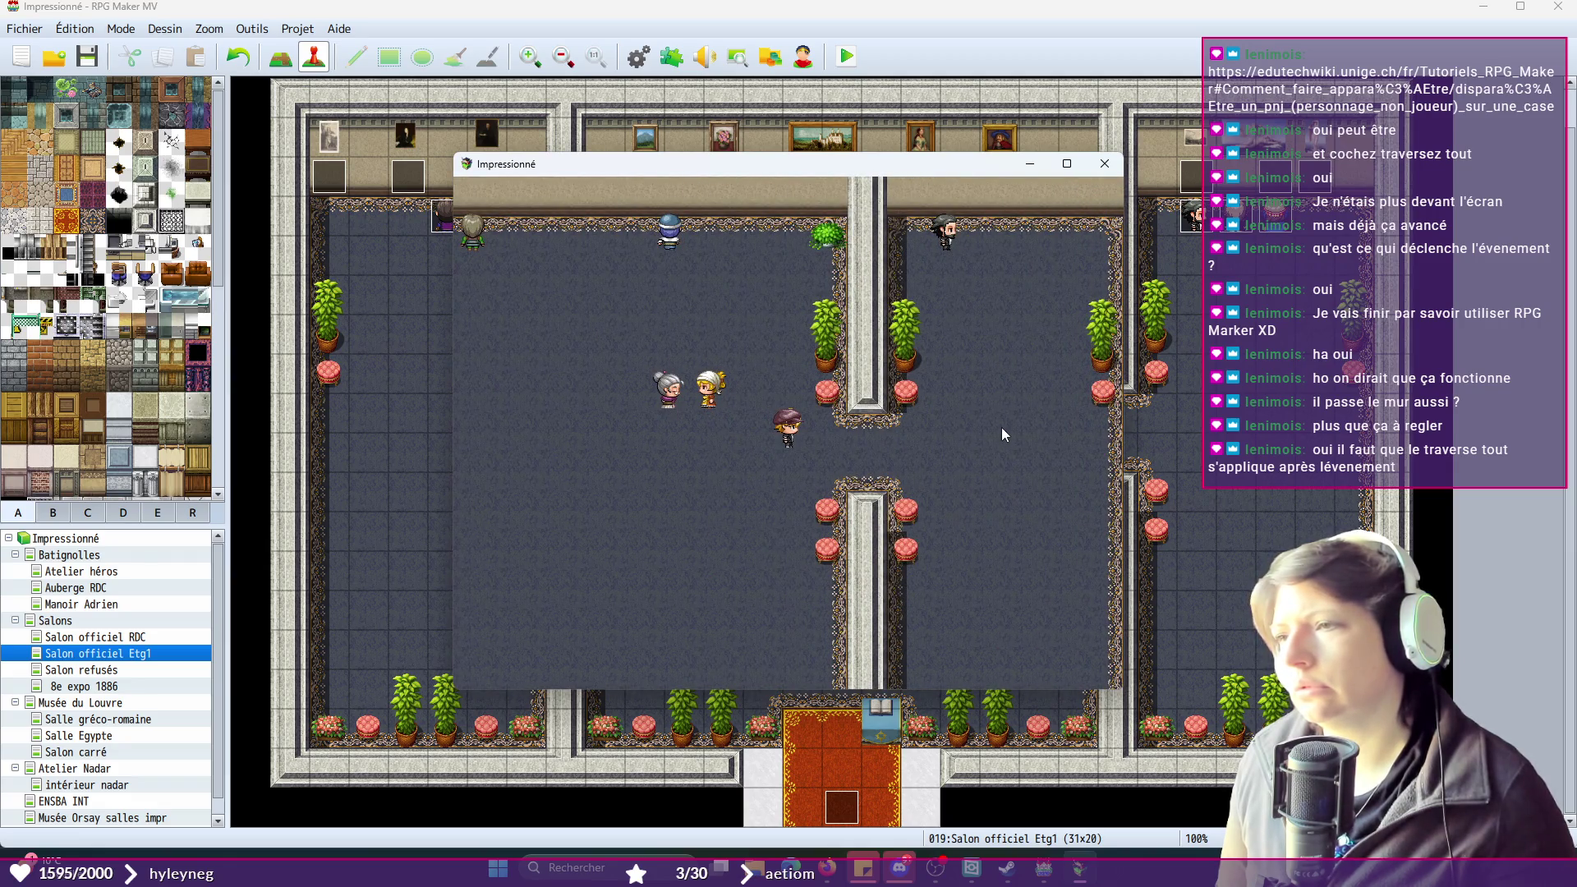
{"action": "left_click", "coordinate": [1105, 164]}
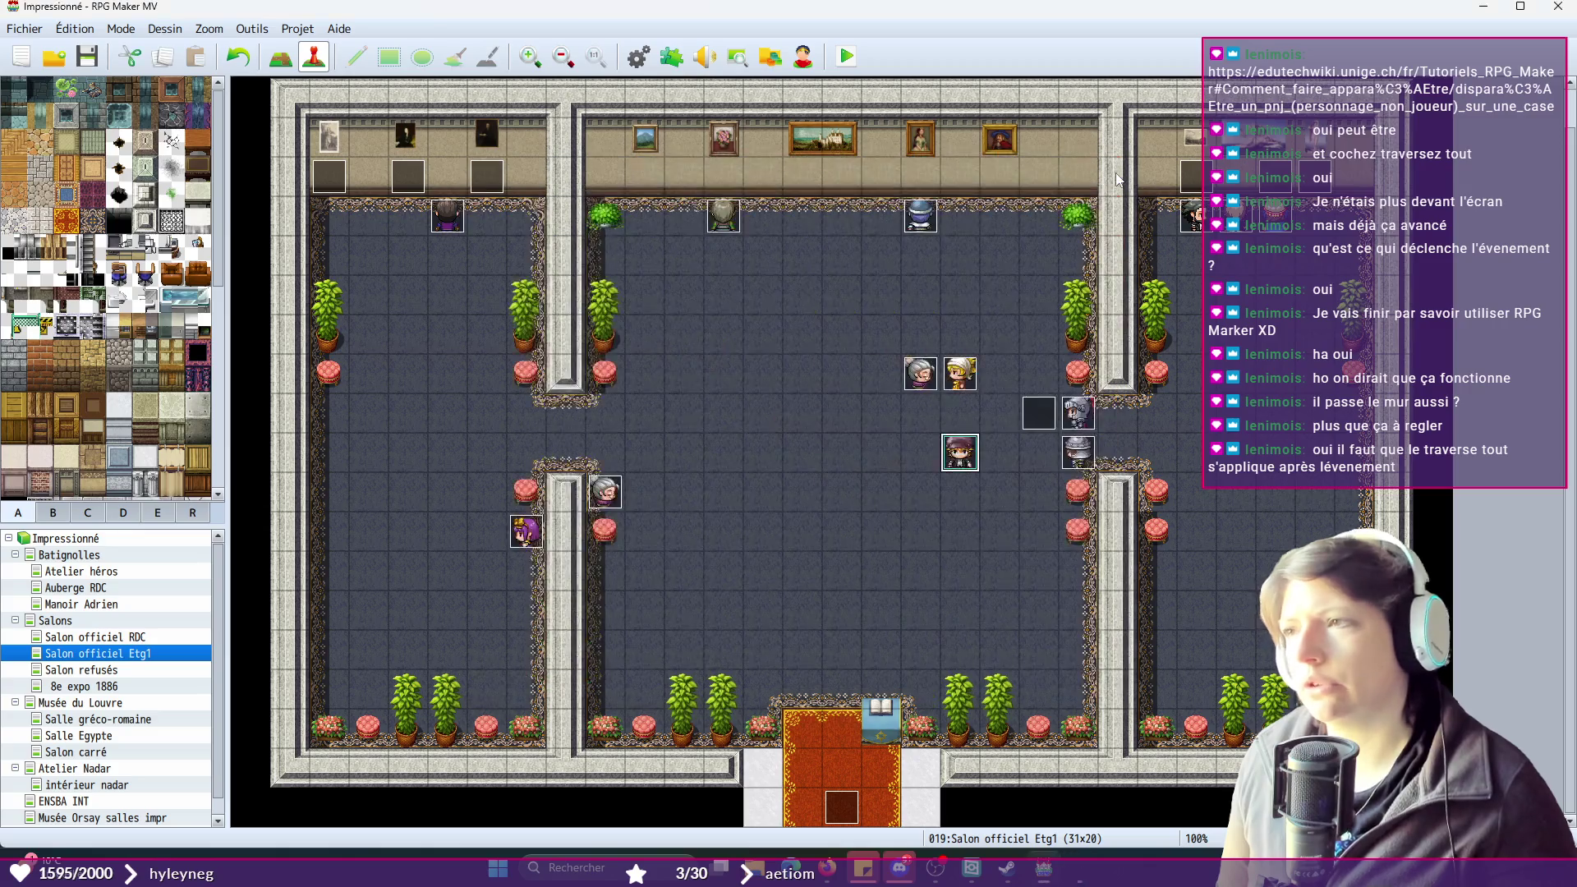
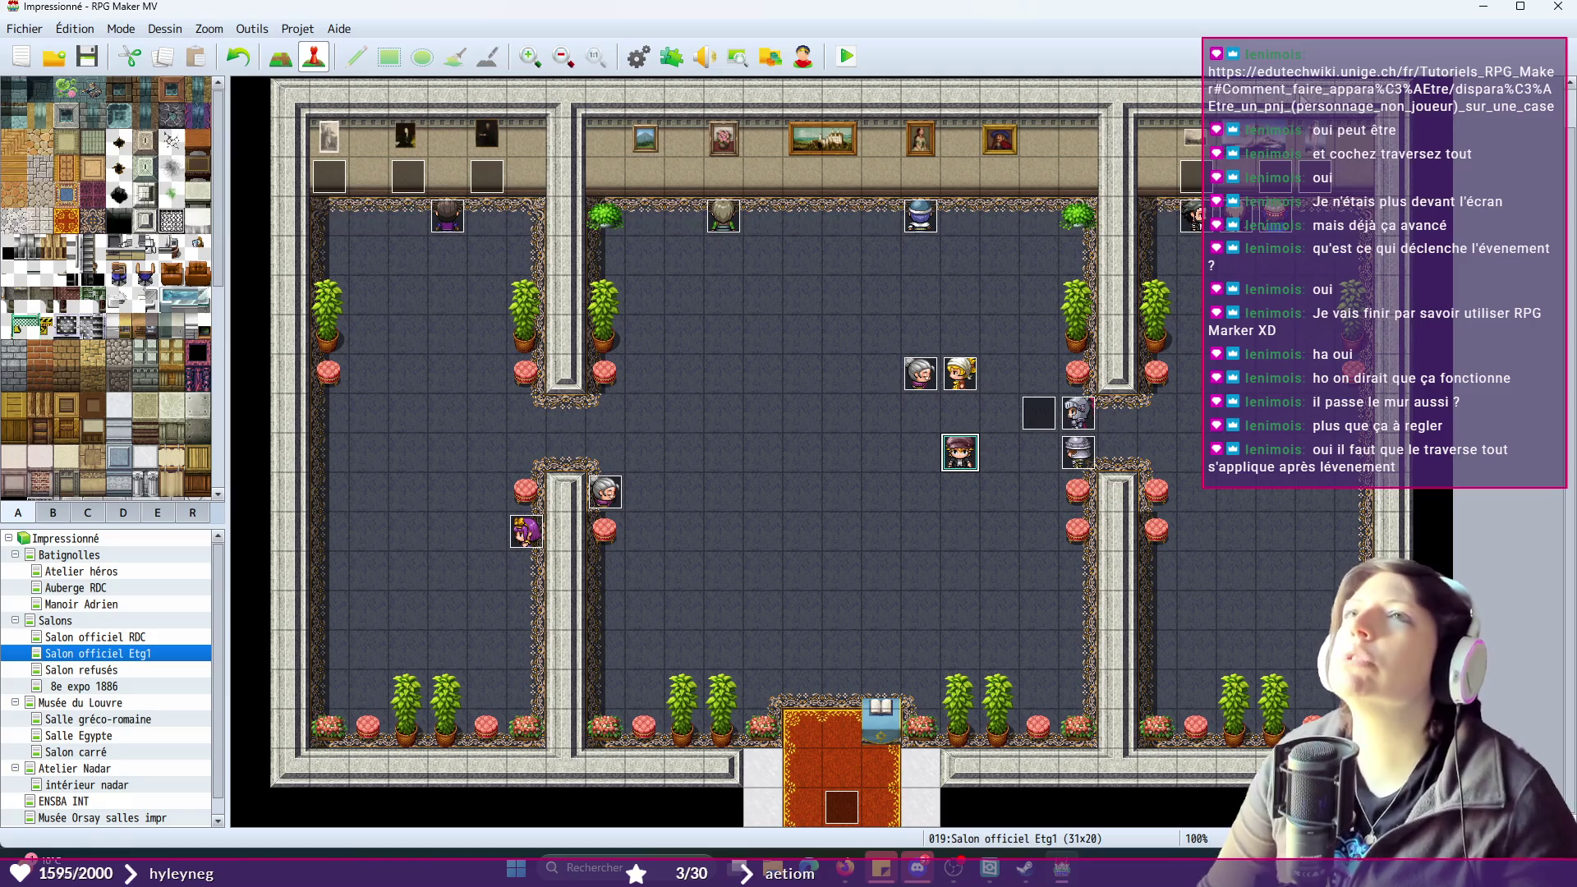
- Change event EV019's trigger from Contact avec le héros to Automatique
{"action": "left_click", "coordinate": [1041, 411]}
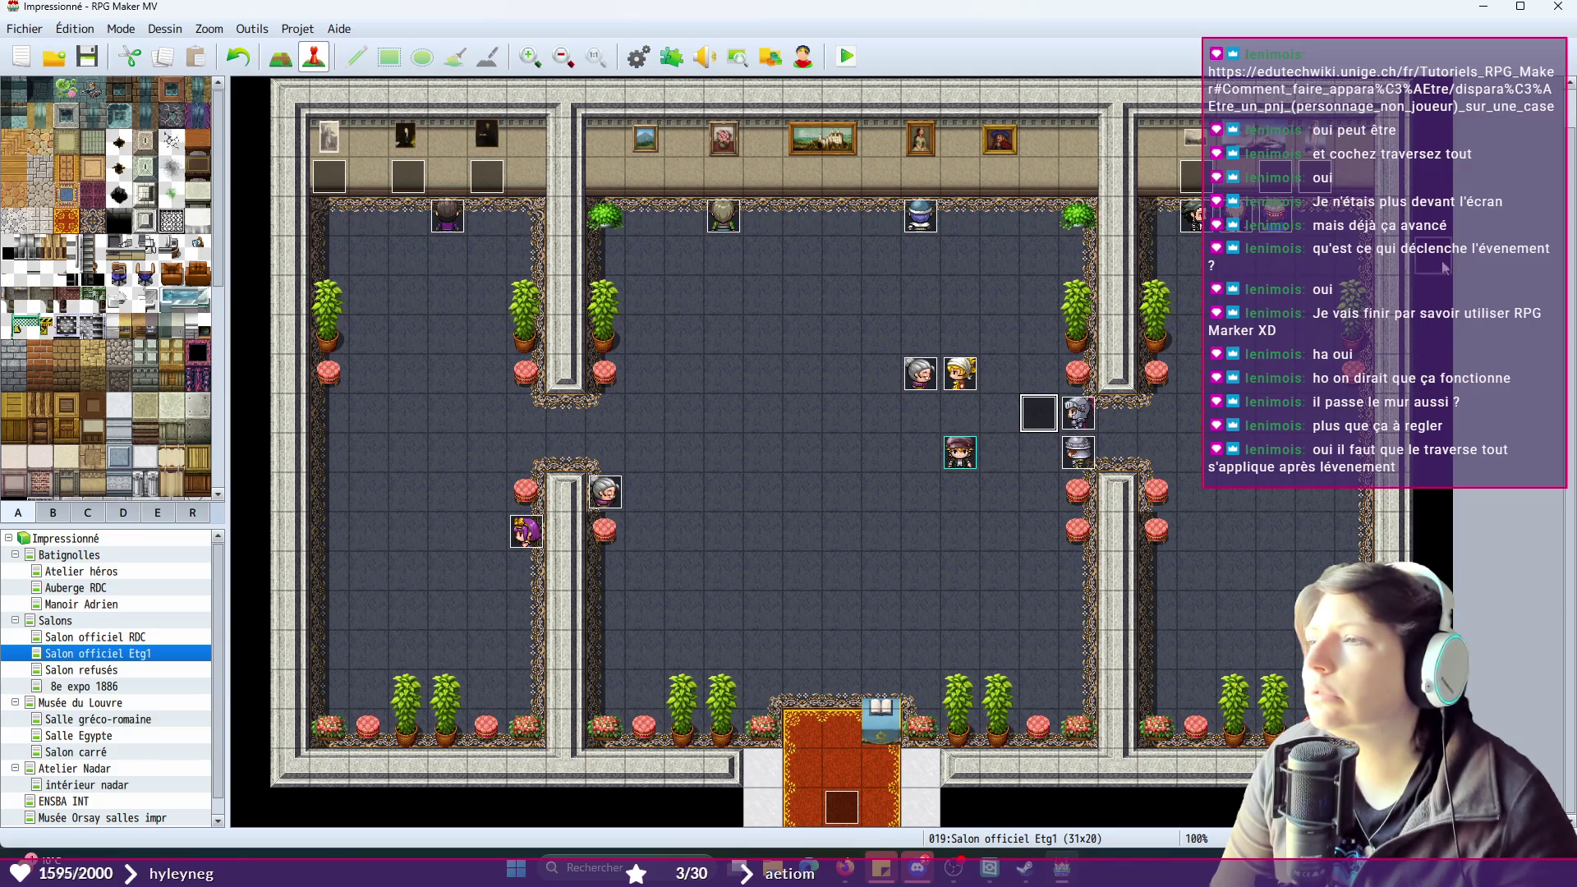
{"action": "key", "text": "Delete"}
{"action": "key", "text": "Return"}
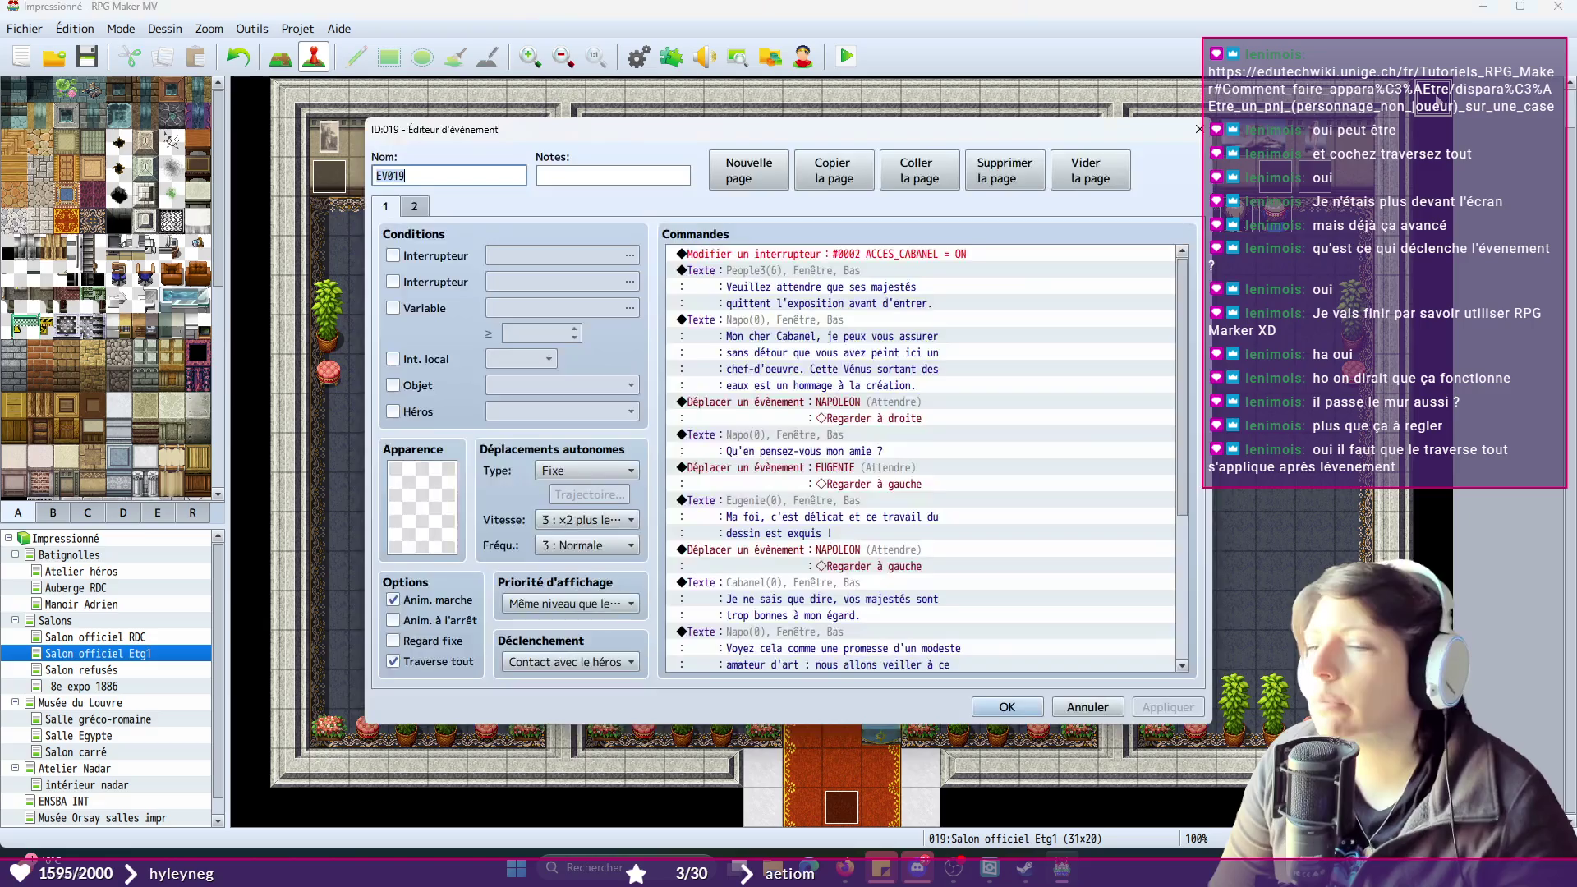
{"action": "left_click", "coordinate": [606, 660]}
{"action": "left_click", "coordinate": [565, 744]}
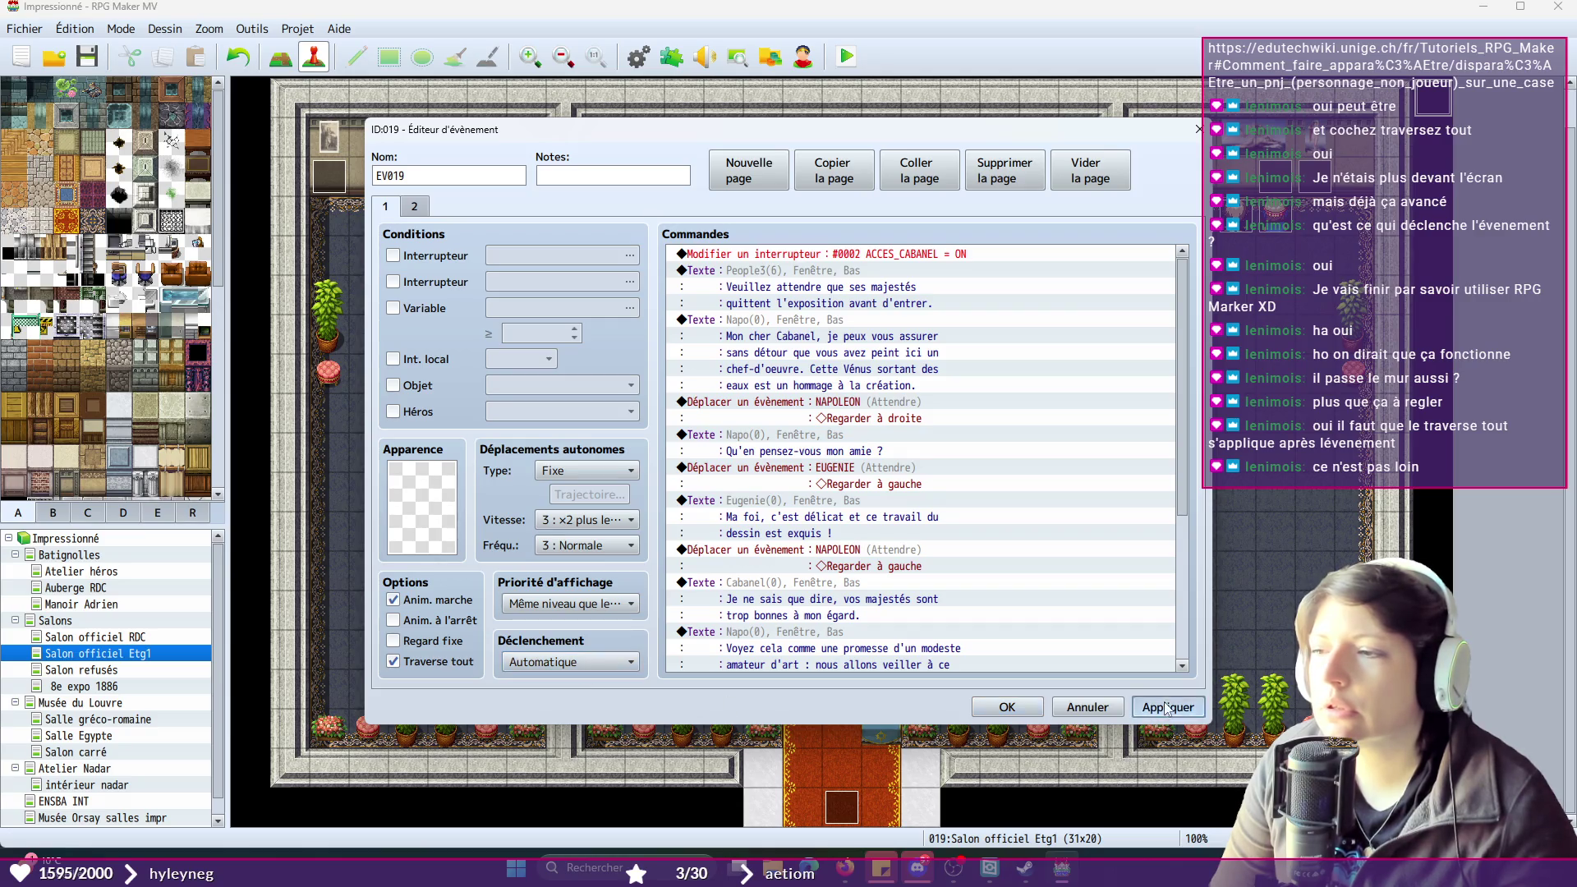
{"action": "left_click", "coordinate": [989, 711]}
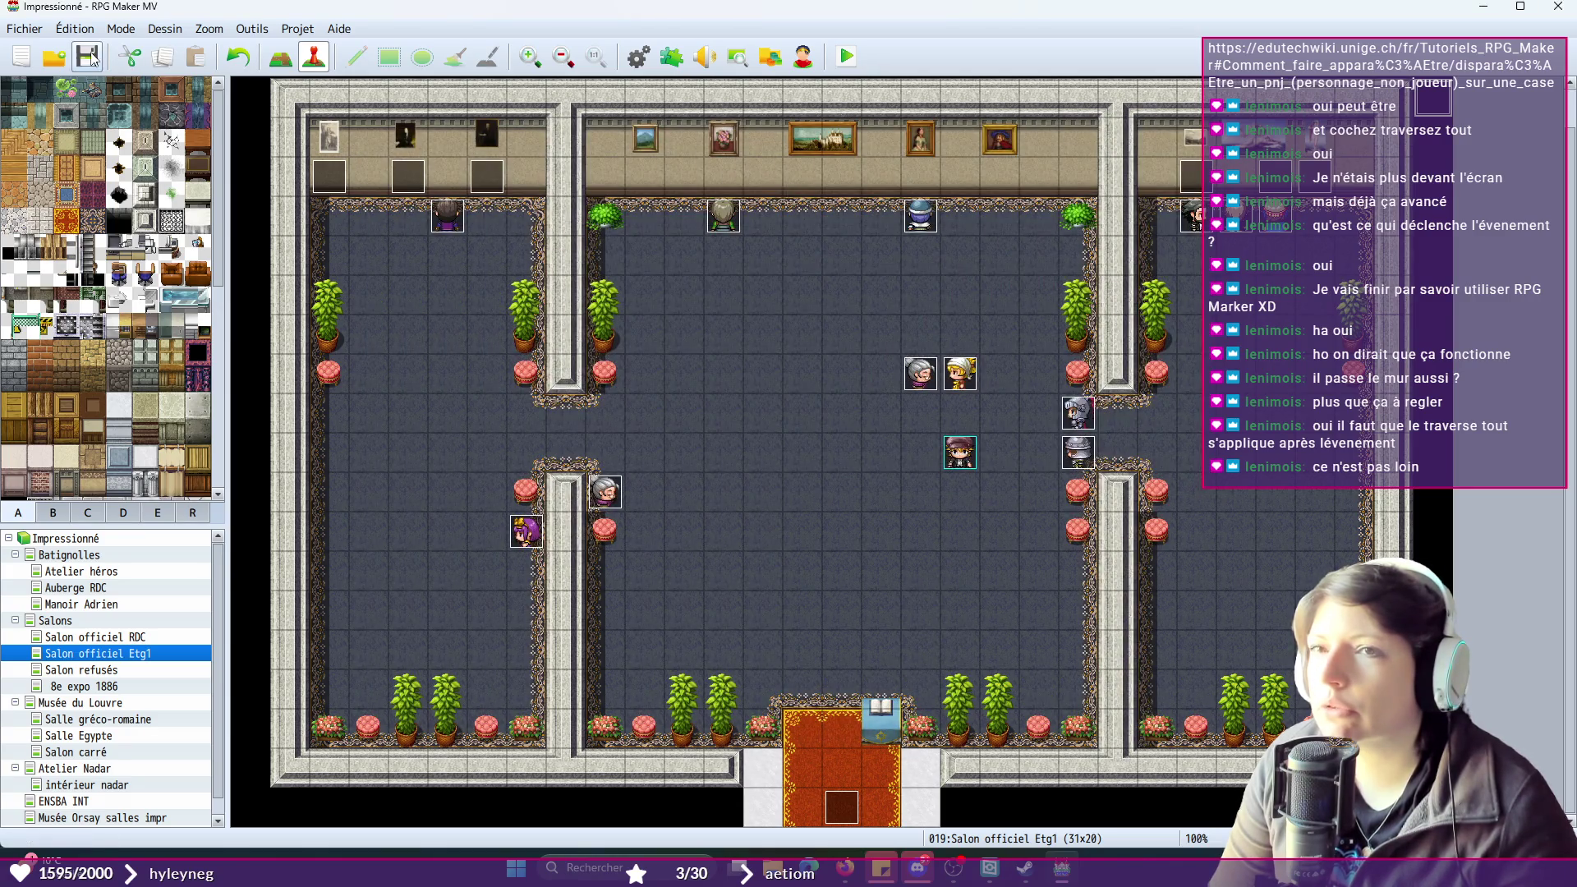
{"action": "left_click", "coordinate": [842, 54]}
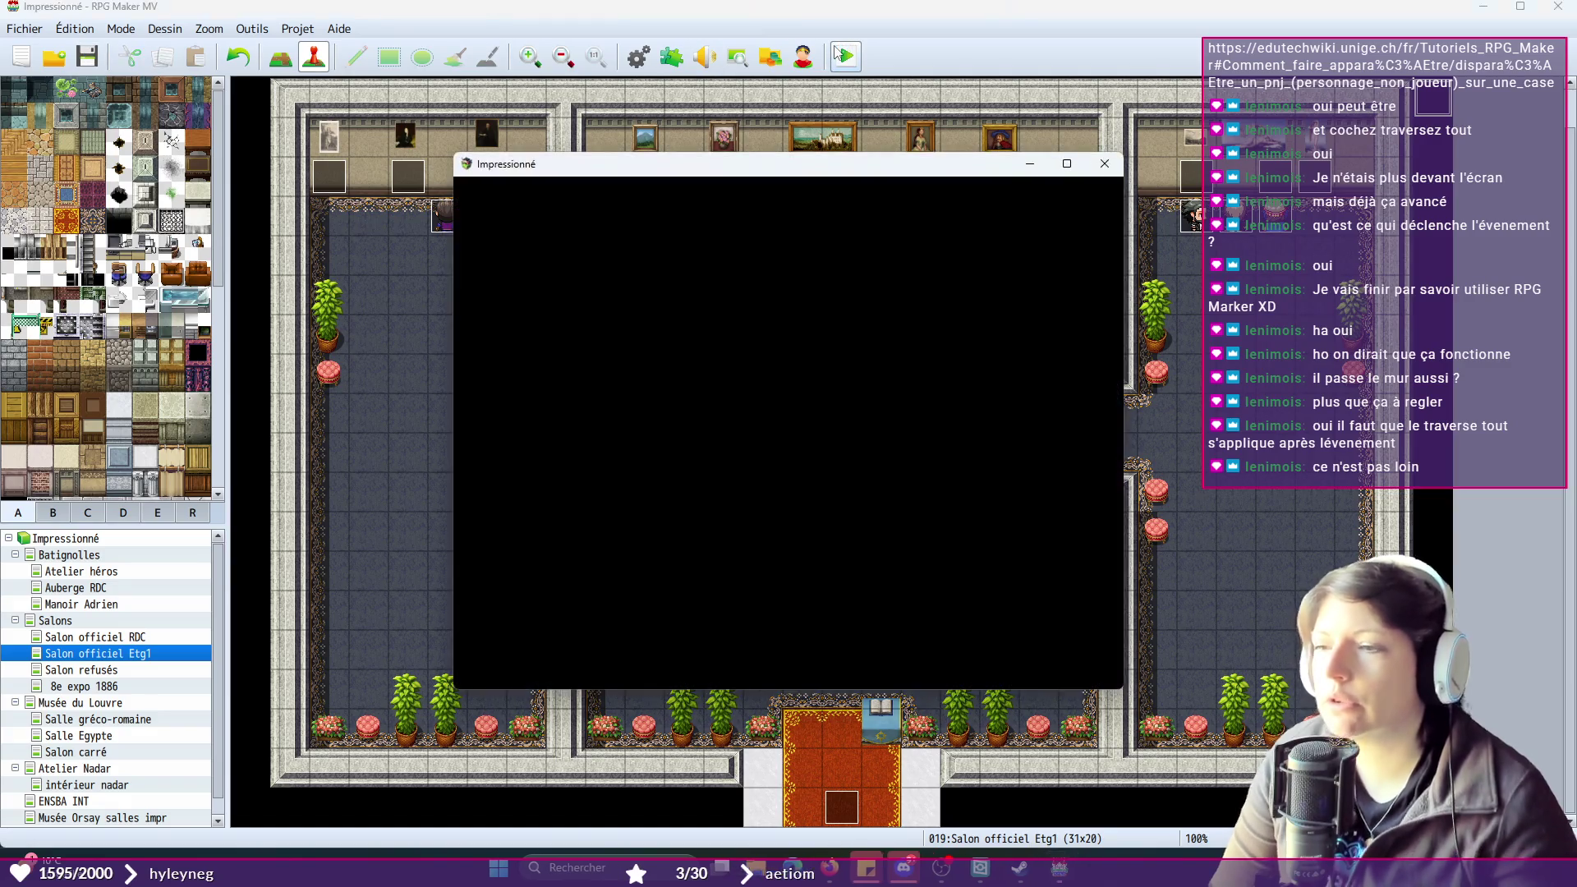
{"action": "left_click", "coordinate": [1103, 166]}
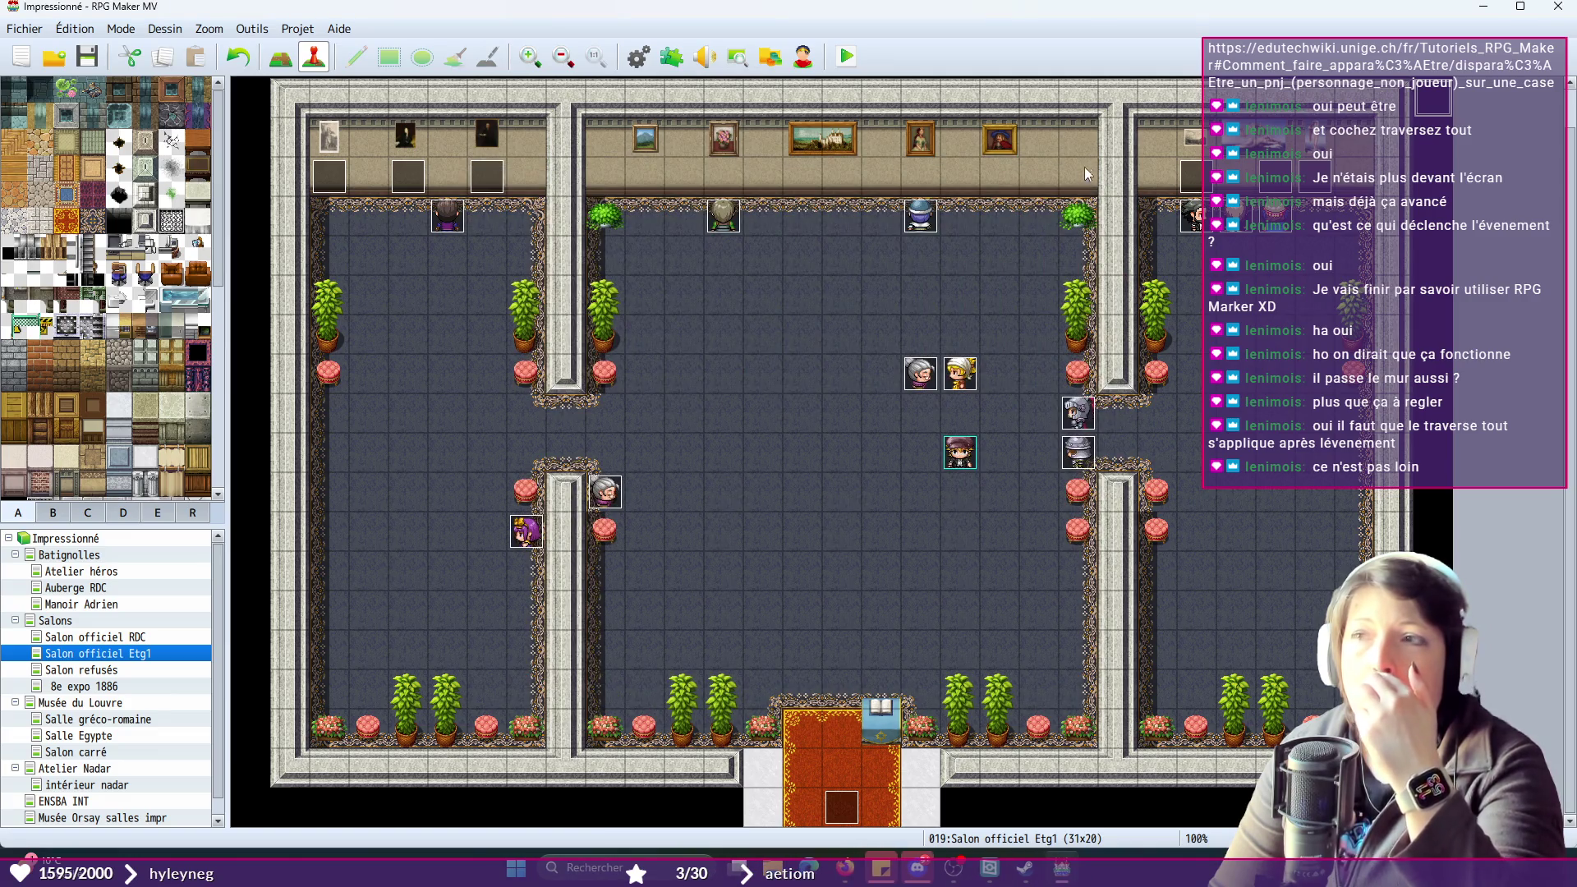
{"action": "left_click", "coordinate": [849, 56]}
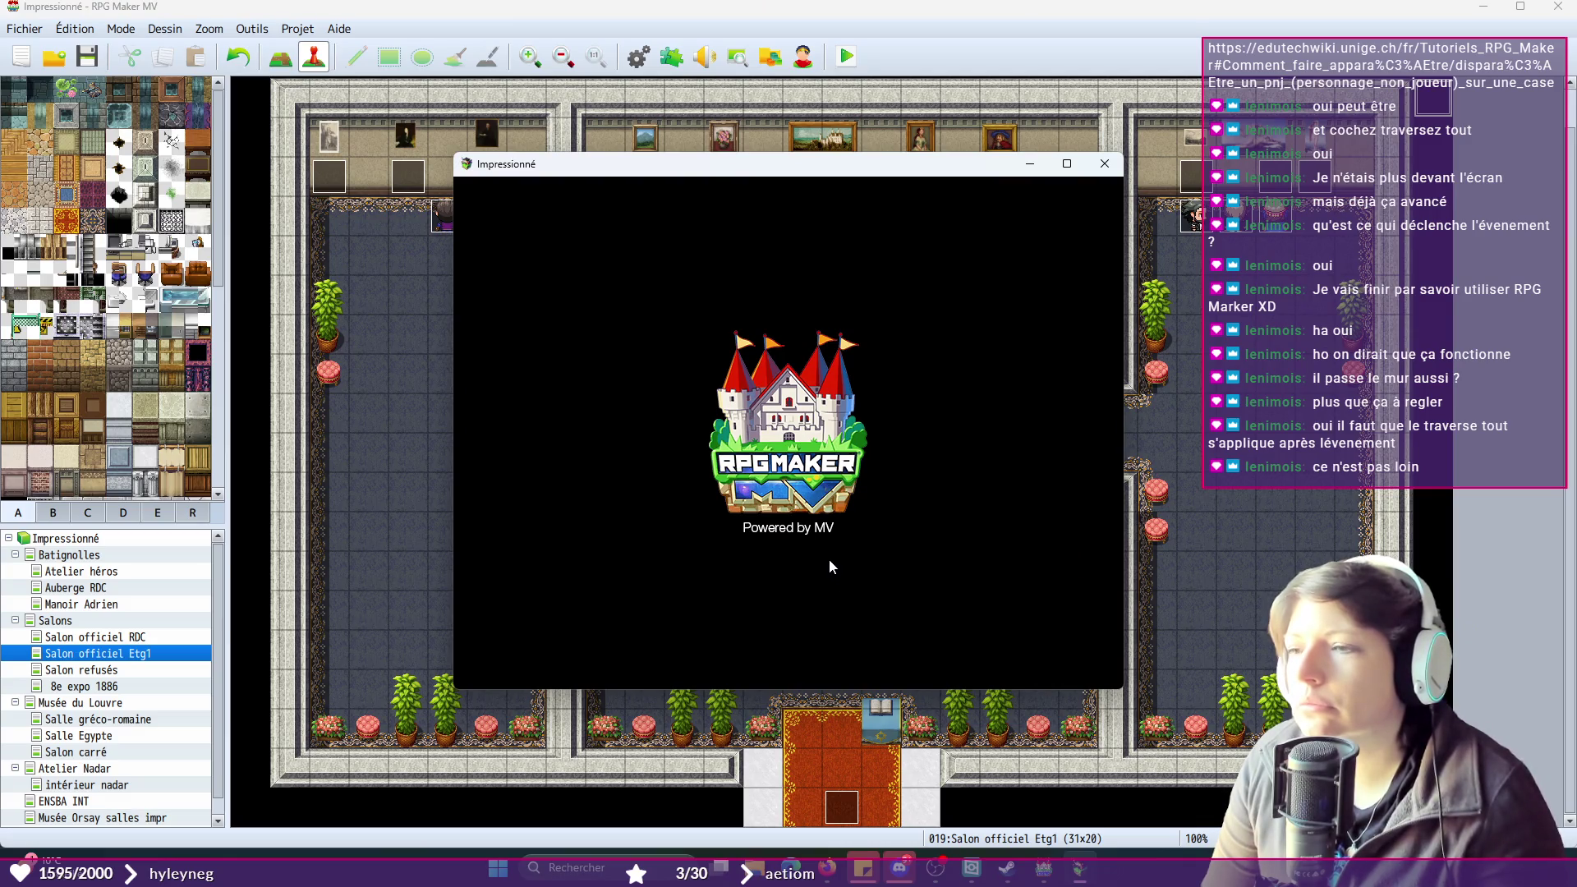
{"action": "left_click", "coordinate": [827, 522]}
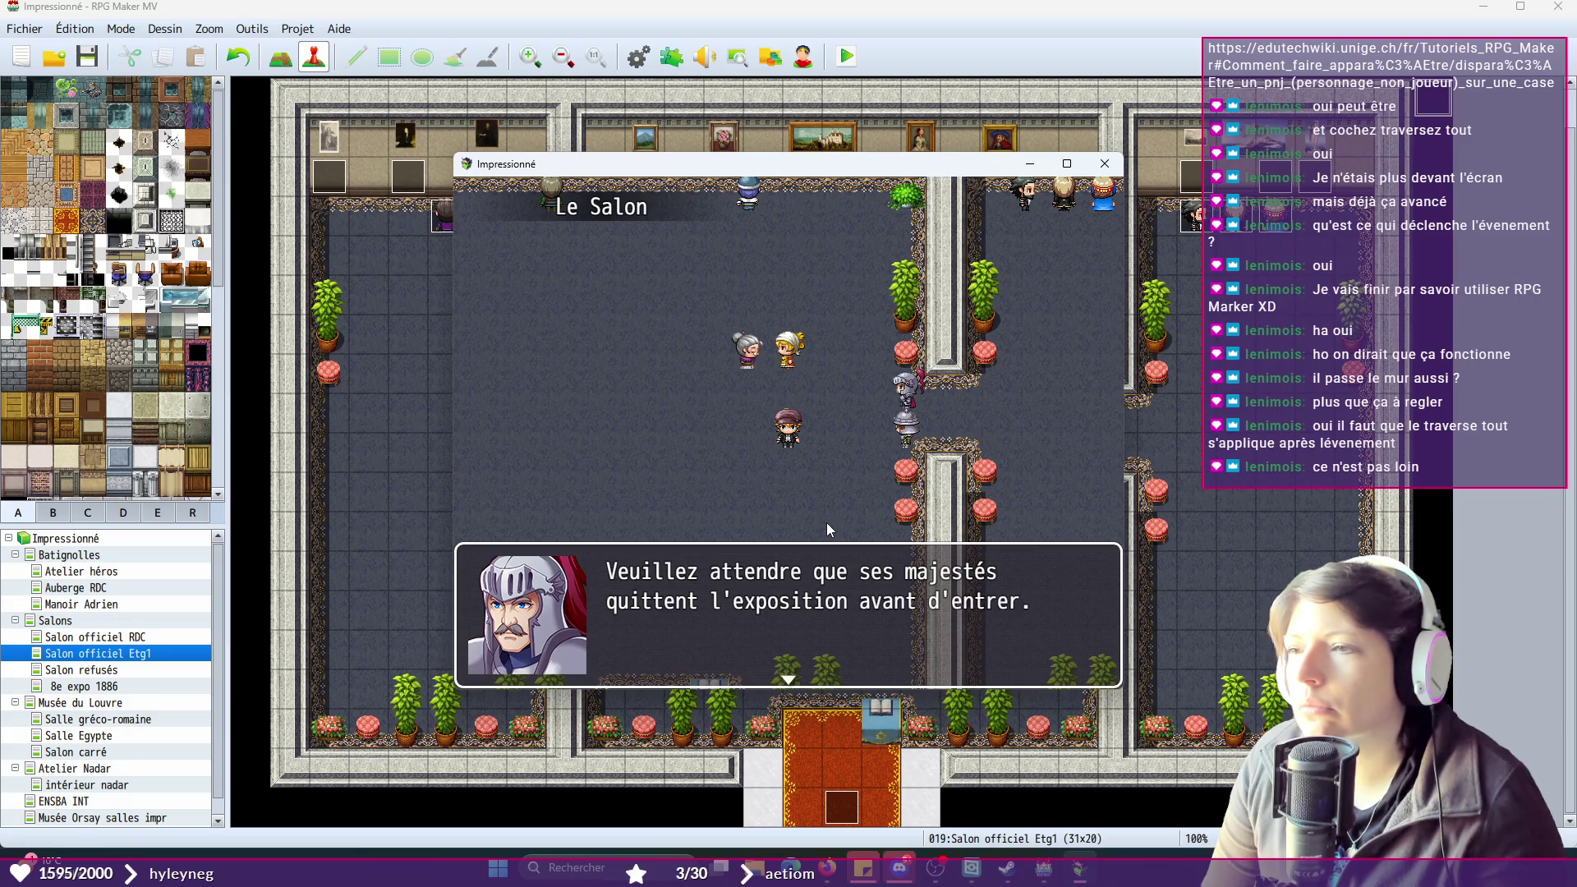
{"action": "left_click", "coordinate": [826, 522]}
{"action": "left_click", "coordinate": [827, 522]}
{"action": "left_click", "coordinate": [827, 522]}
{"action": "left_click", "coordinate": [826, 523]}
{"action": "left_click", "coordinate": [827, 523]}
{"action": "left_click", "coordinate": [826, 523]}
{"action": "left_click", "coordinate": [827, 522]}
{"action": "left_click", "coordinate": [827, 523]}
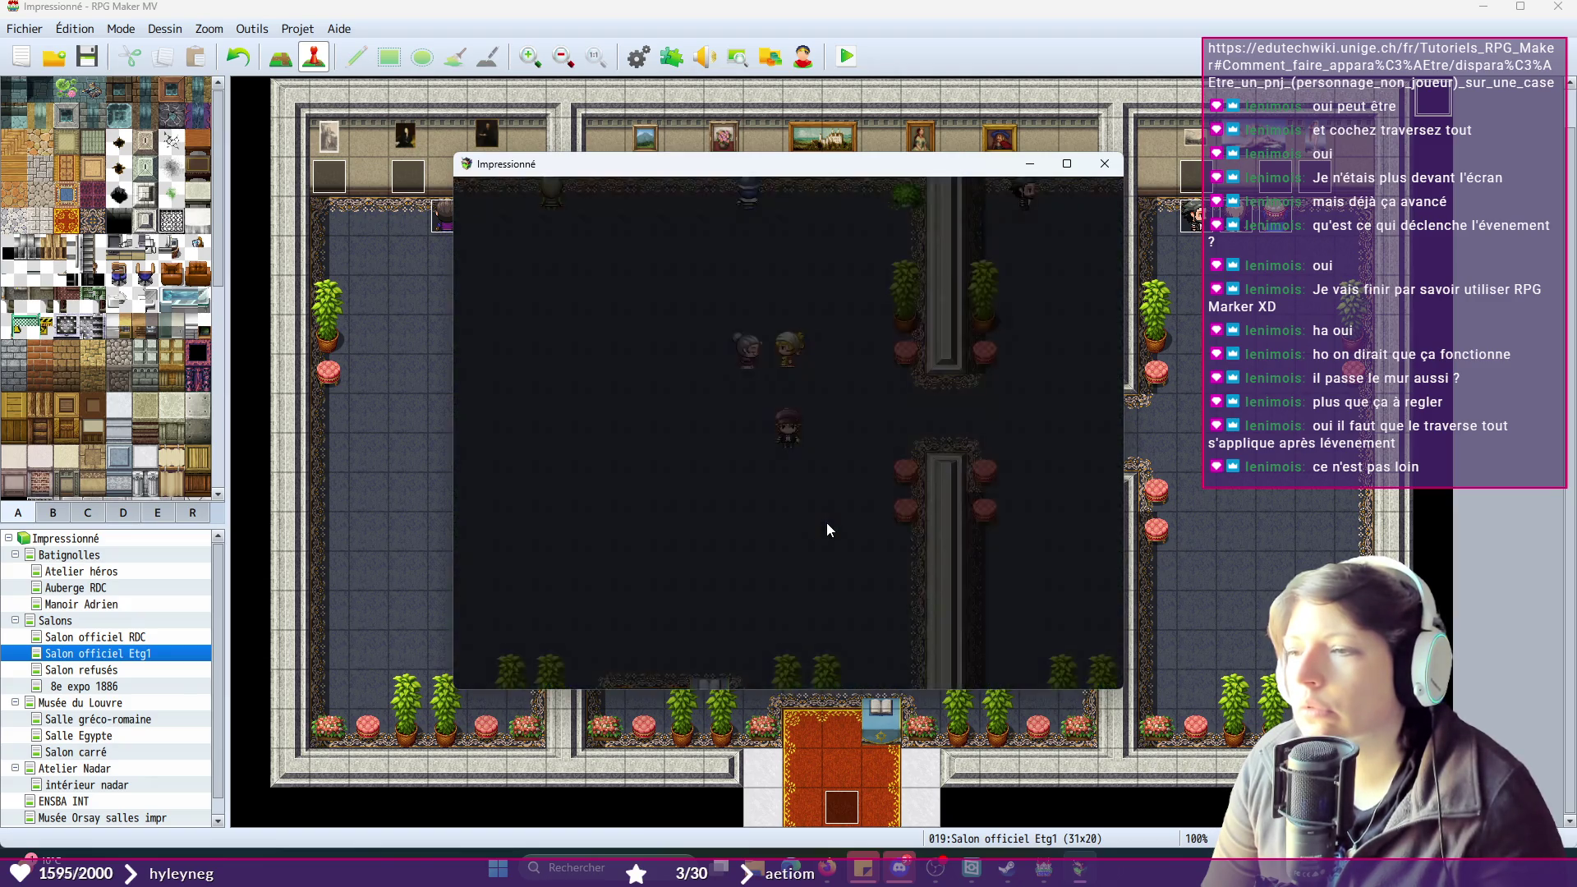
{"action": "left_click", "coordinate": [1119, 169]}
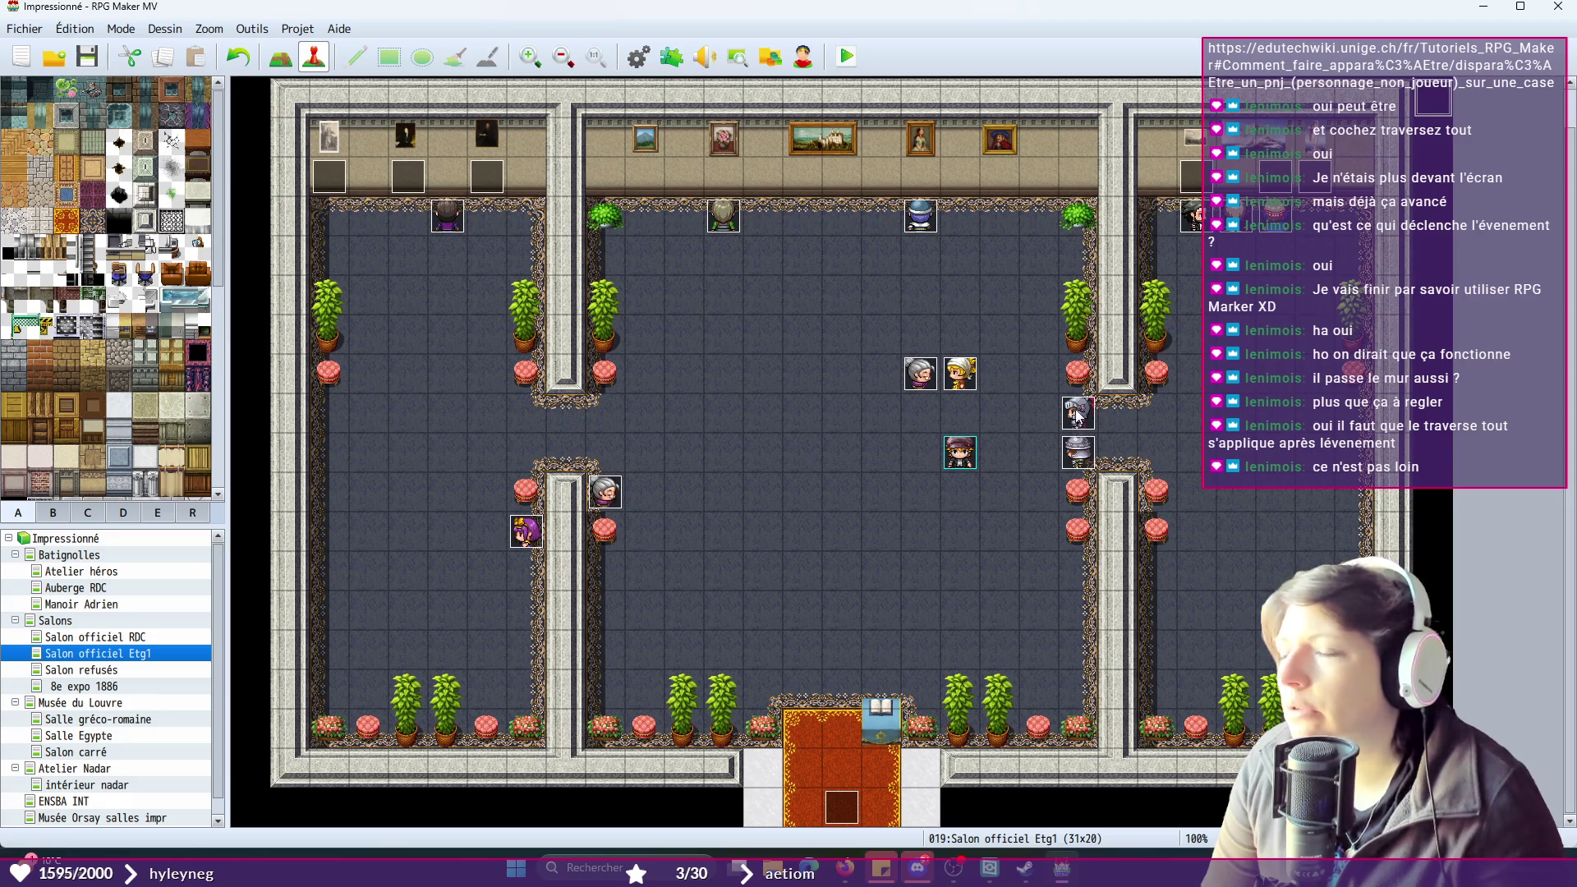
- Move both guards and the purple-capped character onto the bottom entrance carpet
{"action": "mouse_move", "coordinate": [1073, 415]}
{"action": "left_mouse_down"}
{"action": "mouse_move", "coordinate": [831, 668]}
{"action": "mouse_move", "coordinate": [846, 674]}
{"action": "left_mouse_up"}
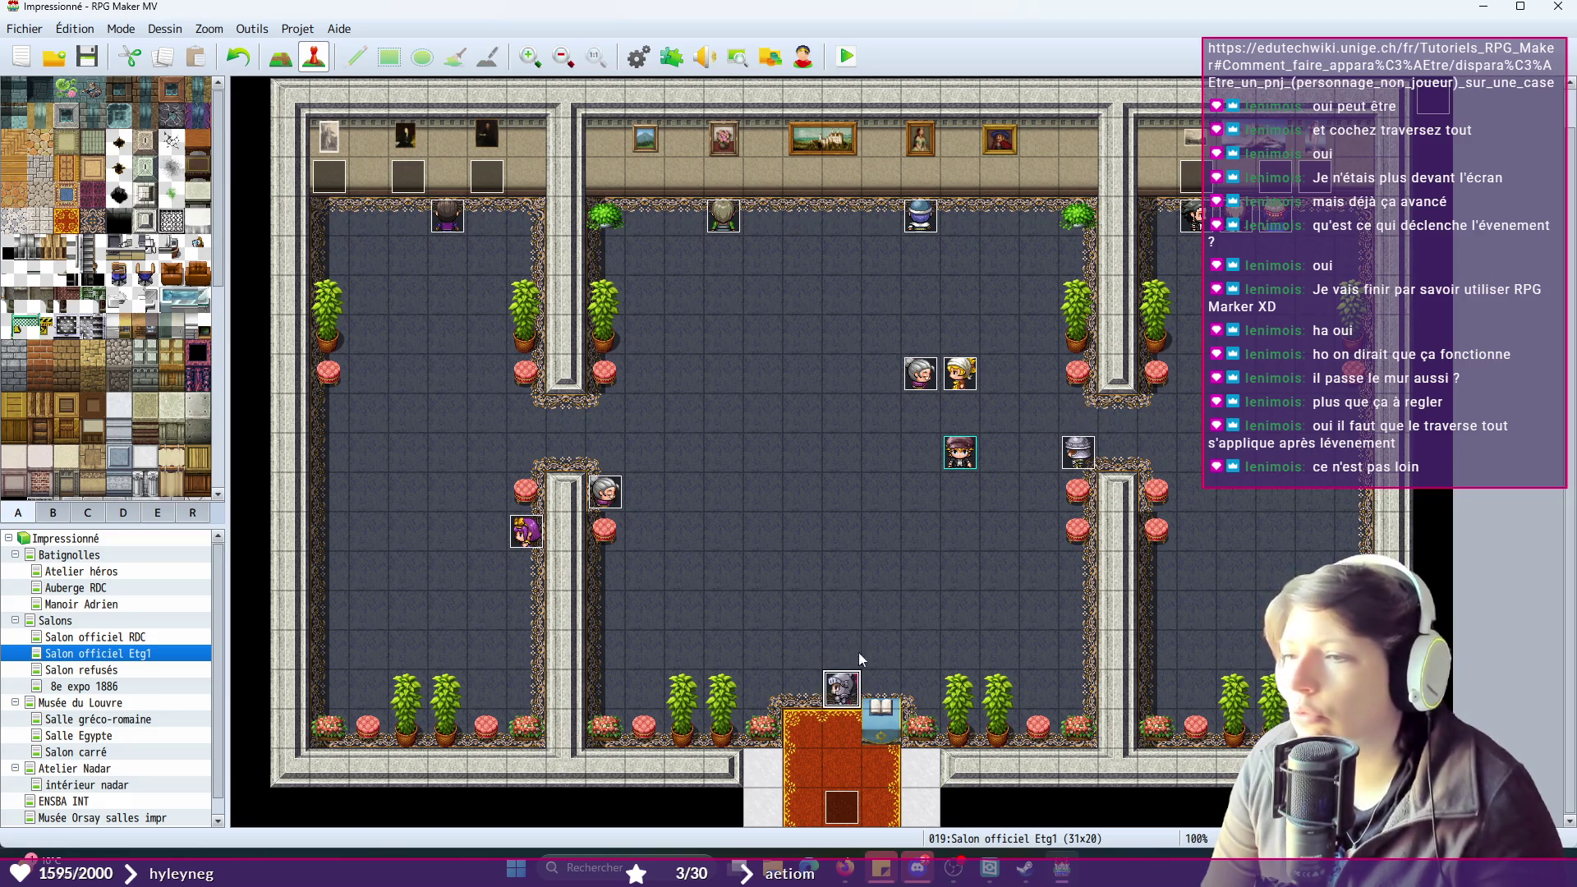
{"action": "left_click_drag", "start_coordinate": [1072, 458], "coordinate": [803, 689]}
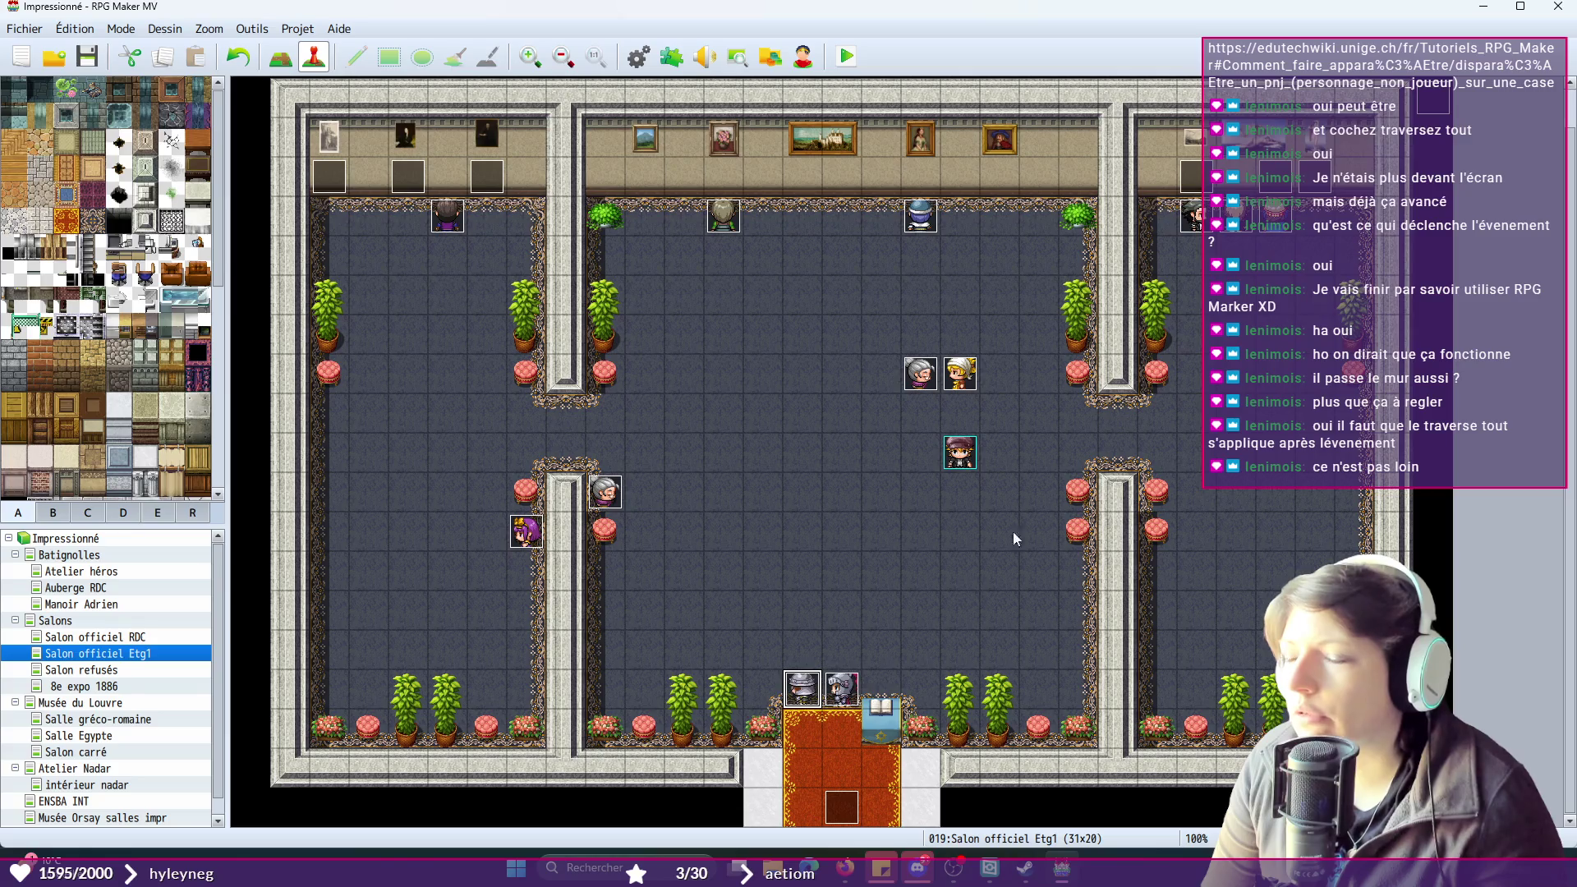
{"action": "left_click_drag", "start_coordinate": [960, 453], "coordinate": [832, 741]}
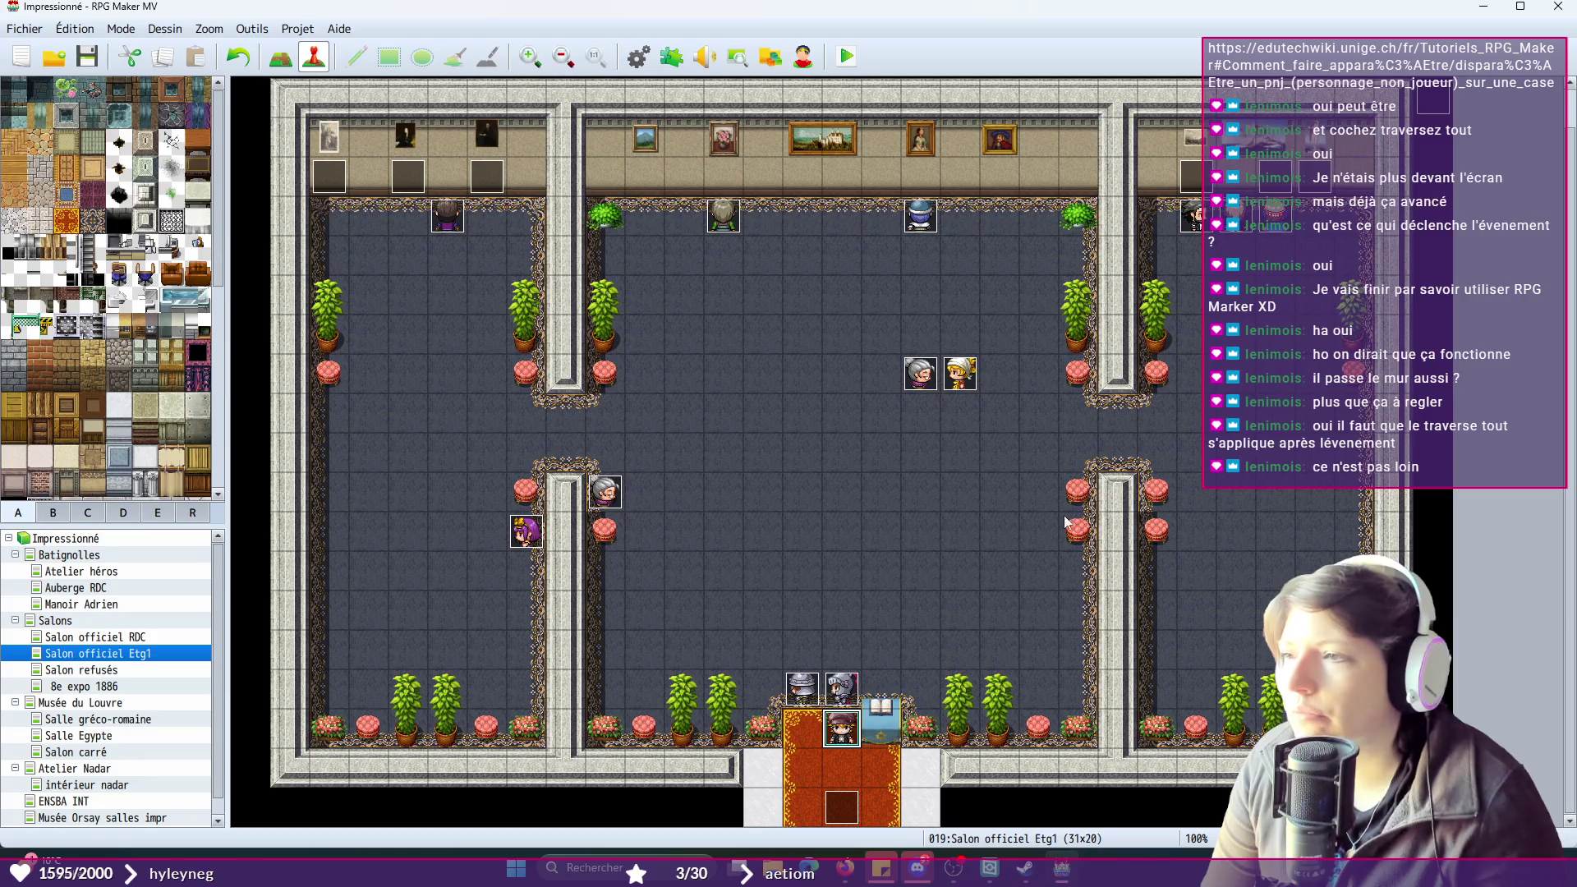
- Set TRG_GARDE2's page 2 trigger to Contact avec l'évènement and apply it
{"action": "double_click", "coordinate": [802, 687]}
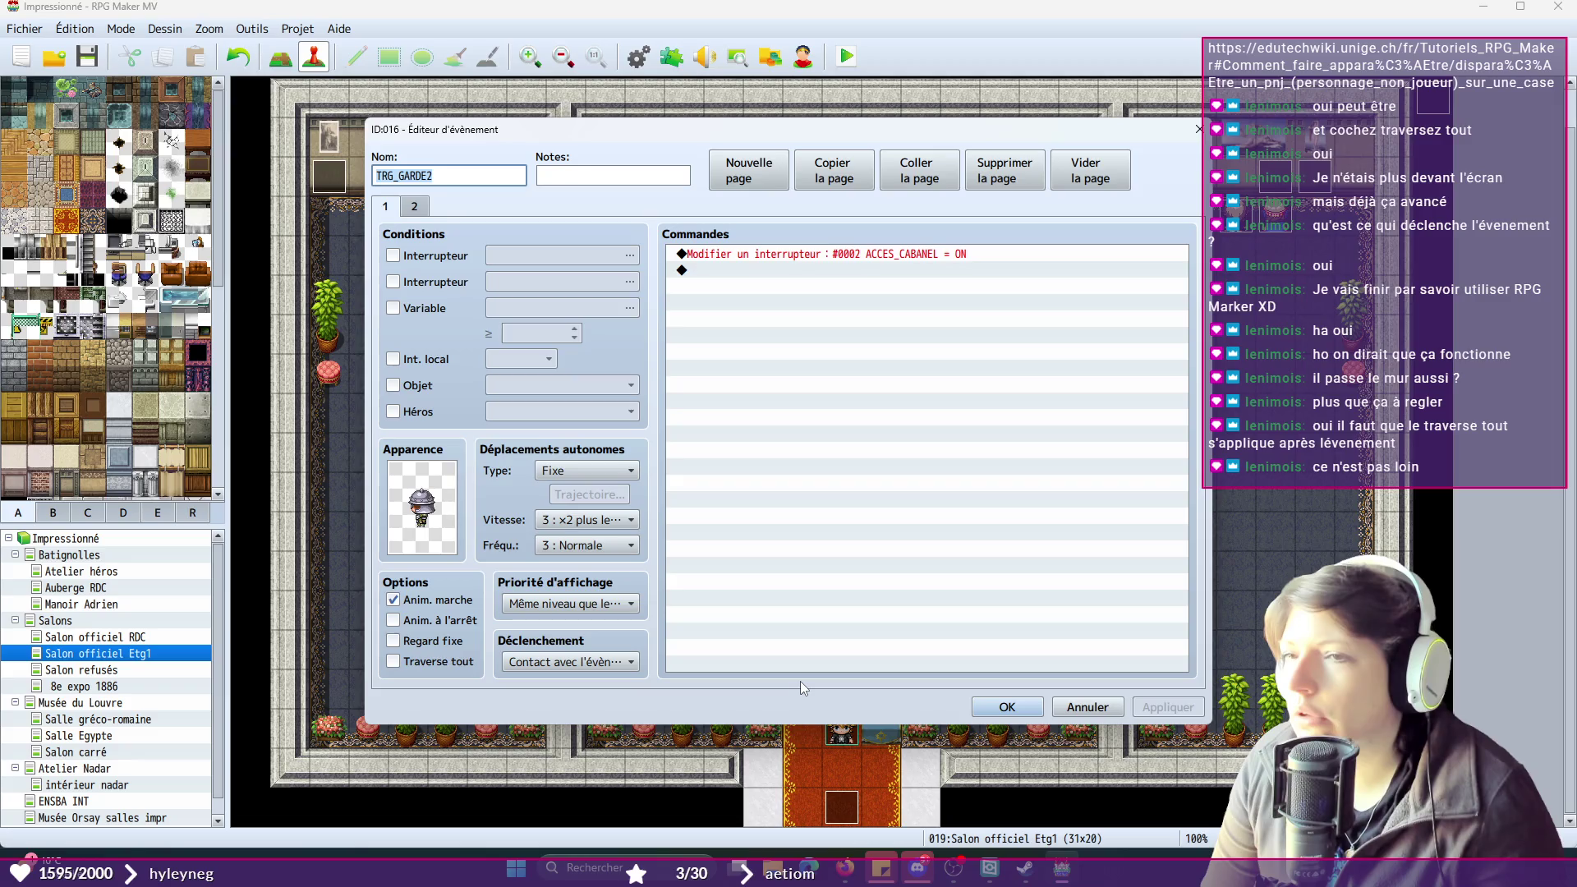
{"action": "left_click", "coordinate": [417, 208]}
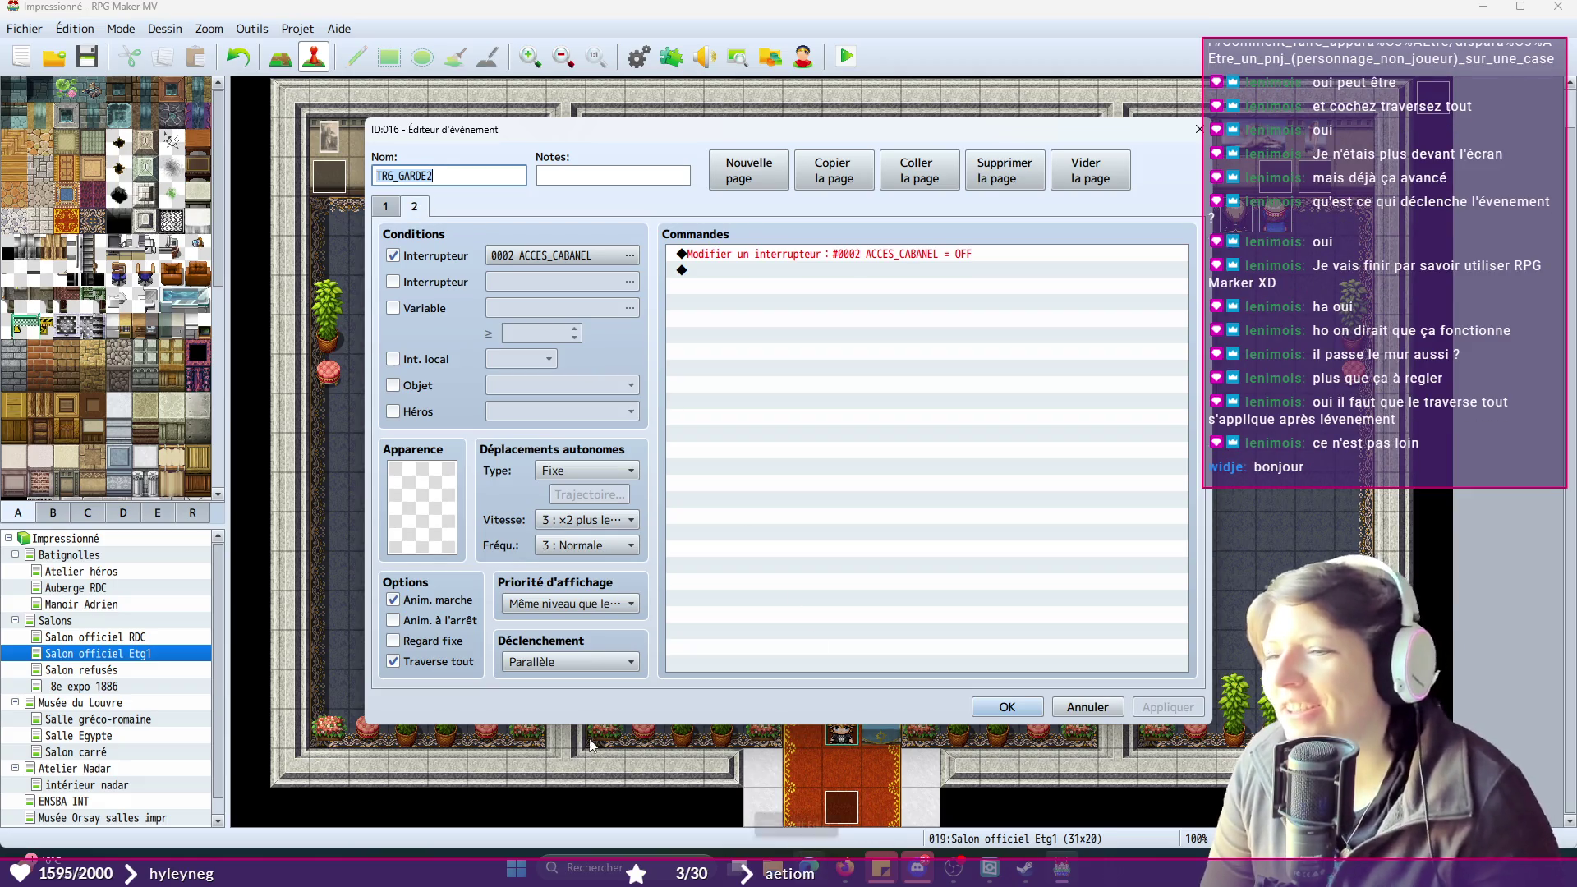
{"action": "left_click", "coordinate": [601, 662]}
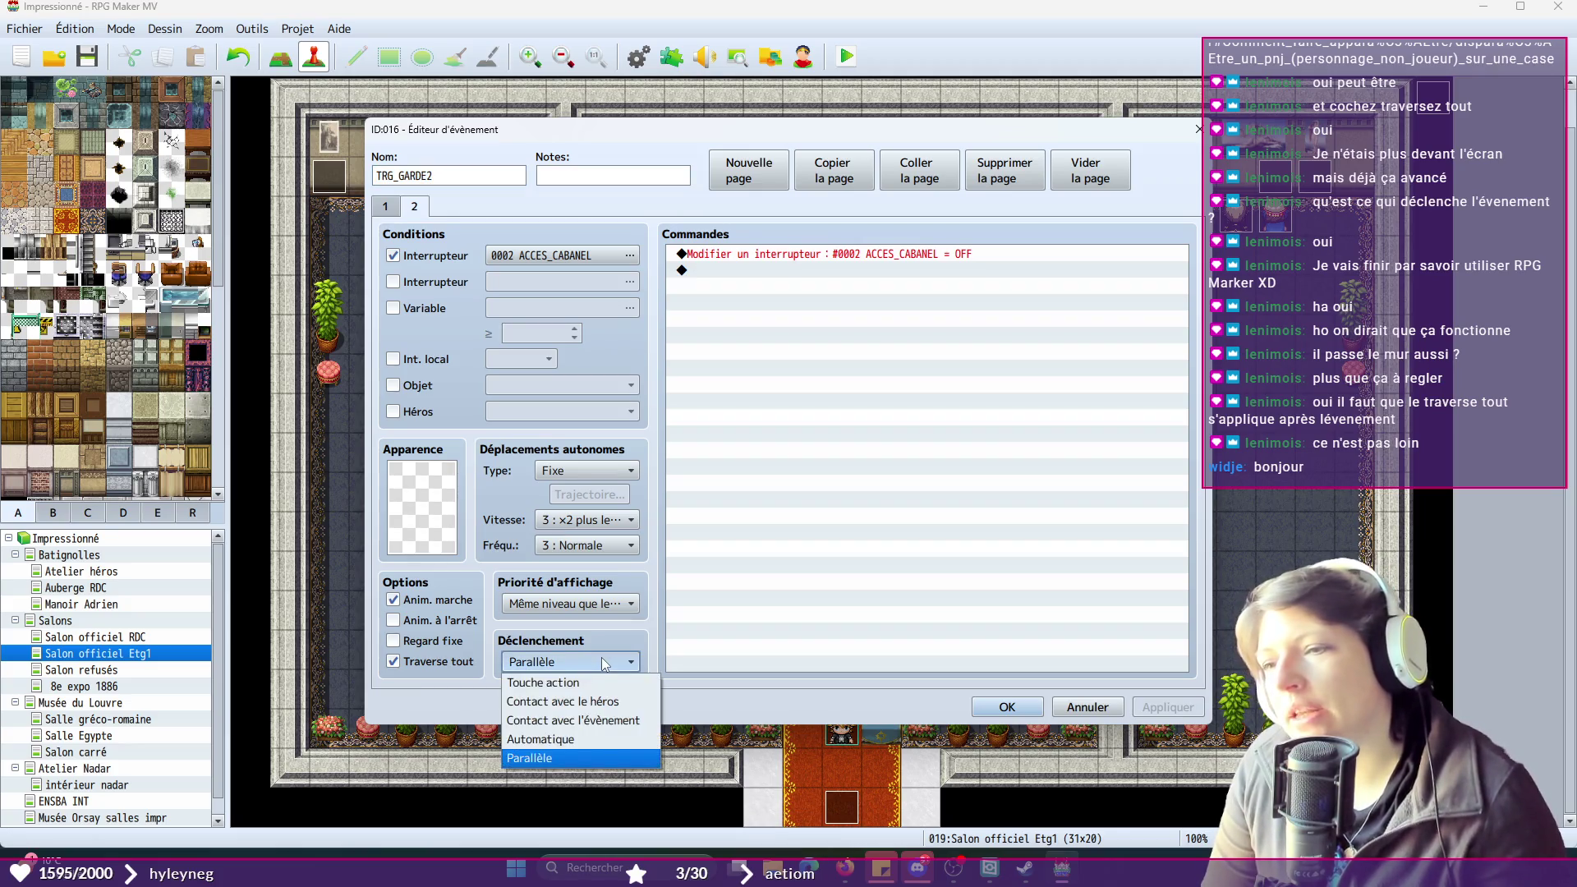
{"action": "left_click", "coordinate": [618, 720]}
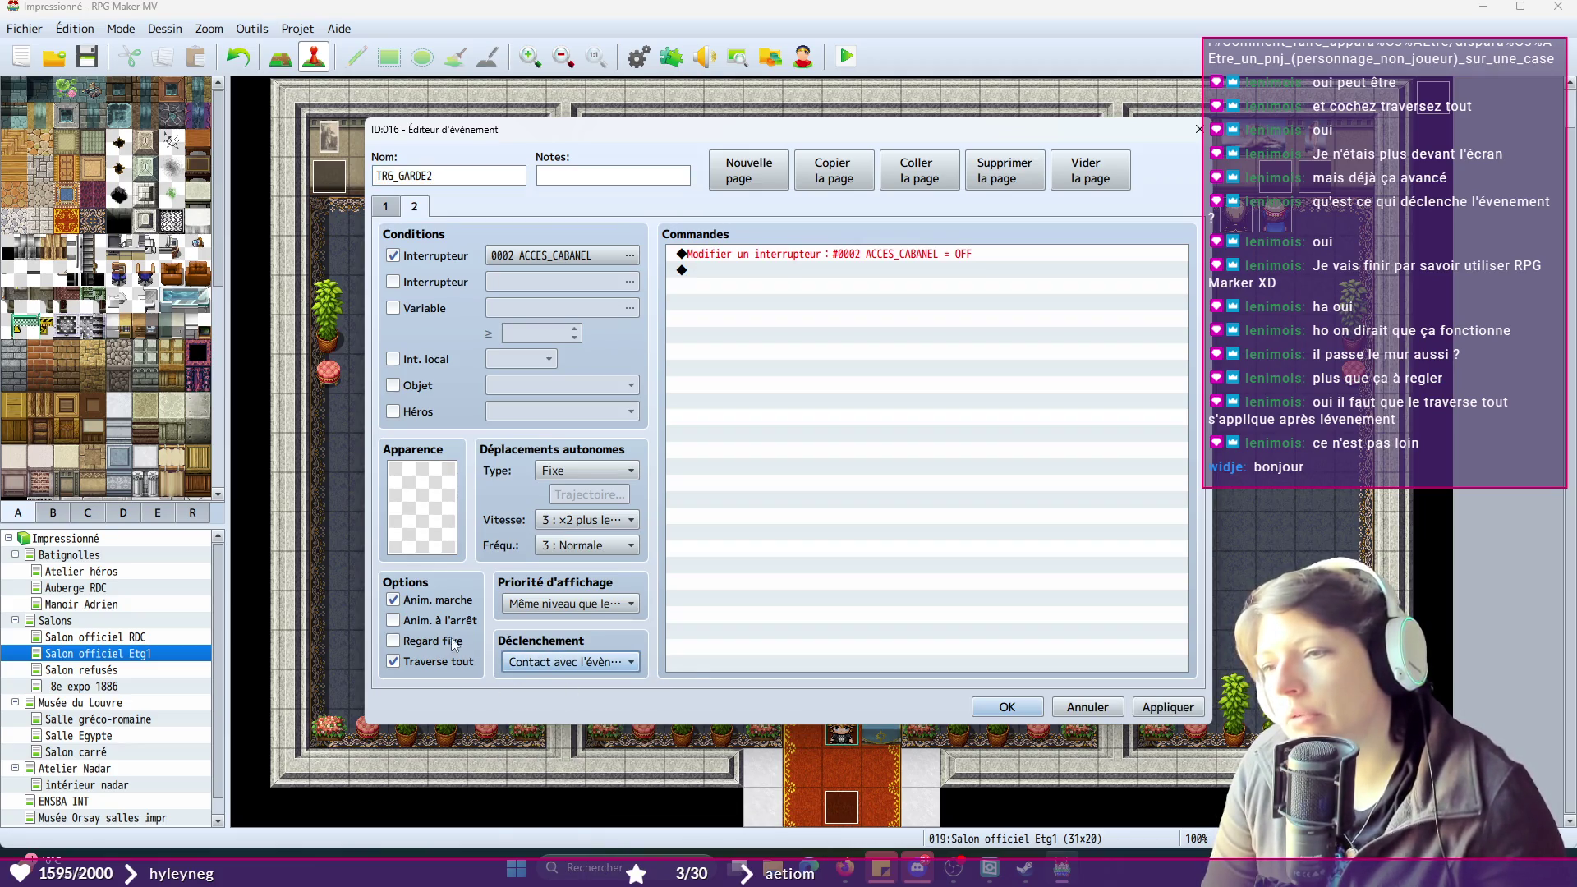
{"action": "left_click", "coordinate": [1167, 707]}
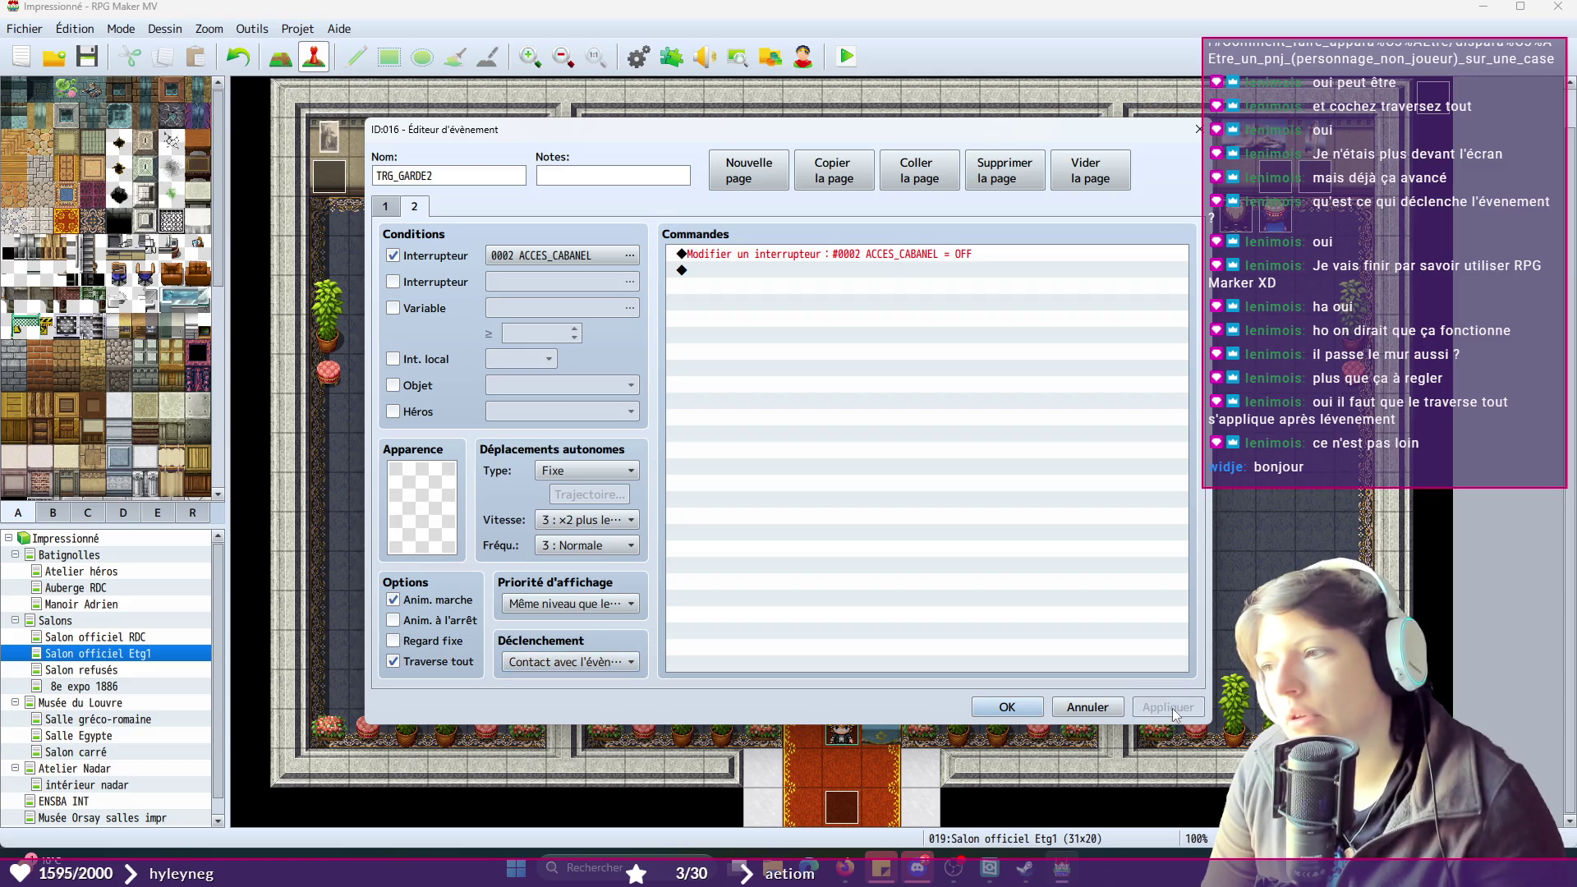
{"action": "left_click", "coordinate": [1004, 709]}
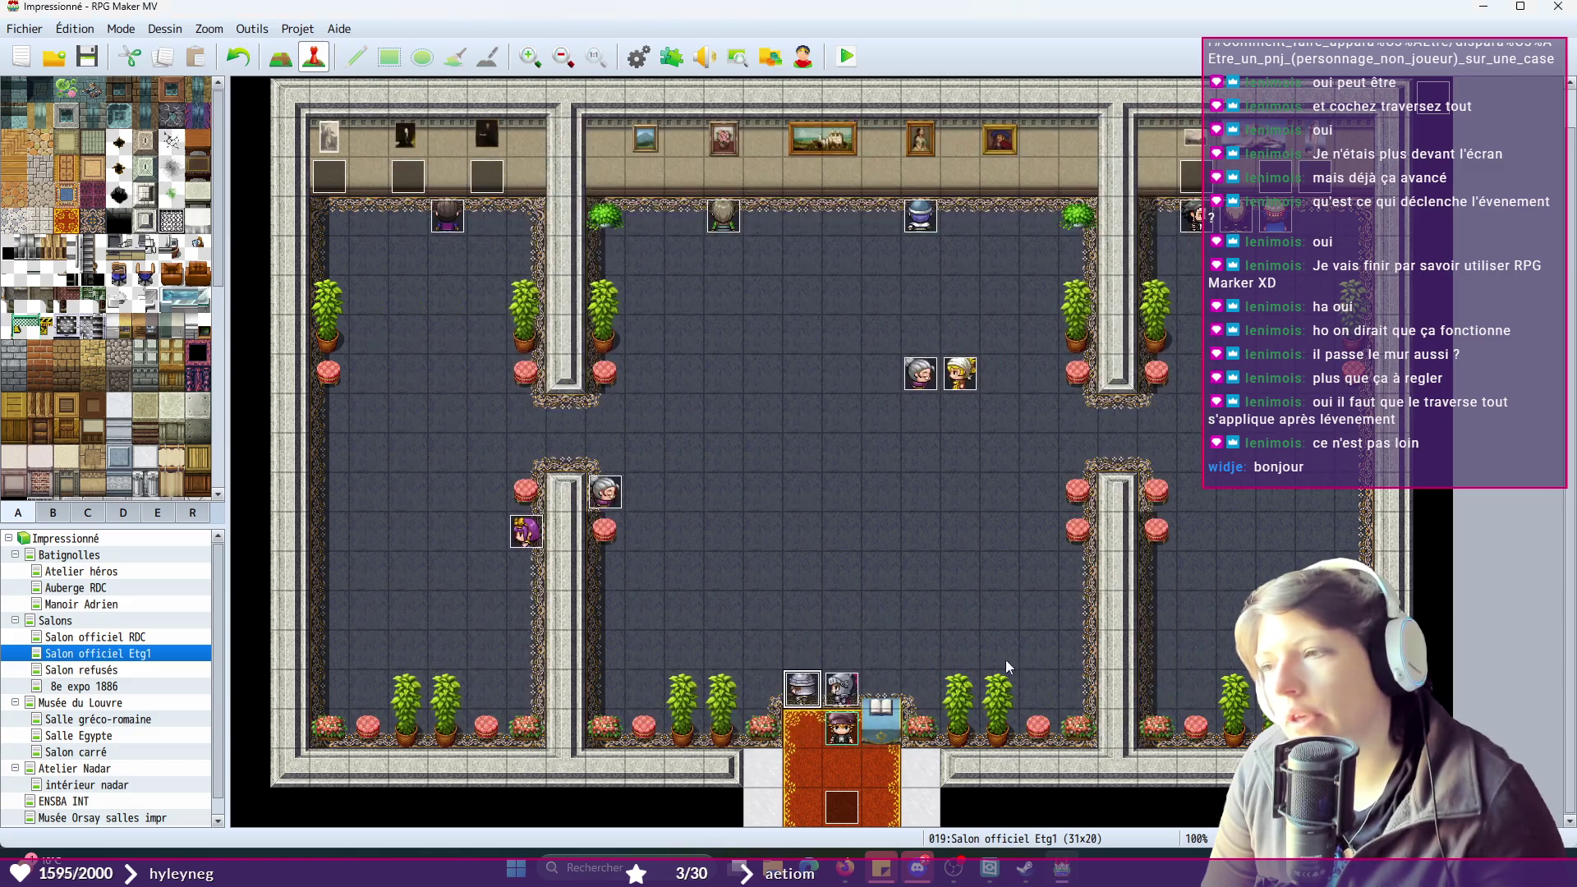
- Review the second pages of the TRG_GARDE2, TRG_GARDE1 and NAPOLEON events
{"action": "double_click", "coordinate": [805, 692]}
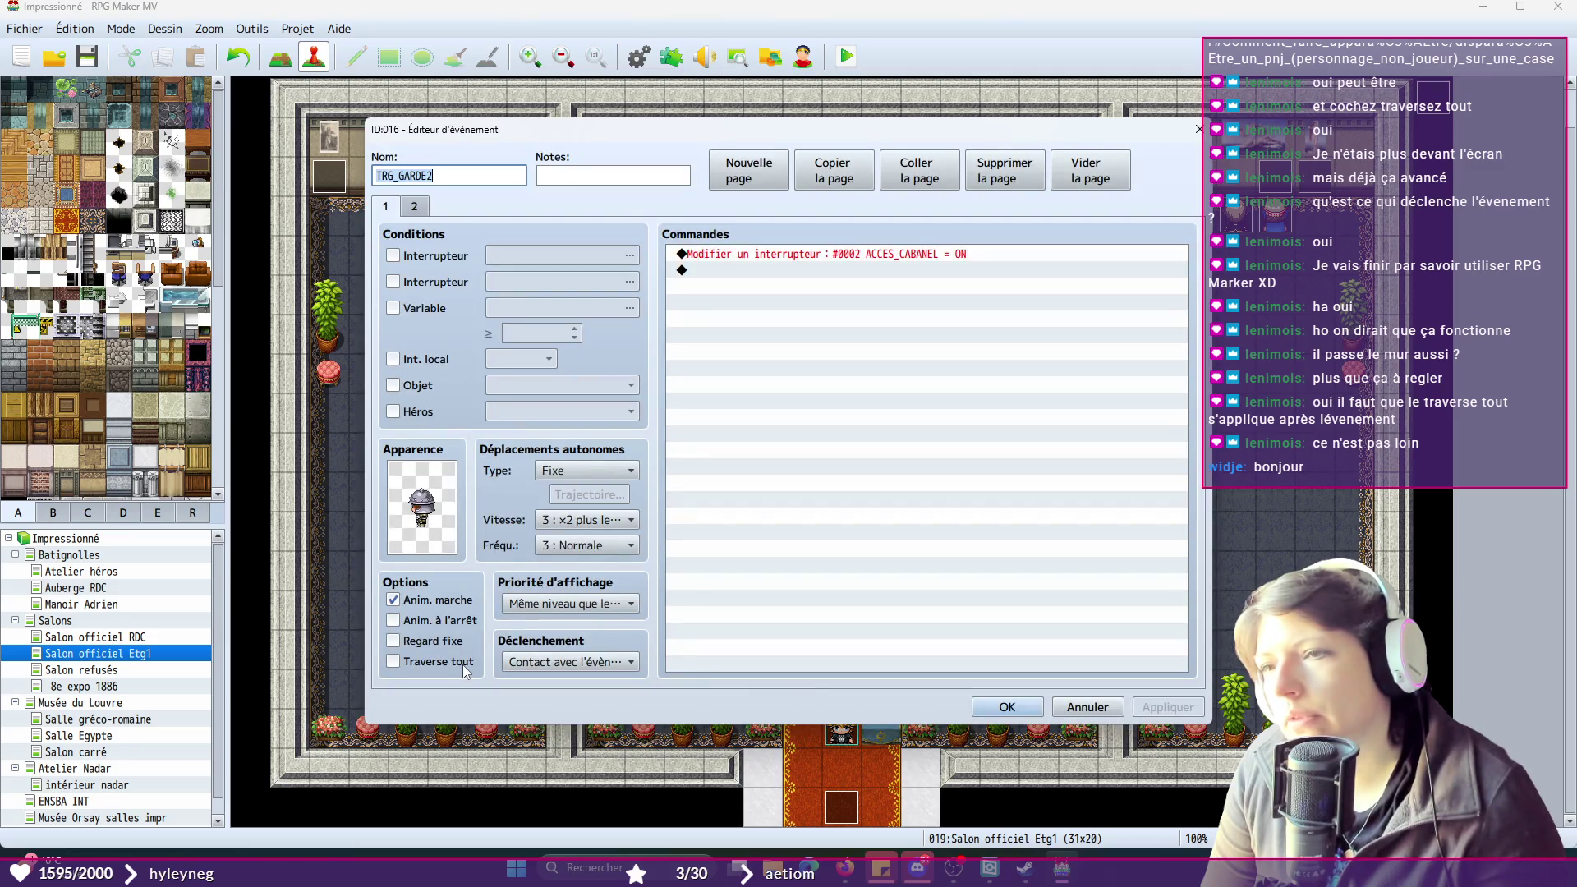
{"action": "left_click", "coordinate": [417, 207]}
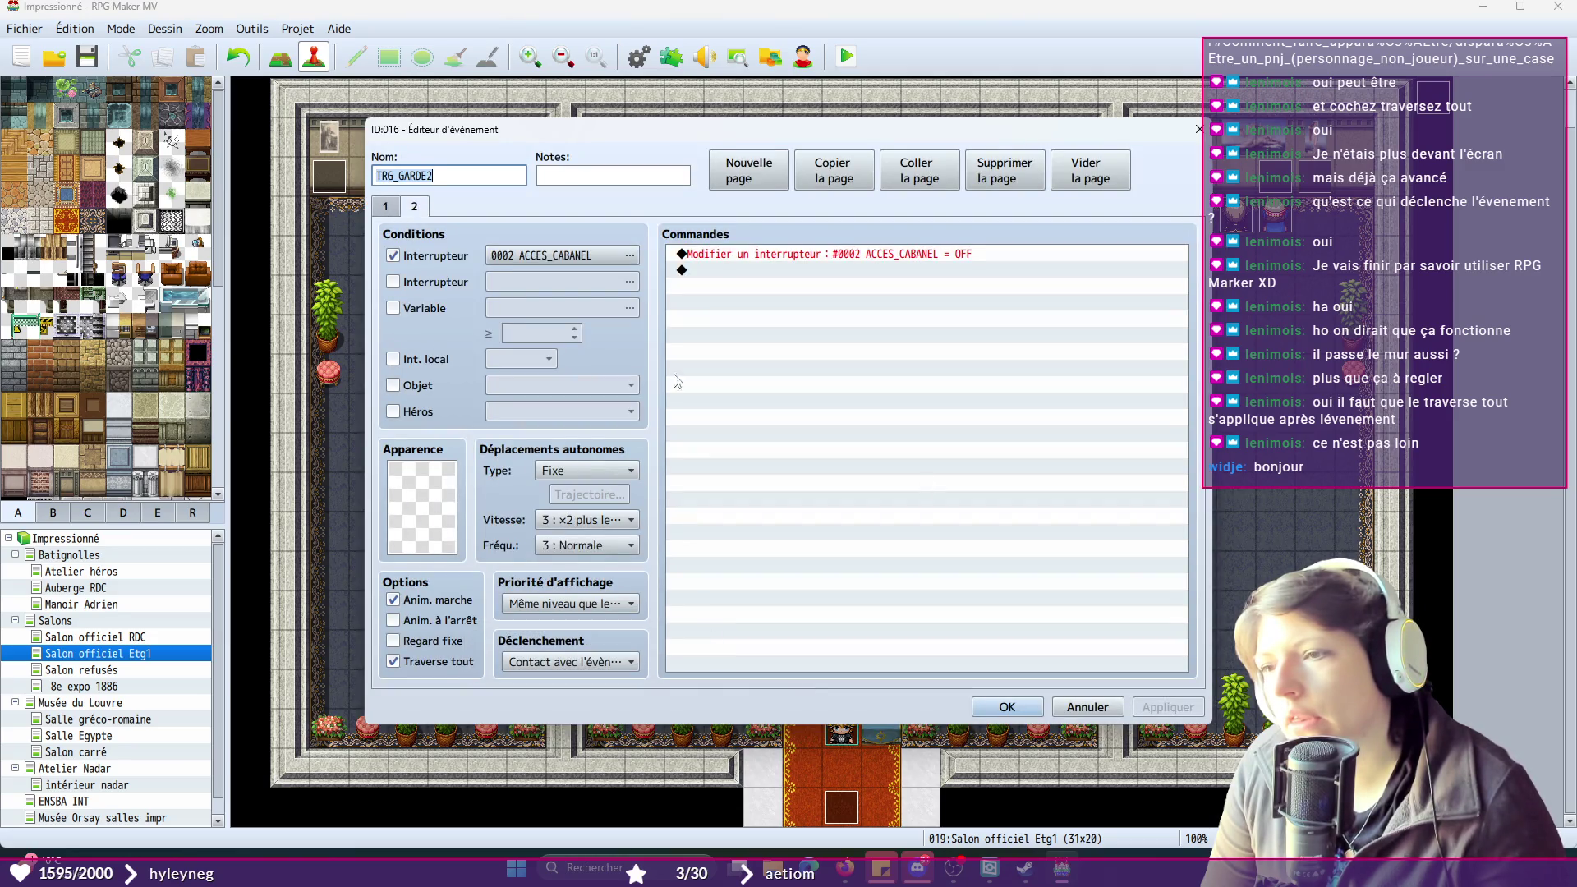
{"action": "left_click", "coordinate": [1044, 708]}
{"action": "double_click", "coordinate": [842, 690]}
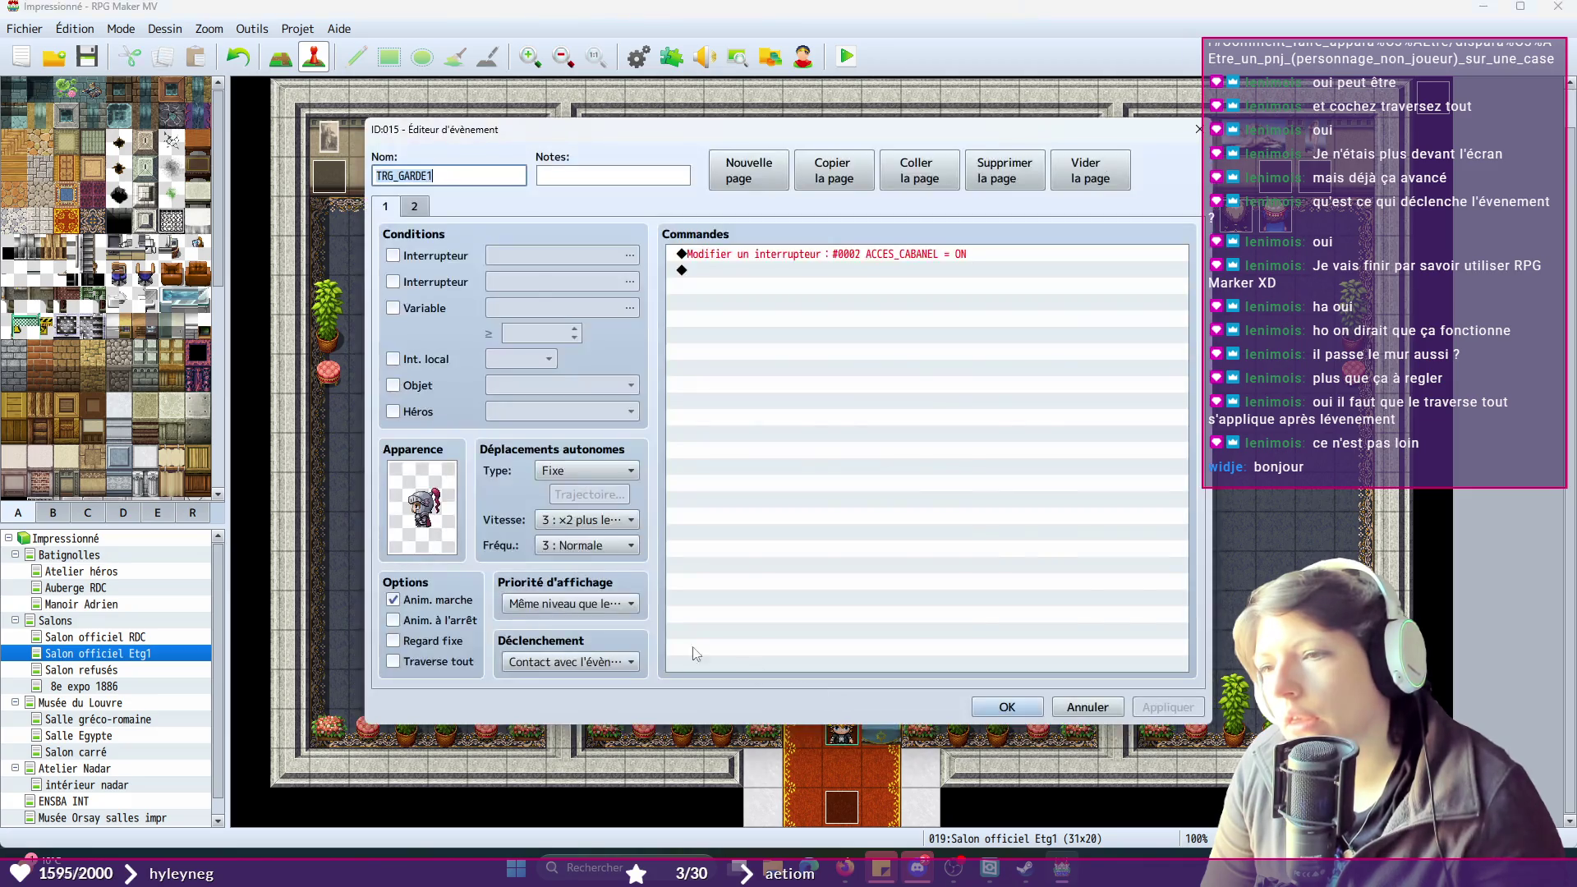
{"action": "left_click", "coordinate": [422, 209]}
{"action": "left_click", "coordinate": [1007, 709]}
{"action": "double_click", "coordinate": [843, 689]}
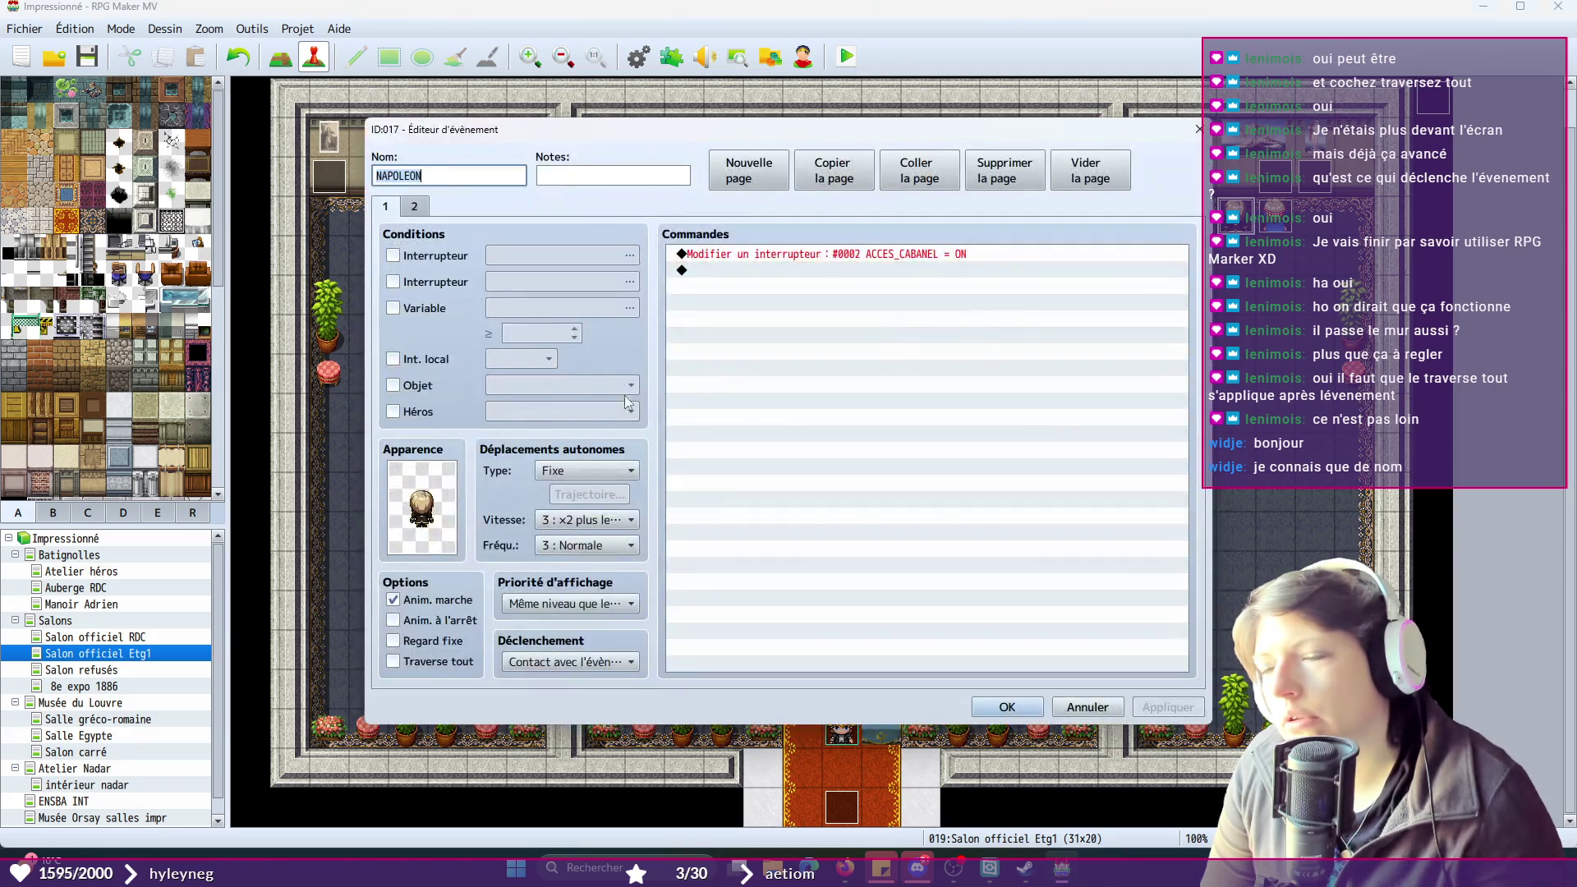
{"action": "left_click", "coordinate": [419, 207]}
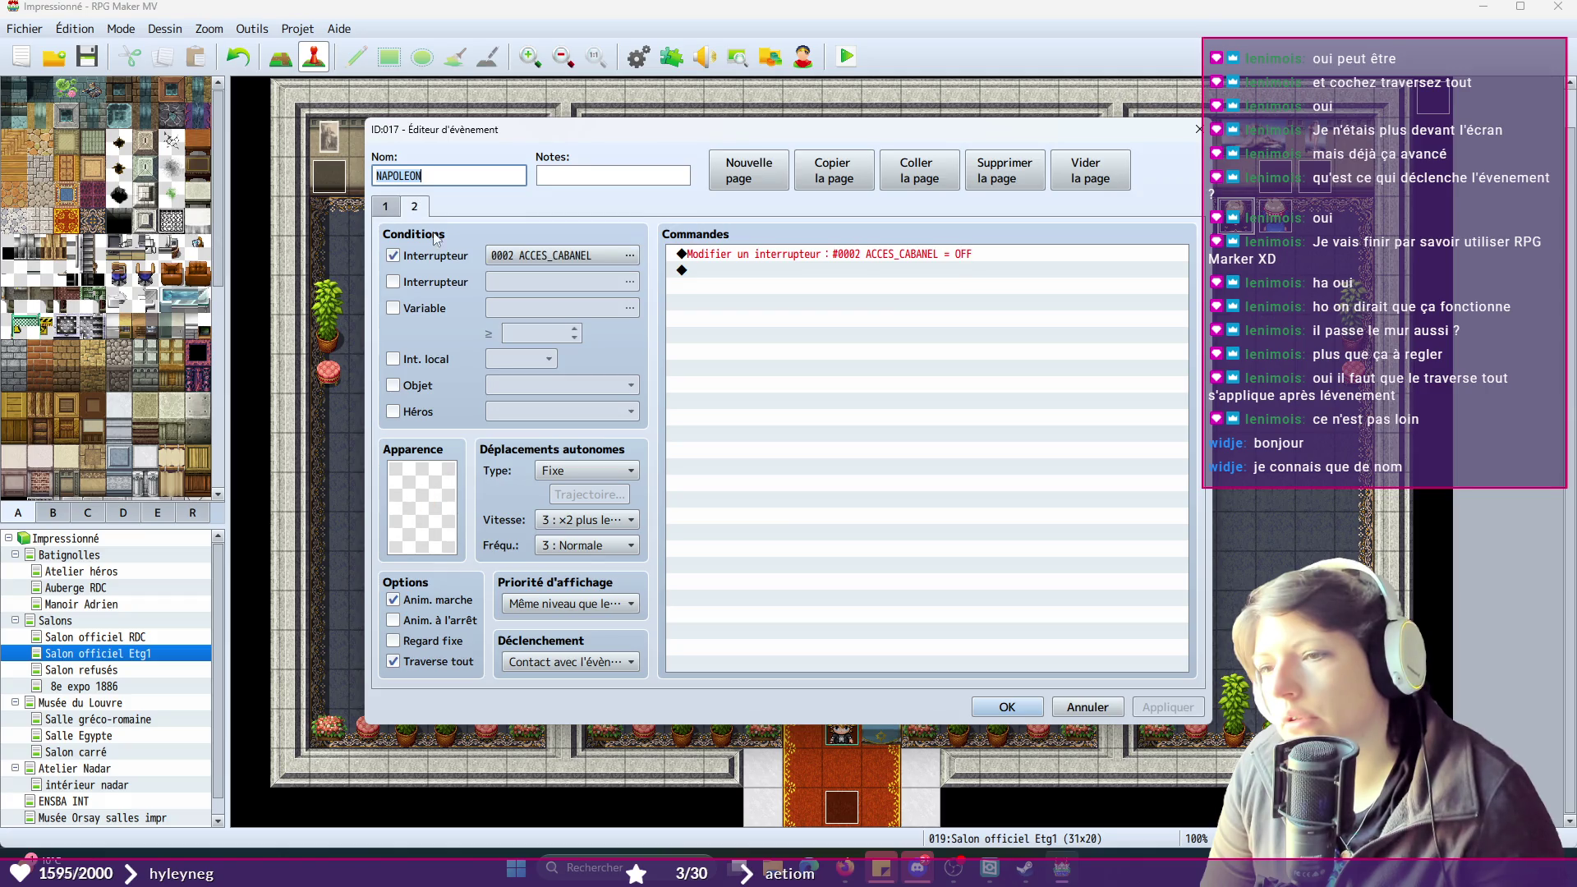
{"action": "left_click", "coordinate": [1008, 708]}
- Add the 0002 ACCES_CABANEL switch condition to EUGENIE's page 1
{"action": "double_click", "coordinate": [584, 213]}
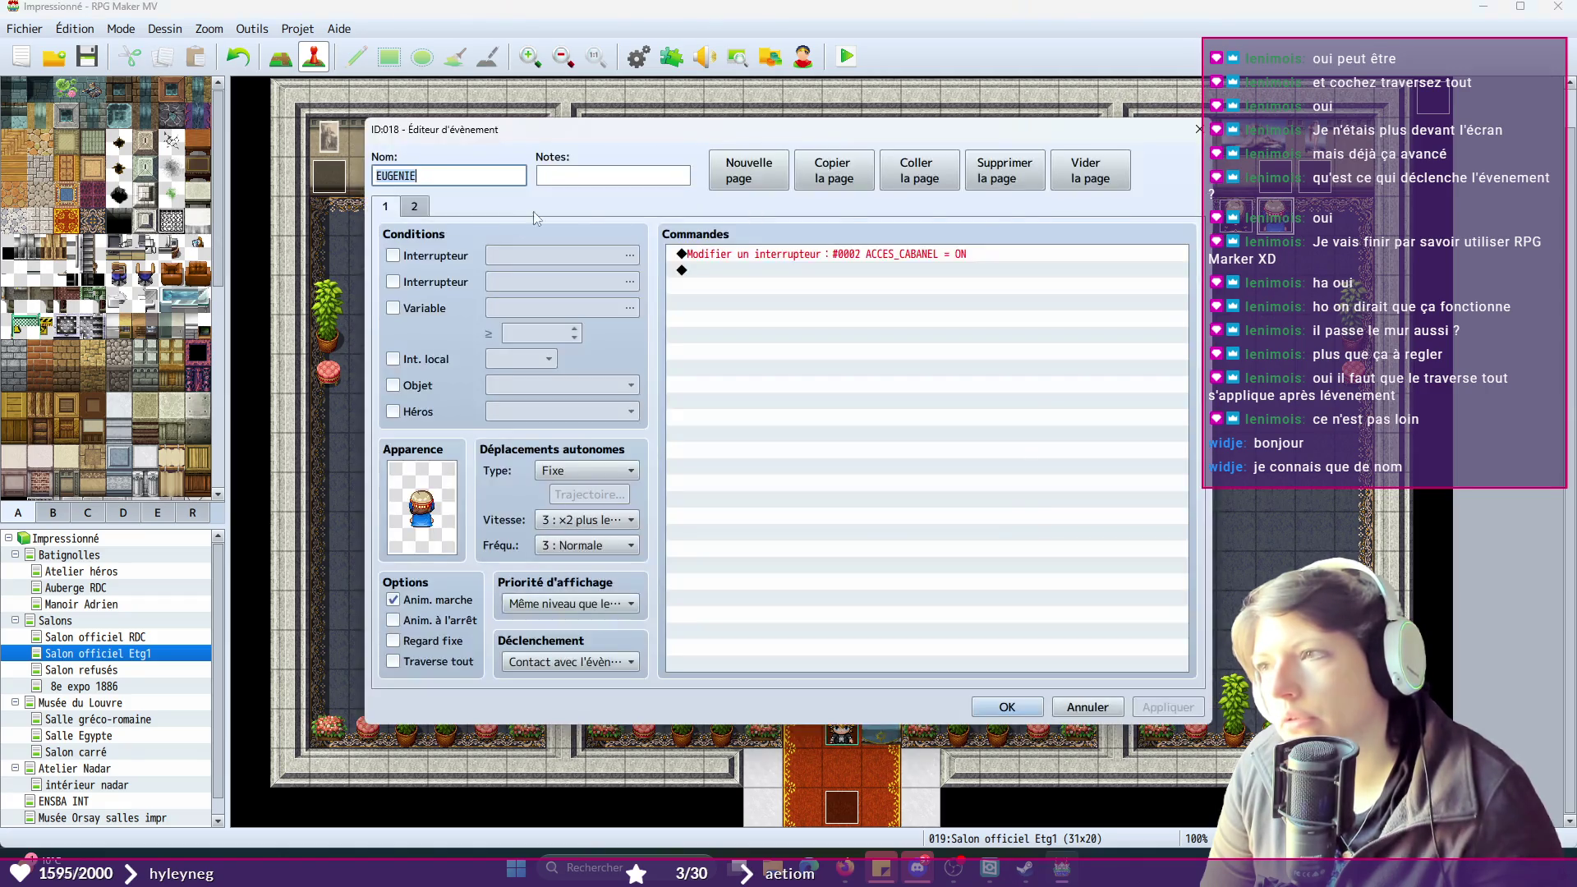
{"action": "left_click", "coordinate": [418, 206]}
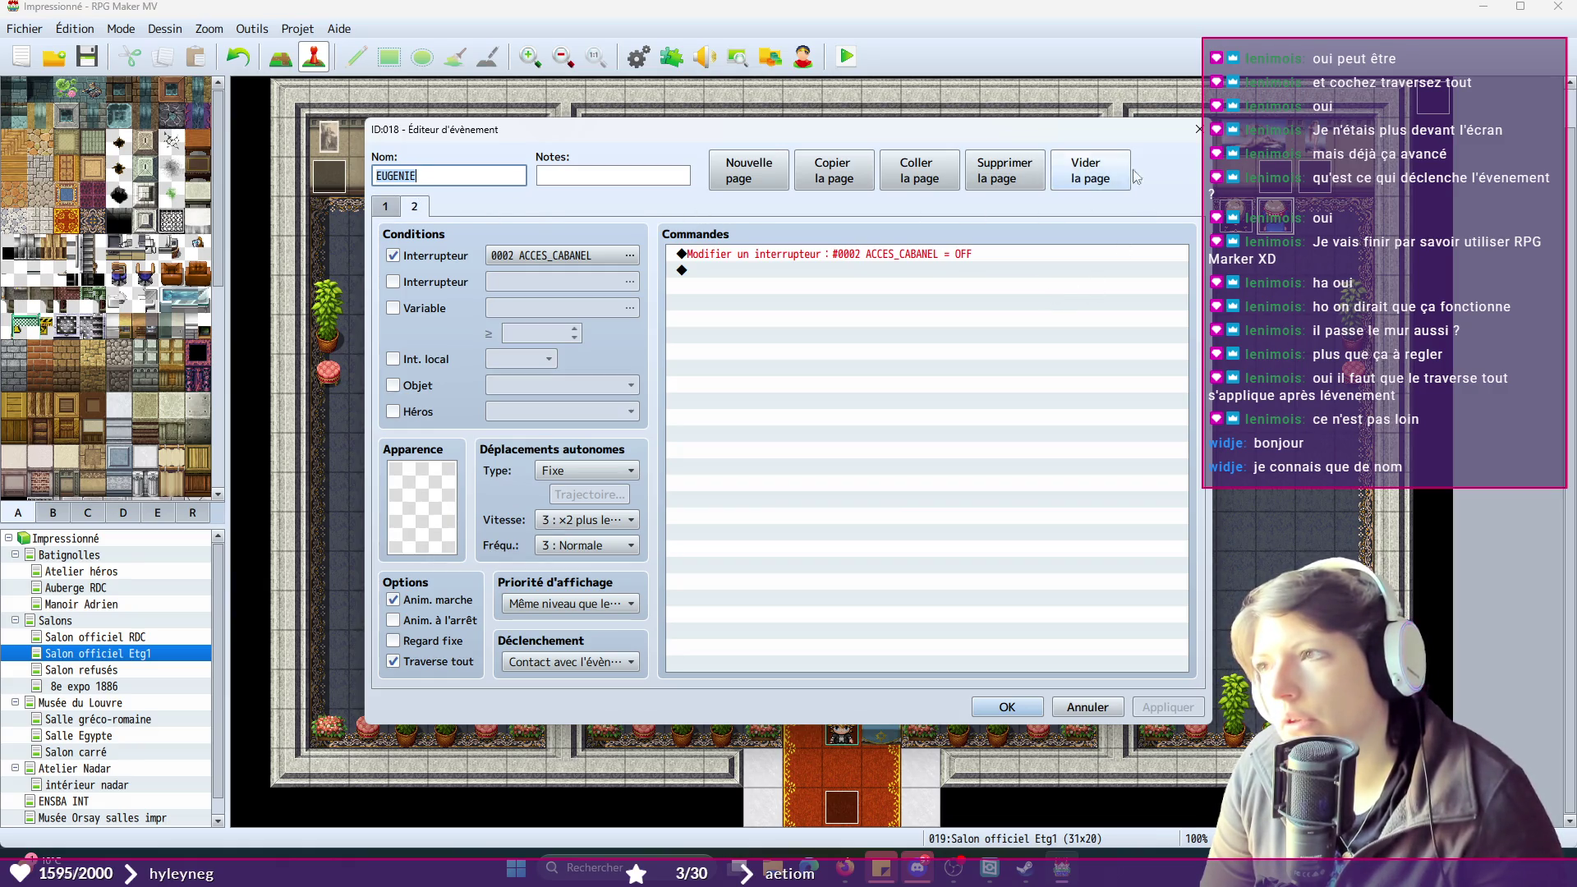
{"action": "left_click", "coordinate": [386, 209]}
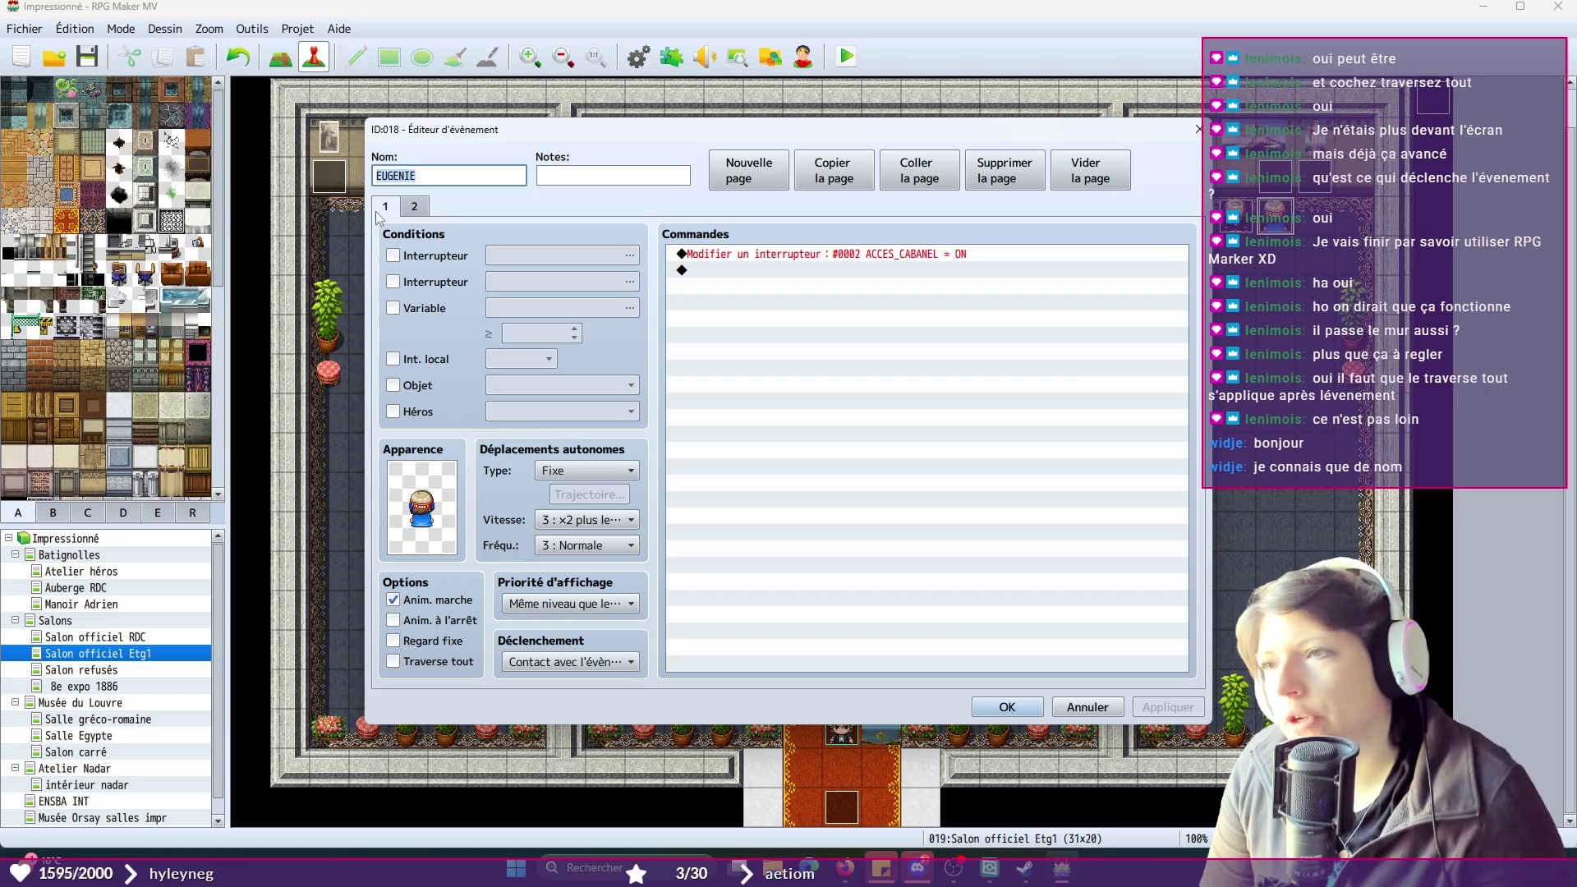
{"action": "left_click", "coordinate": [415, 208]}
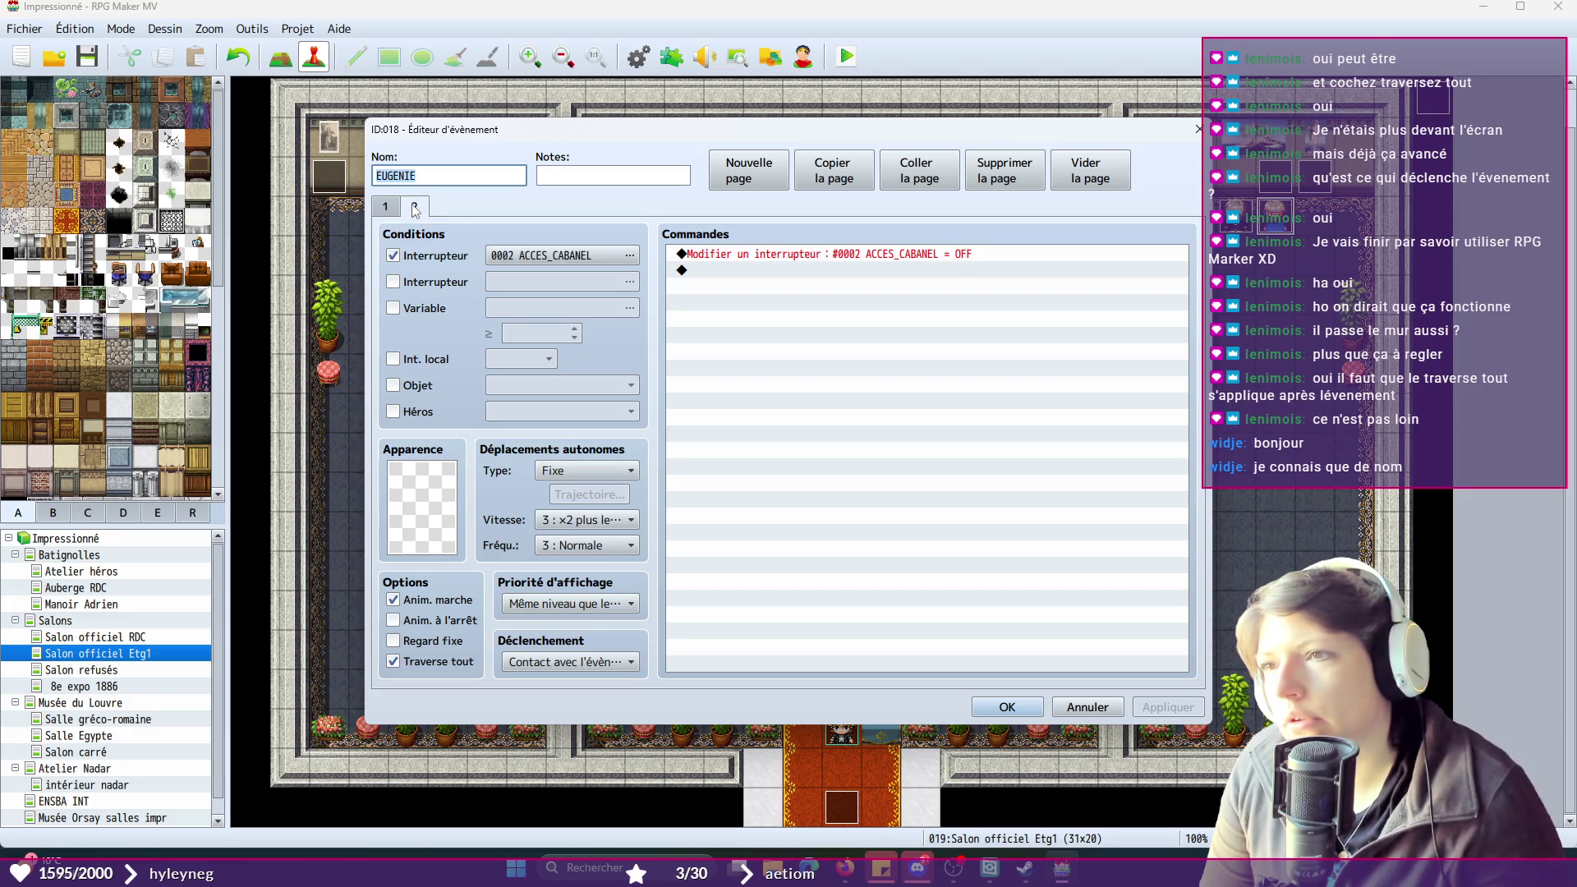
{"action": "left_click", "coordinate": [387, 211]}
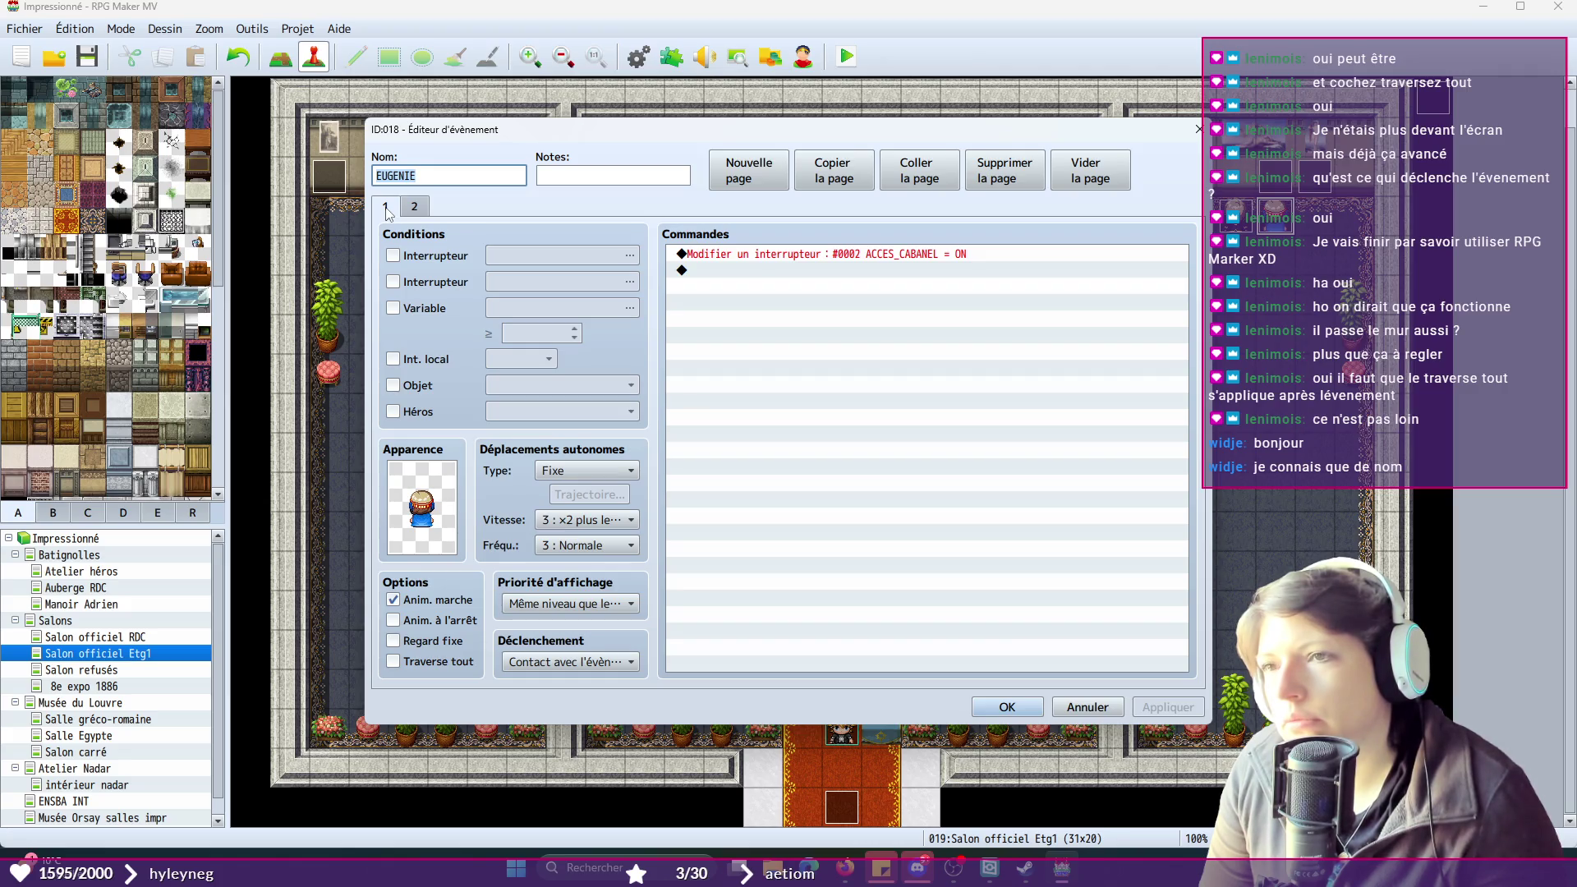
{"action": "left_click", "coordinate": [394, 256]}
{"action": "left_click", "coordinate": [1147, 711]}
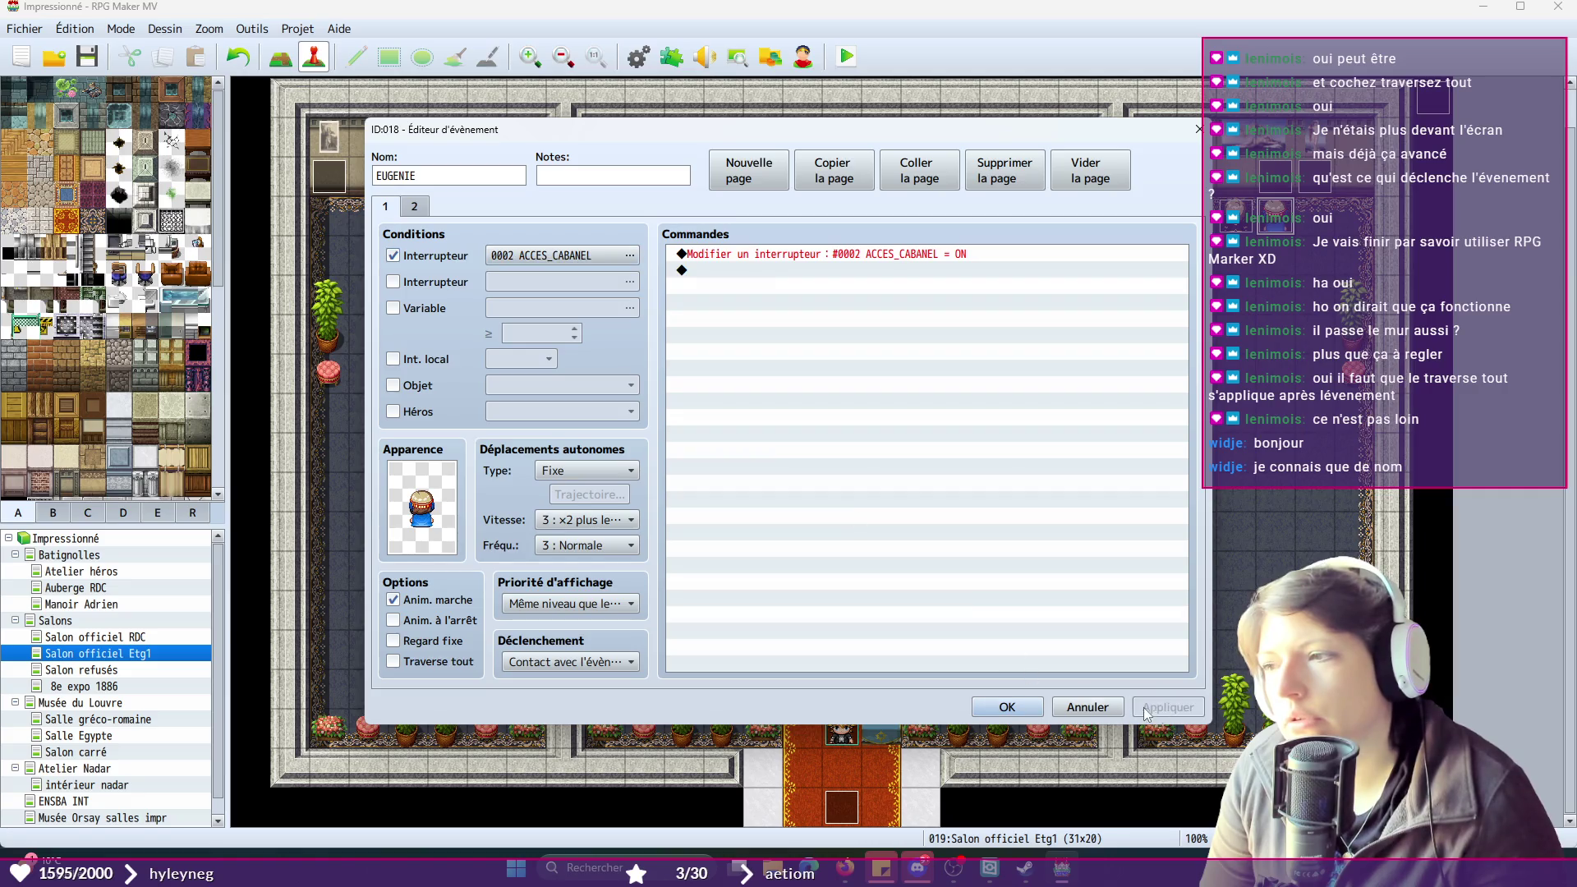
{"action": "left_click", "coordinate": [1002, 715]}
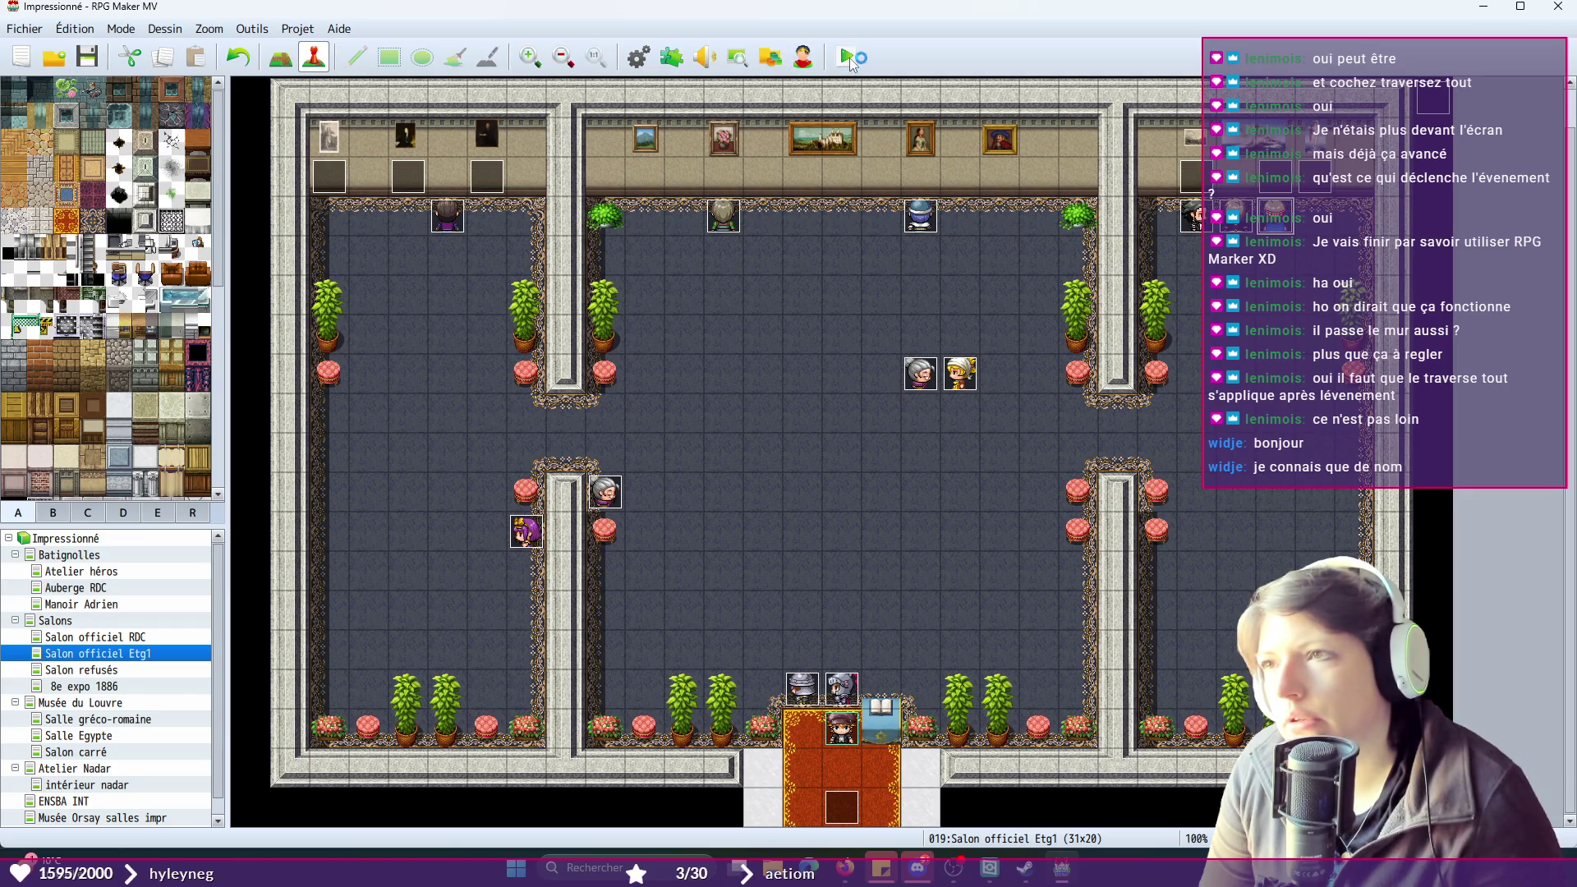
{"action": "left_click", "coordinate": [849, 58]}
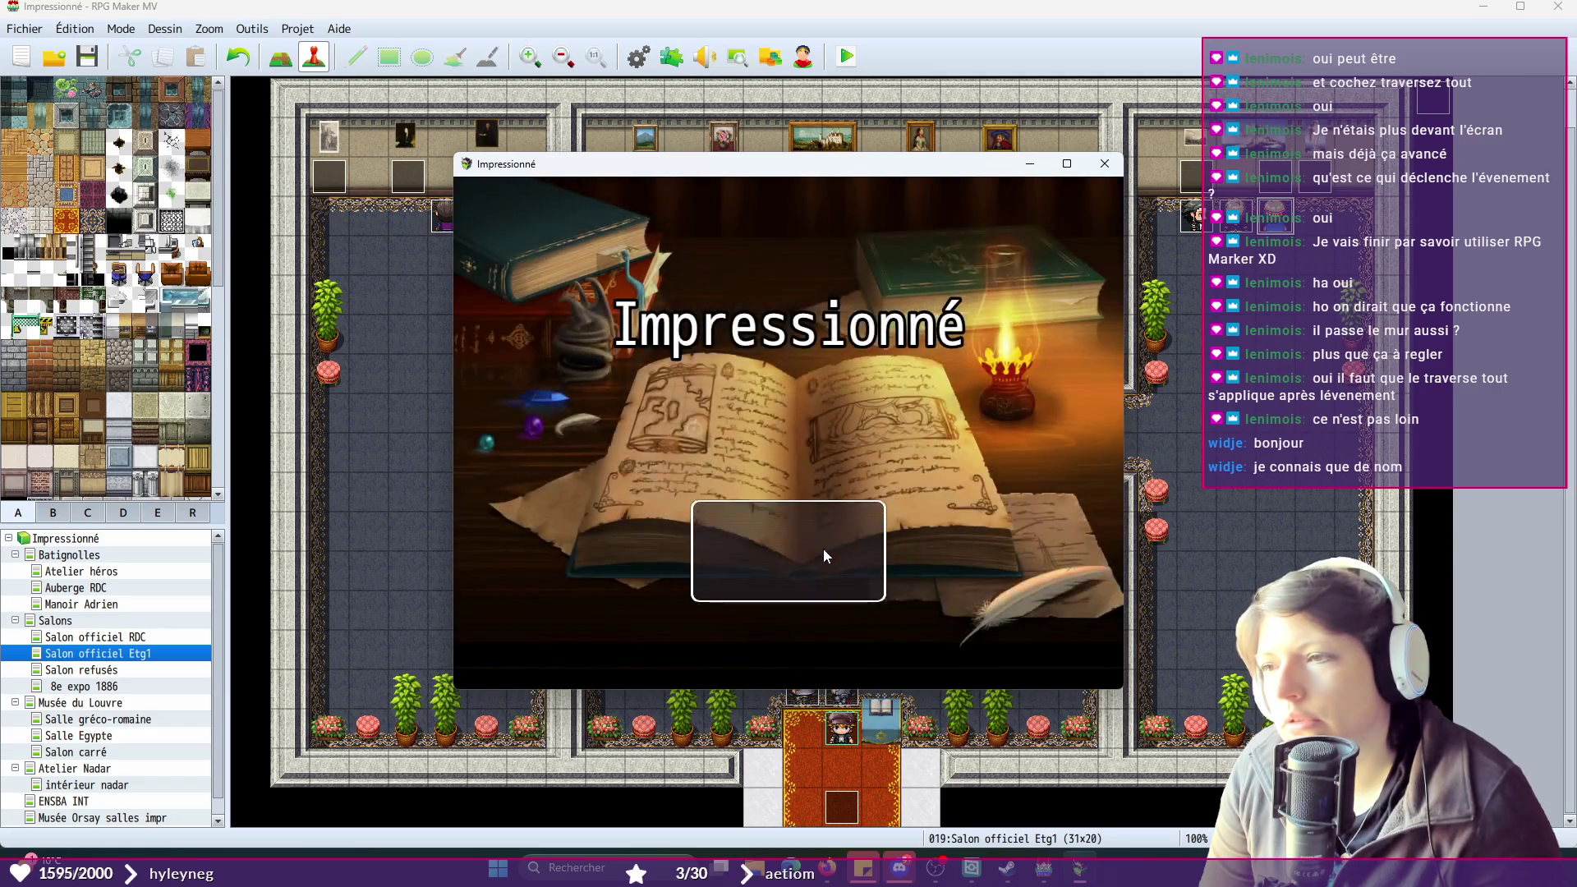
{"action": "left_click", "coordinate": [820, 531]}
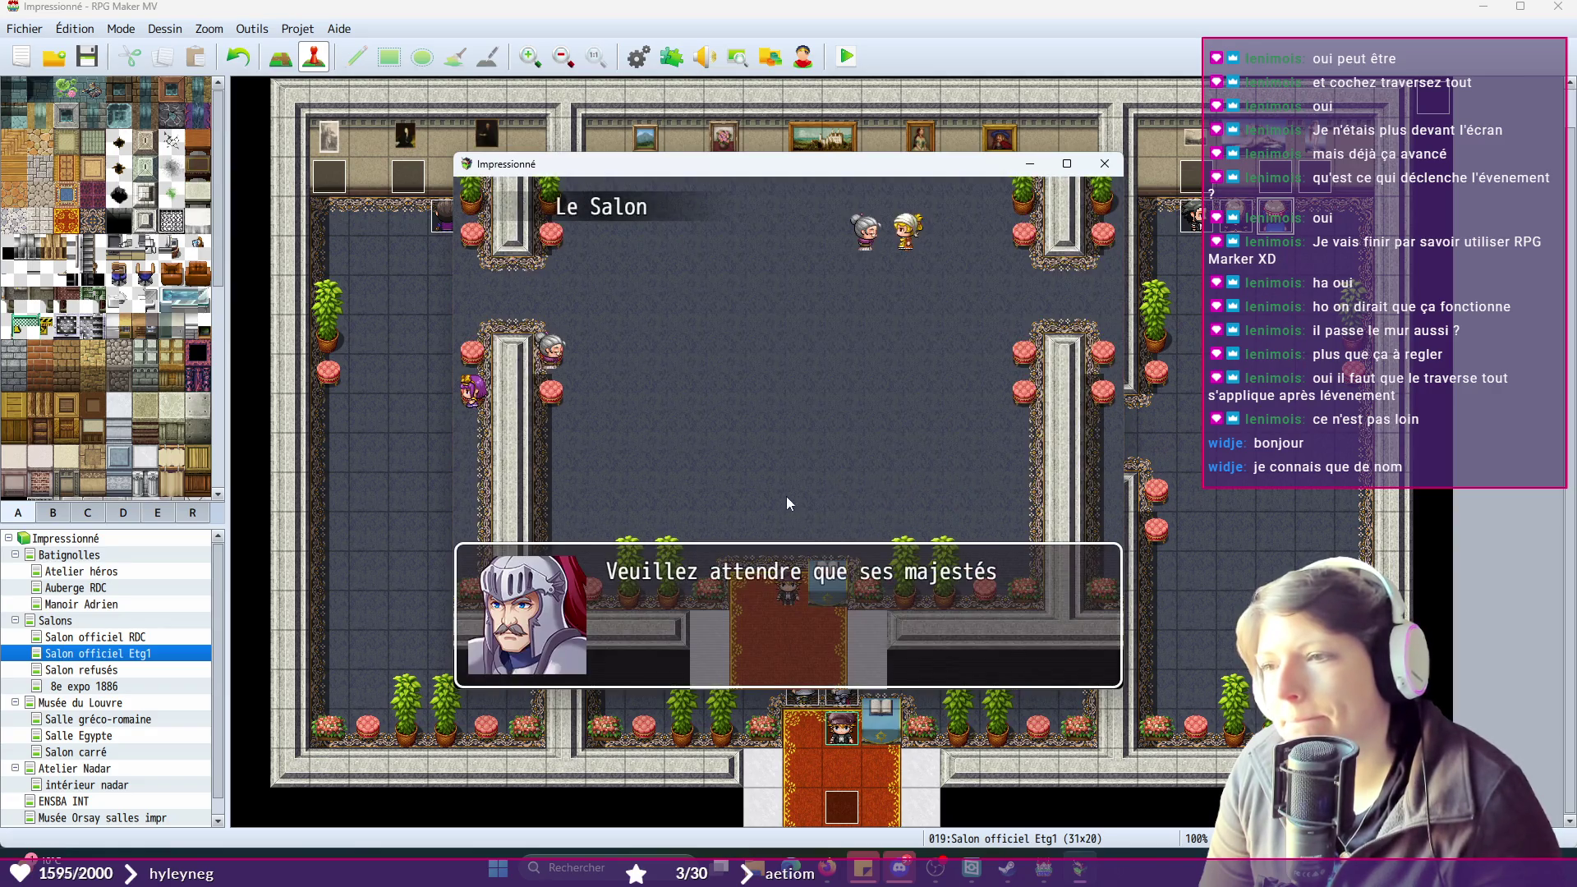
{"action": "left_click", "coordinate": [811, 426]}
{"action": "left_click", "coordinate": [811, 426]}
{"action": "left_click", "coordinate": [811, 426]}
{"action": "left_click", "coordinate": [811, 425]}
{"action": "left_click", "coordinate": [811, 426]}
{"action": "left_click", "coordinate": [811, 426]}
{"action": "left_click", "coordinate": [811, 425]}
{"action": "left_click", "coordinate": [810, 426]}
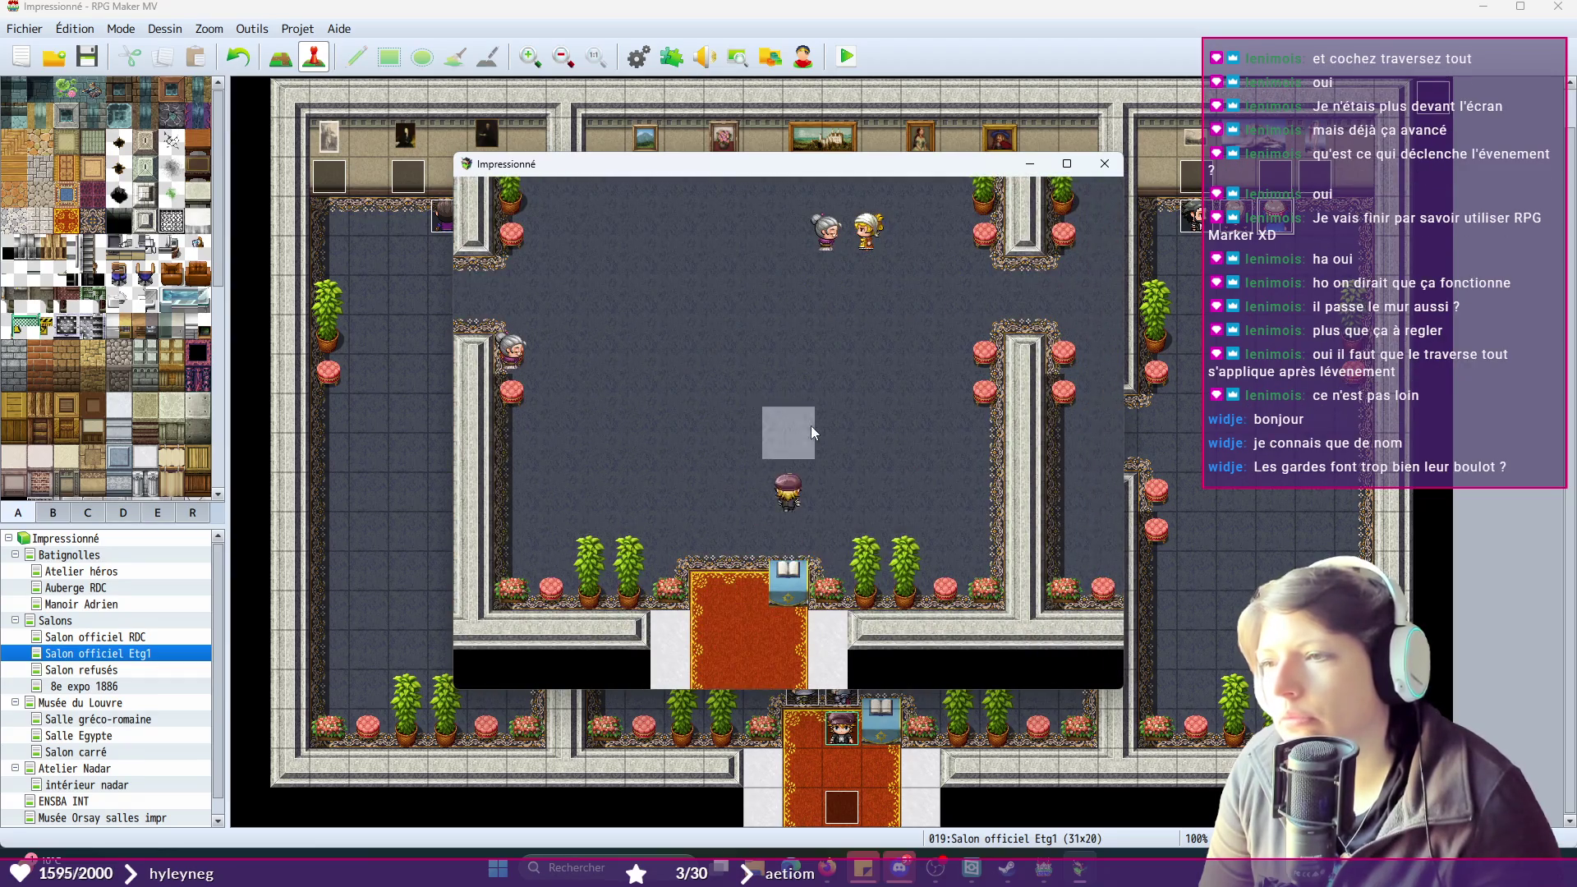
{"action": "left_click", "coordinate": [1032, 290]}
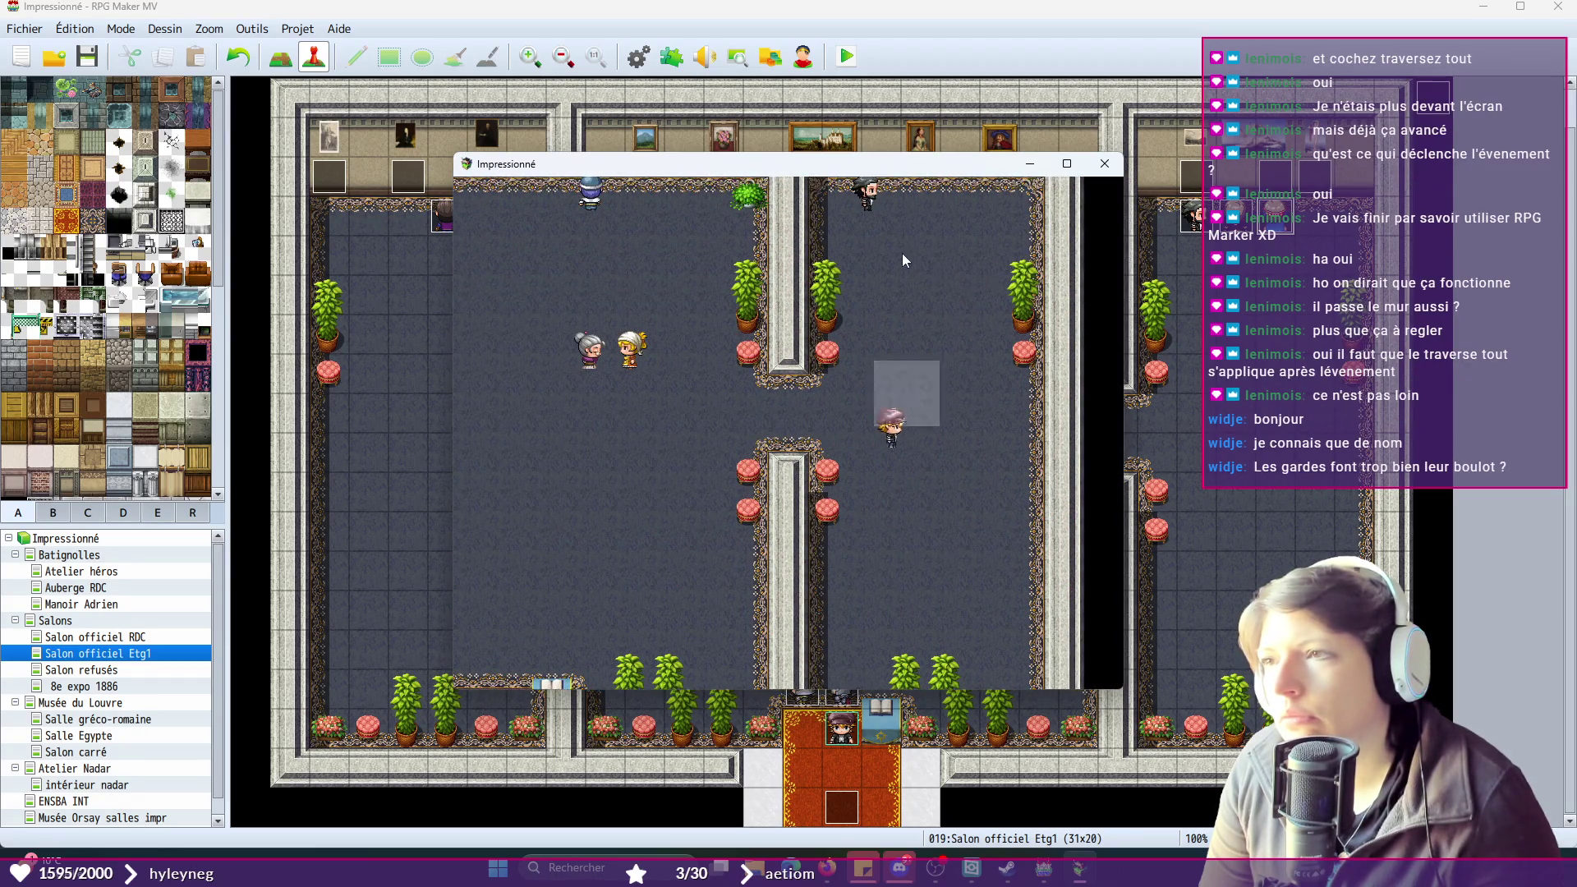
{"action": "left_click", "coordinate": [904, 253]}
{"action": "left_click", "coordinate": [942, 361]}
{"action": "left_click", "coordinate": [894, 351]}
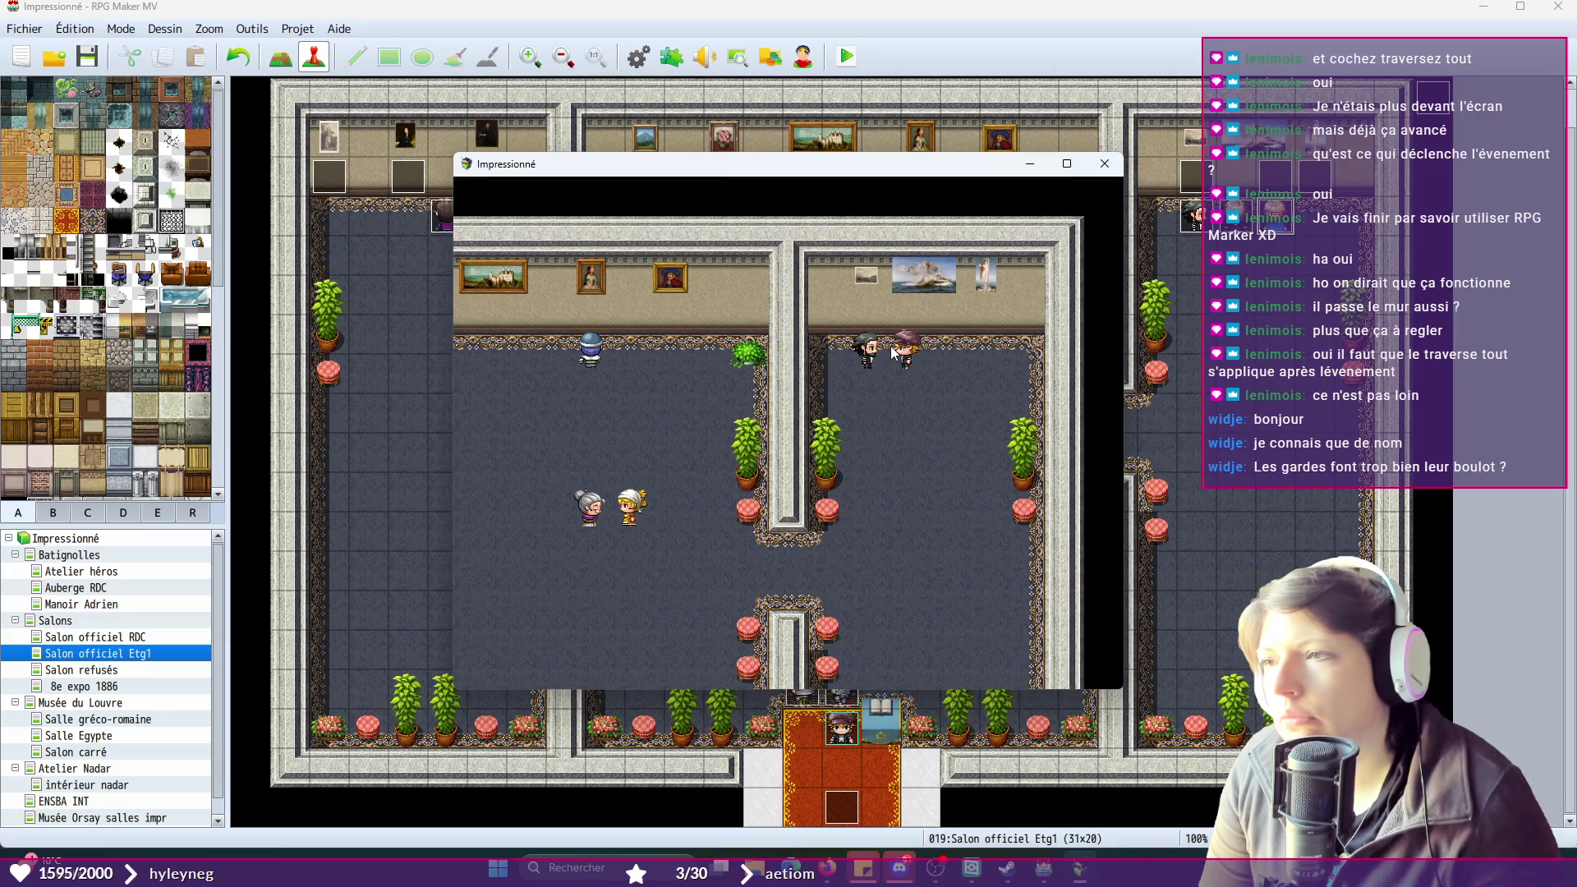
{"action": "left_click", "coordinate": [599, 501]}
{"action": "left_click", "coordinate": [558, 542]}
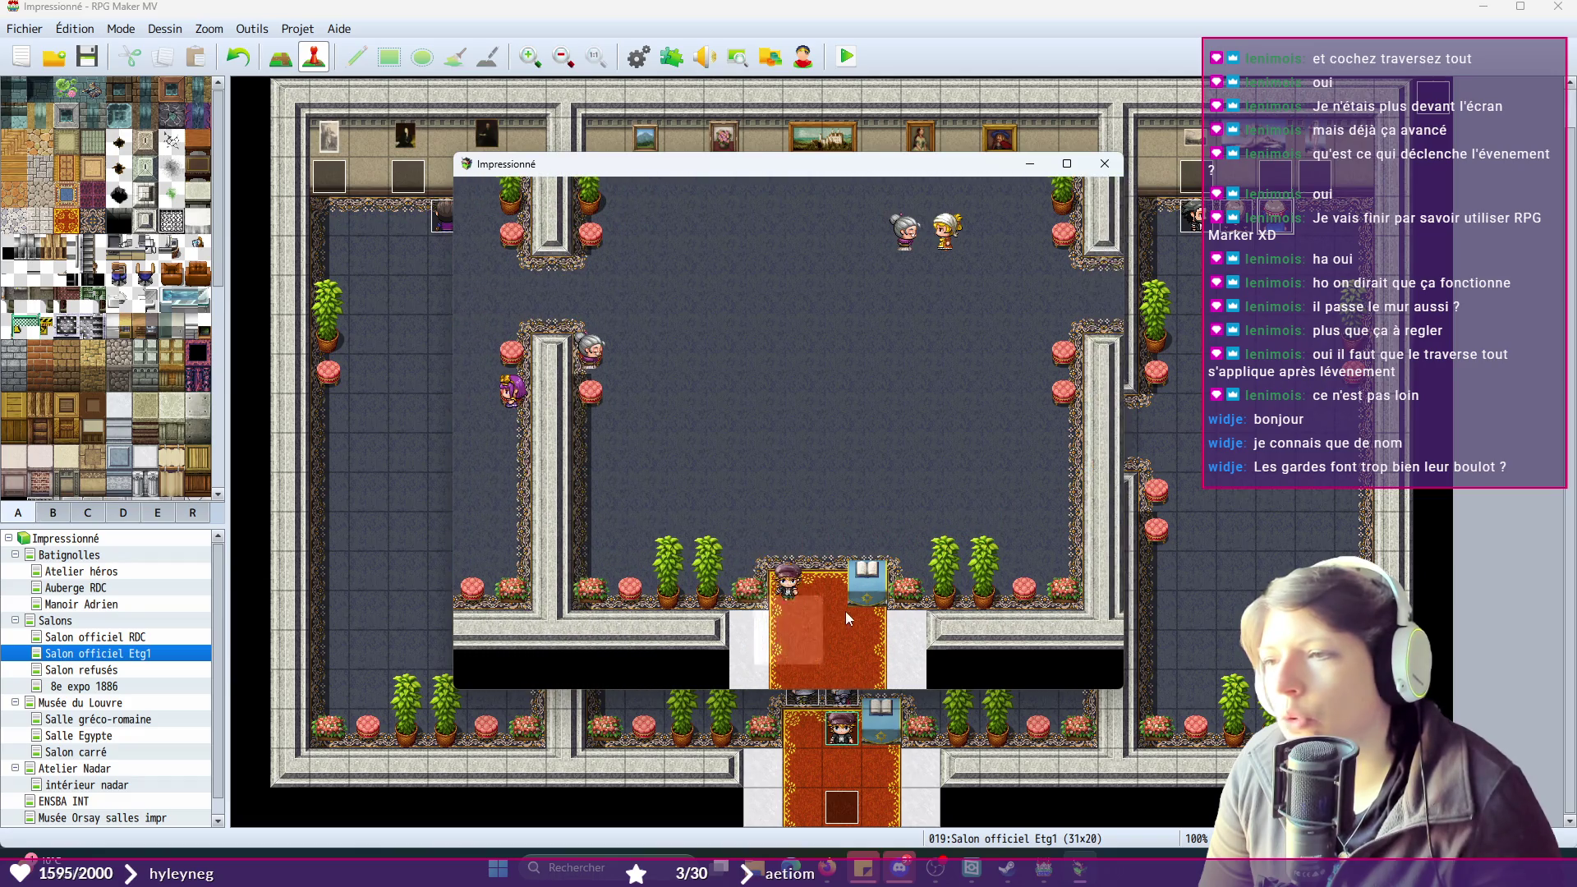
{"action": "left_click", "coordinate": [807, 619]}
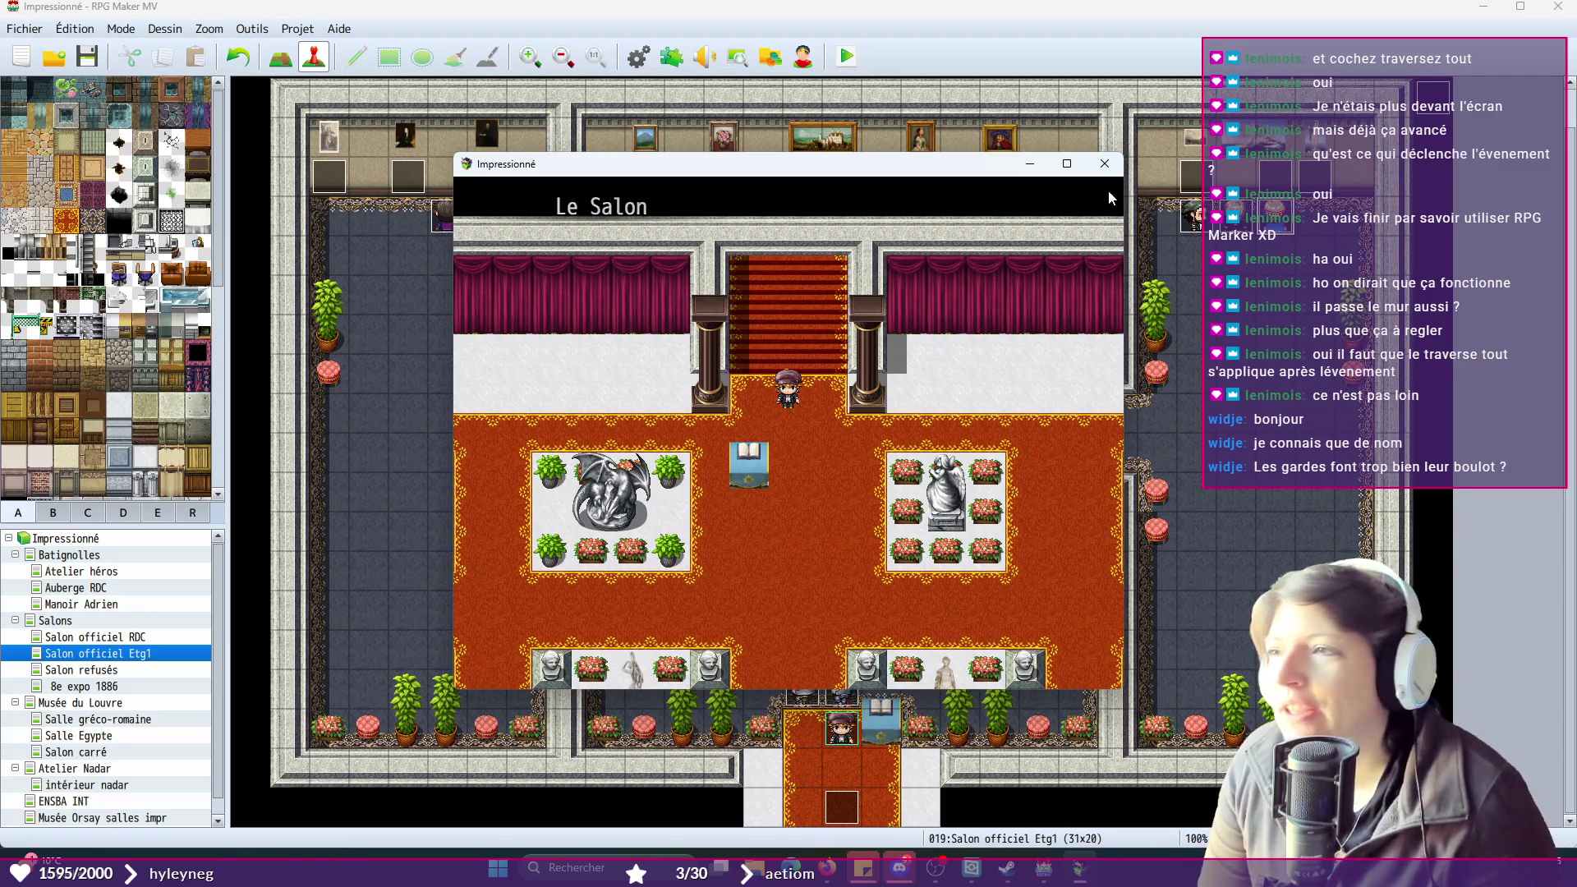
{"action": "left_click", "coordinate": [1105, 163]}
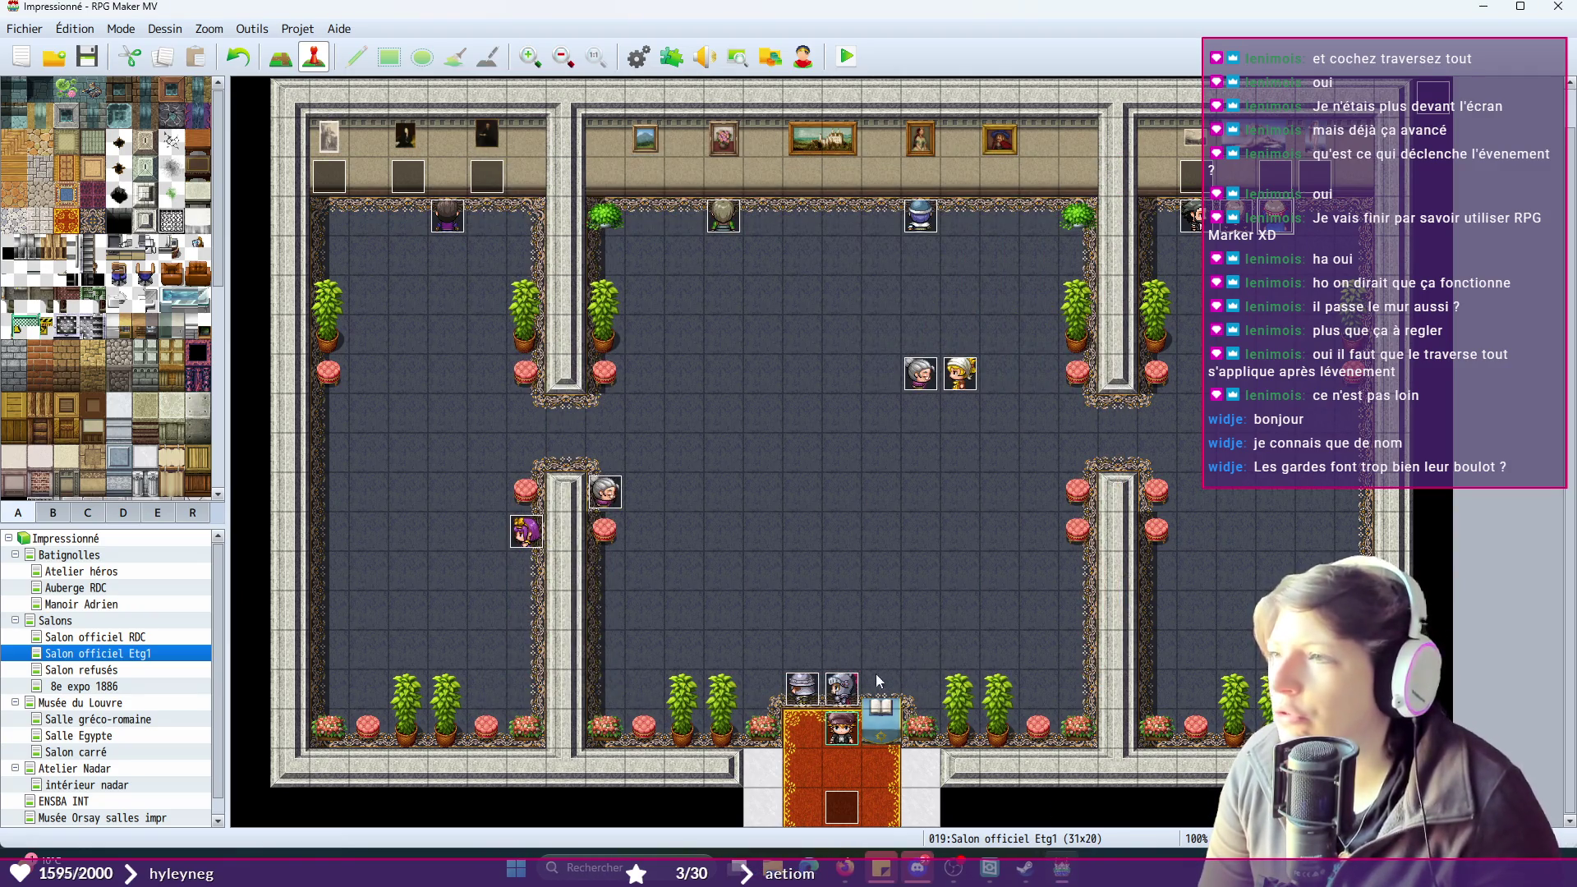
- Make the EV019 cutscene require switch 0002 ACCES_CABANEL
{"action": "left_click", "coordinate": [806, 695]}
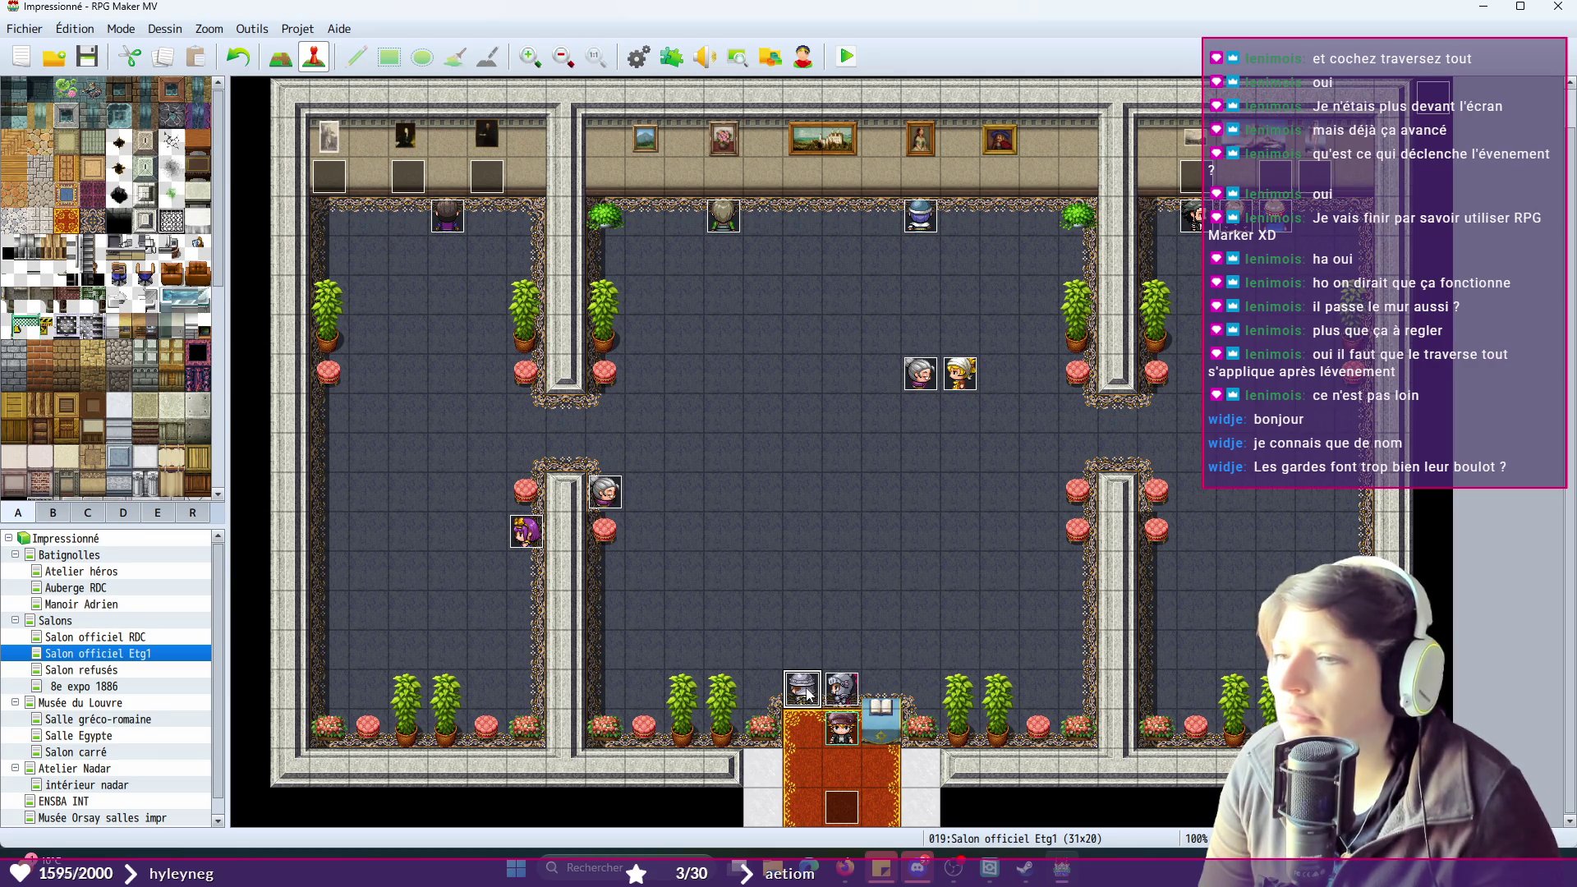
{"action": "double_click", "coordinate": [807, 695]}
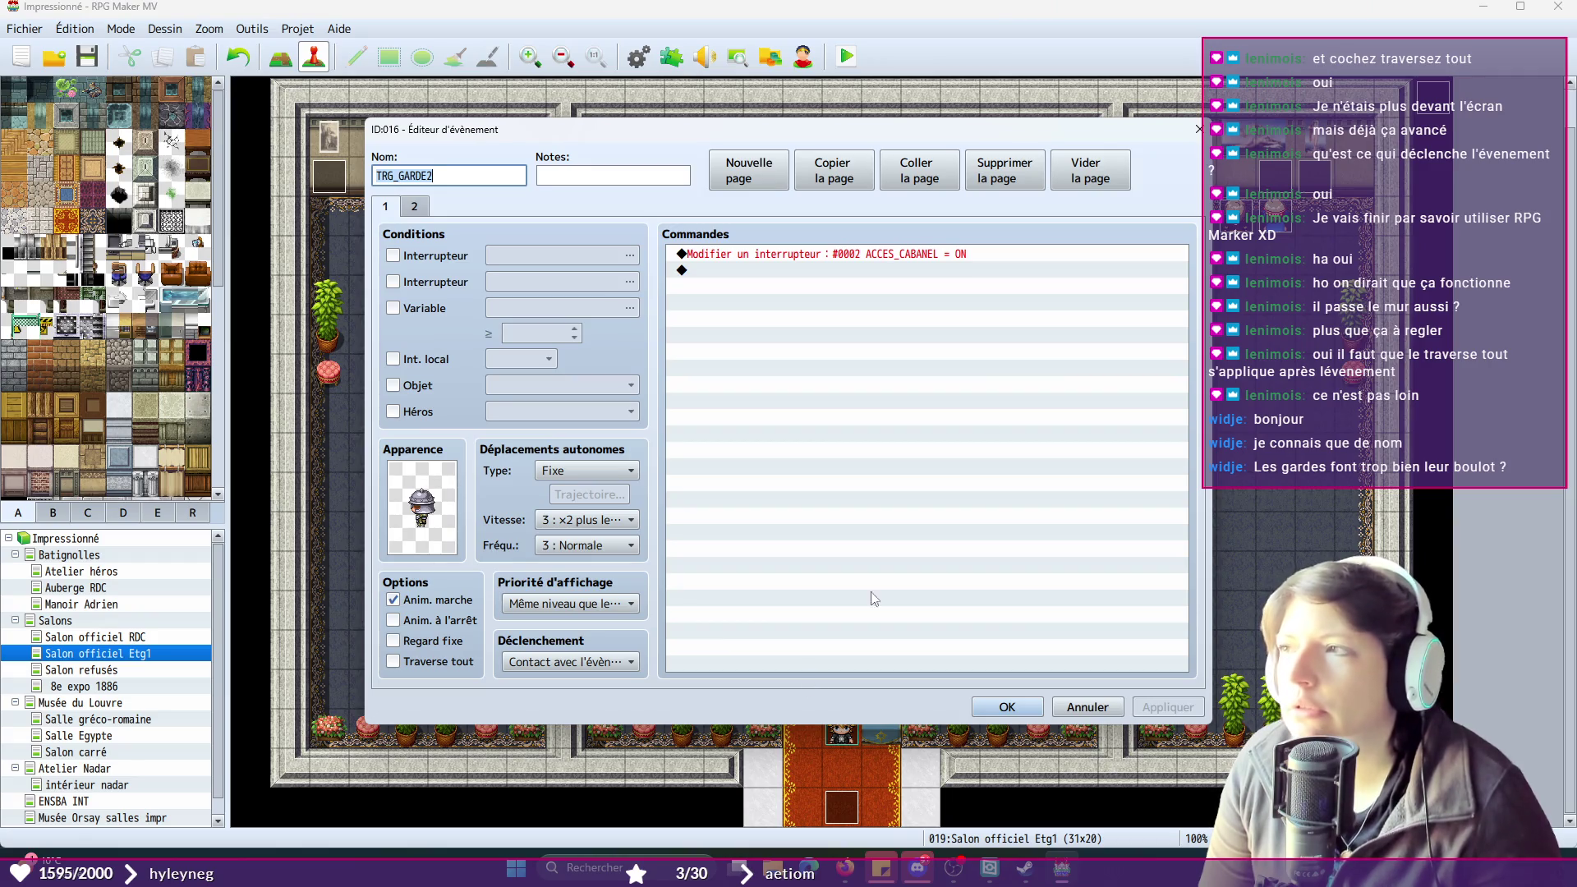
{"action": "left_click", "coordinate": [1199, 130]}
{"action": "double_click", "coordinate": [1438, 96]}
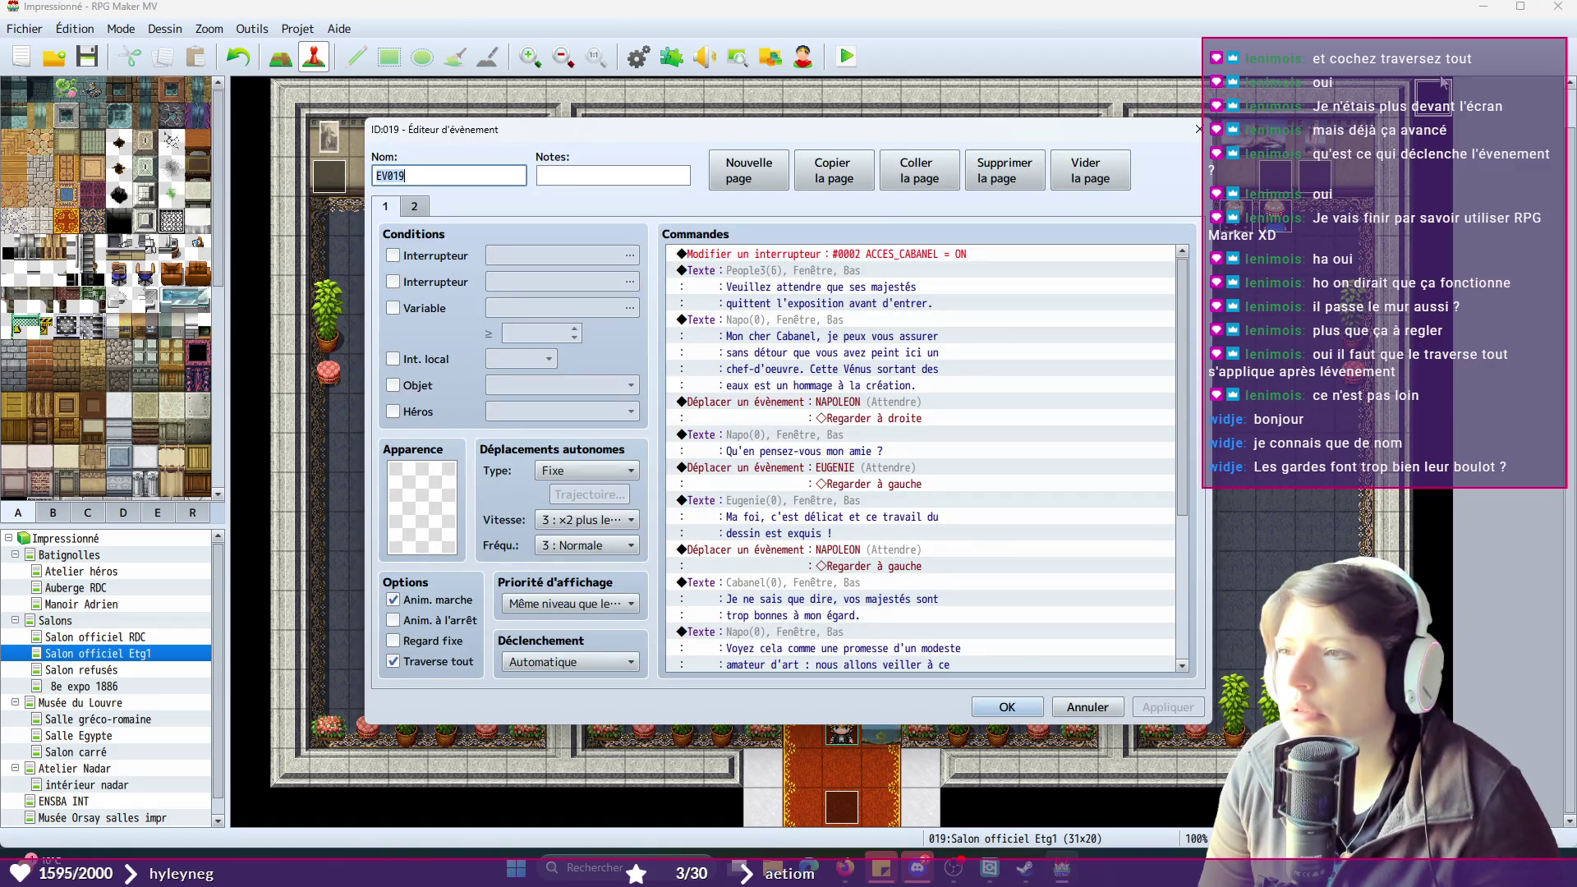
{"action": "left_click", "coordinate": [395, 255]}
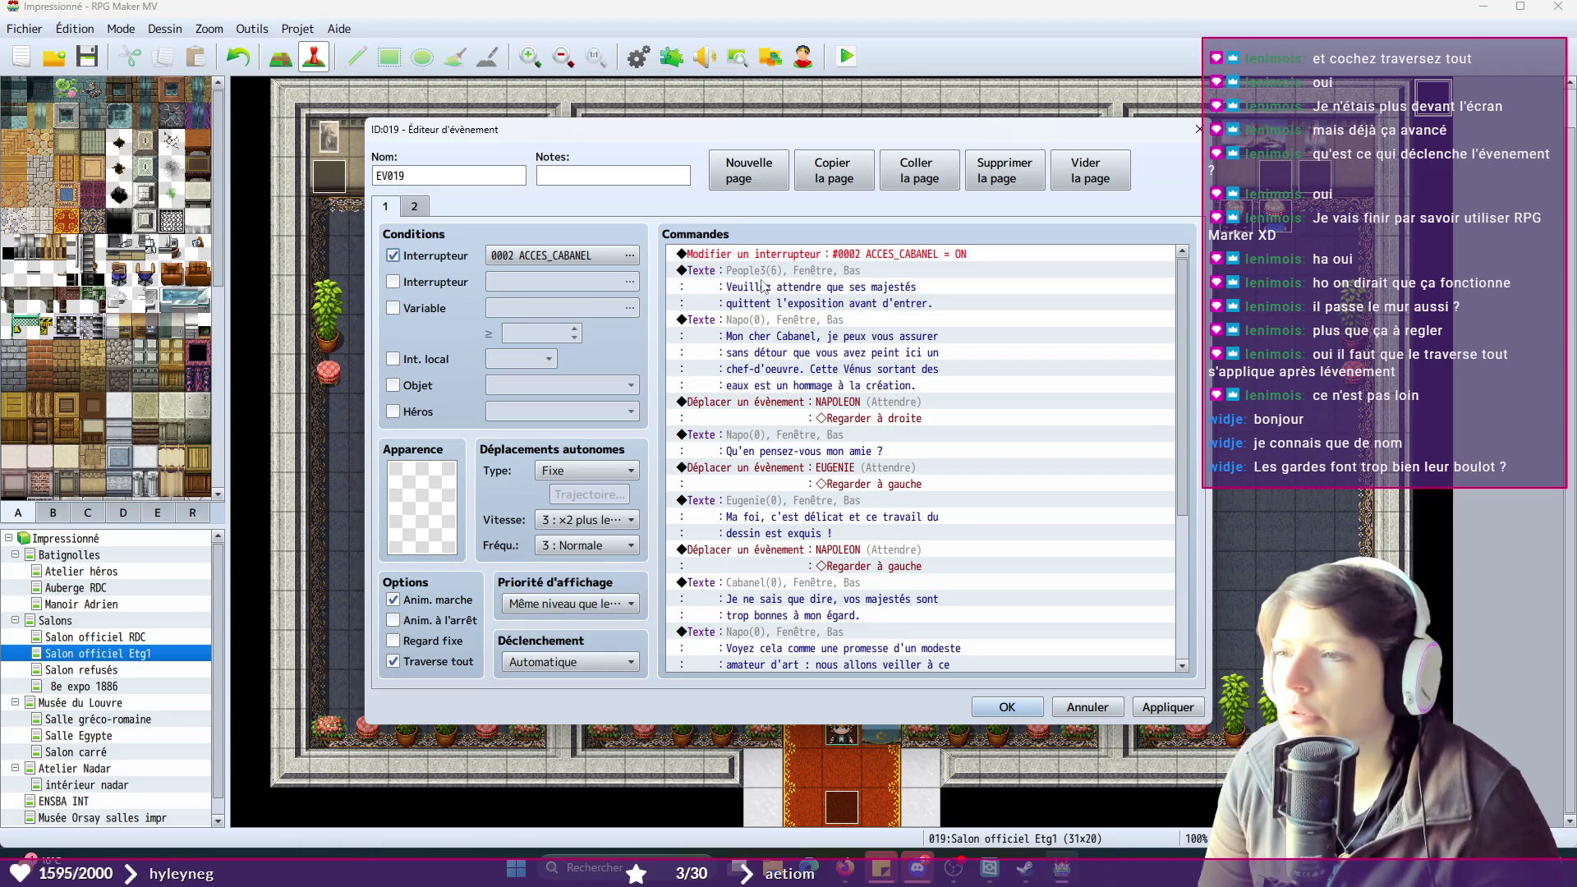
{"action": "scroll", "coordinate": [764, 394], "scroll_direction": "down", "scroll_amount": 3}
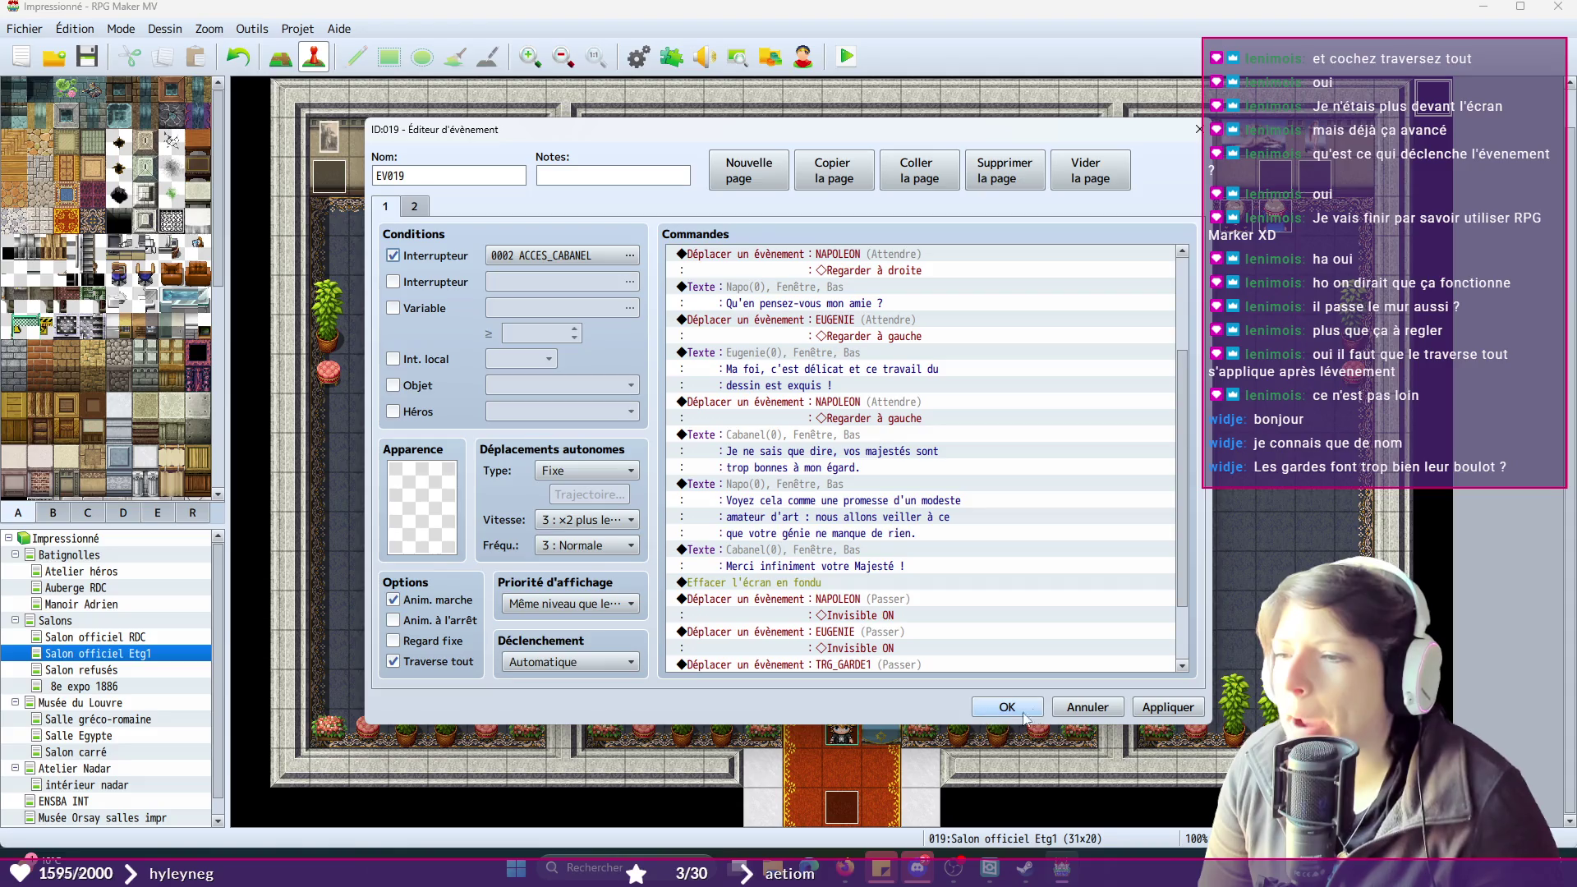
{"action": "left_click", "coordinate": [1012, 713]}
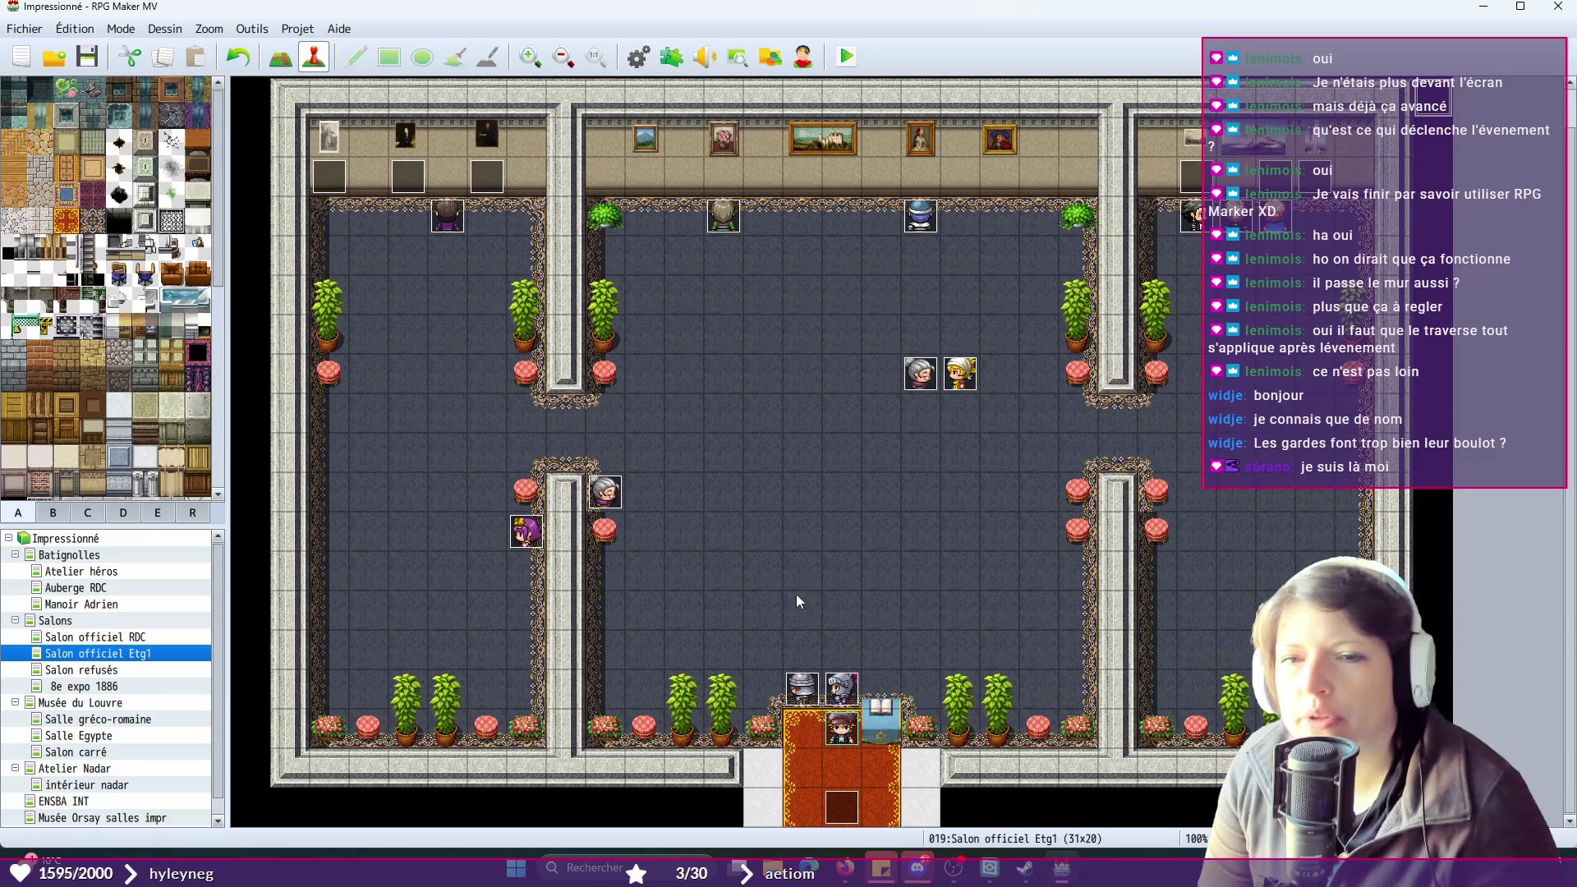
- Add the 0002 ACCES_CABANEL switch condition to TRG_GARDE2 and TRG_GARDE1
{"action": "double_click", "coordinate": [818, 687]}
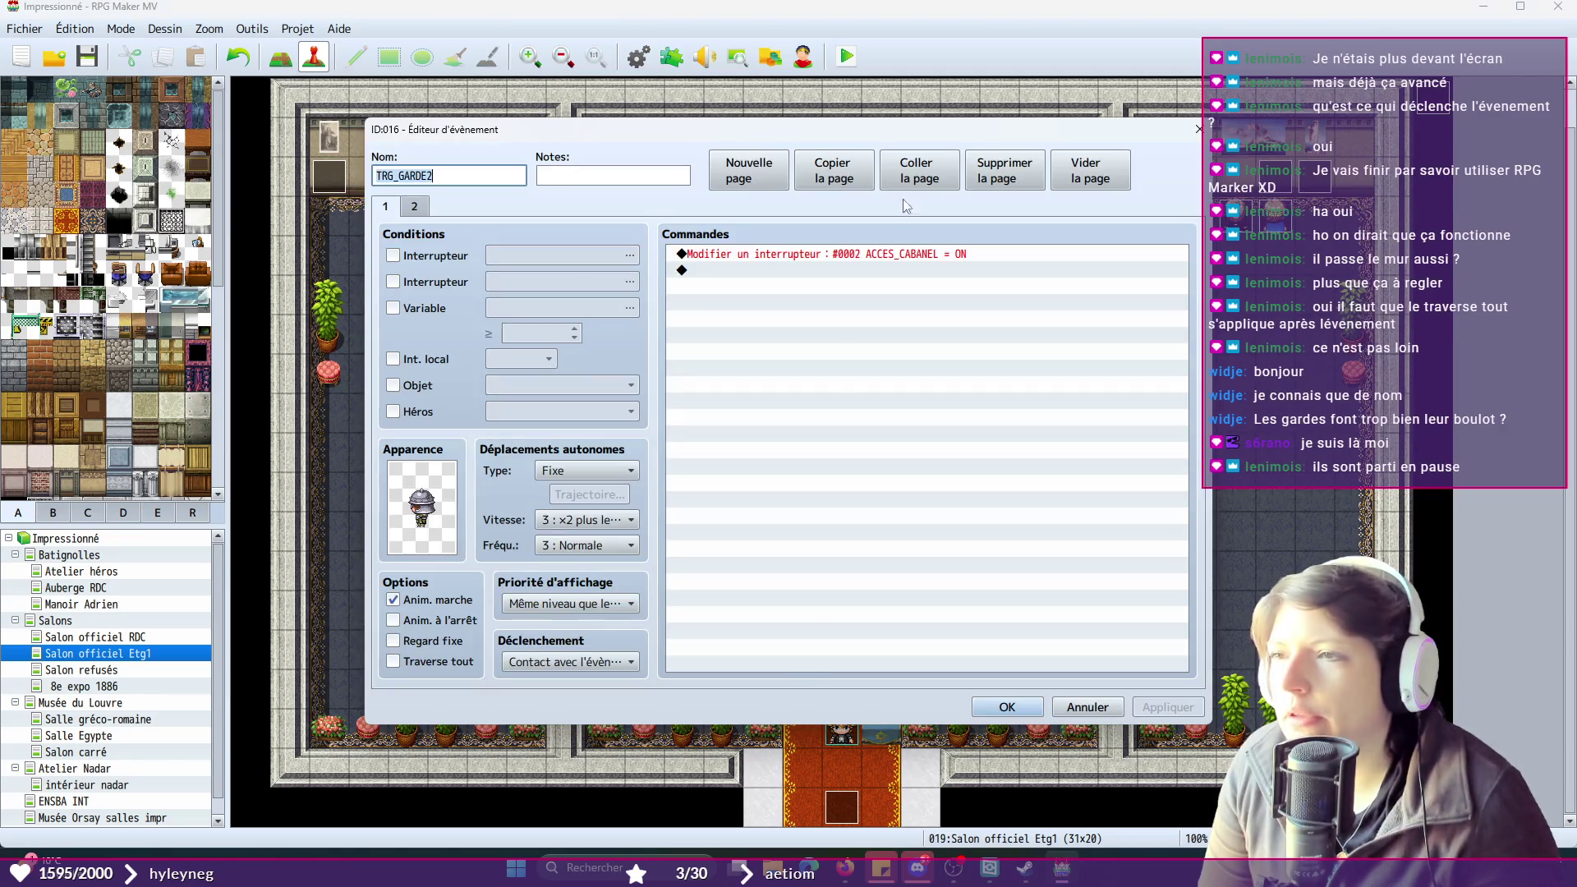
{"action": "left_click", "coordinate": [393, 255]}
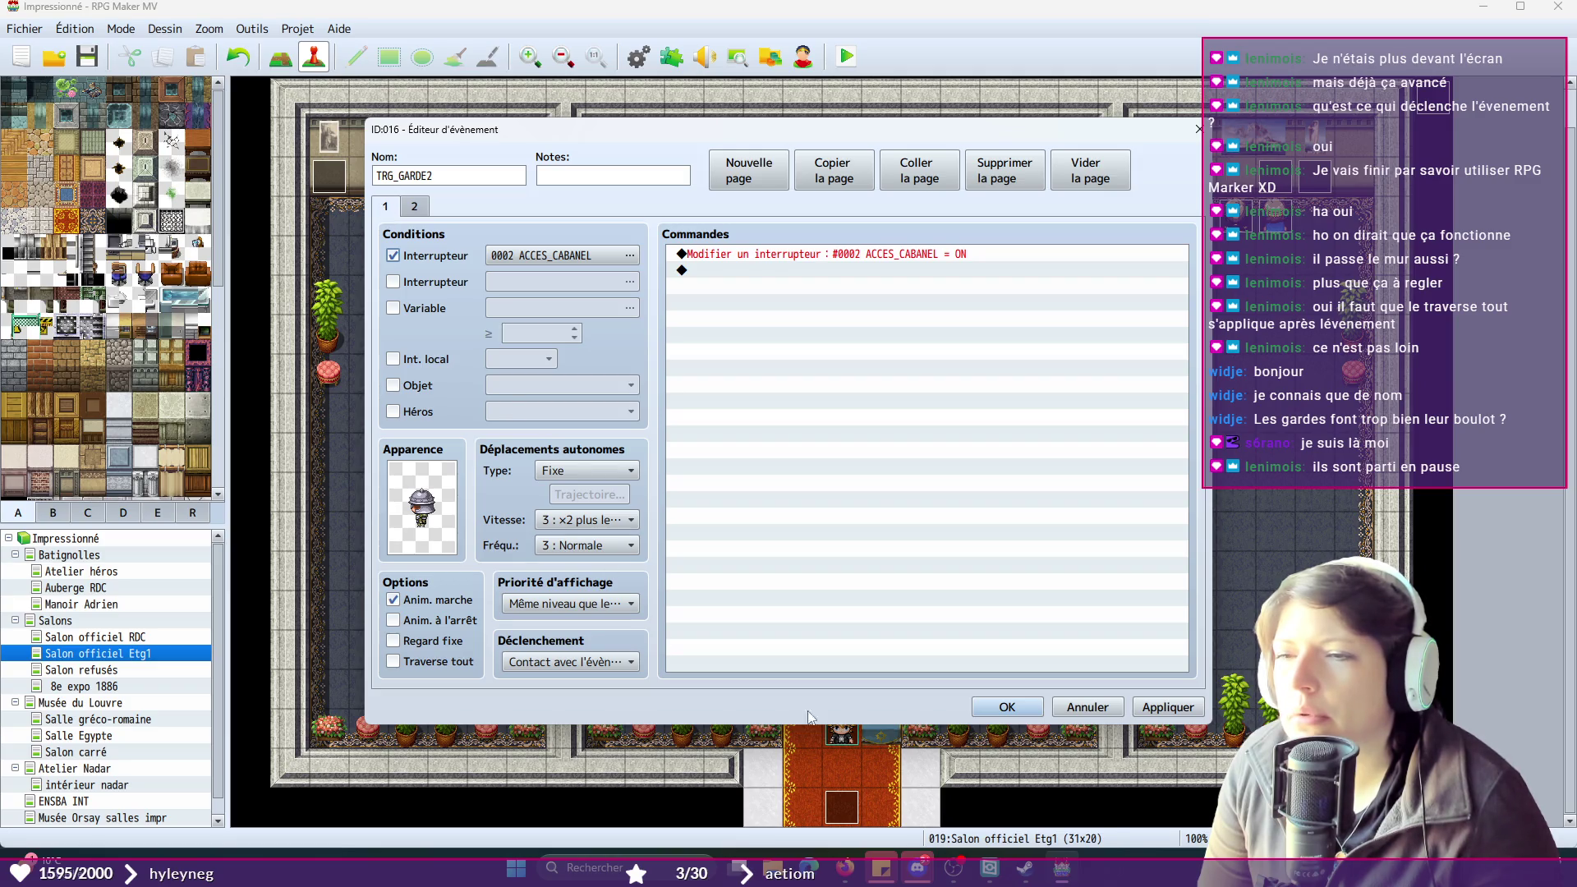
{"action": "left_click", "coordinate": [1007, 707]}
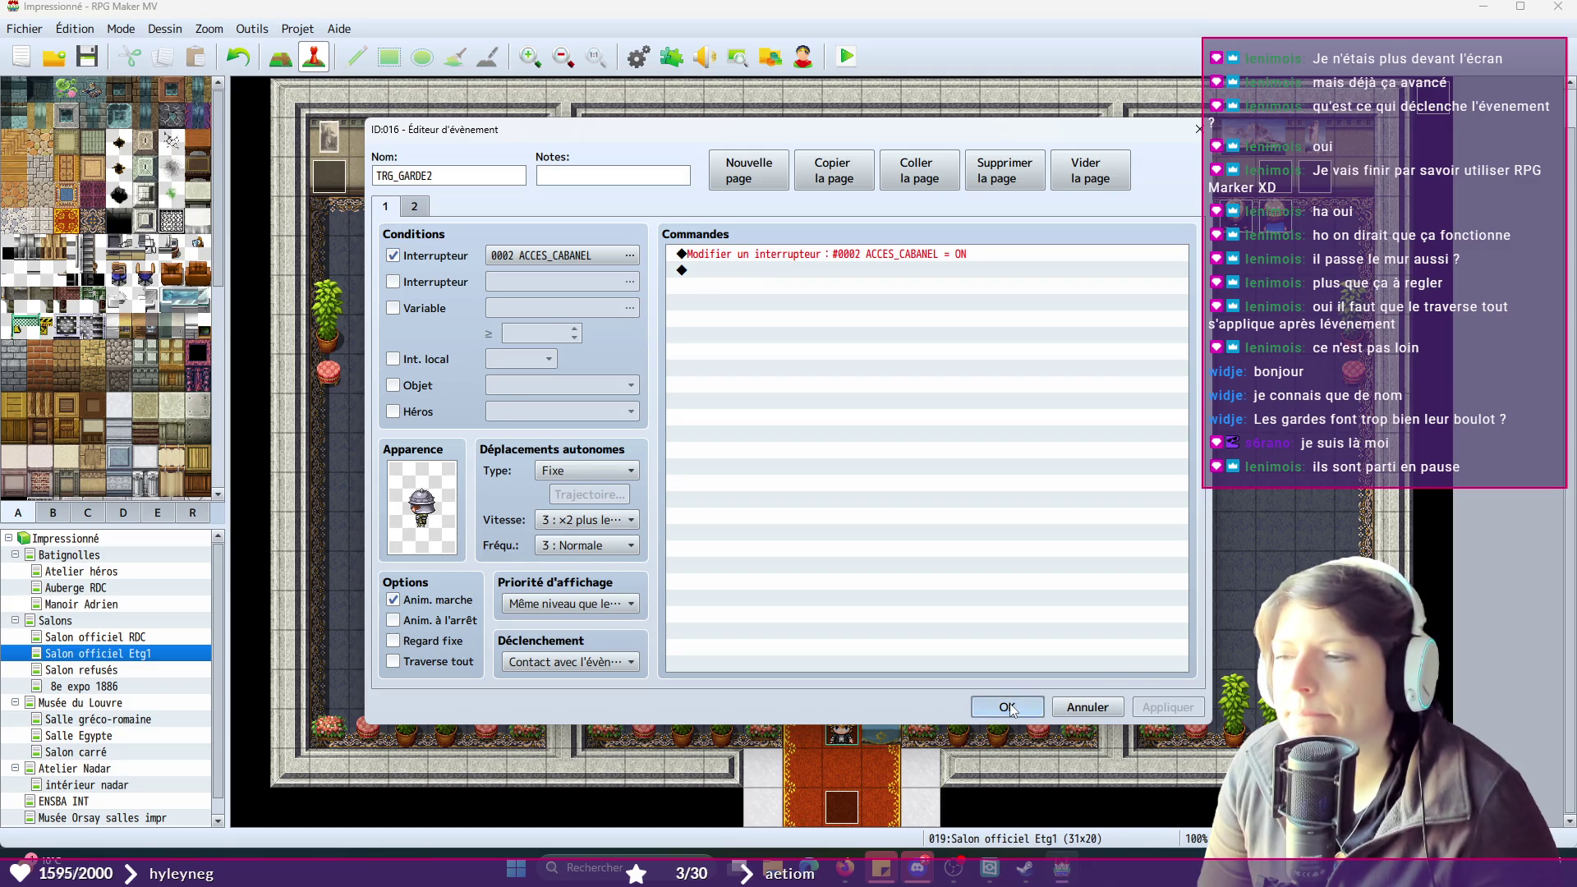
{"action": "double_click", "coordinate": [848, 690]}
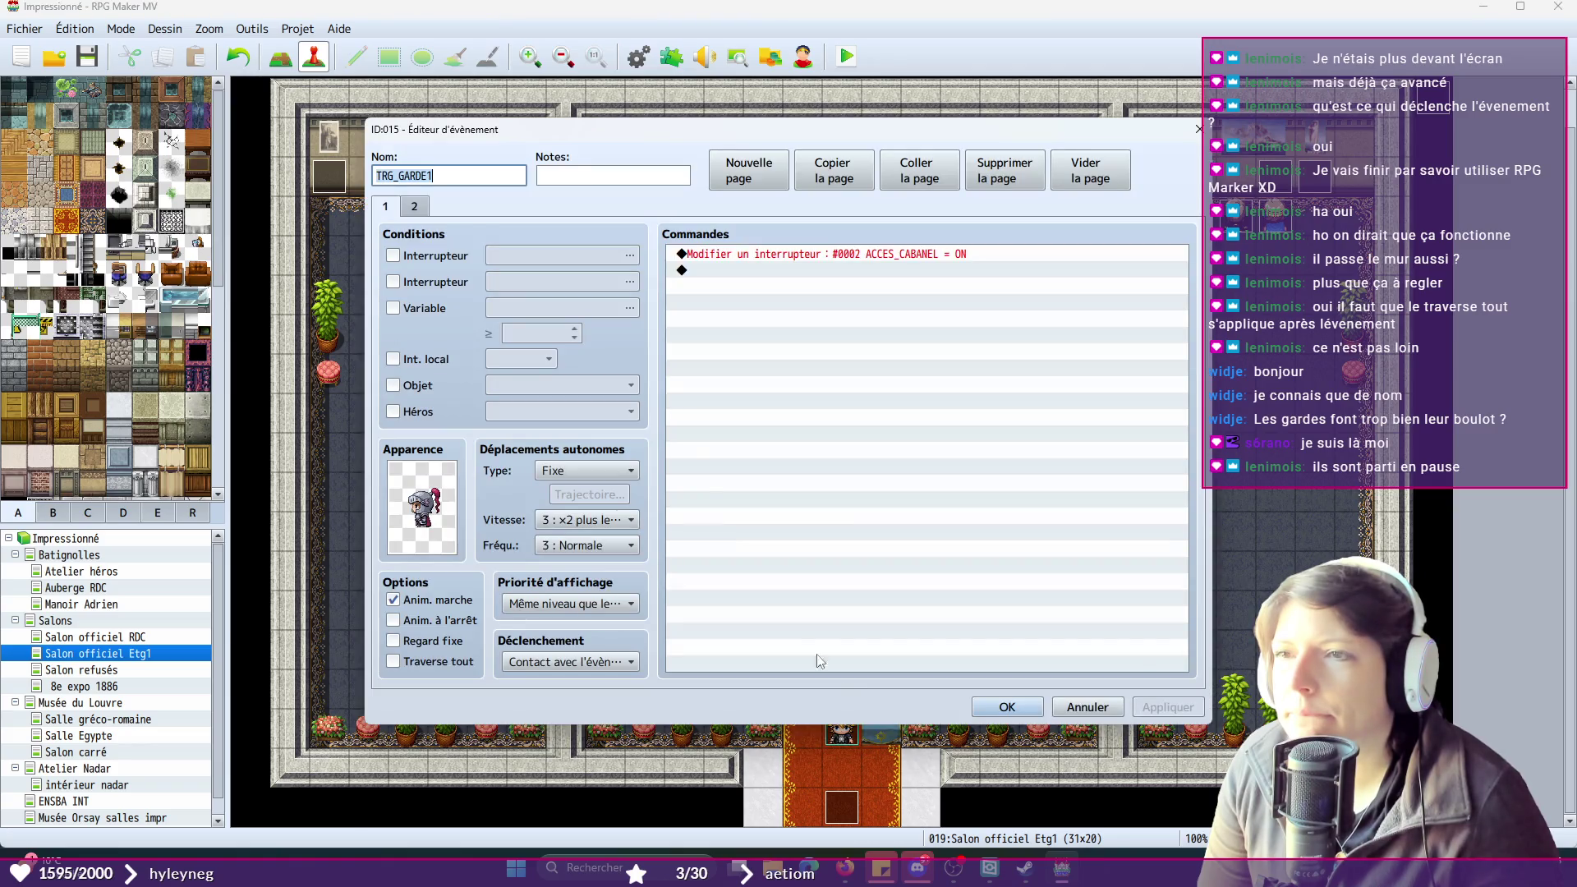
{"action": "left_click", "coordinate": [394, 255]}
{"action": "left_click", "coordinate": [590, 256]}
{"action": "left_click", "coordinate": [842, 270]}
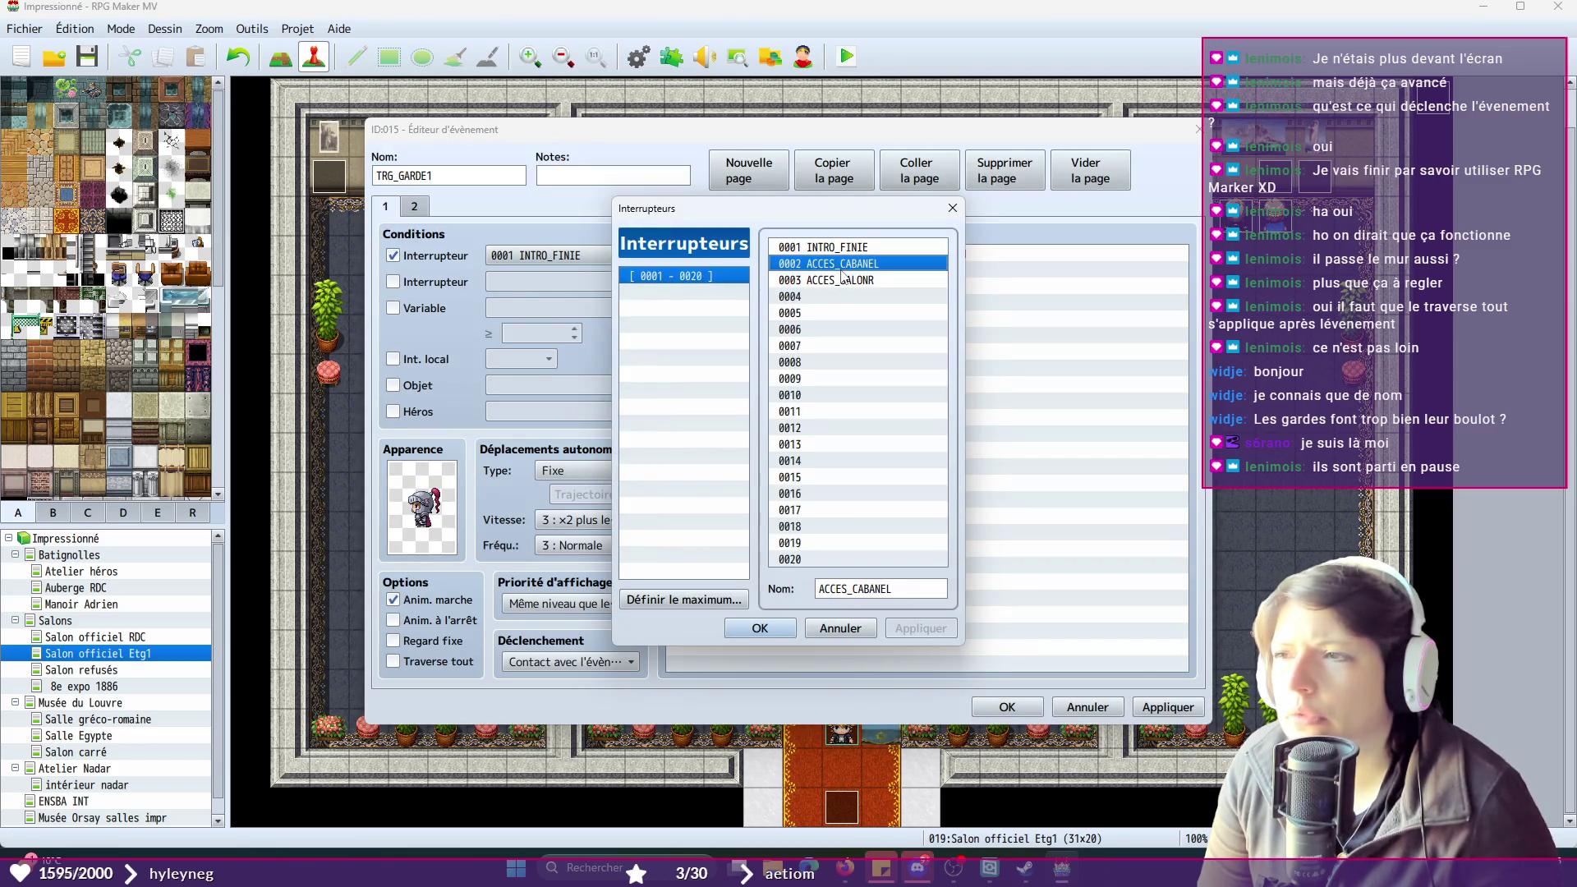
{"action": "left_click", "coordinate": [773, 629]}
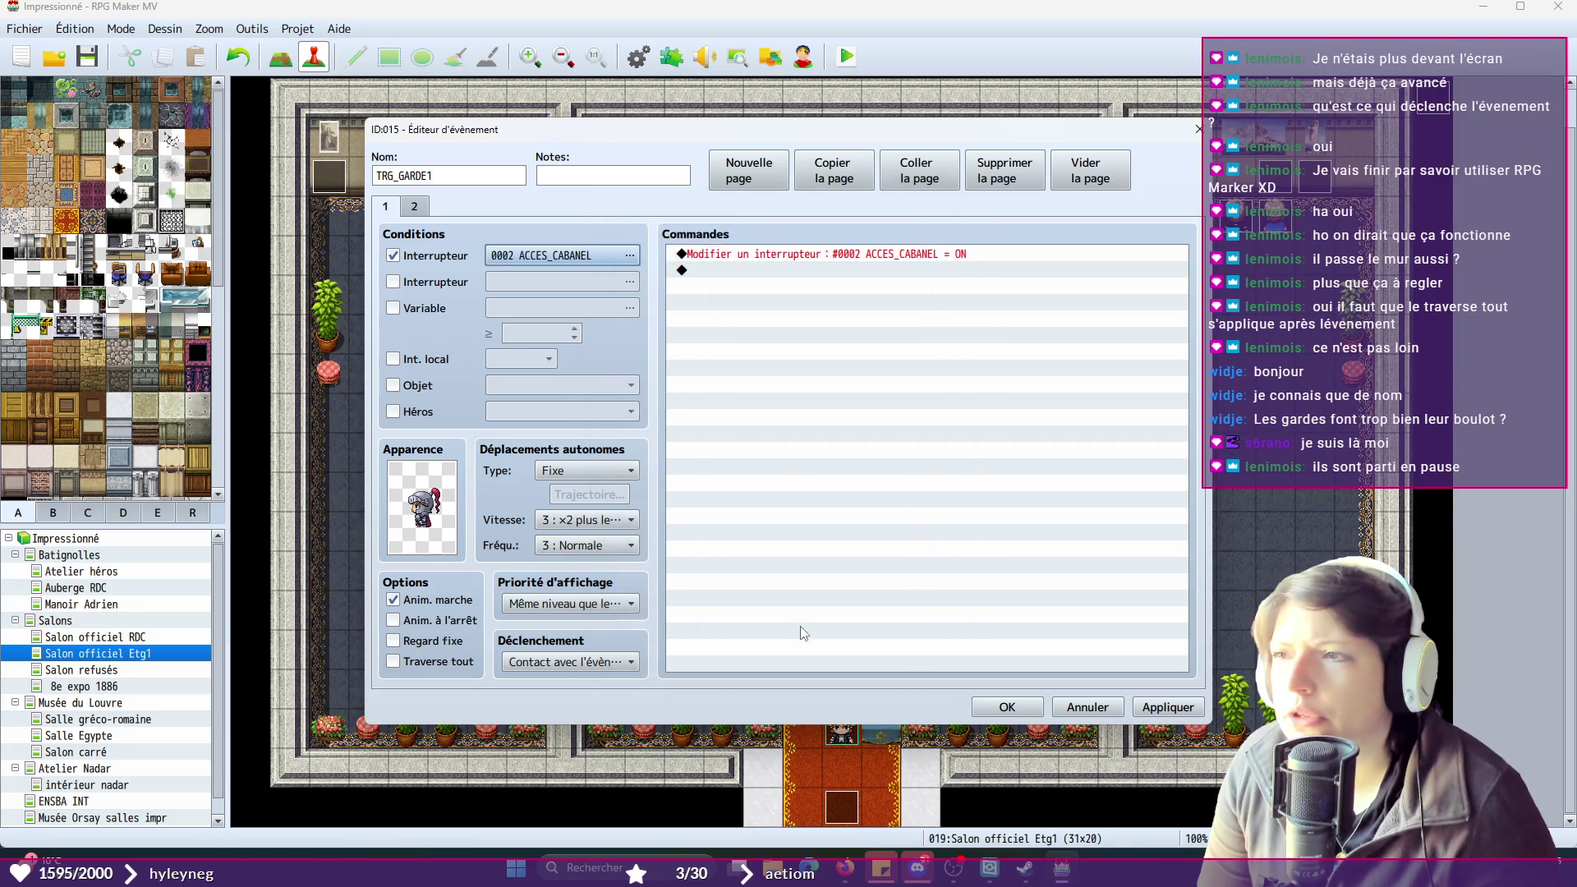
{"action": "left_click", "coordinate": [1008, 708]}
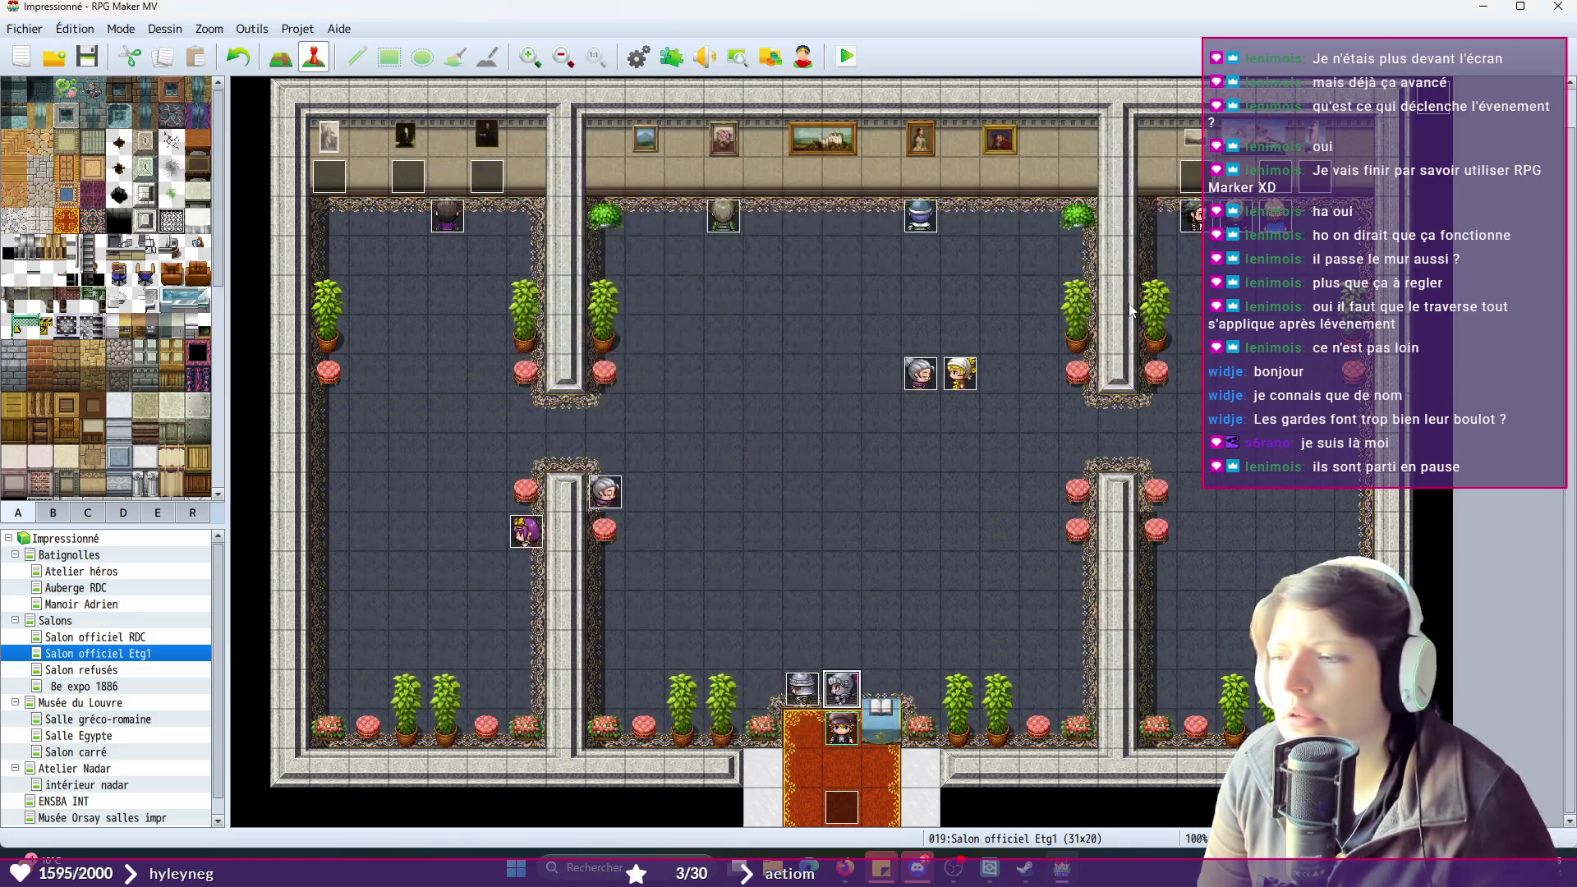
- Check EUGENIE, then change NAPOLEON's page 1 switch condition to 0002 ACCES_CABANEL
{"action": "double_click", "coordinate": [841, 689]}
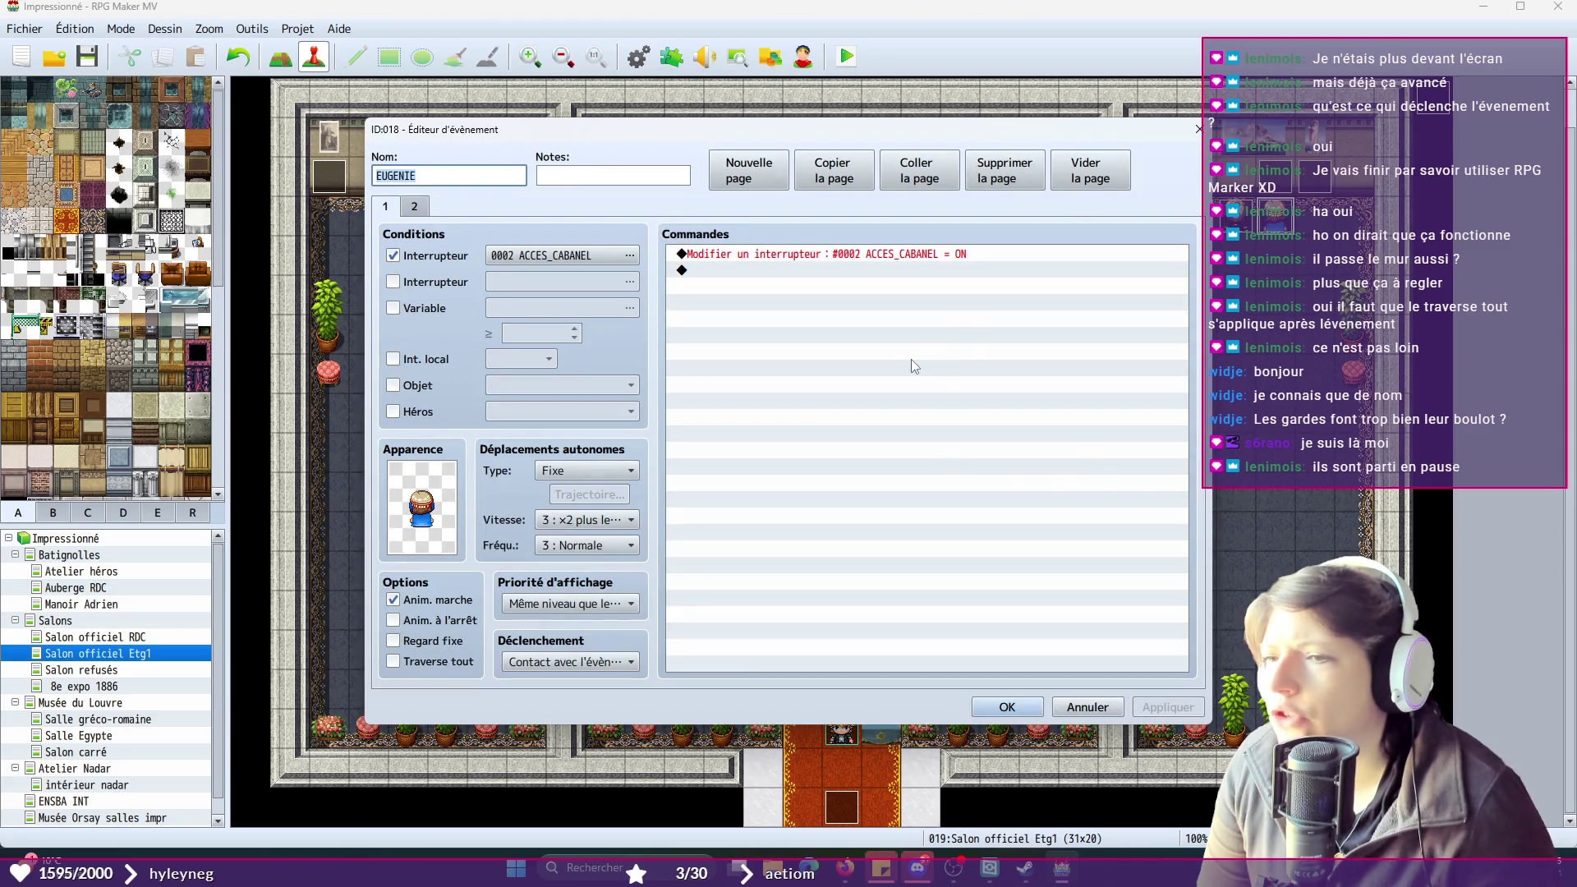
{"action": "left_click", "coordinate": [1198, 129]}
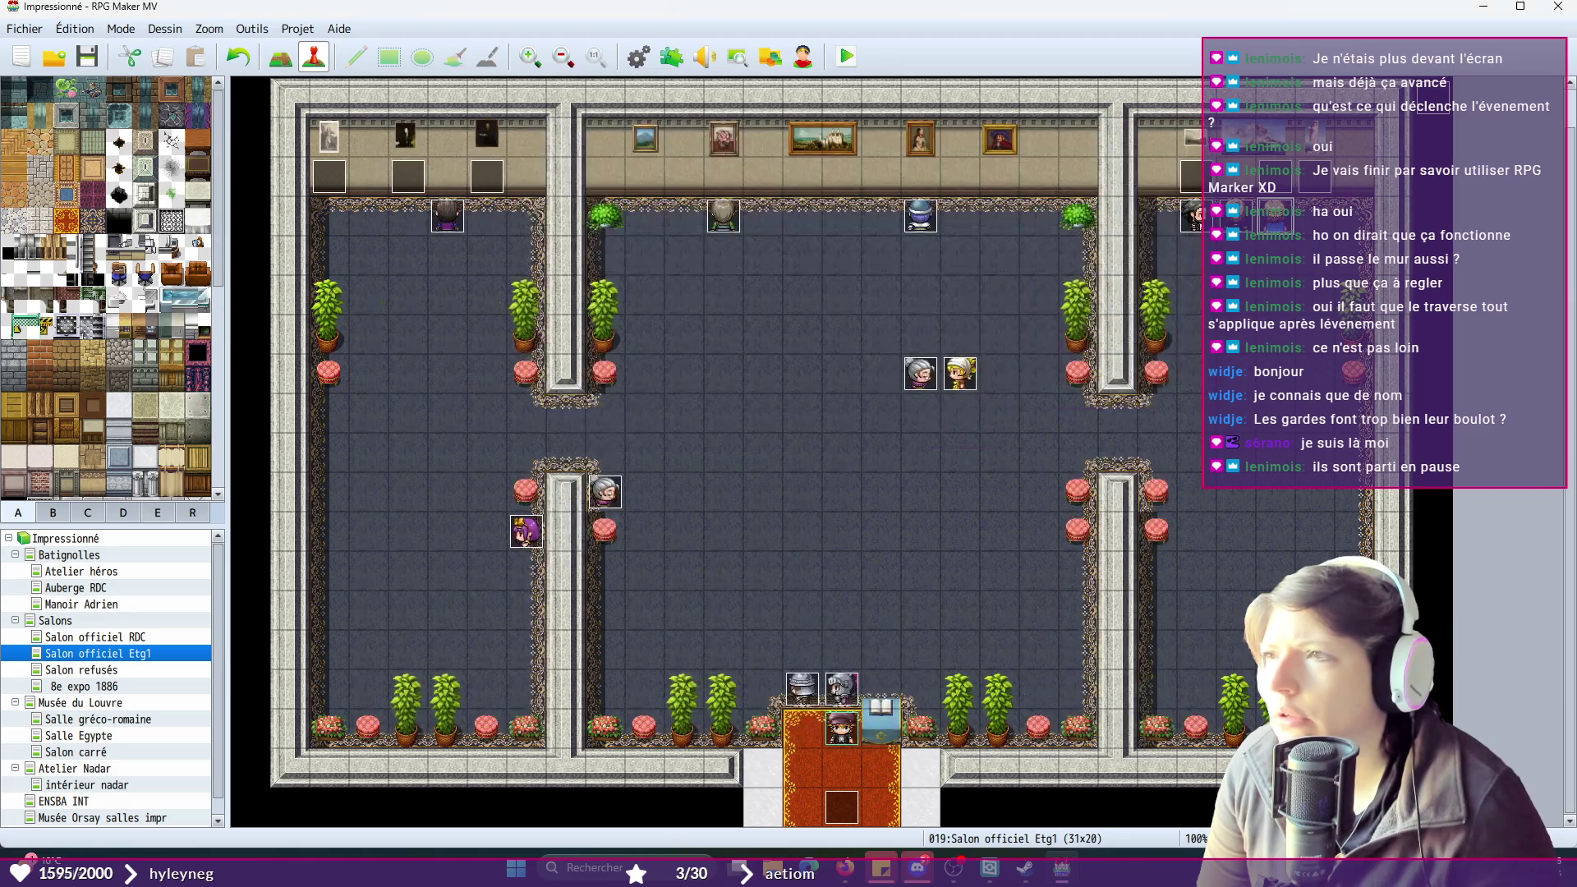
{"action": "double_click", "coordinate": [1246, 218]}
{"action": "left_click", "coordinate": [394, 259]}
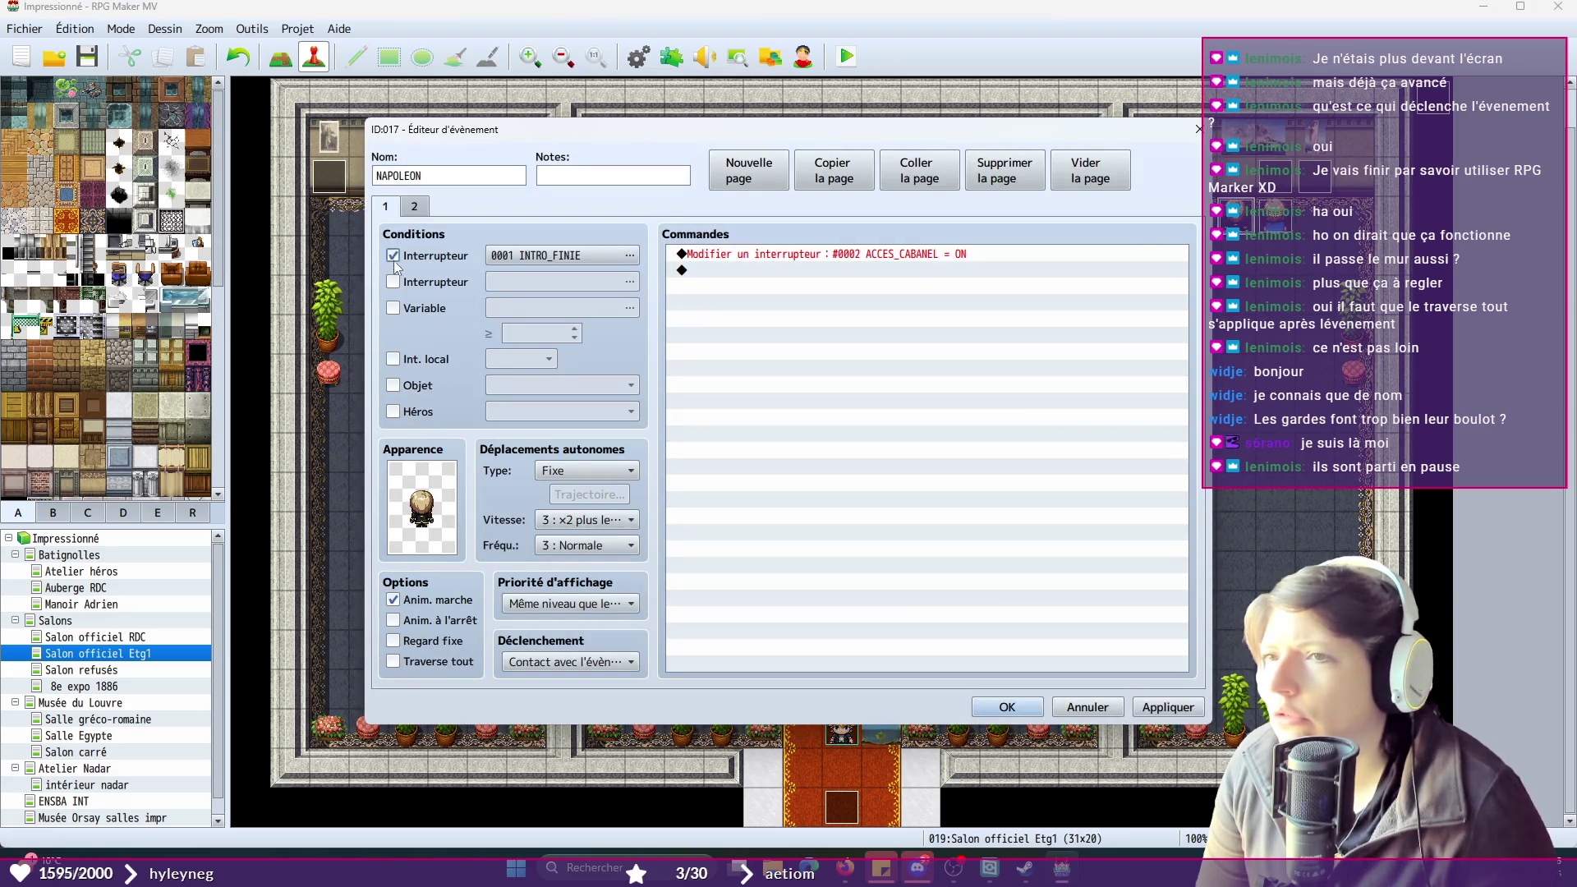
{"action": "left_click", "coordinate": [624, 256]}
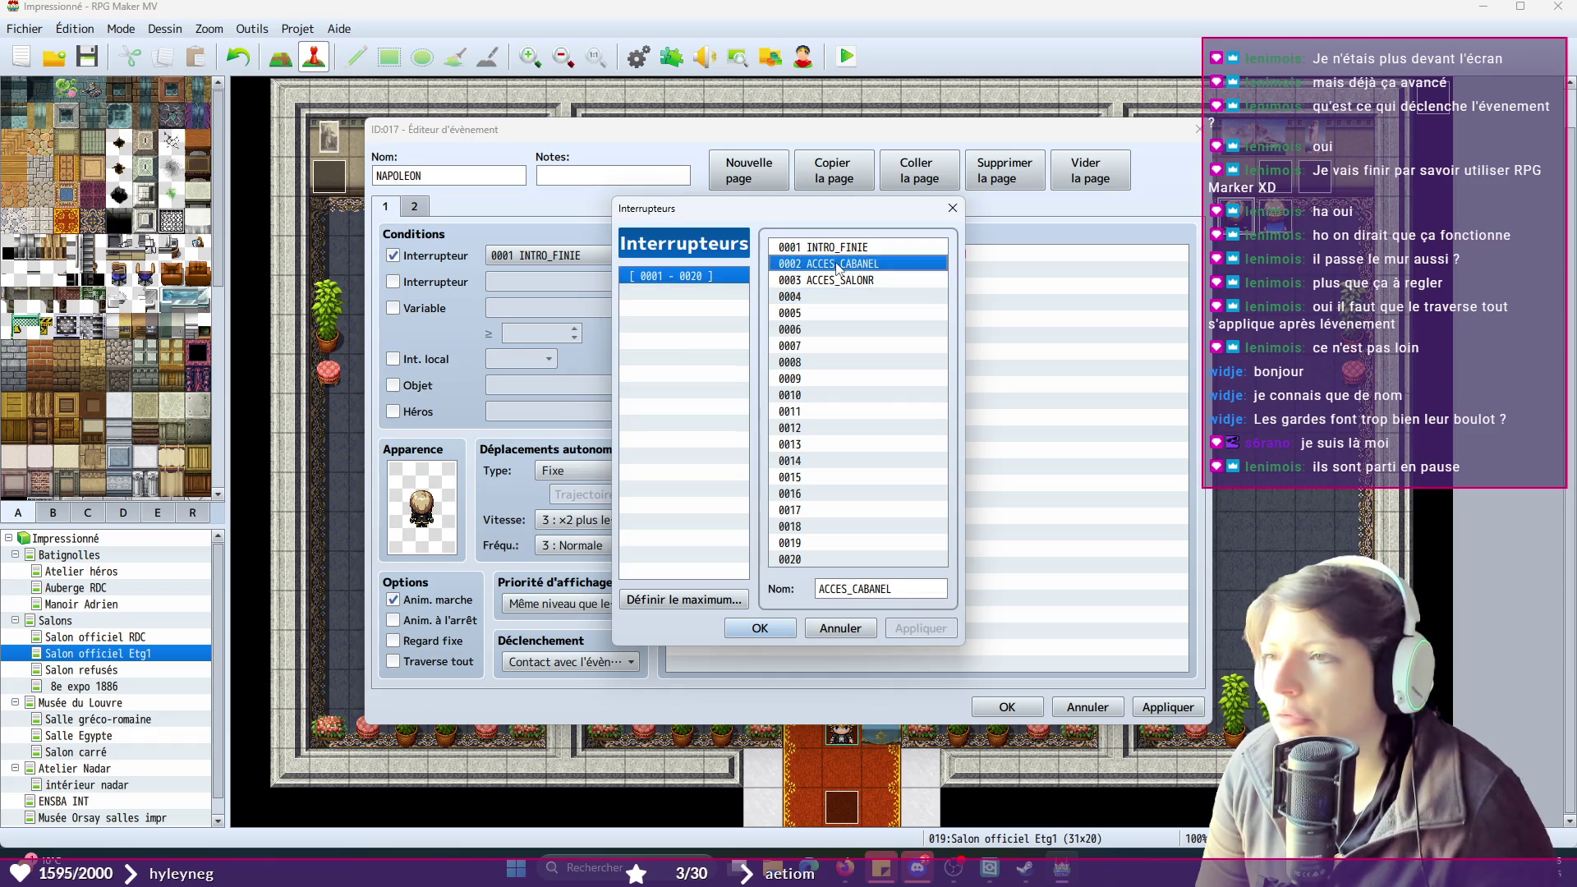
{"action": "left_click", "coordinate": [787, 628]}
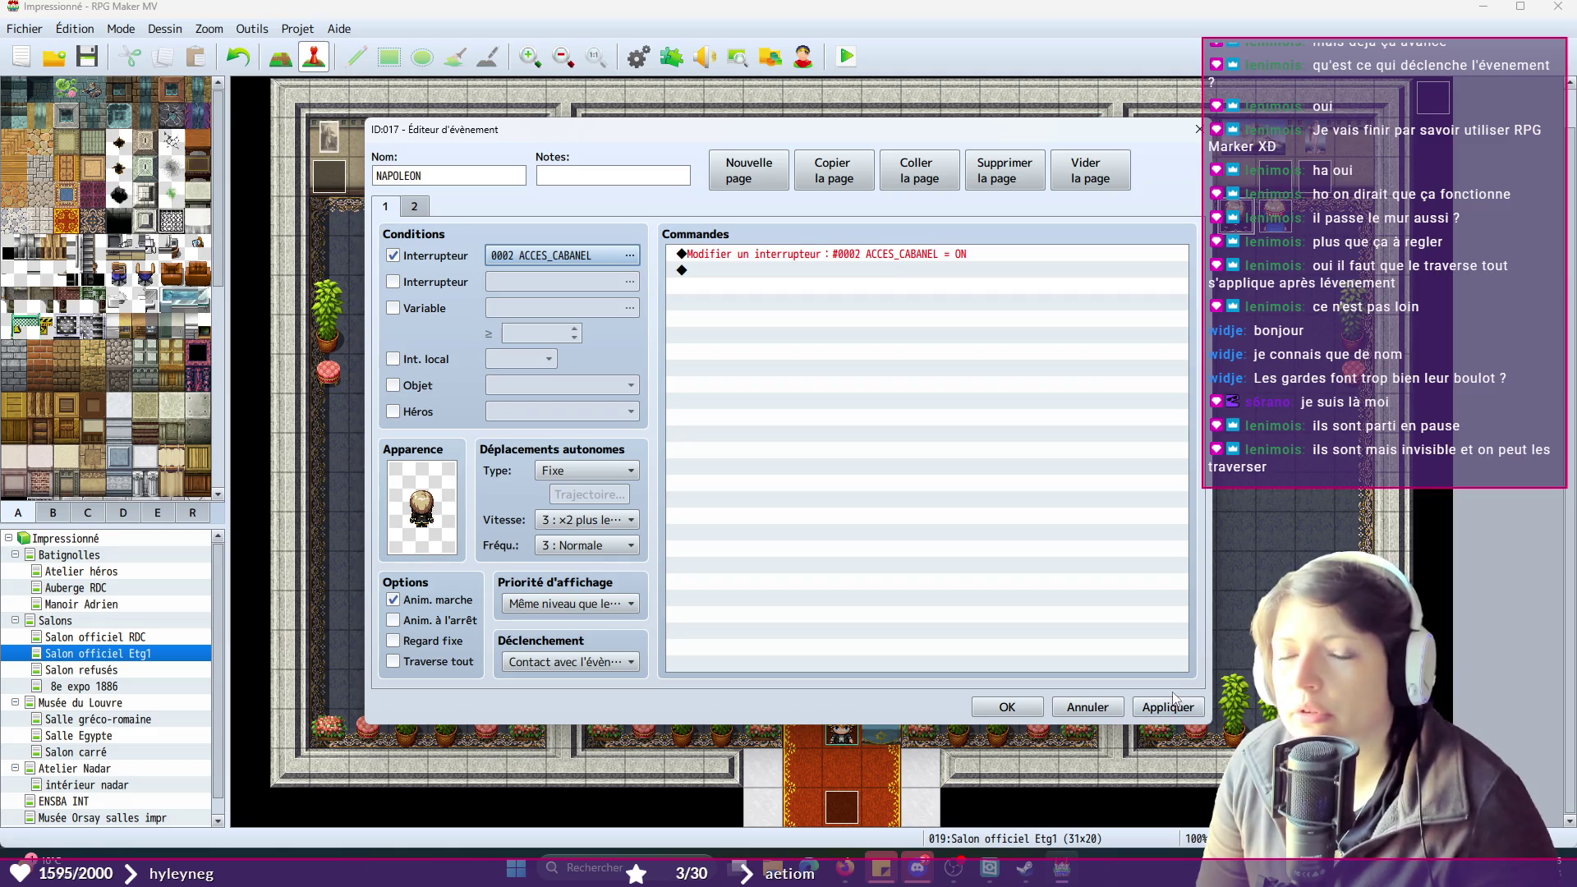
{"action": "left_click", "coordinate": [1011, 708]}
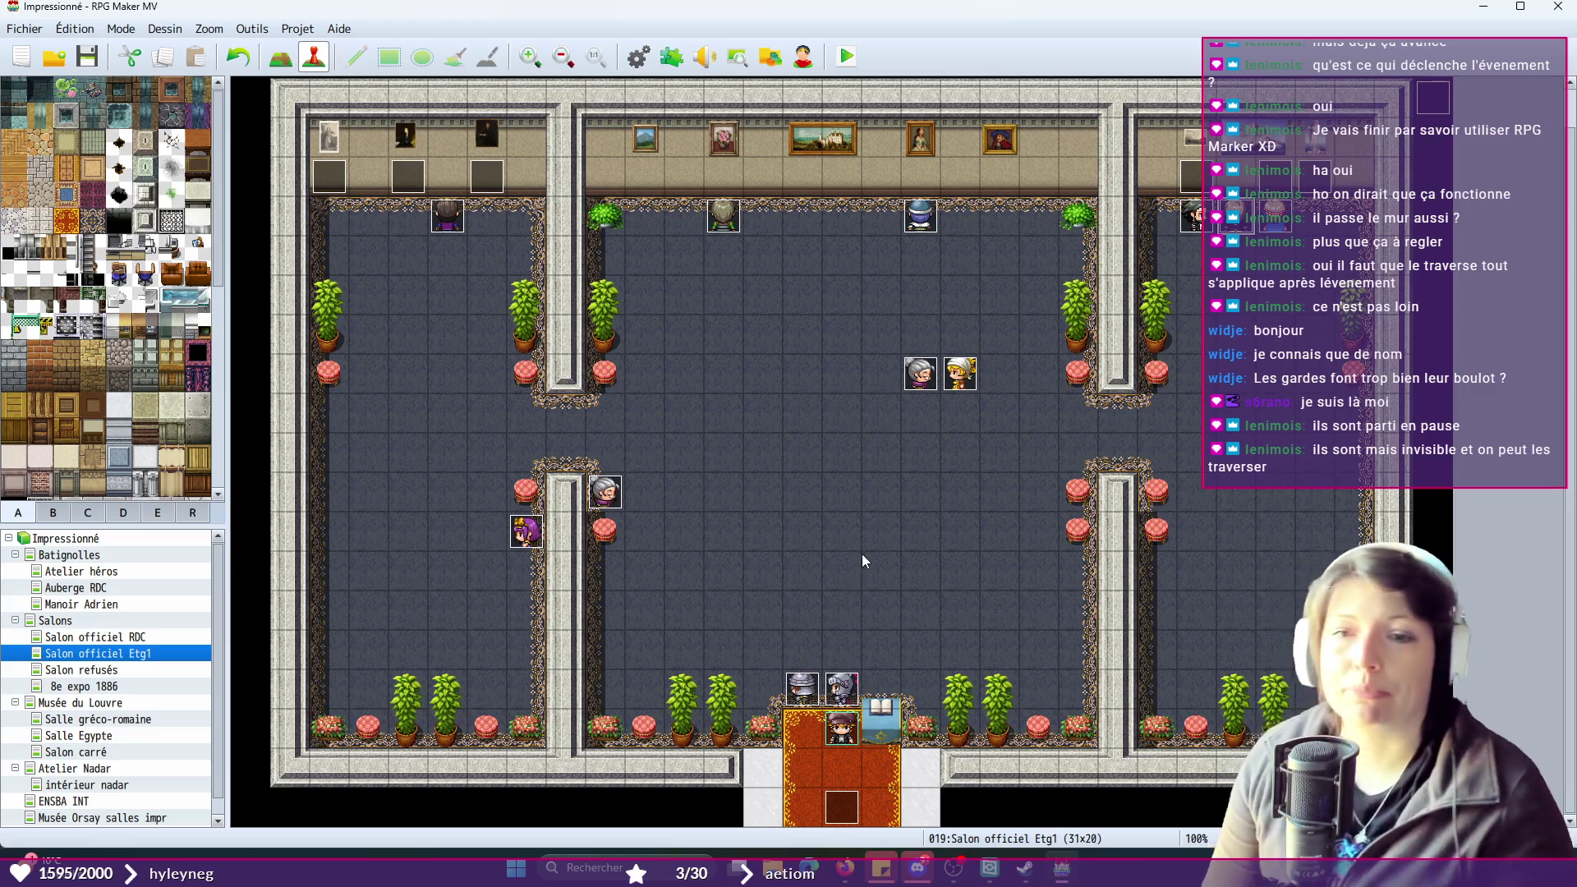
- Playtest a new game briefly in the salon, then close the test window
{"action": "left_click", "coordinate": [846, 57]}
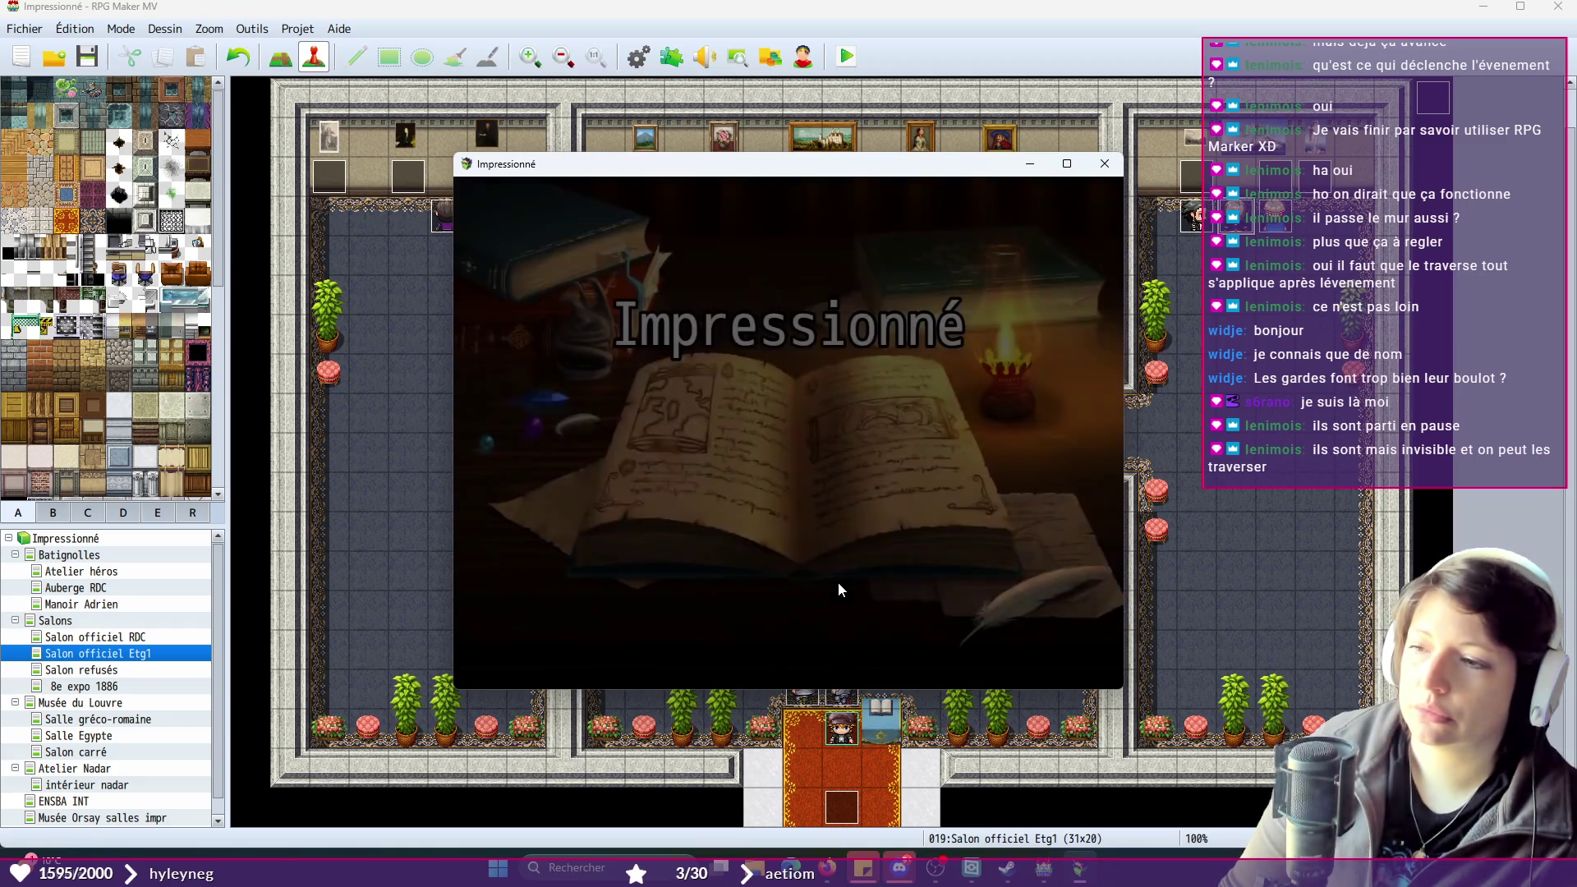
{"action": "left_click", "coordinate": [838, 530]}
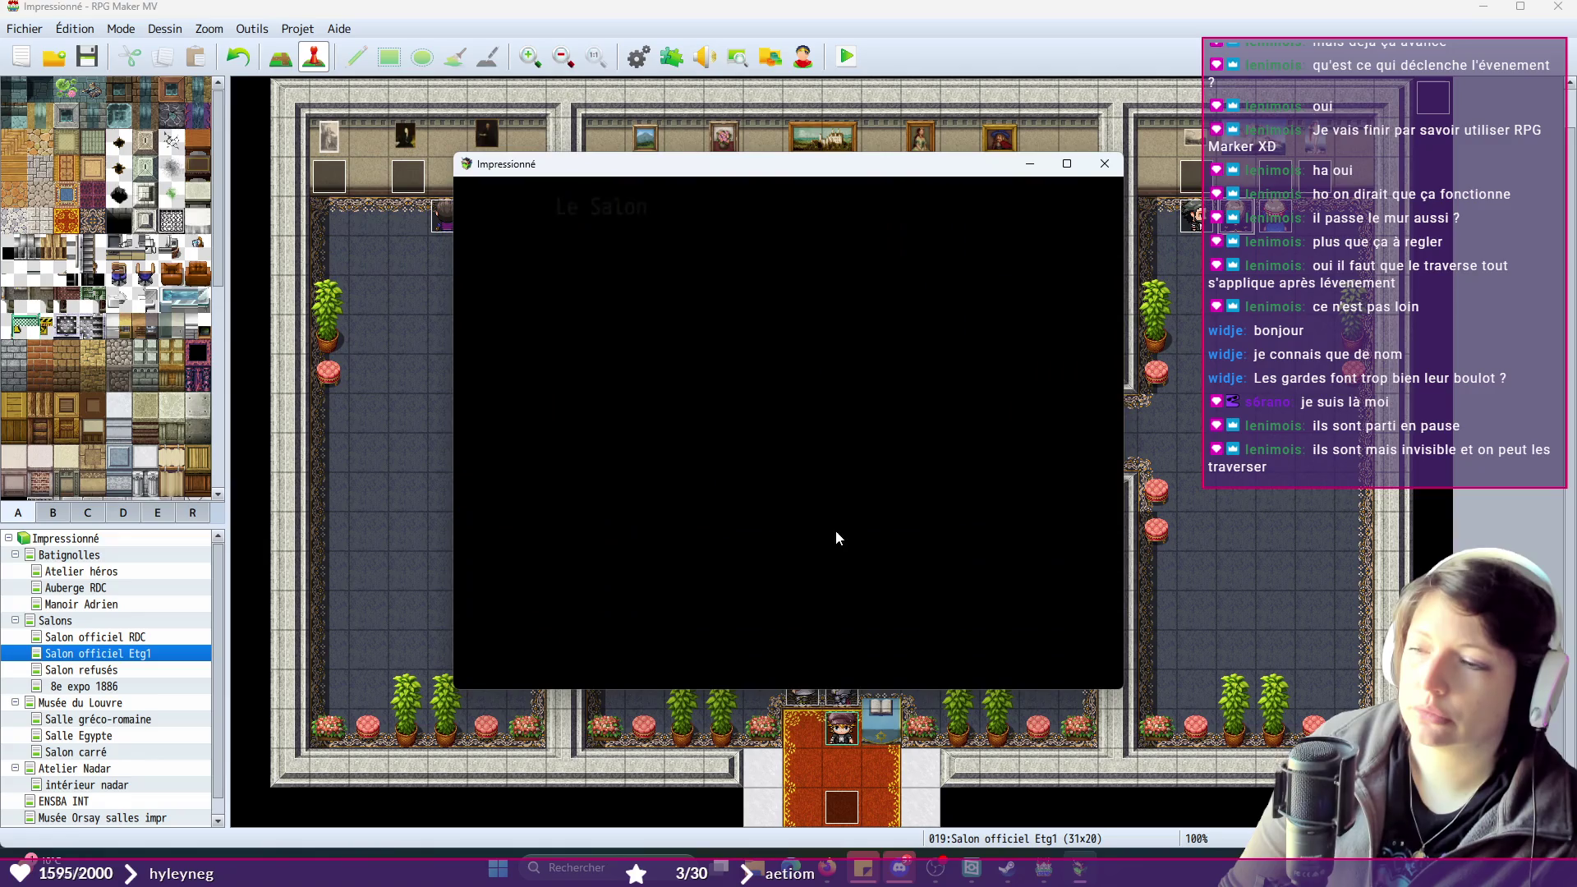
{"action": "left_click", "coordinate": [766, 448]}
{"action": "left_click", "coordinate": [1105, 164]}
- On the Atelier héros map, set the player's start on the floor tile left of the table
{"action": "left_click", "coordinate": [81, 571]}
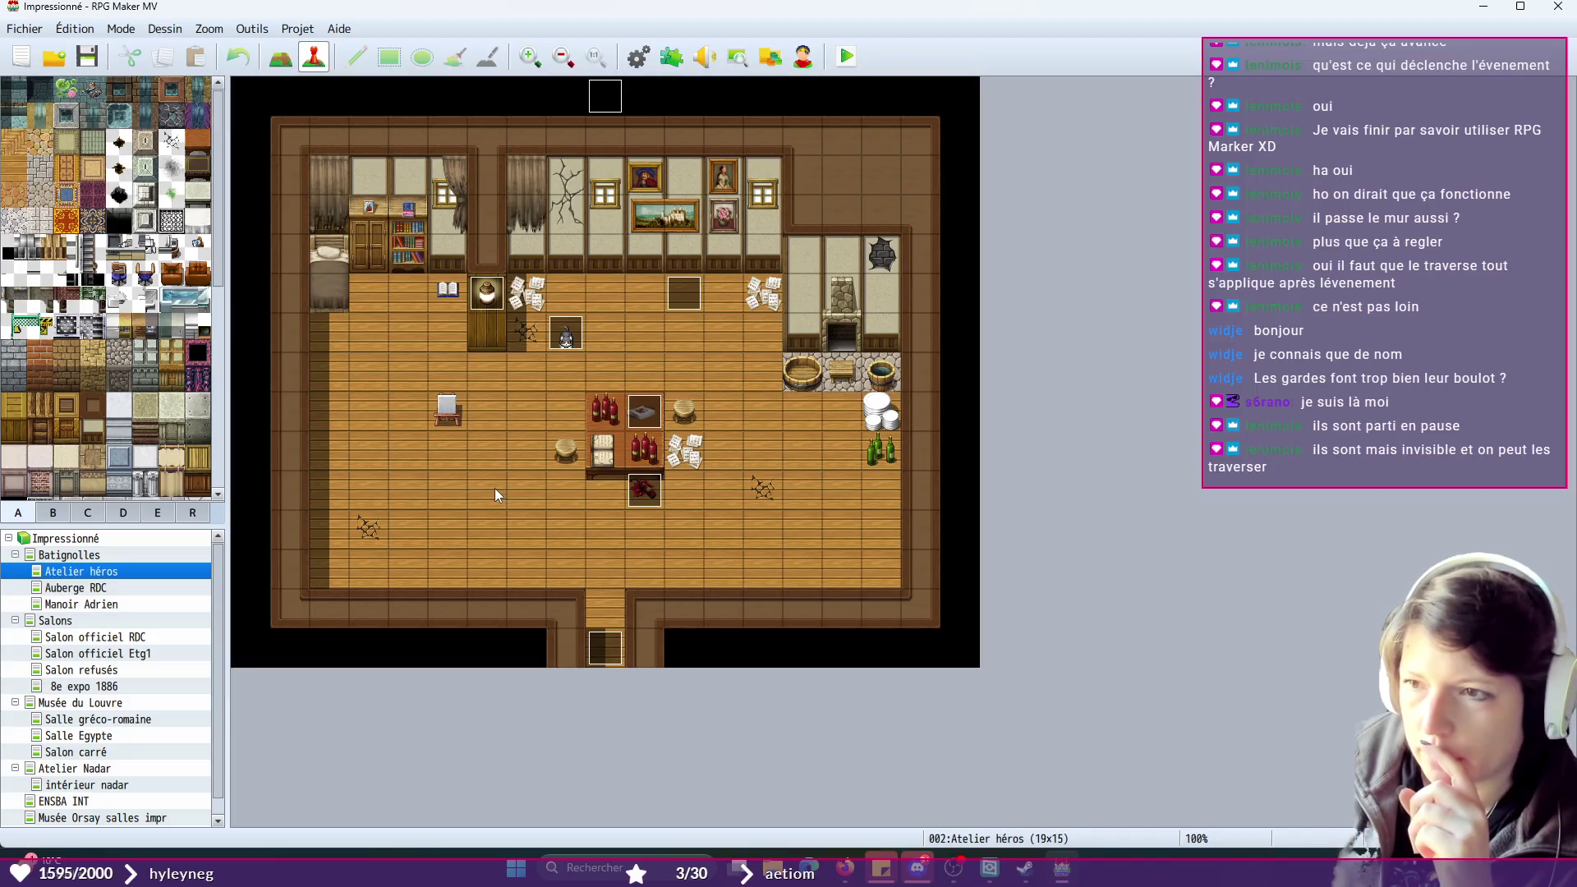
{"action": "double_click", "coordinate": [494, 489]}
{"action": "left_click", "coordinate": [1196, 128]}
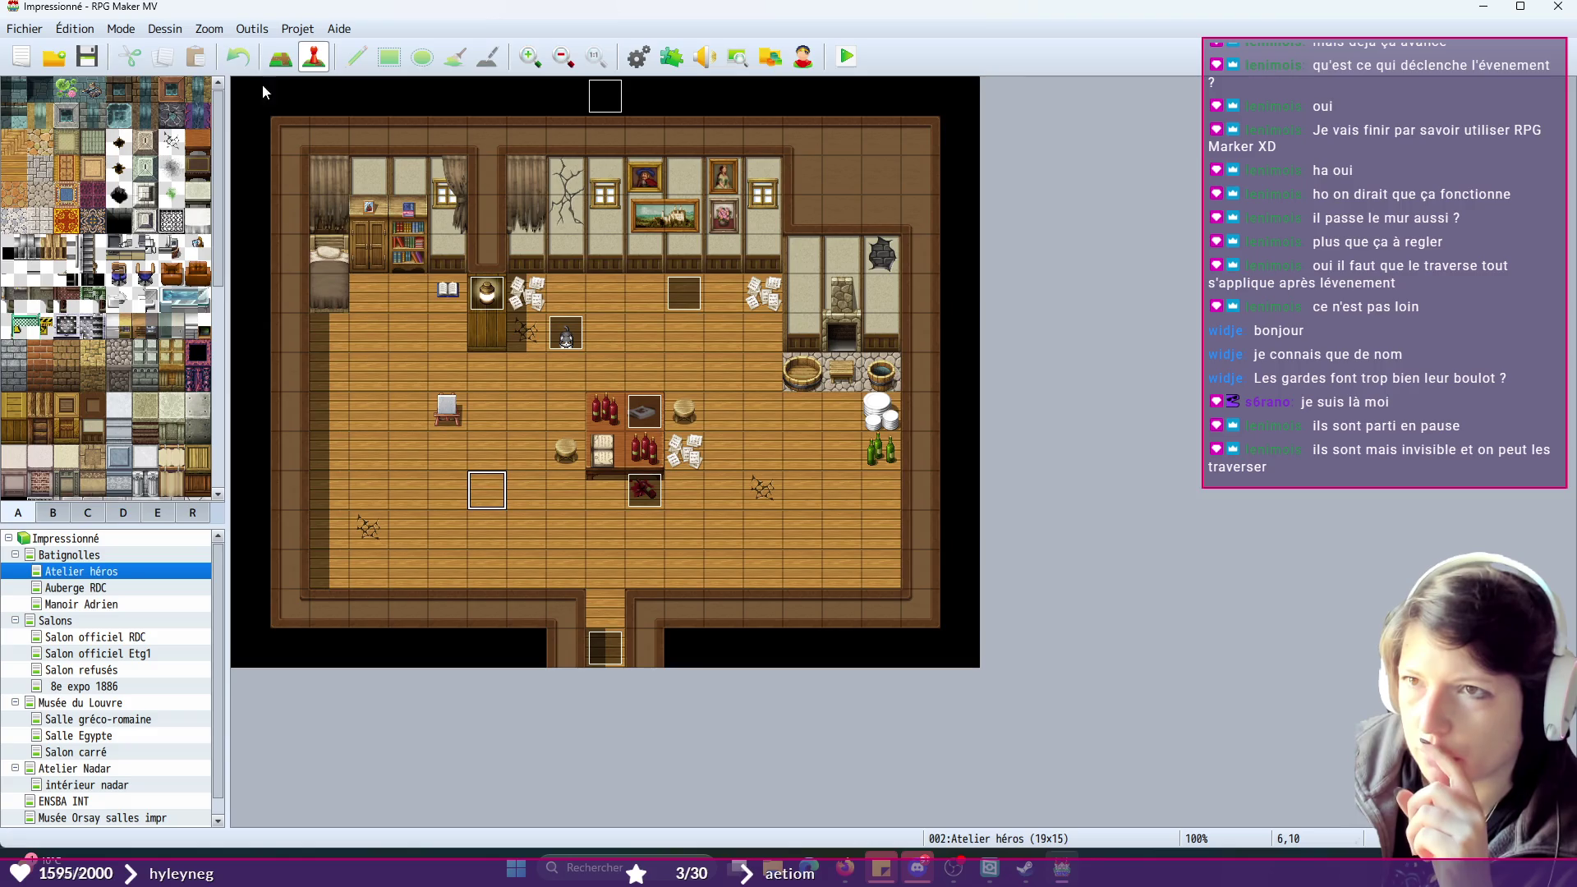
{"action": "right_click", "coordinate": [483, 493]}
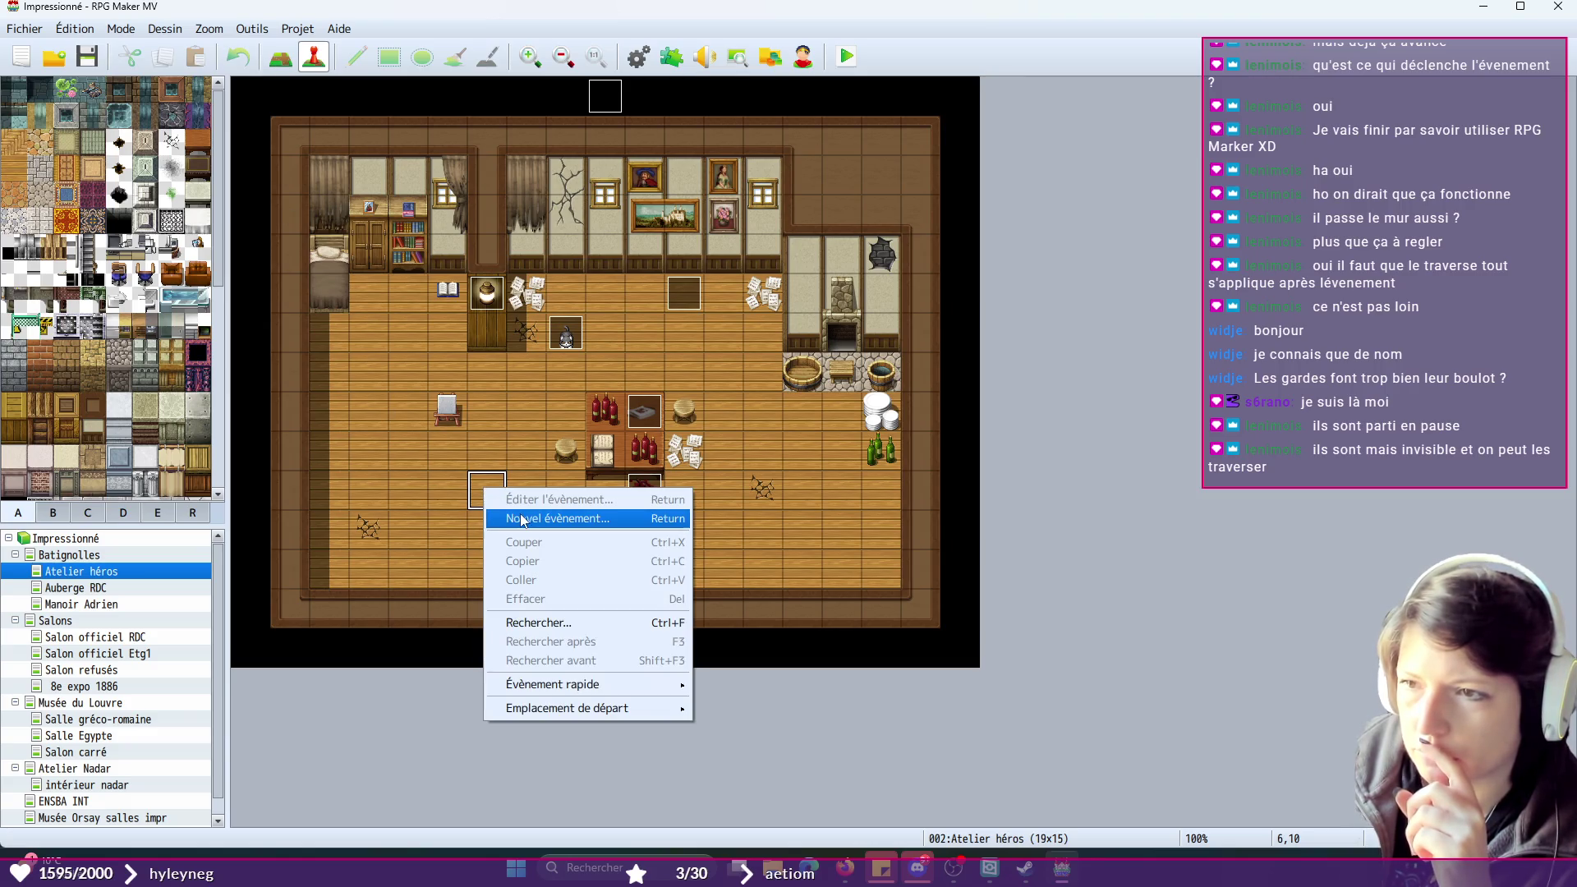
{"action": "mouse_move", "coordinate": [593, 708]}
{"action": "left_click", "coordinate": [752, 704]}
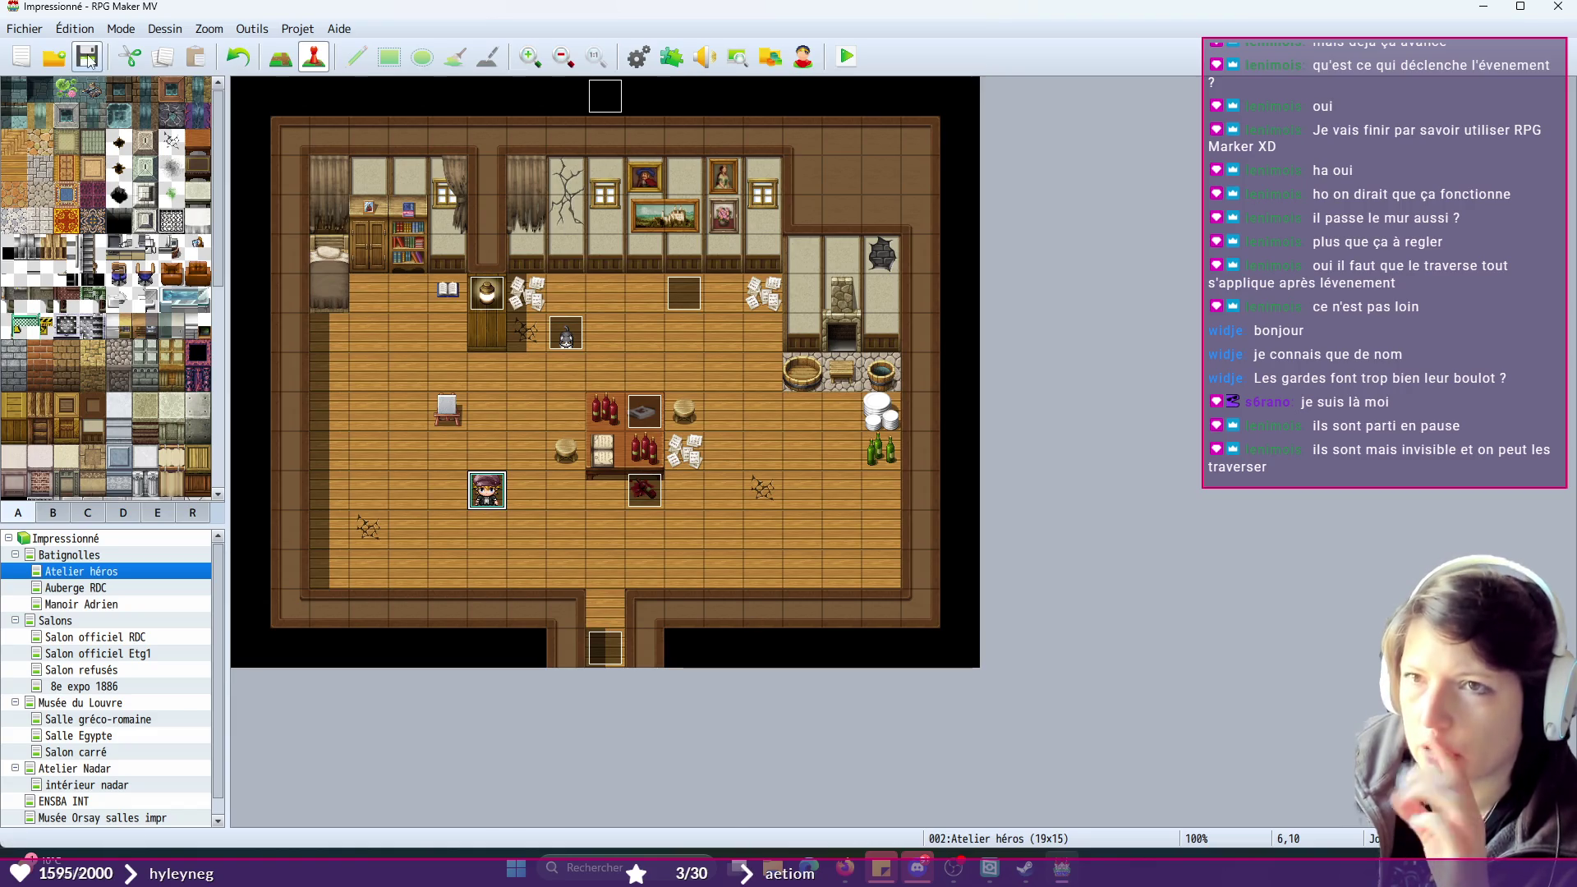
- Playtest a new game from the new start position, then relaunch the test
{"action": "left_click", "coordinate": [849, 61]}
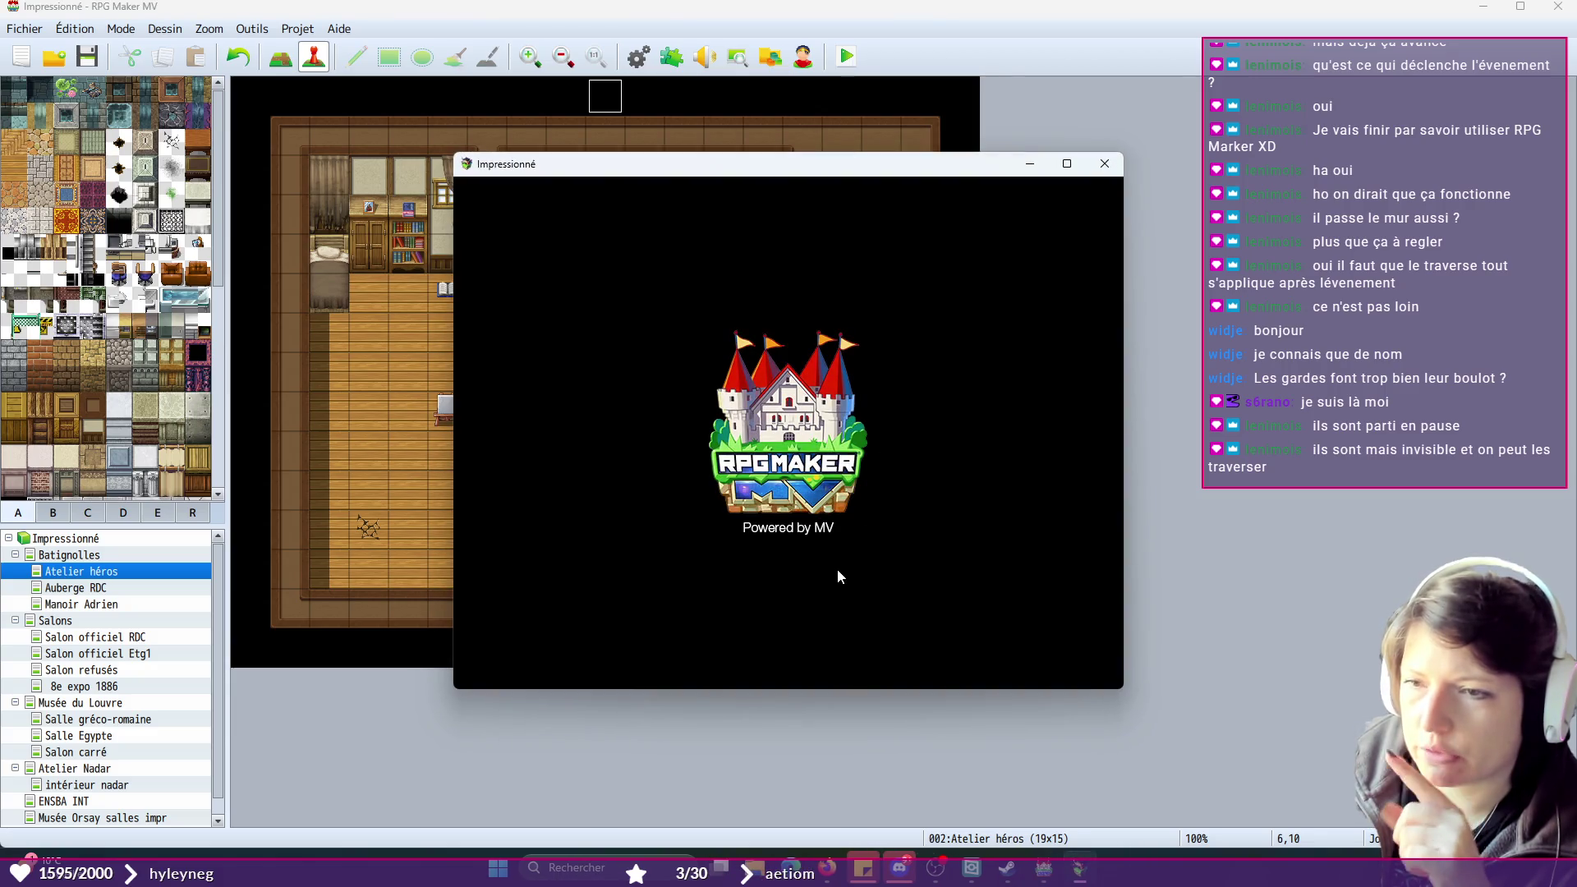
{"action": "left_click", "coordinate": [781, 526]}
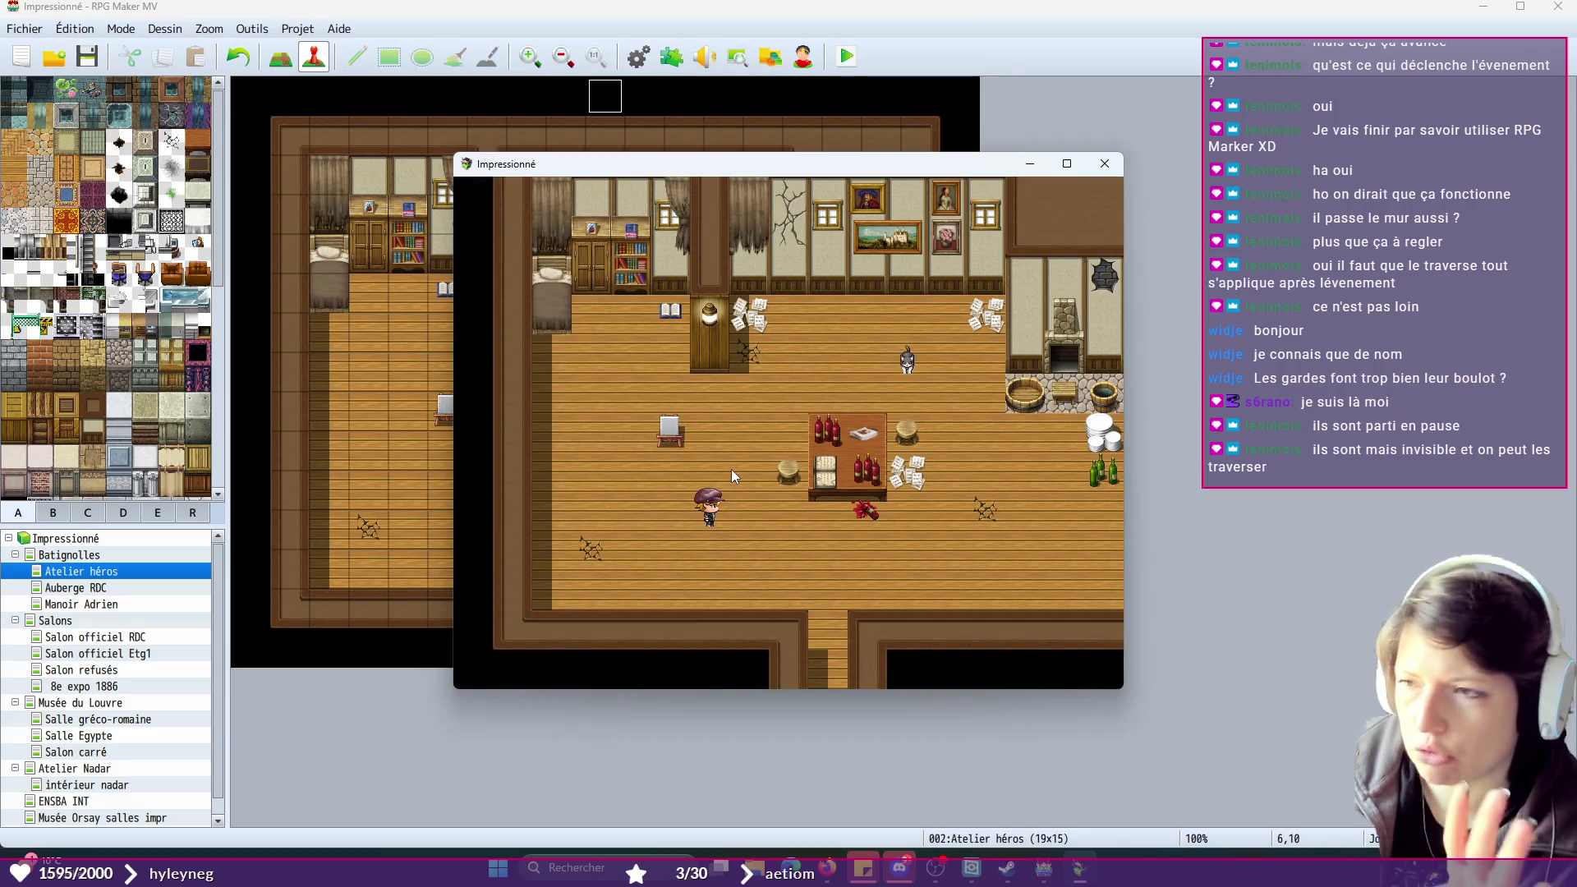
{"action": "key", "text": "Right"}
{"action": "key", "text": "Right"}
{"action": "key", "text": "Right"}
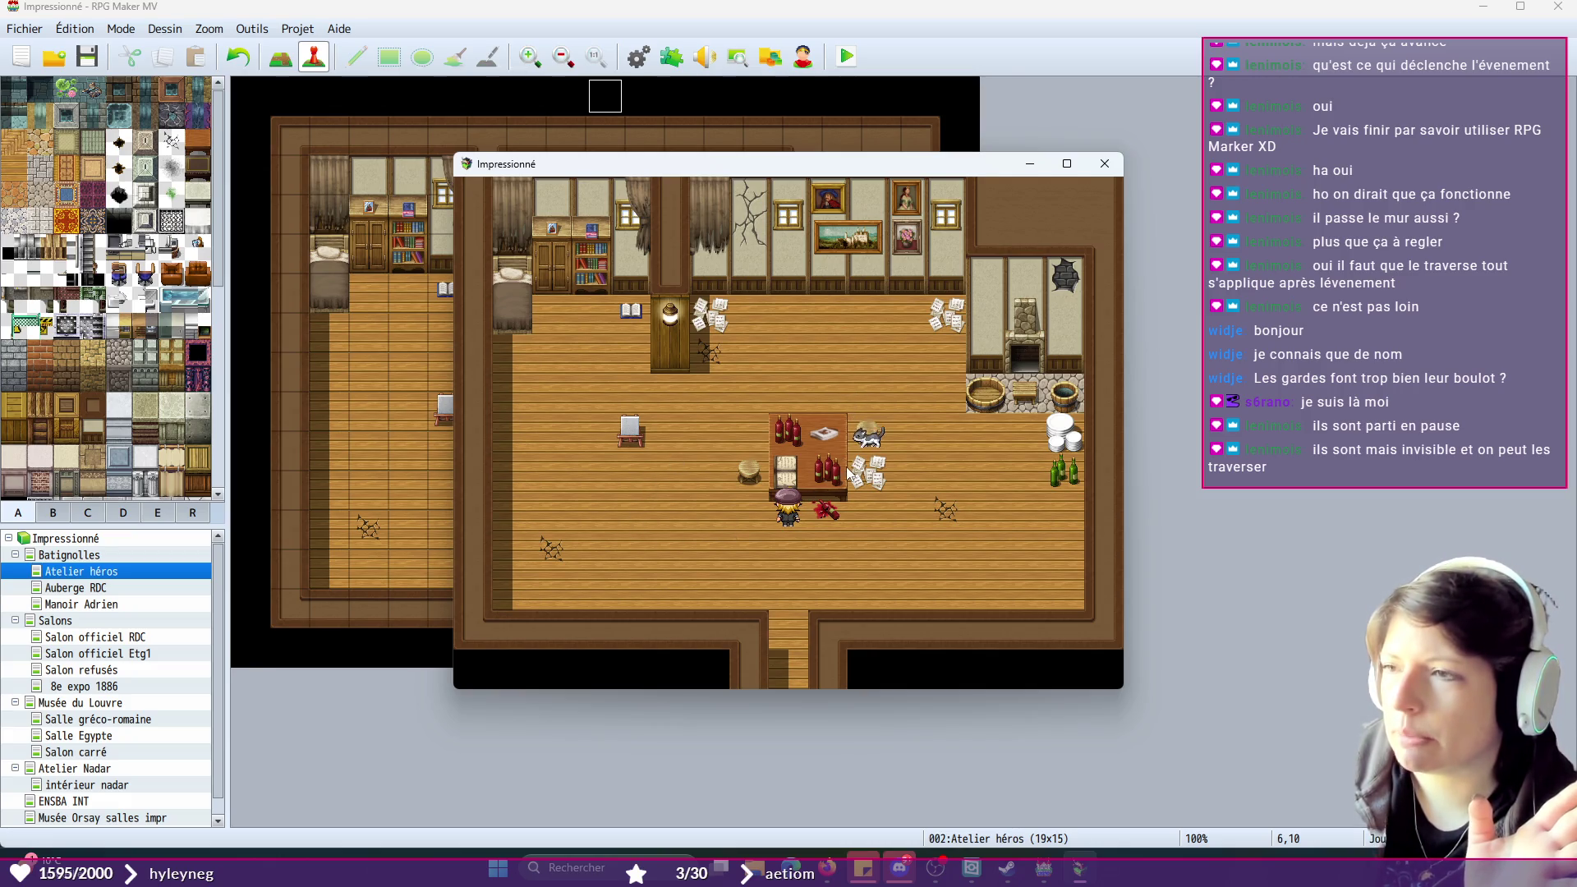
{"action": "left_click", "coordinate": [1105, 164]}
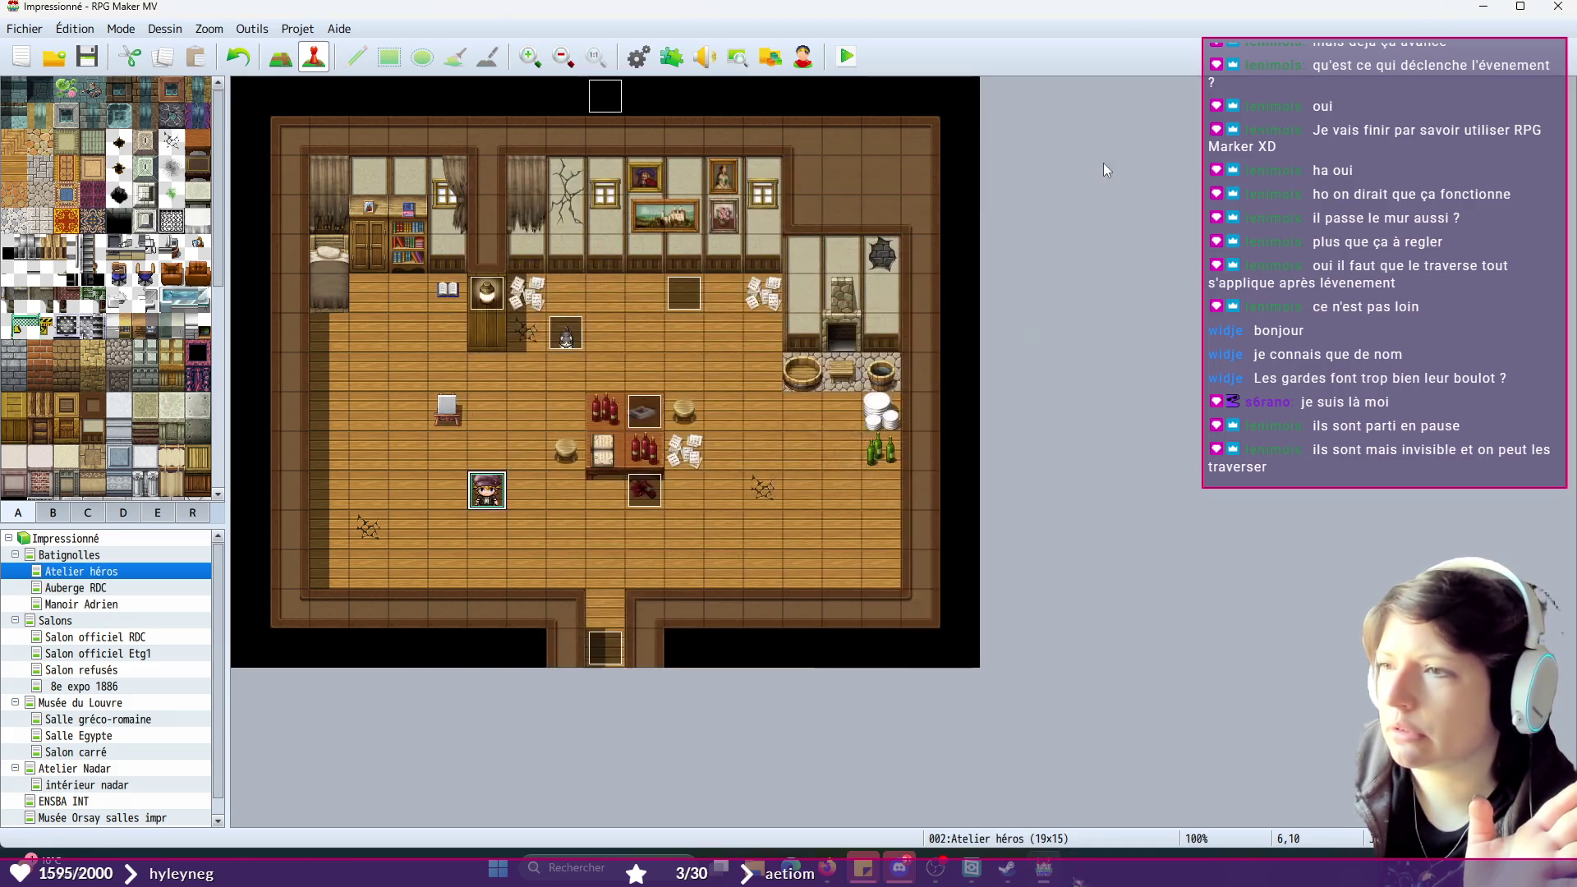
{"action": "left_click", "coordinate": [845, 59]}
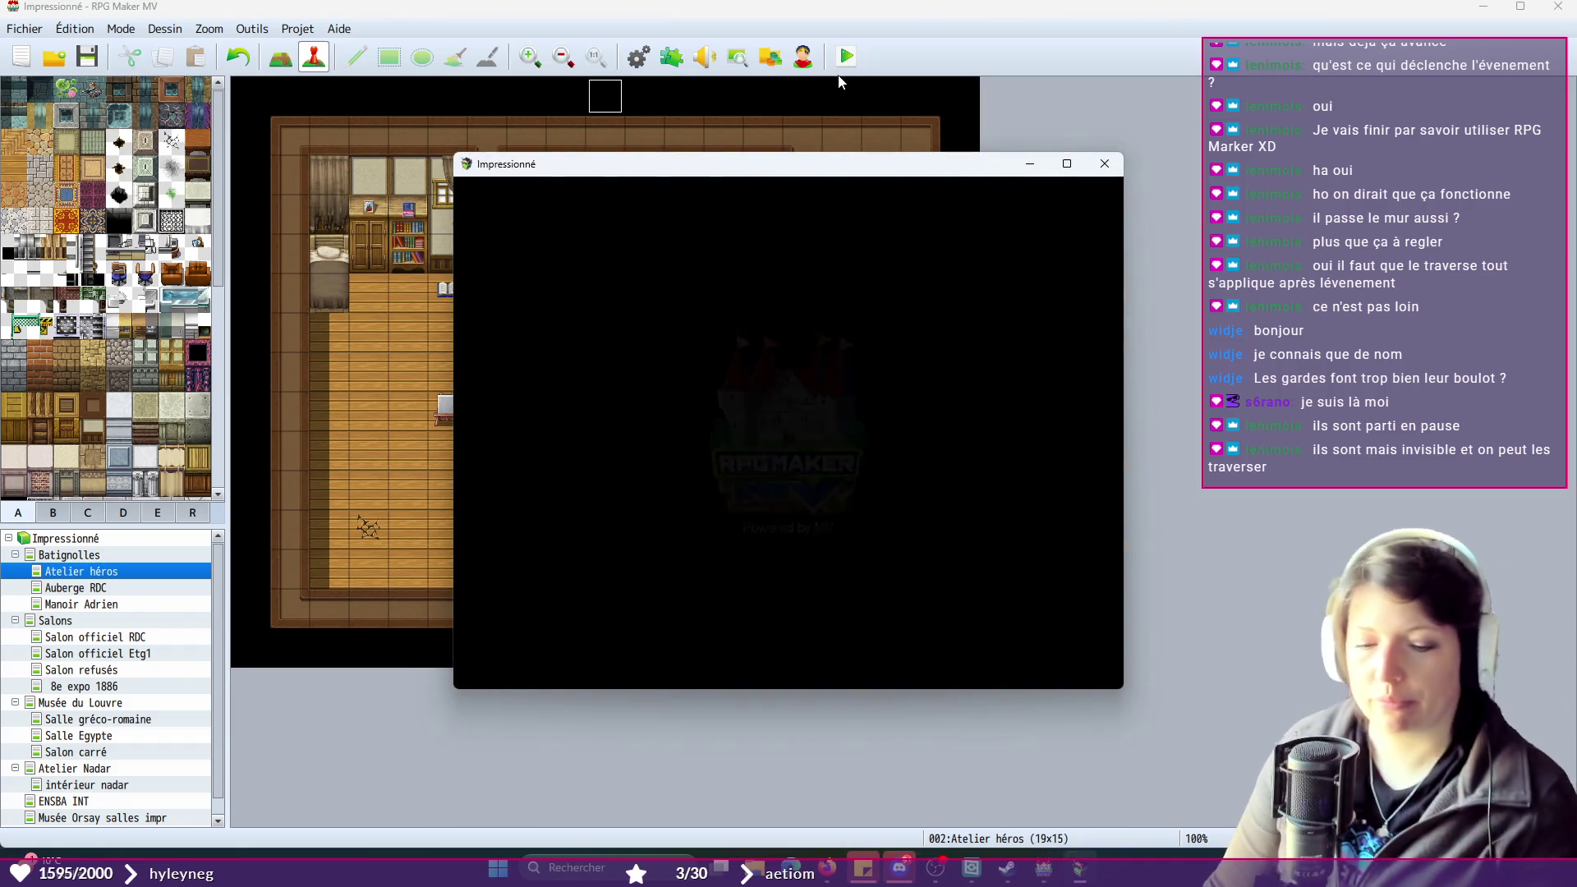
{"action": "left_click", "coordinate": [781, 517]}
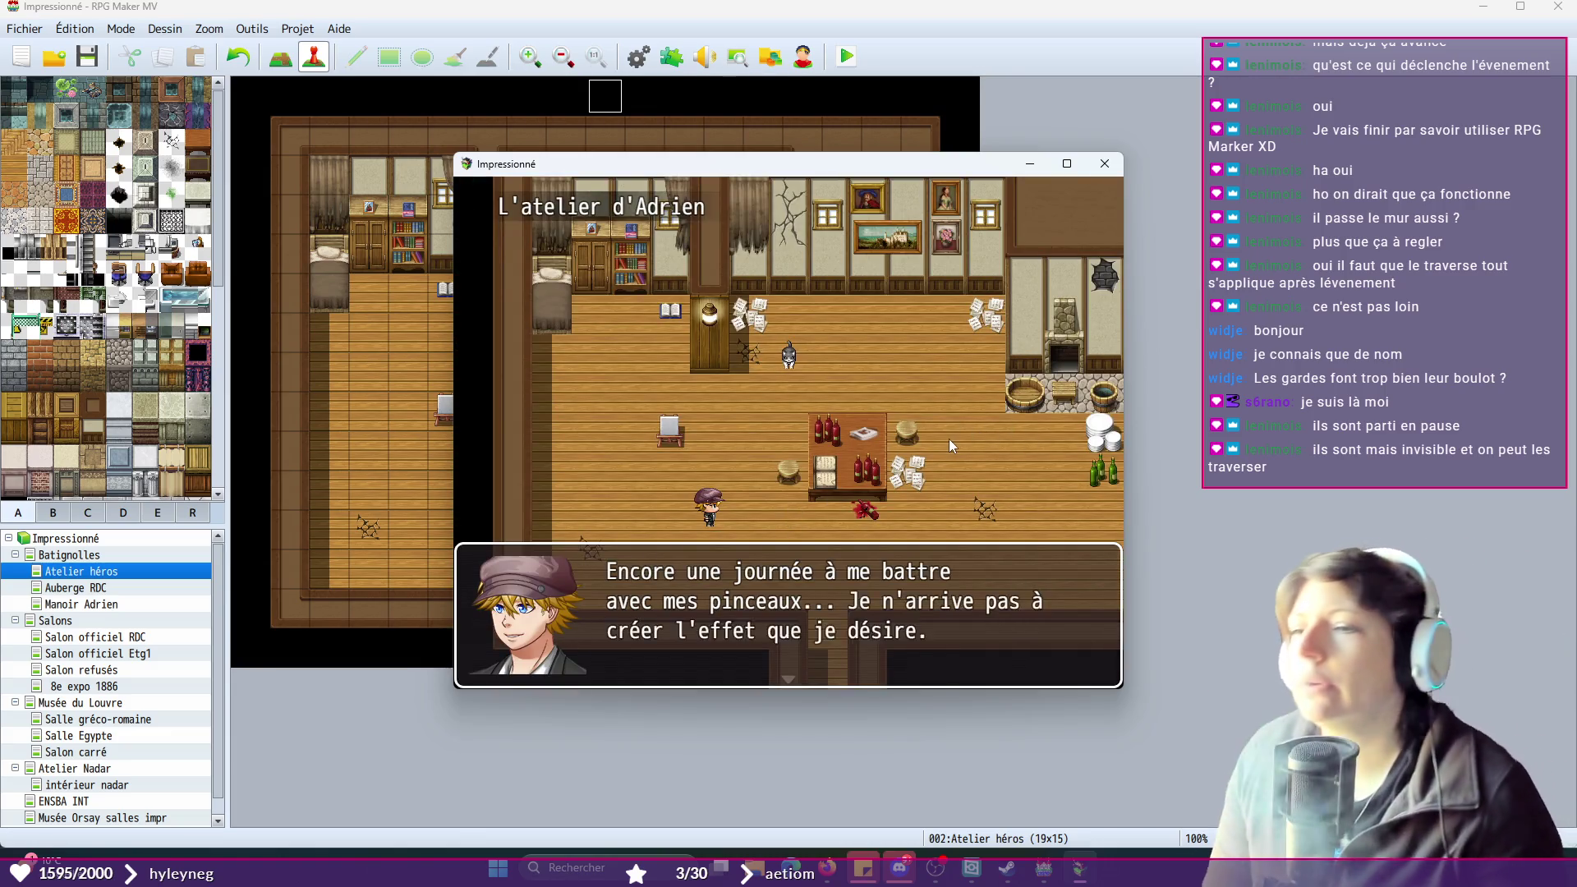
{"action": "left_click", "coordinate": [948, 446]}
{"action": "left_click", "coordinate": [949, 445]}
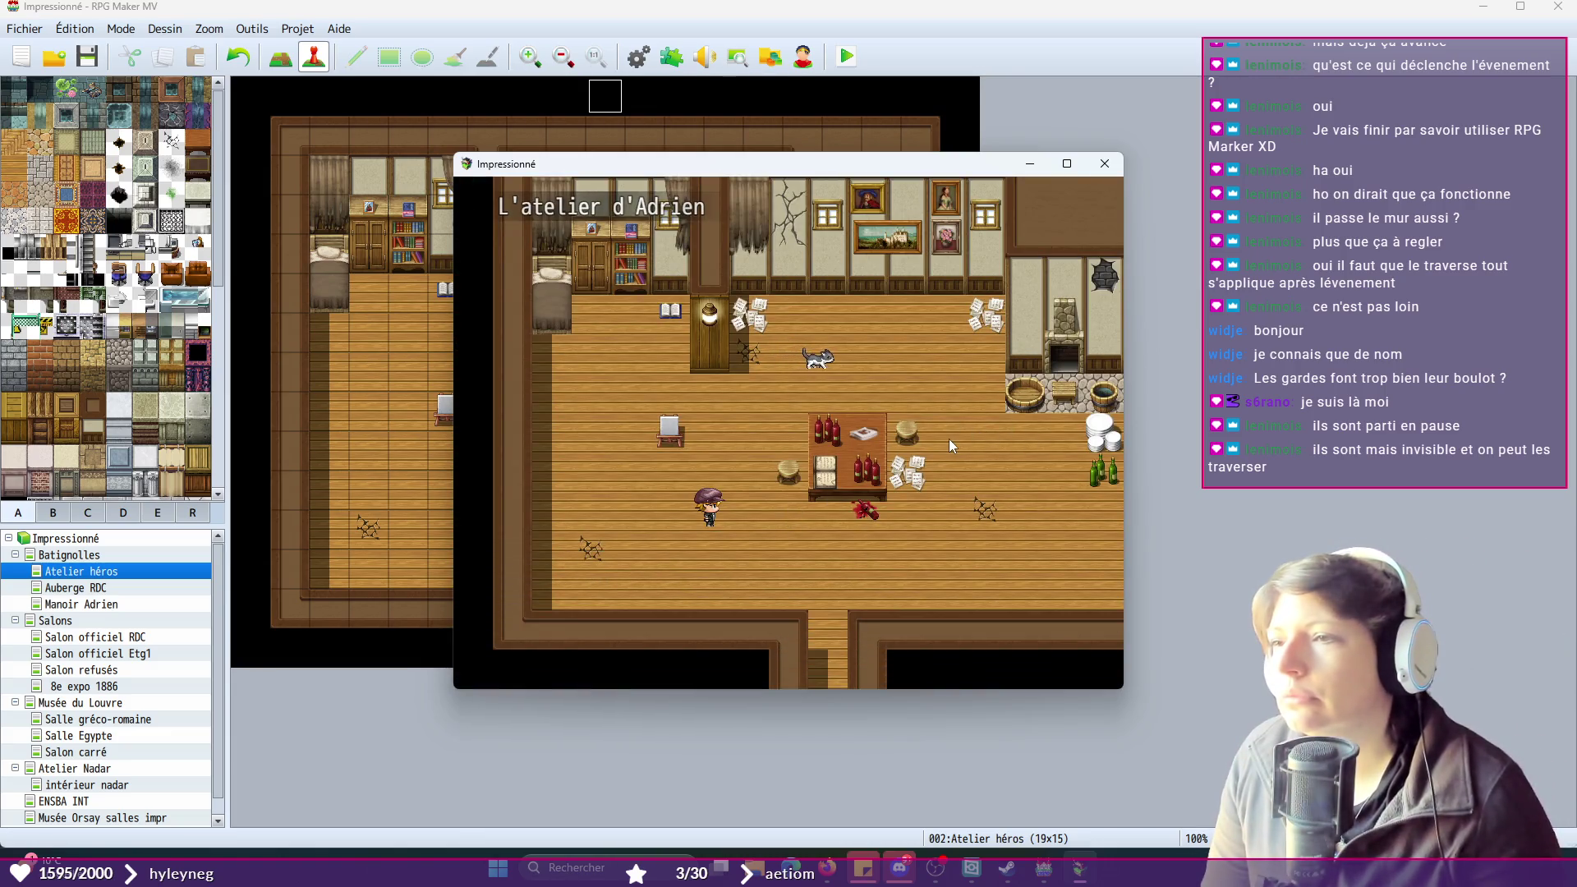
{"action": "left_click", "coordinate": [836, 363]}
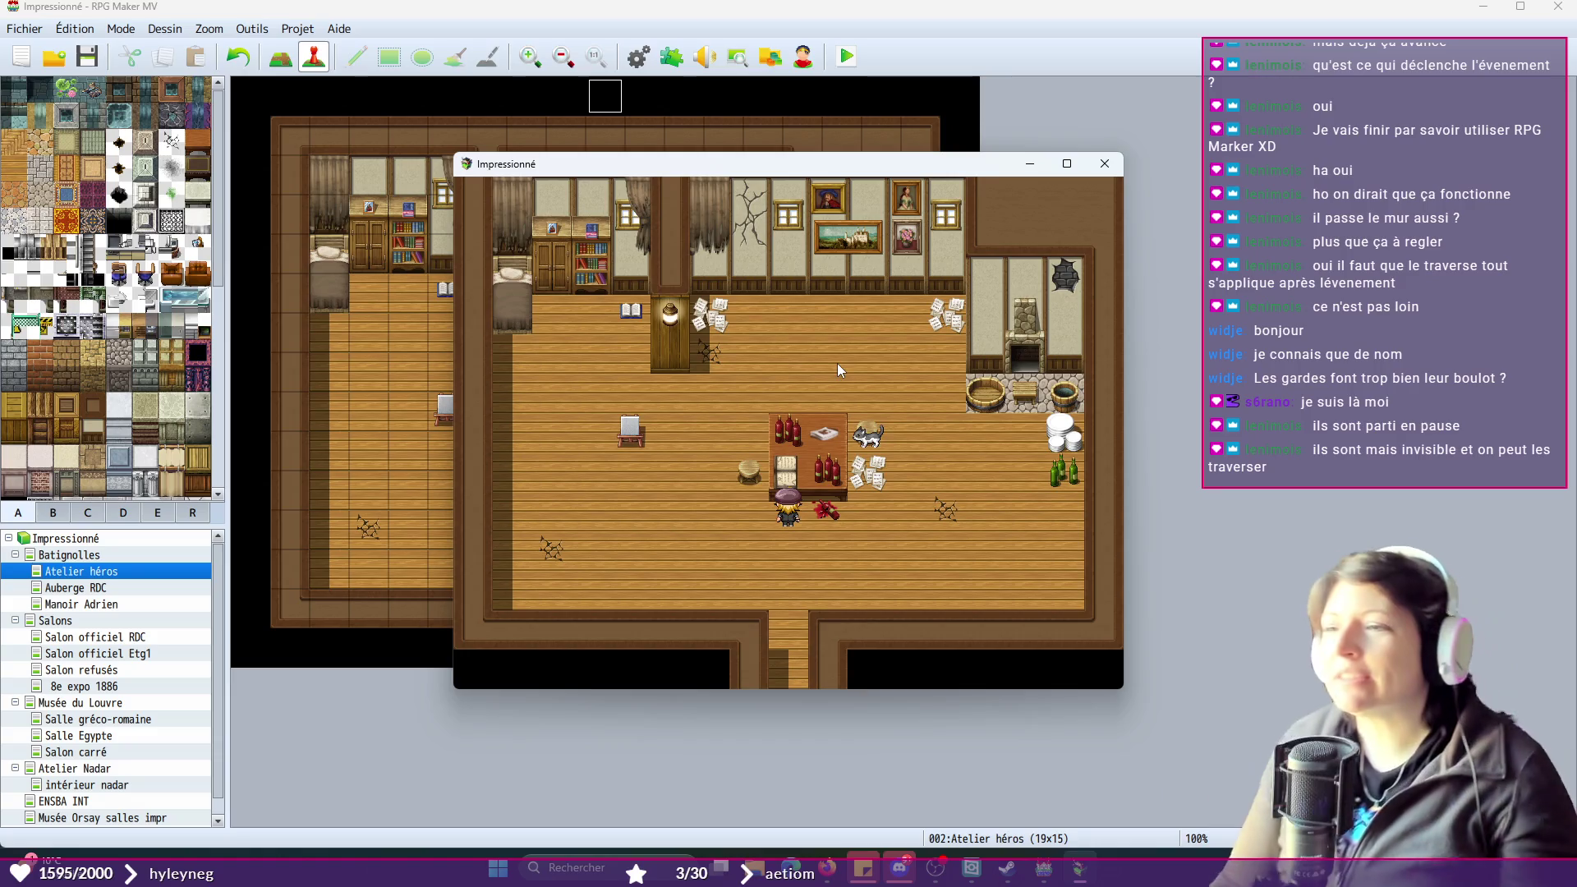
{"action": "left_click", "coordinate": [1104, 164]}
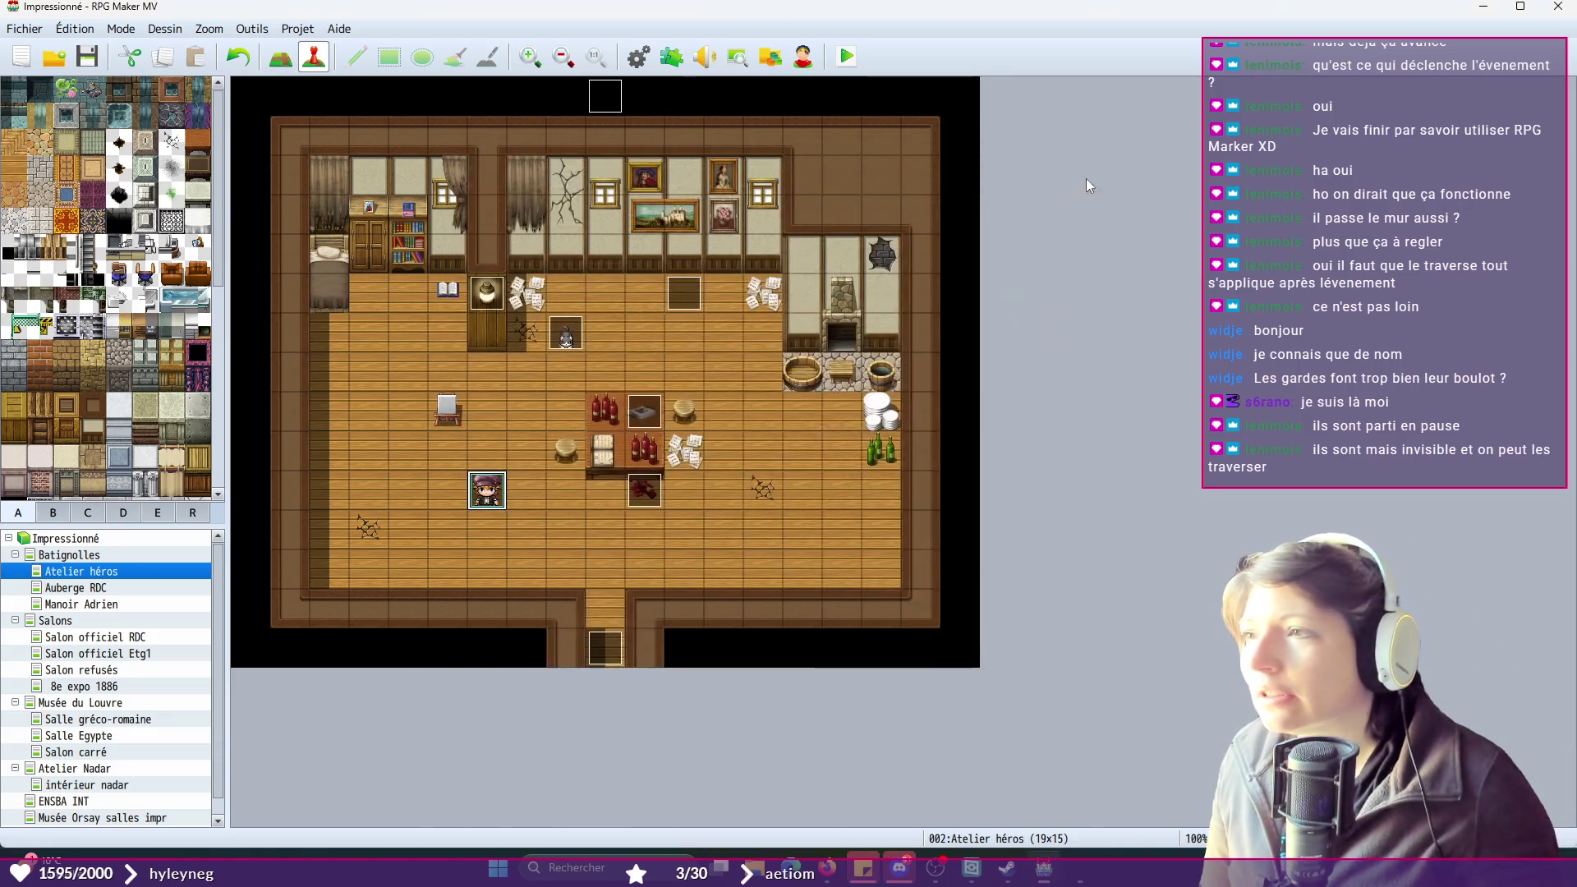
{"action": "double_click", "coordinate": [608, 82]}
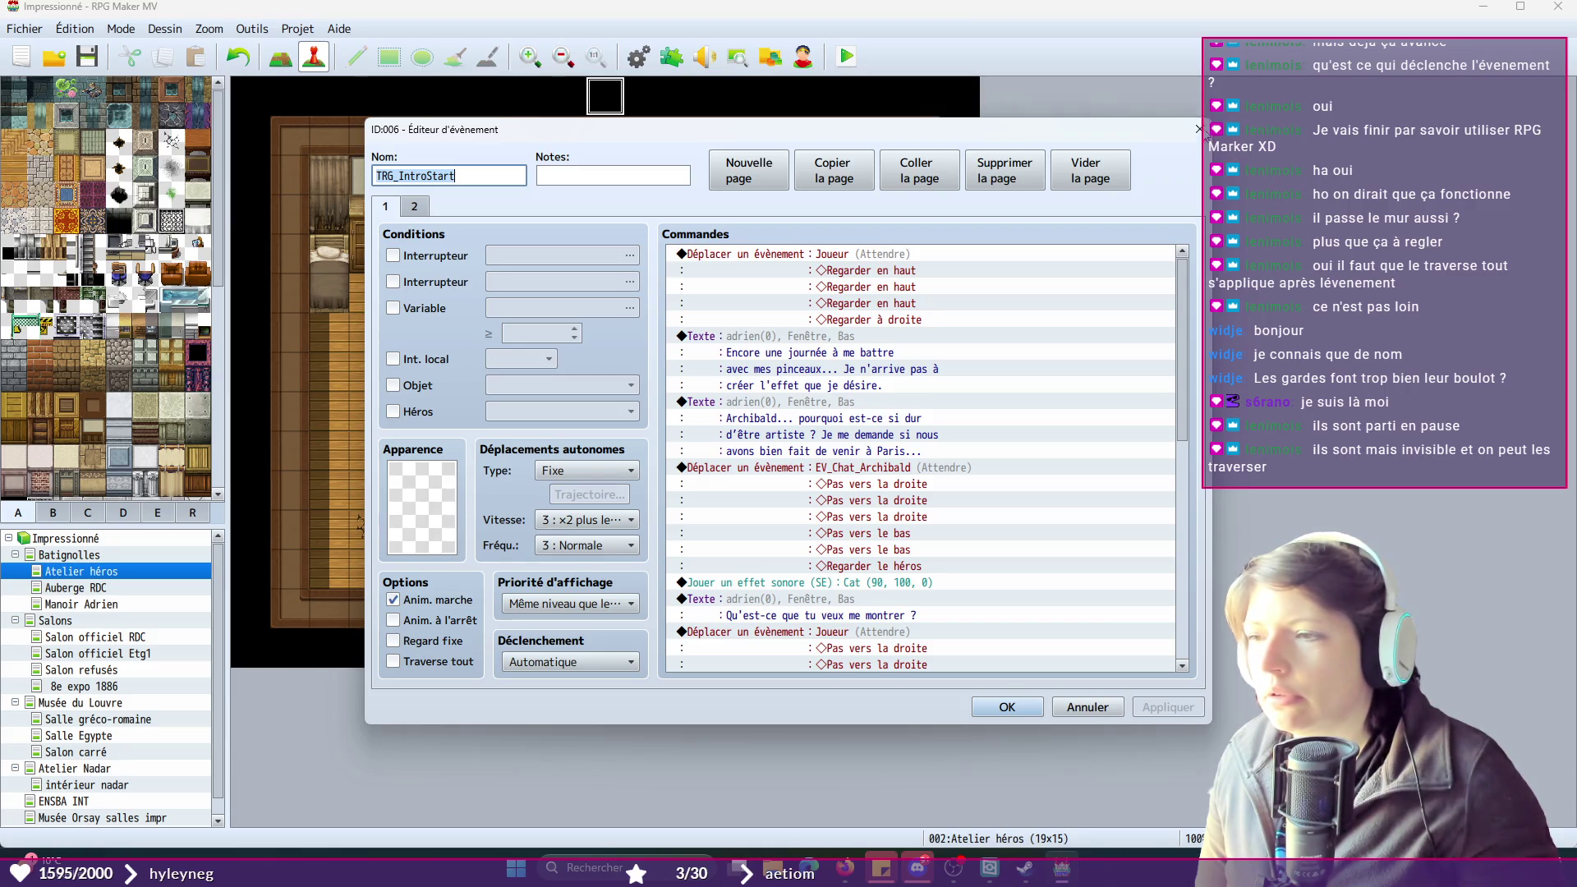
{"action": "left_click", "coordinate": [1199, 130]}
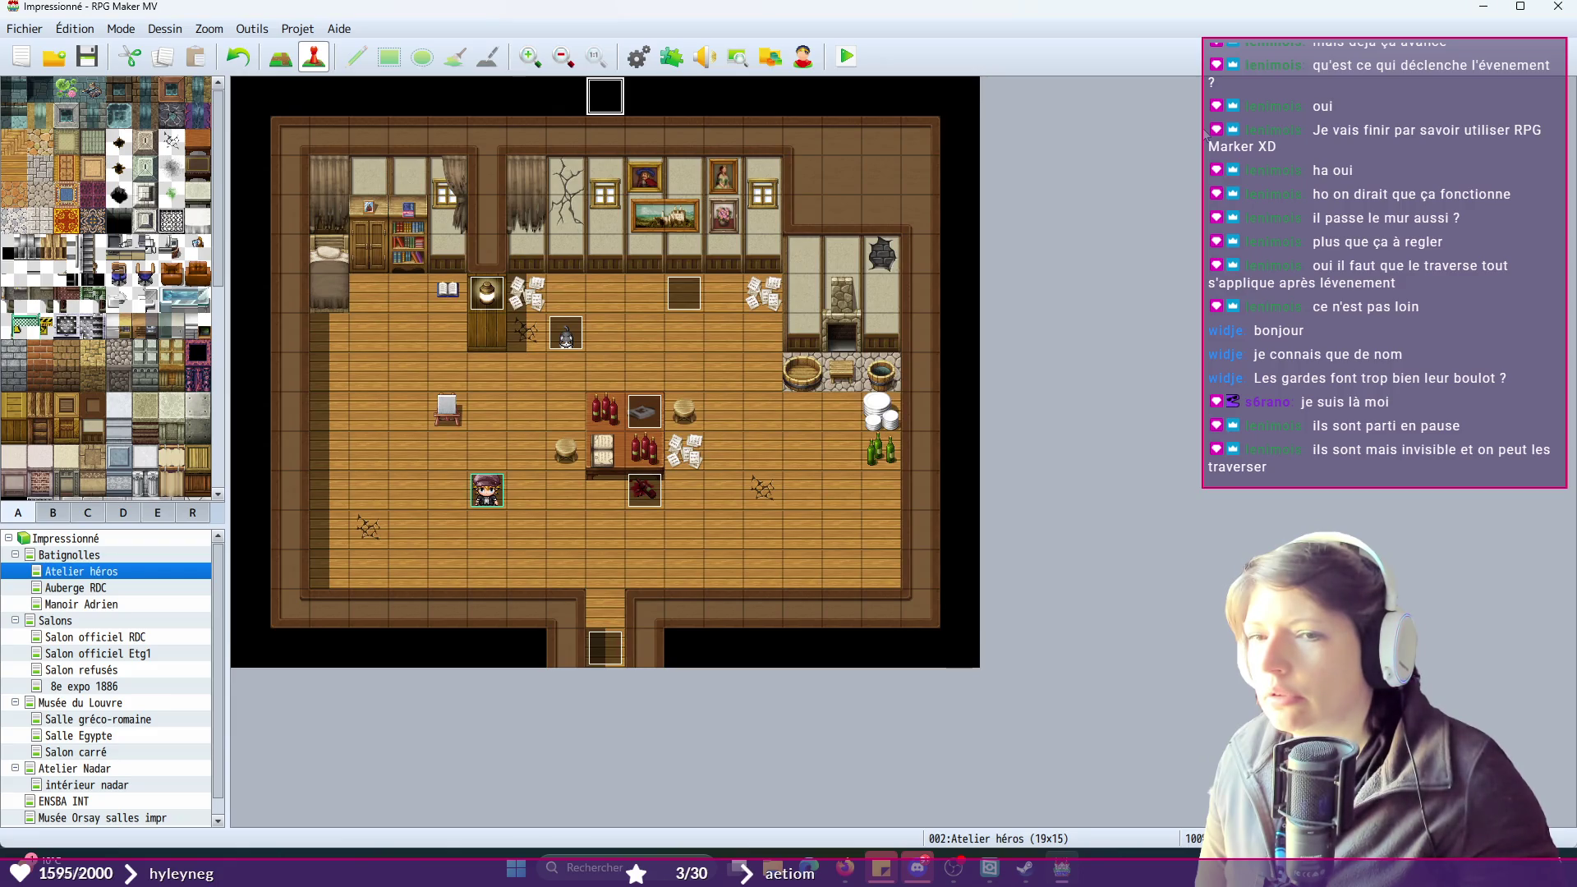
{"action": "left_click", "coordinate": [481, 491]}
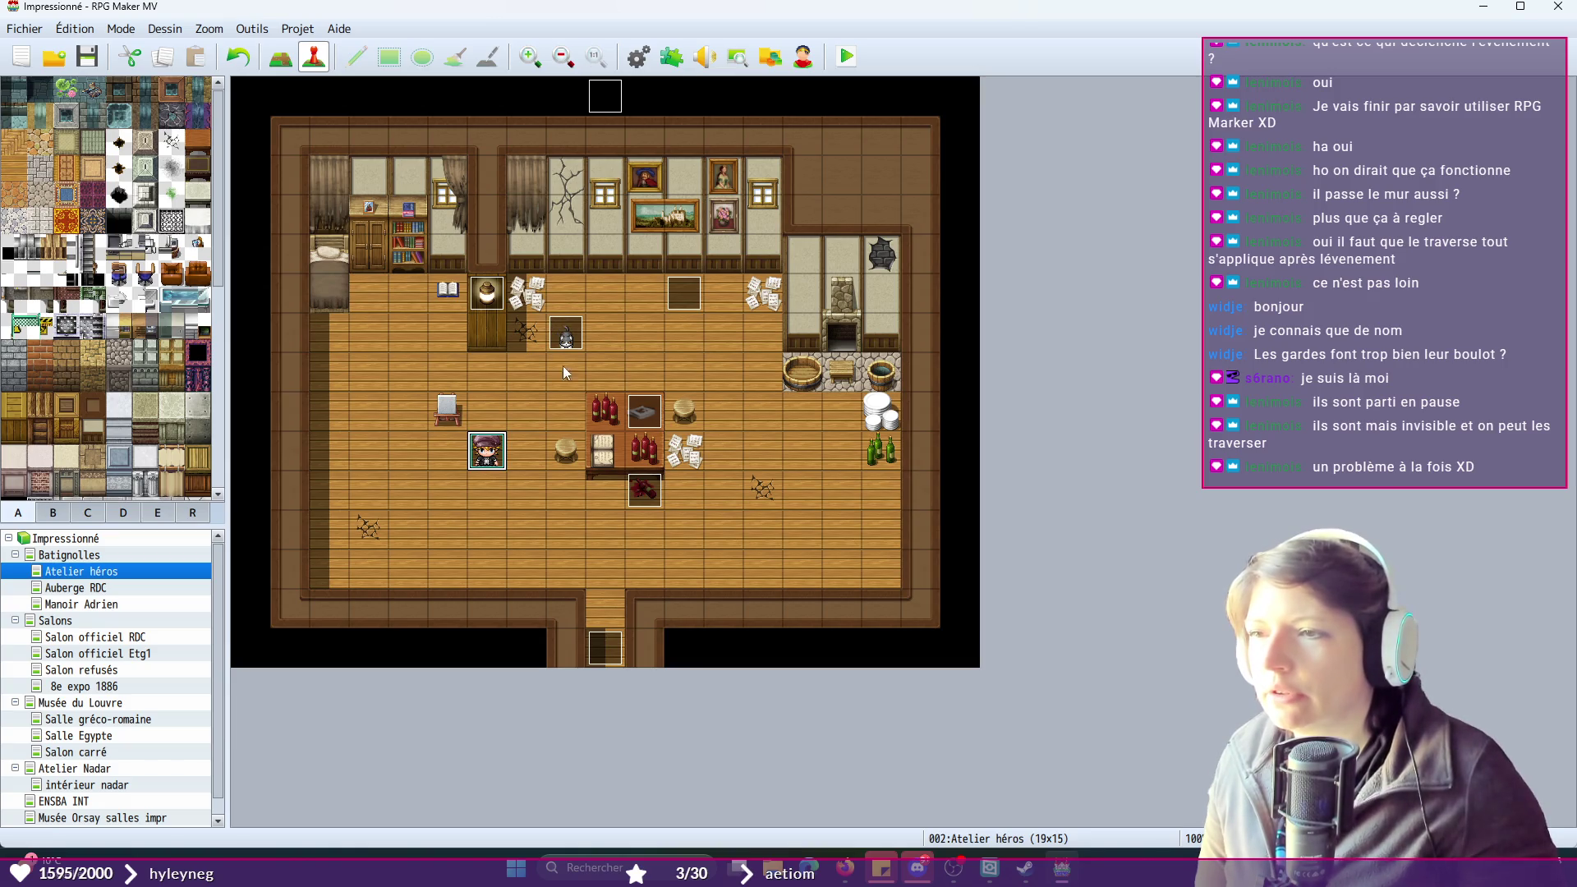
- Playtest a new game through the opening Archibald dialogue, close it, and relaunch
{"action": "left_click", "coordinate": [838, 59]}
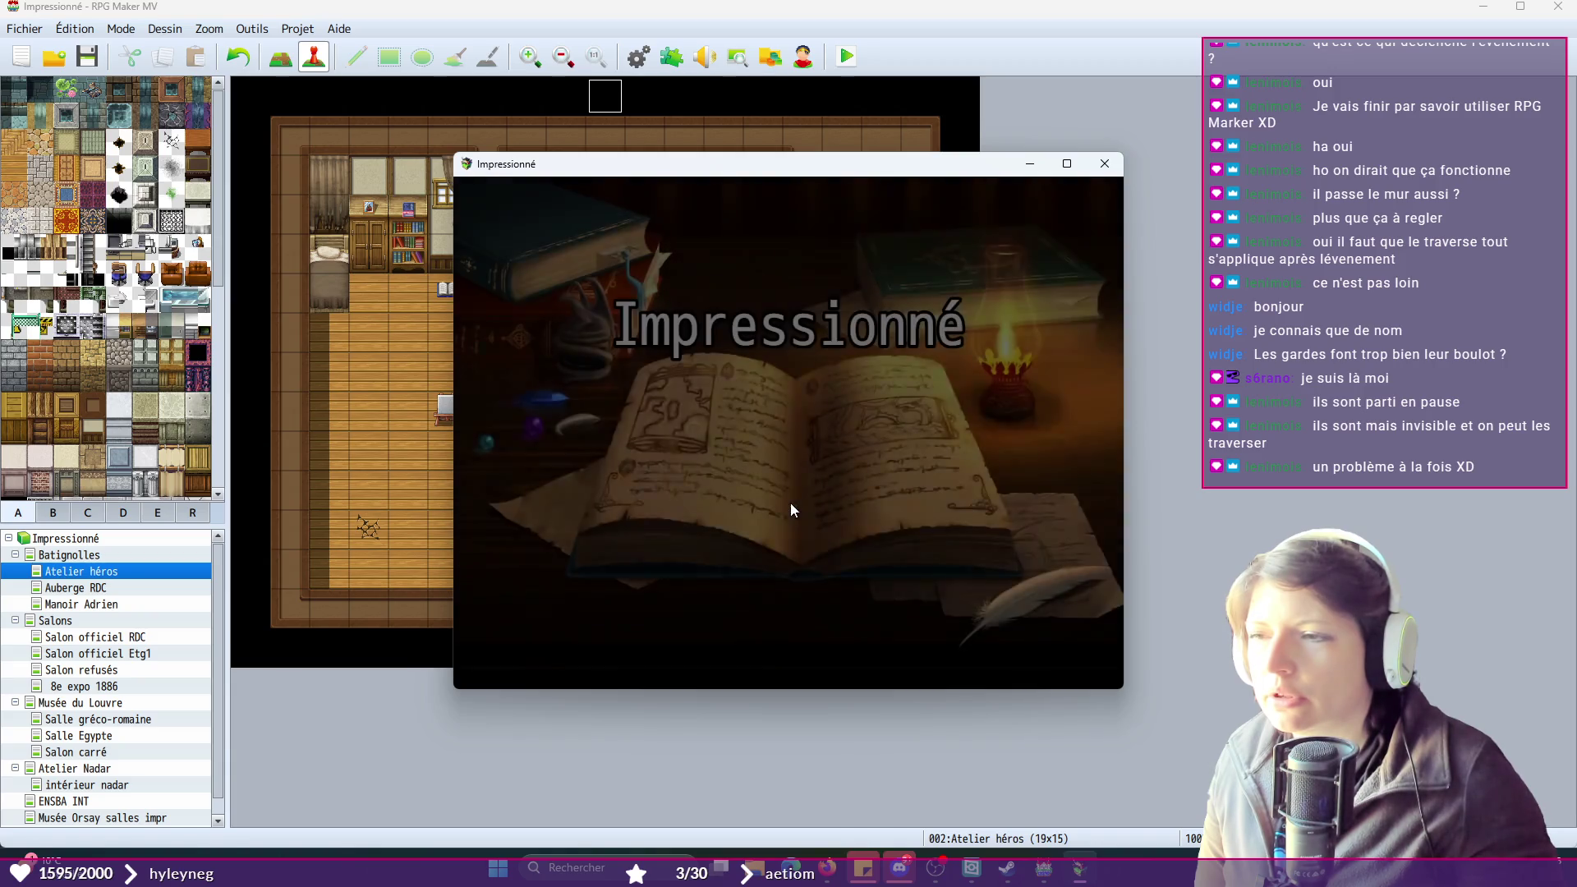
{"action": "left_click", "coordinate": [791, 519]}
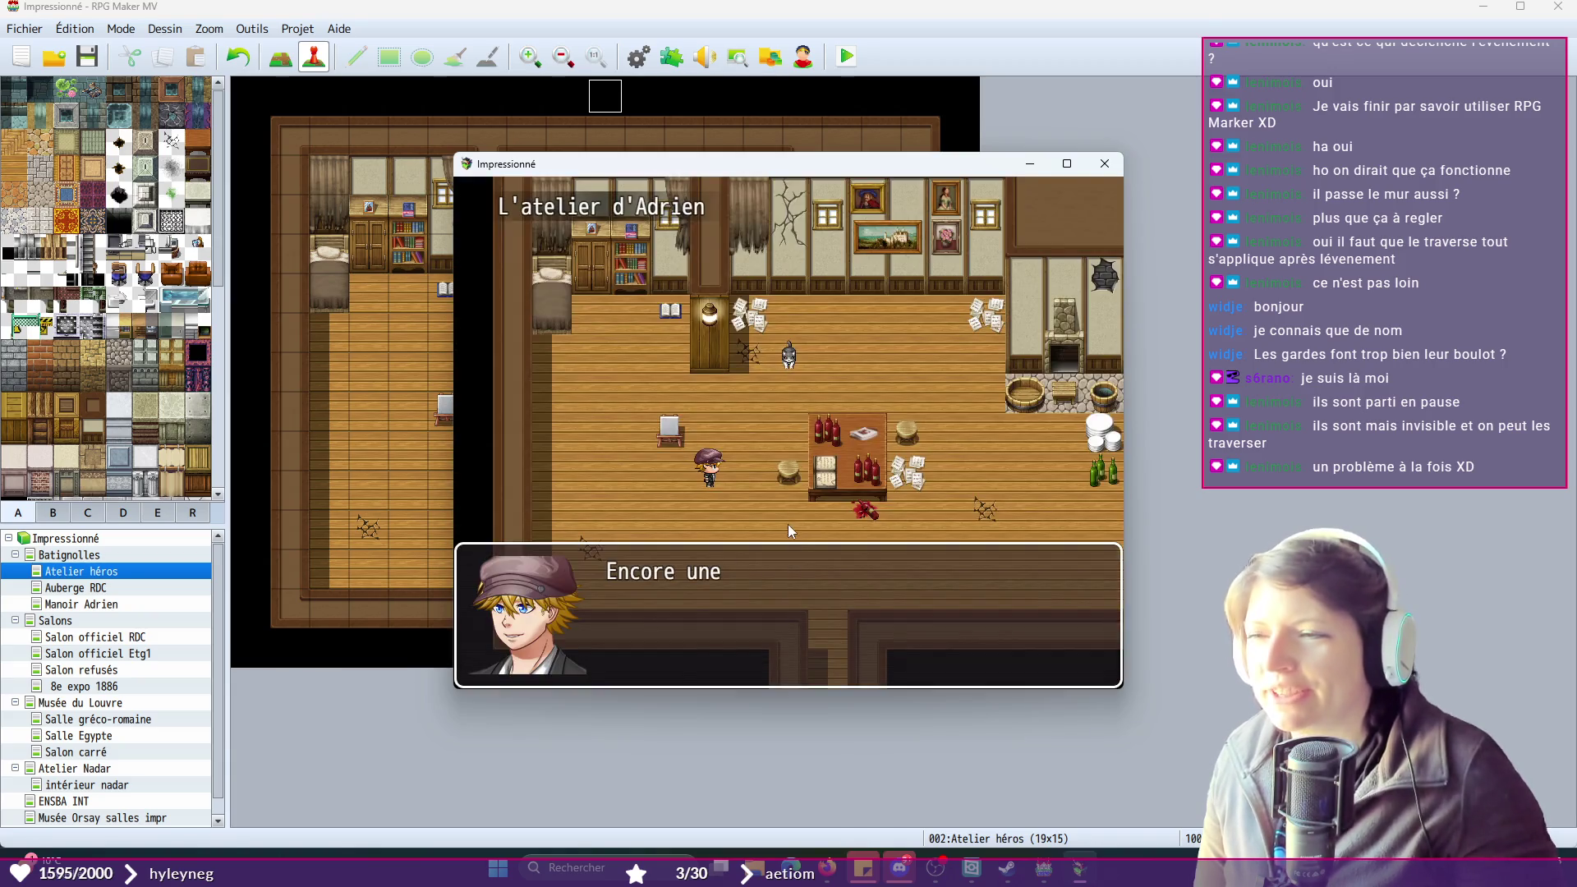
{"action": "left_click", "coordinate": [781, 542]}
{"action": "left_click", "coordinate": [781, 542]}
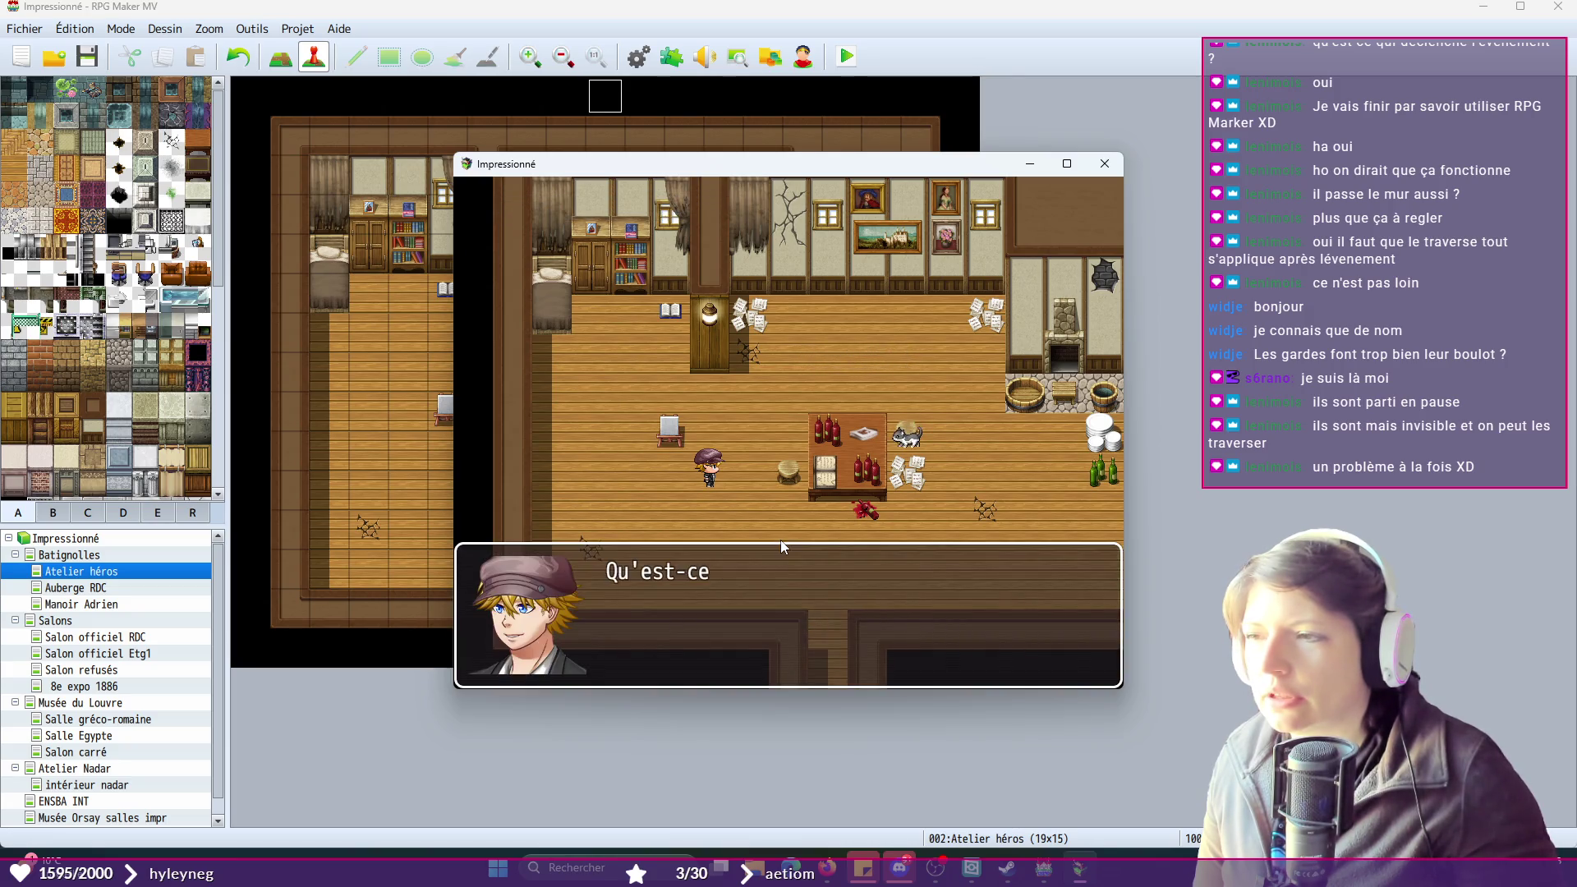
{"action": "left_click", "coordinate": [781, 540]}
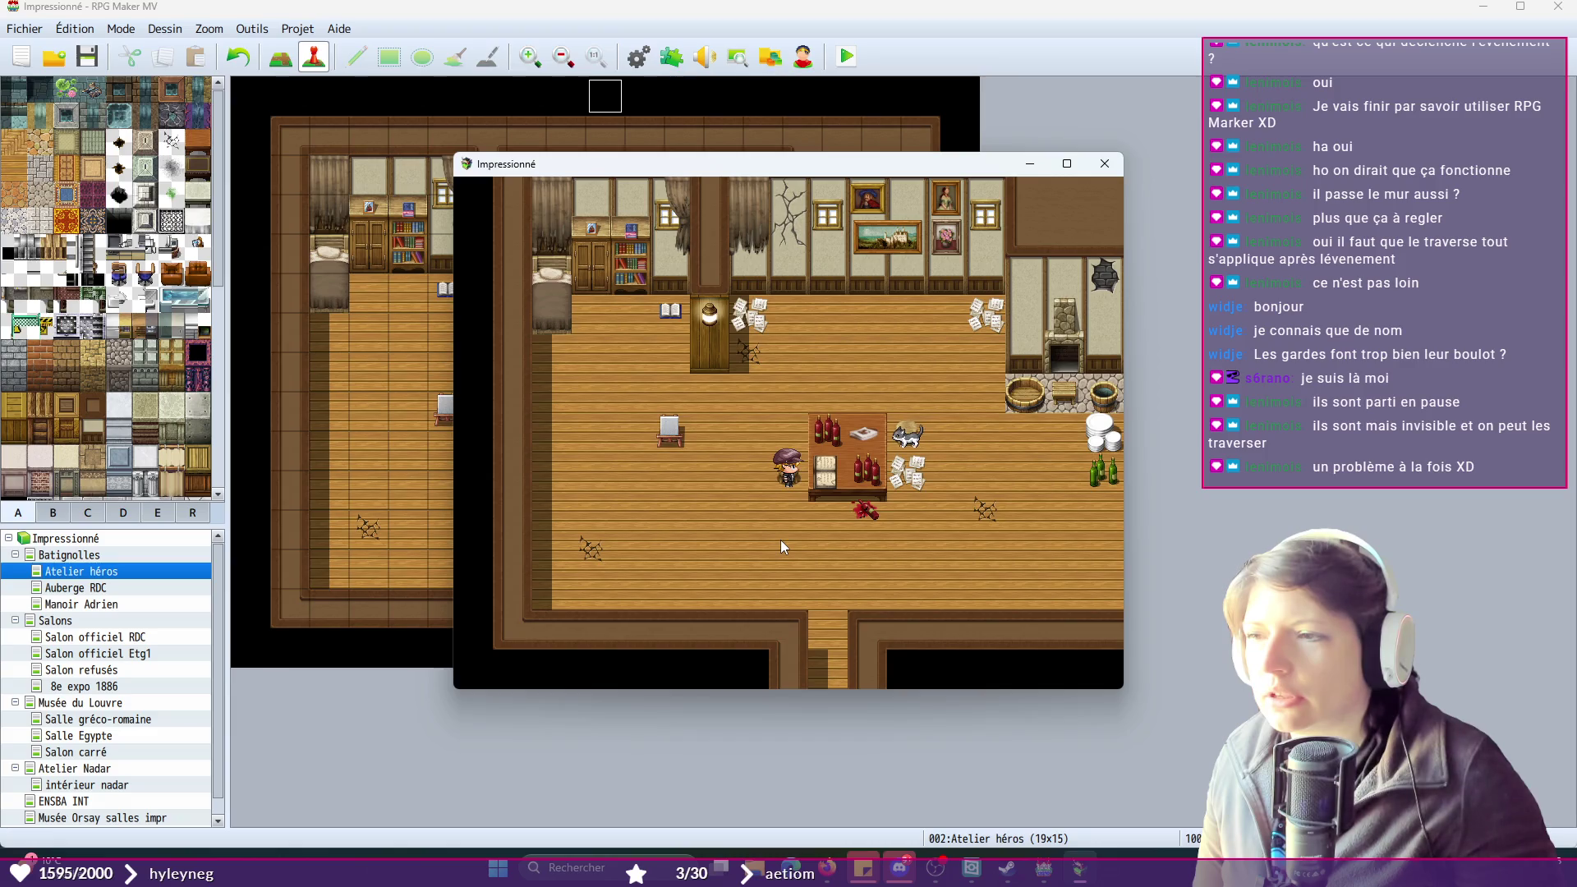
{"action": "left_click", "coordinate": [1105, 164]}
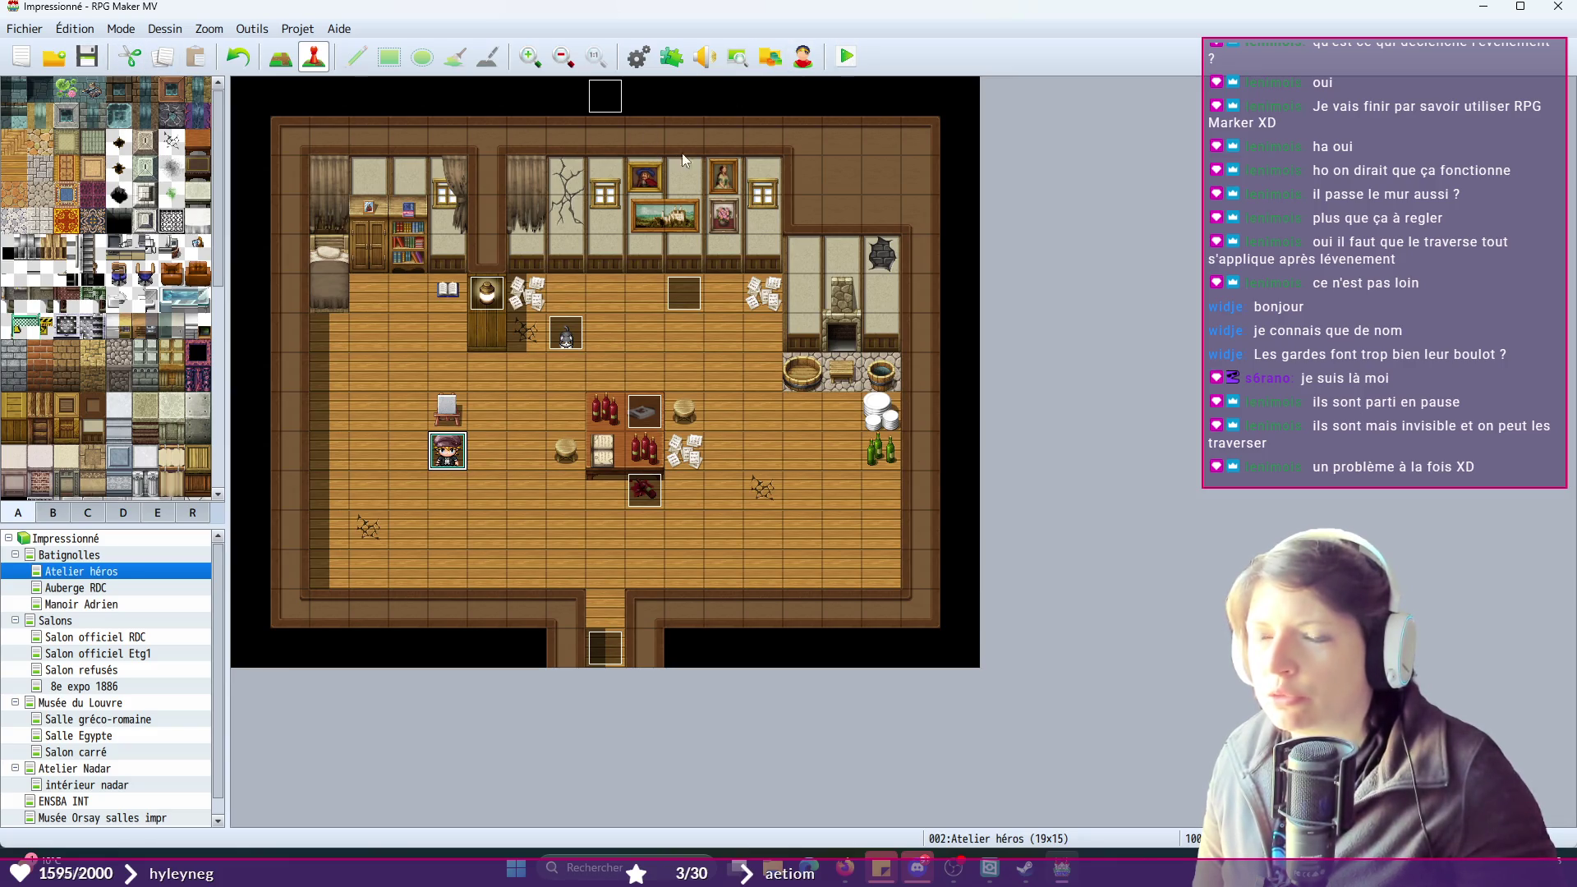
{"action": "left_click", "coordinate": [838, 57]}
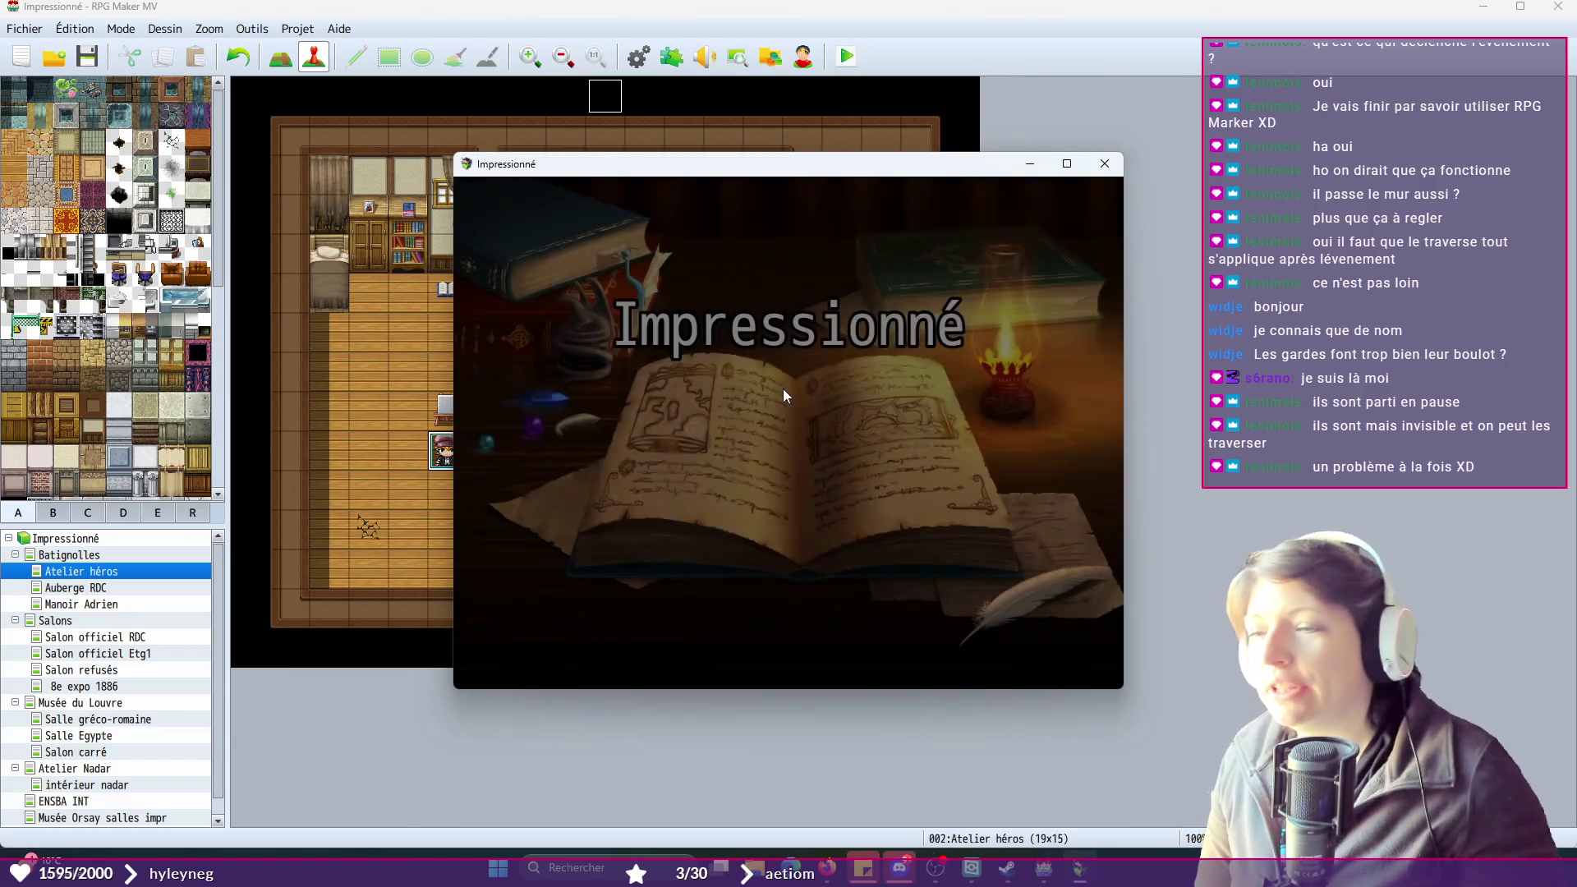
- Start a new game and advance through the workshop intro and cat conversation
{"action": "key", "text": "Return"}
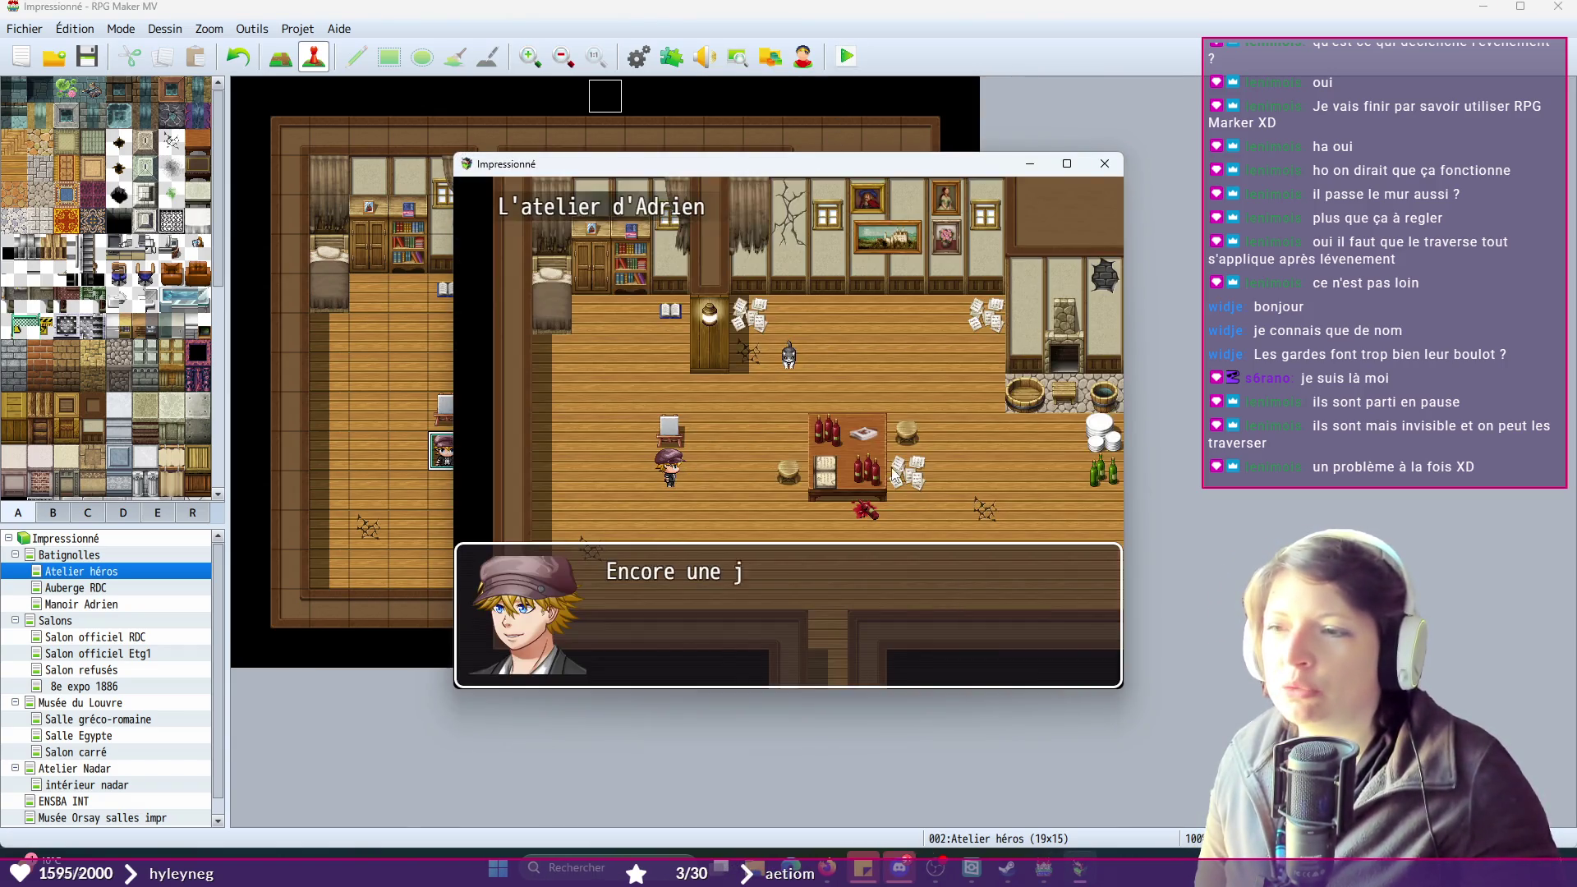
{"action": "key", "text": "Return"}
{"action": "key", "text": "Return"}
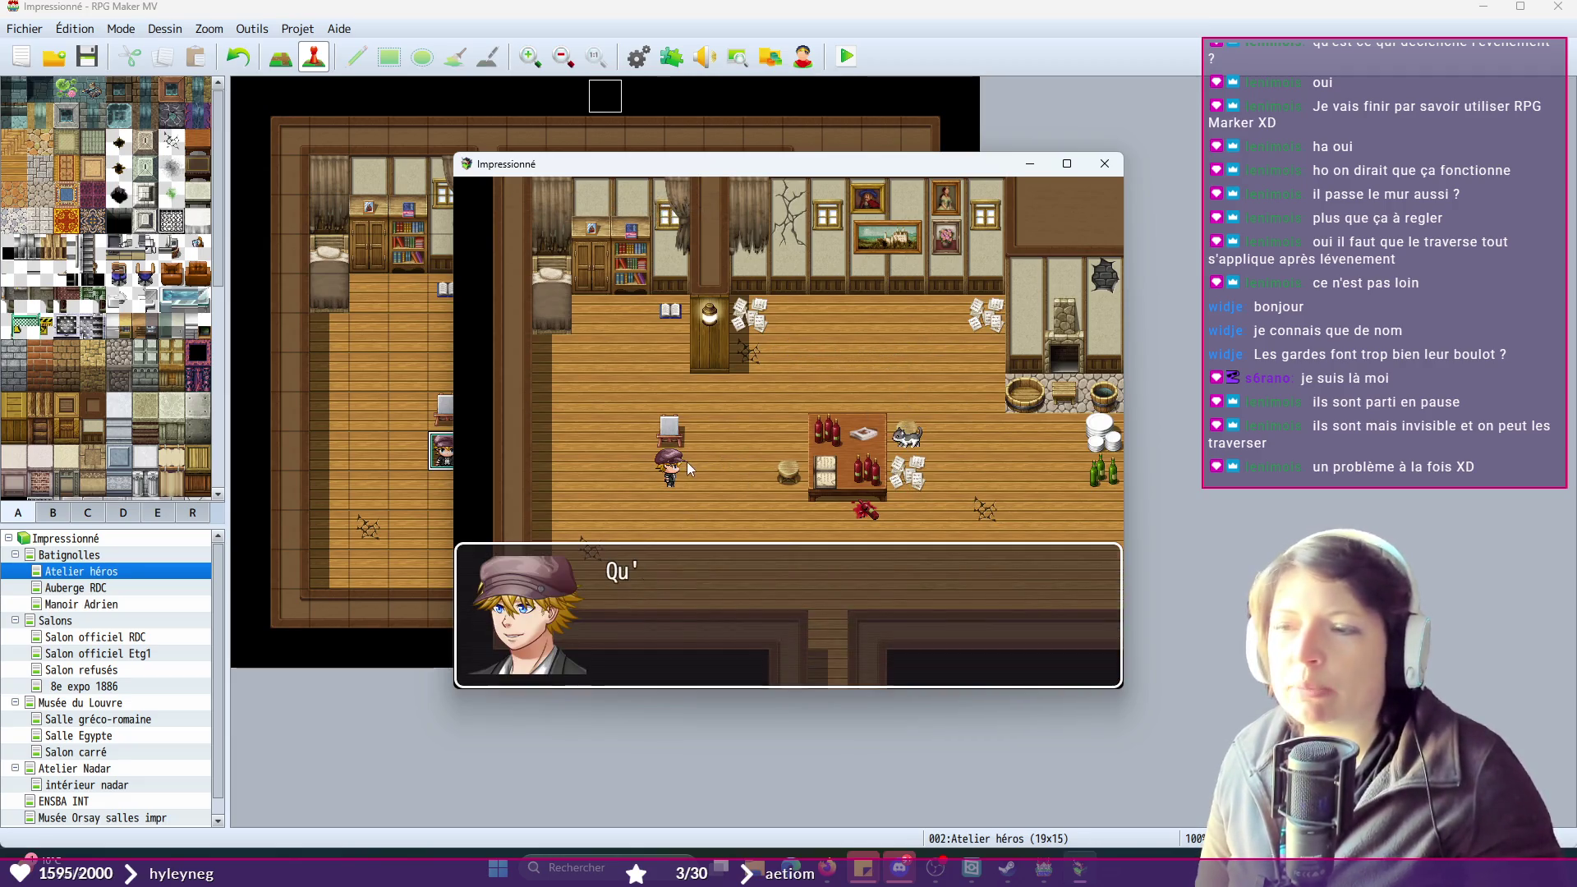
{"action": "left_click", "coordinate": [785, 536]}
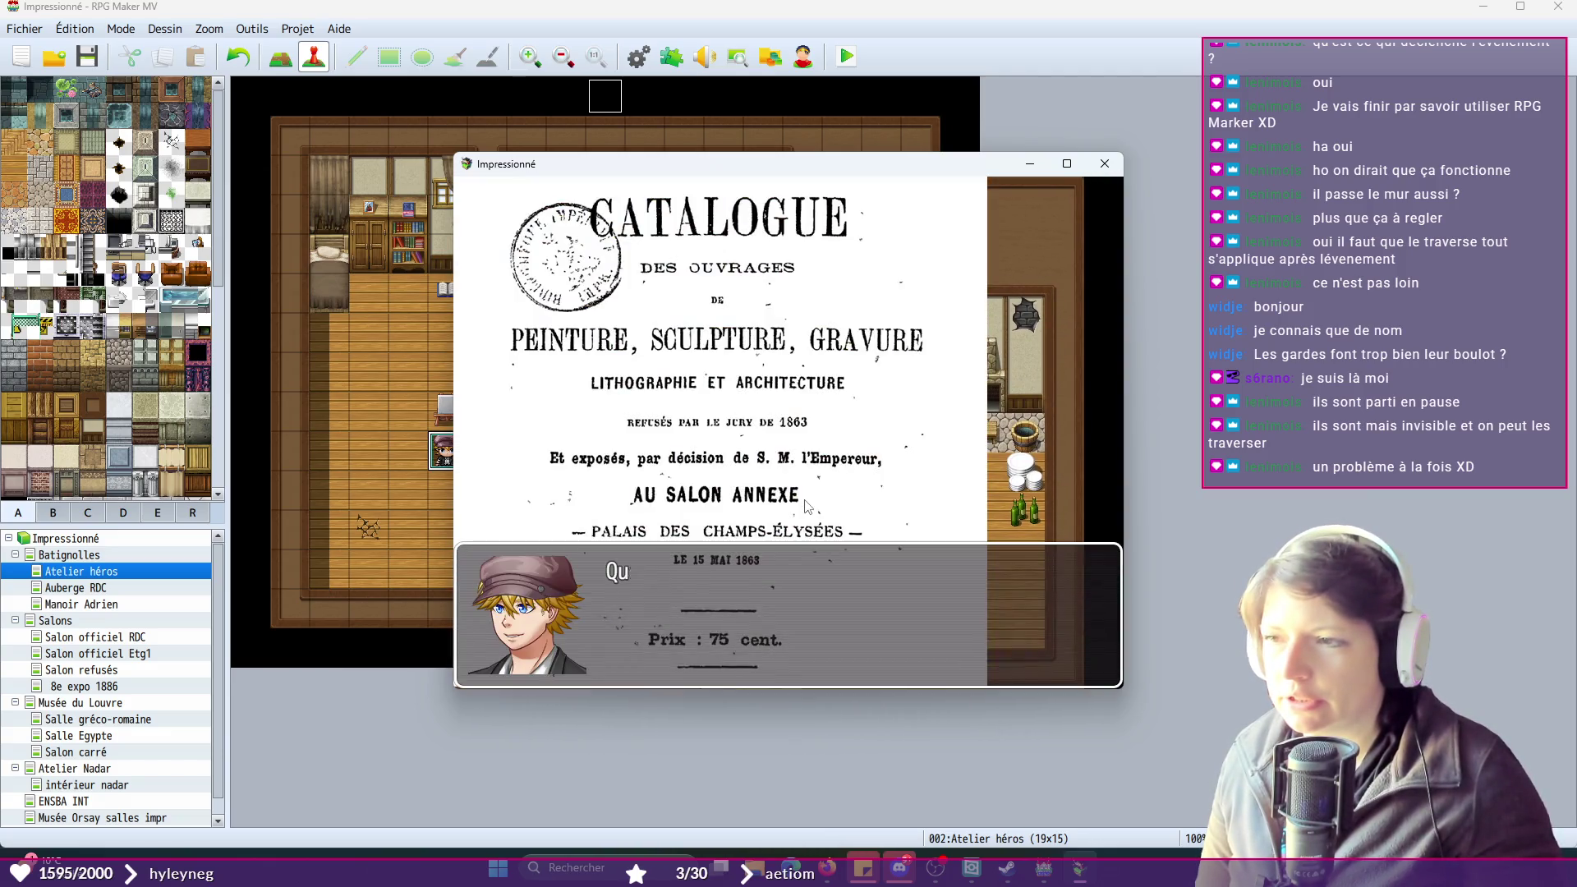
{"action": "left_click", "coordinate": [806, 505]}
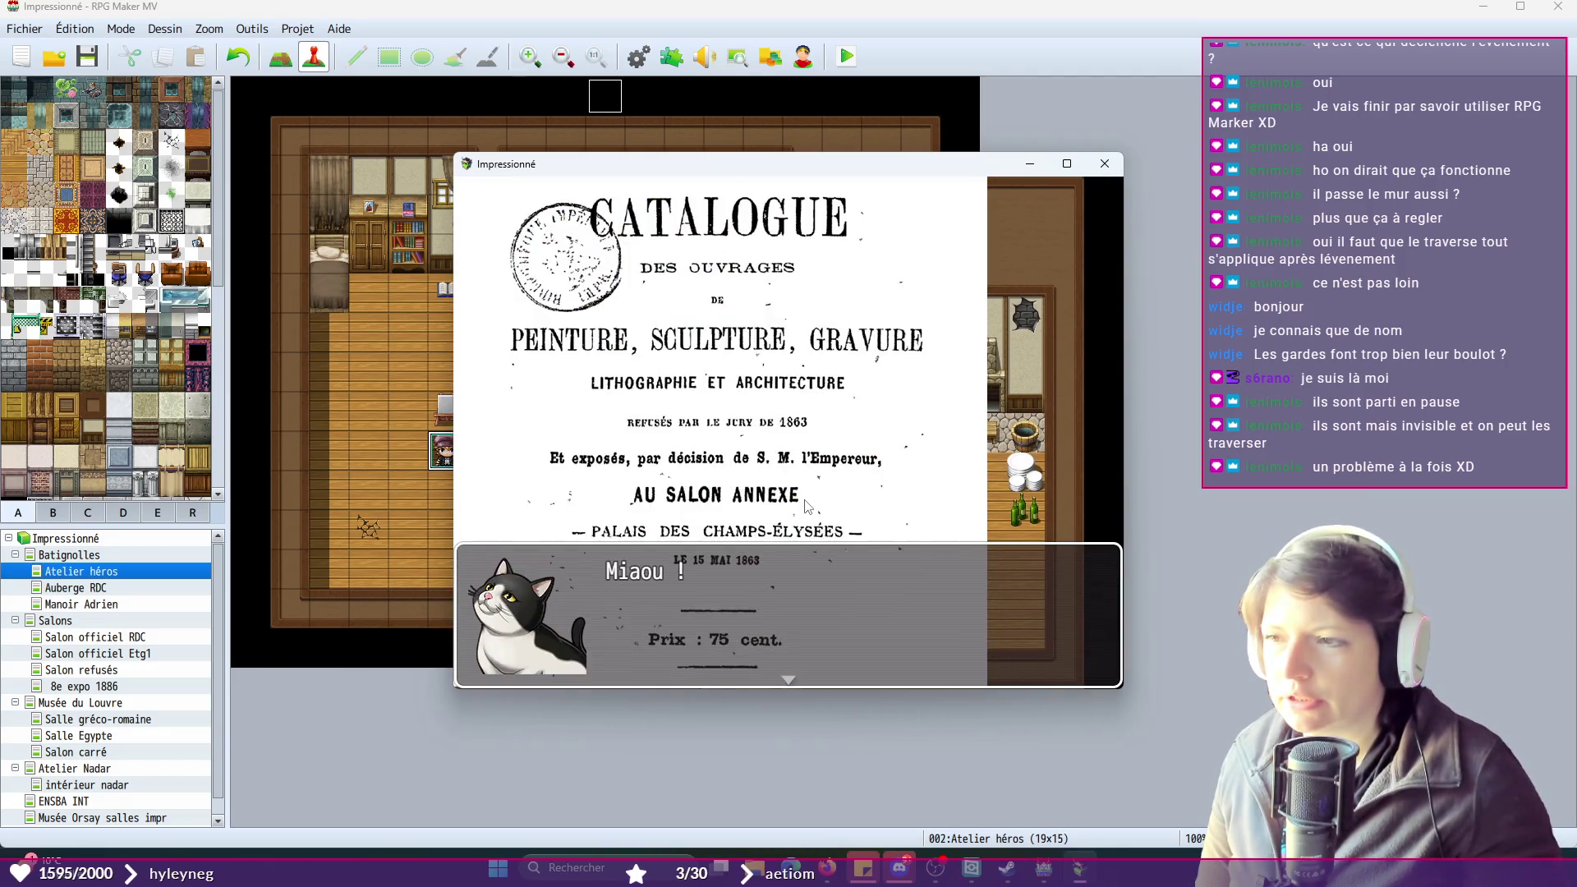
{"action": "left_click", "coordinate": [806, 505]}
{"action": "left_click", "coordinate": [806, 505]}
{"action": "left_click", "coordinate": [806, 505]}
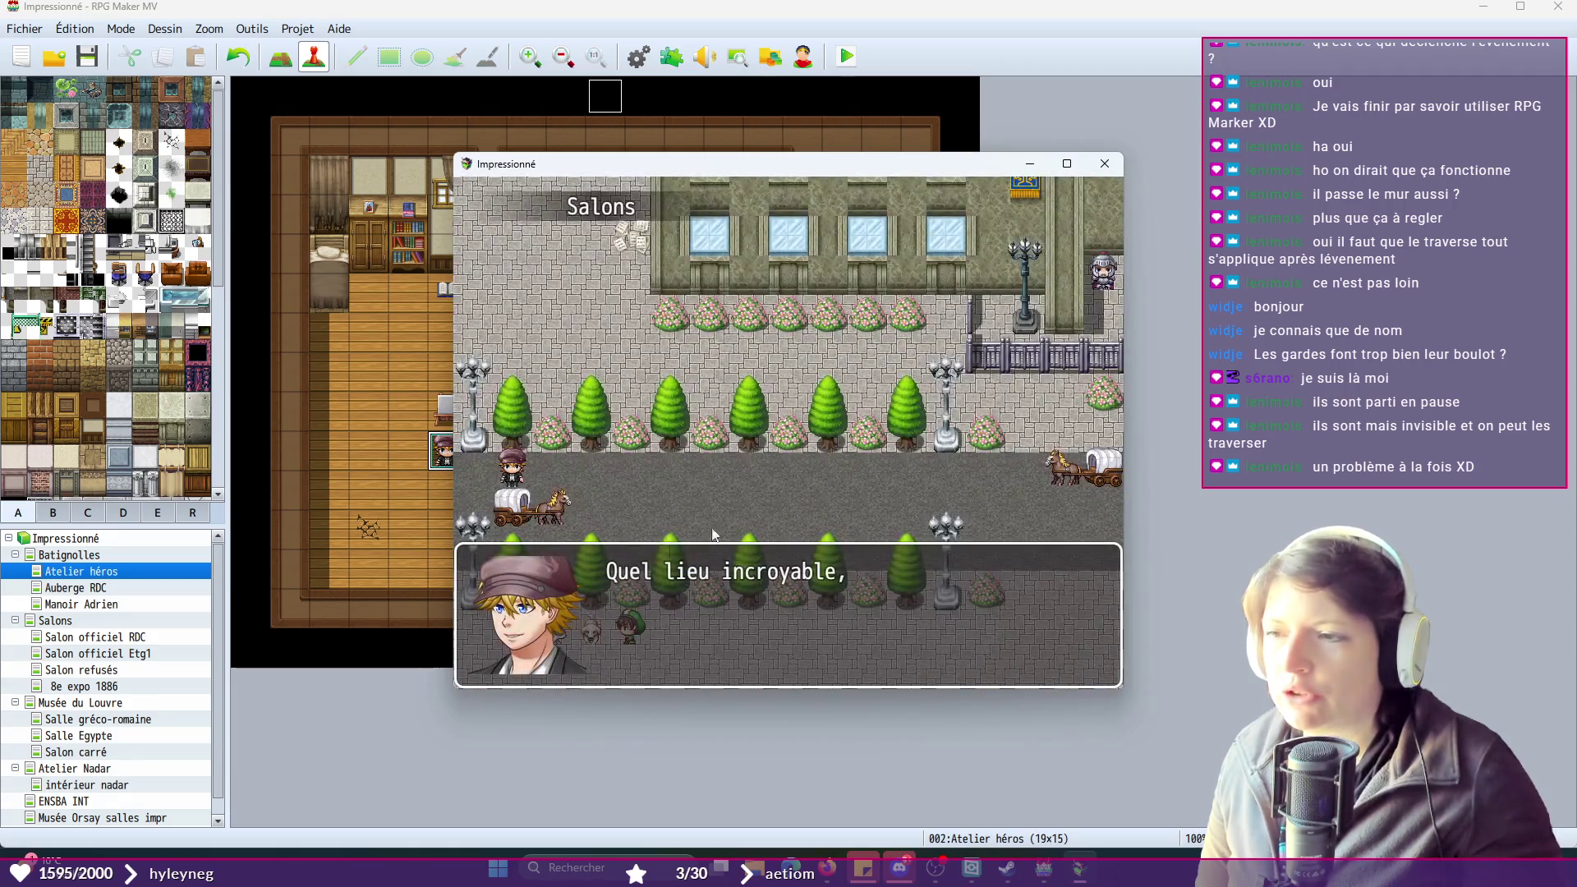
{"action": "left_click", "coordinate": [685, 498]}
- Walk the hero back and forth along the street outside the museum, then close the game
{"action": "left_click", "coordinate": [462, 485]}
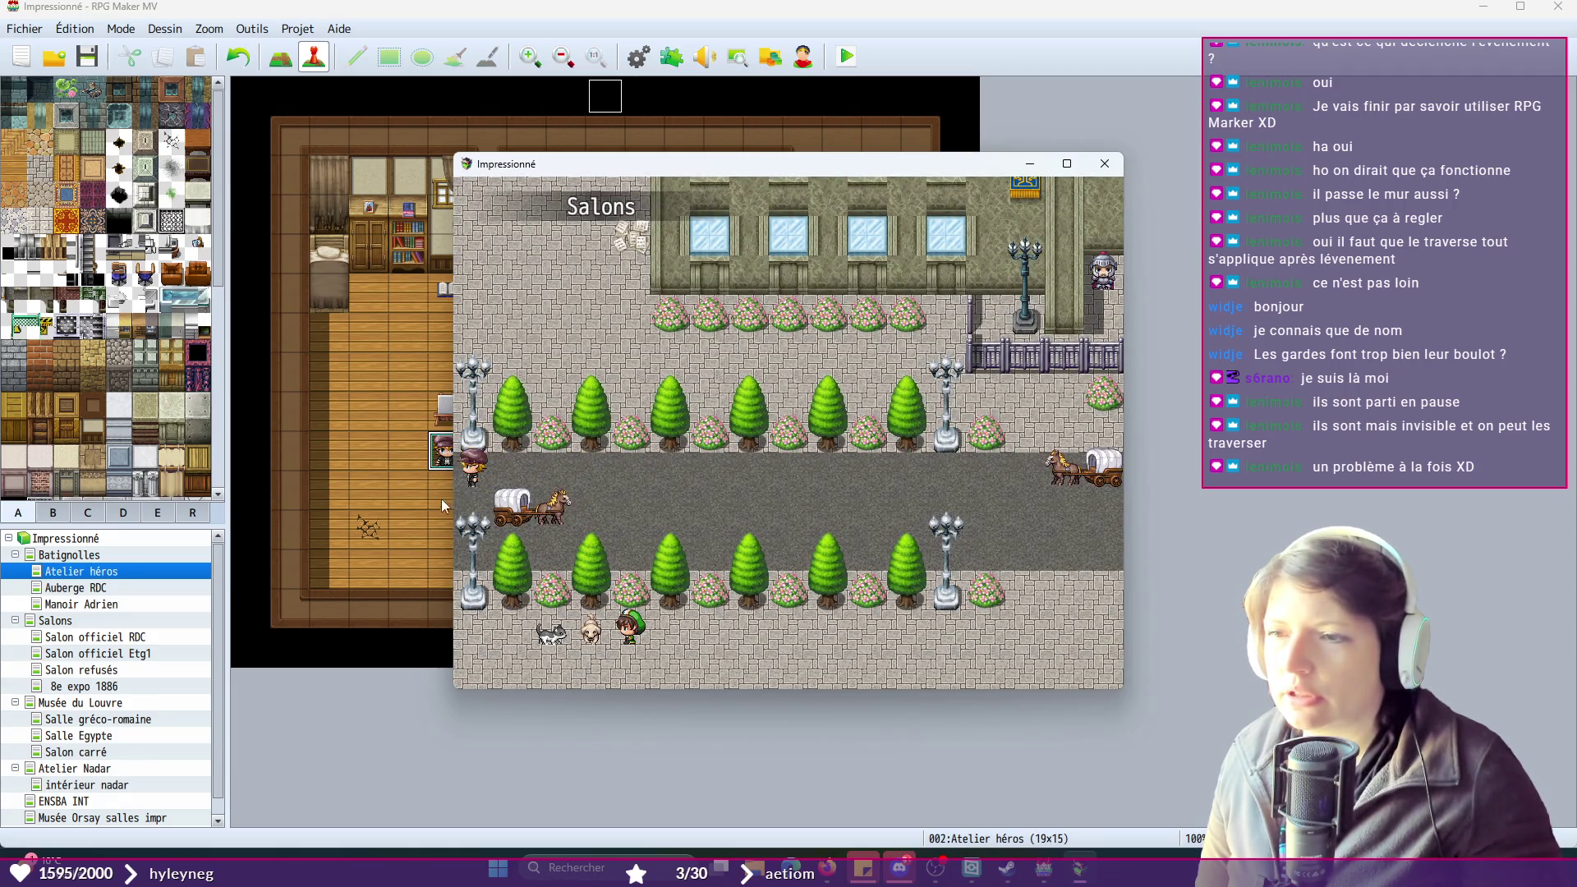
{"action": "key", "text": "alt+F4"}
{"action": "key", "text": "ctrl+r"}
{"action": "left_click", "coordinate": [694, 503]}
{"action": "left_click", "coordinate": [474, 515]}
{"action": "left_click", "coordinate": [649, 508]}
{"action": "left_click", "coordinate": [908, 511]}
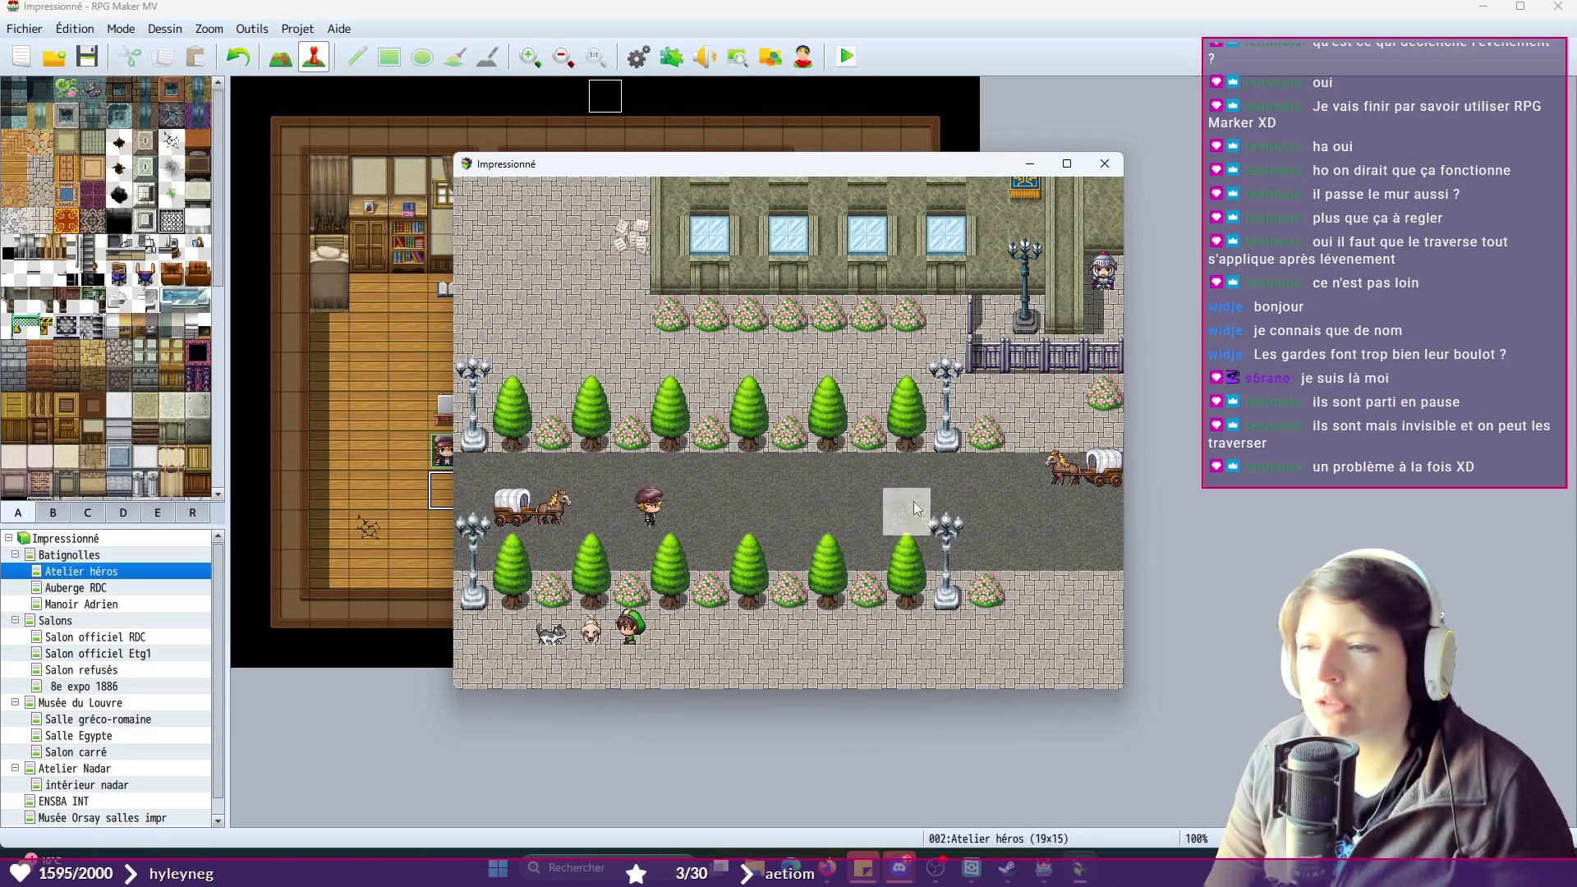
{"action": "left_click", "coordinate": [1019, 492]}
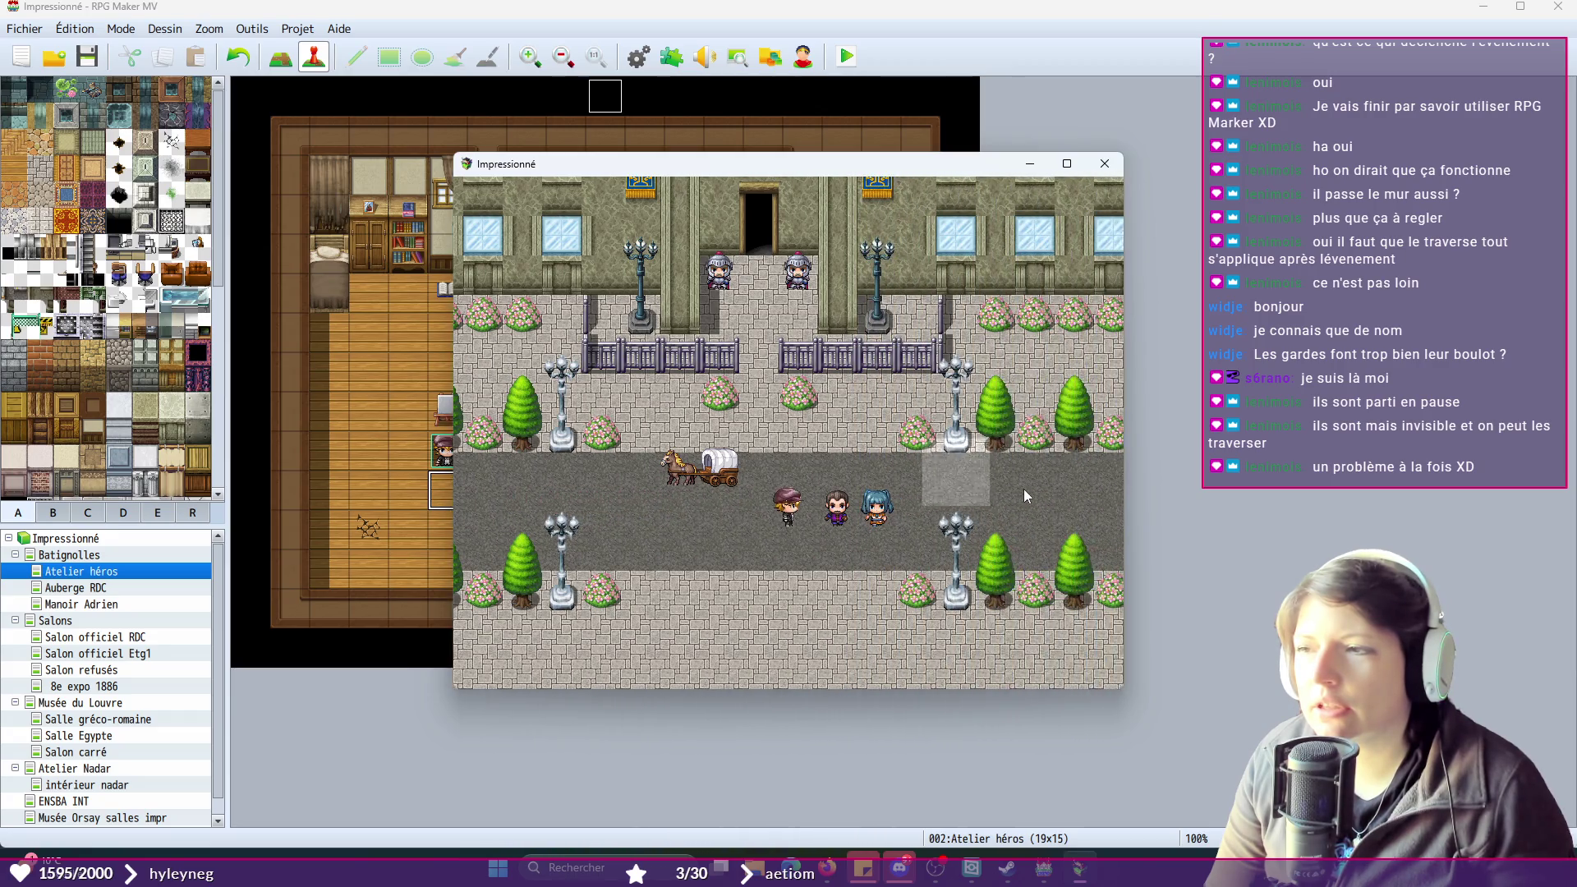
{"action": "left_click", "coordinate": [1099, 509]}
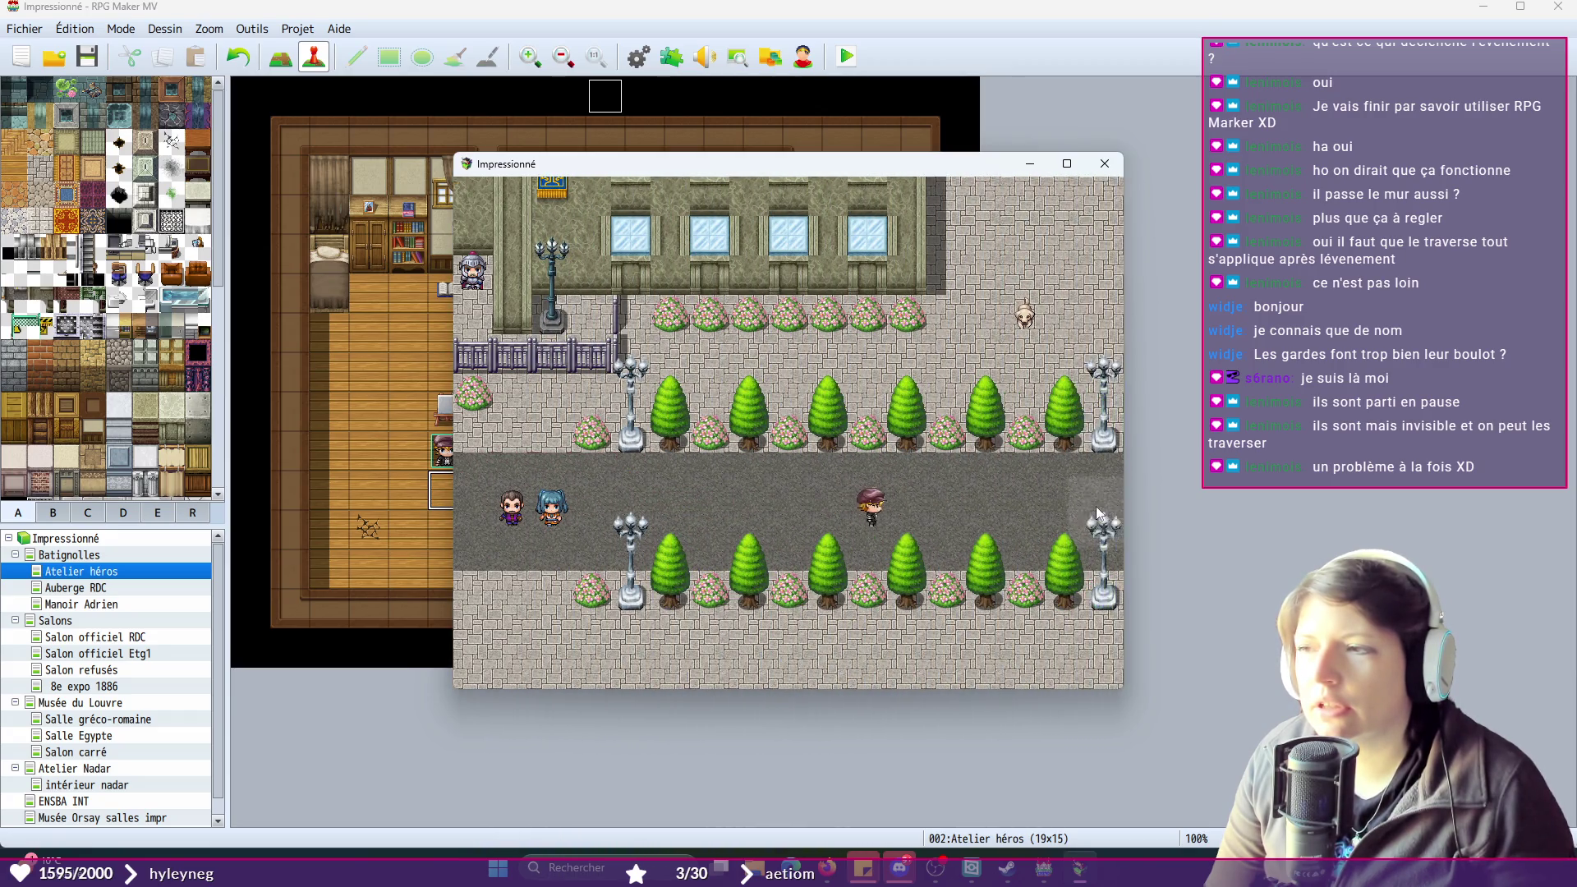
{"action": "left_click", "coordinate": [946, 511]}
{"action": "left_click", "coordinate": [713, 503]}
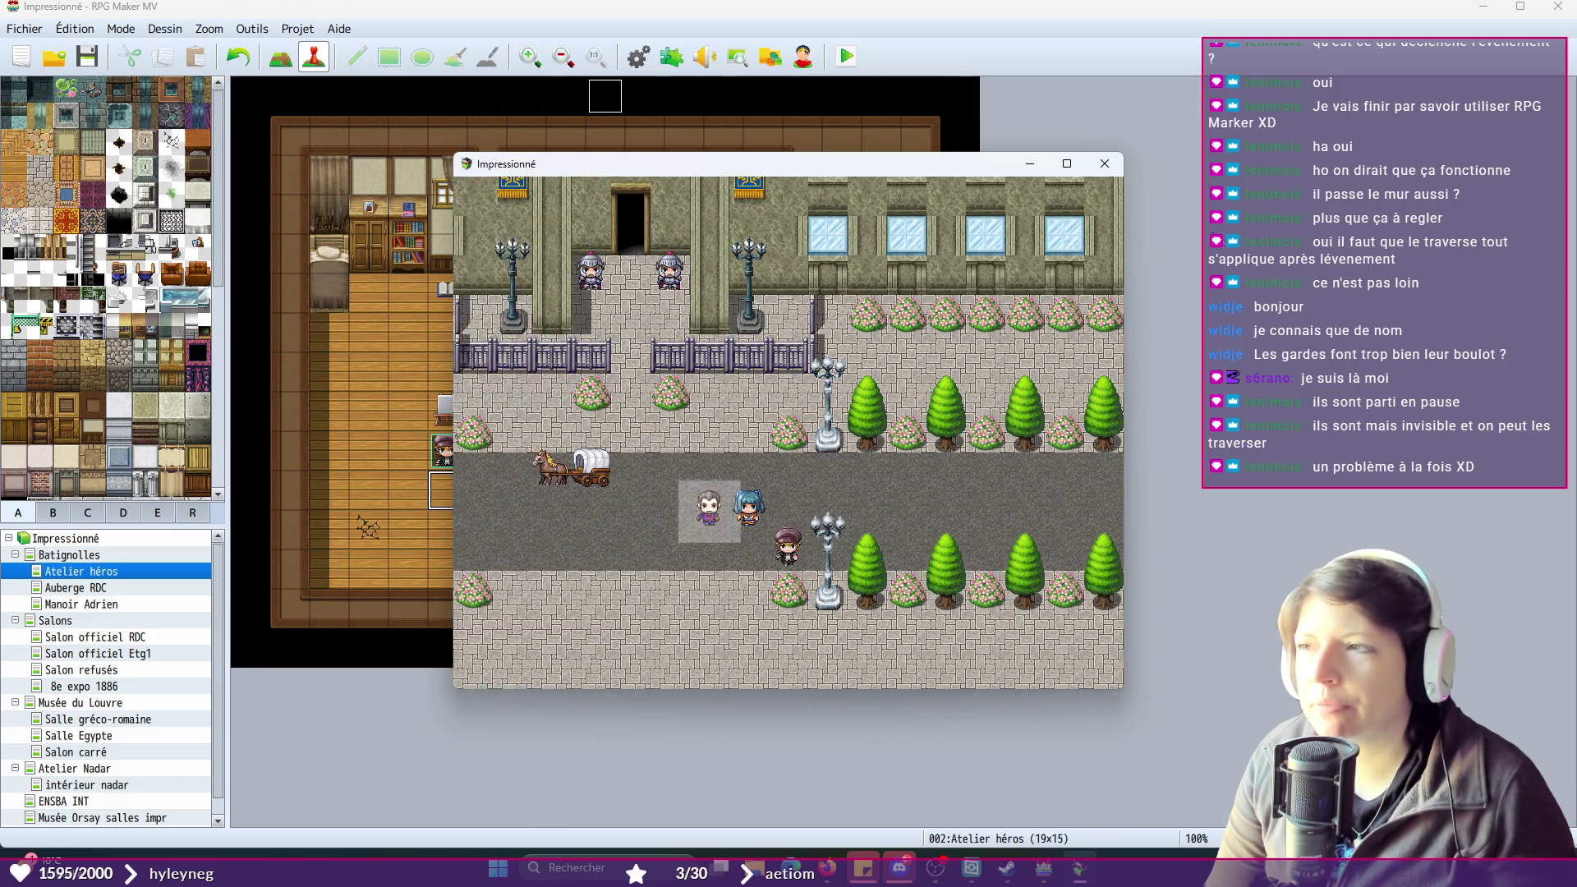
{"action": "left_click", "coordinate": [1100, 167]}
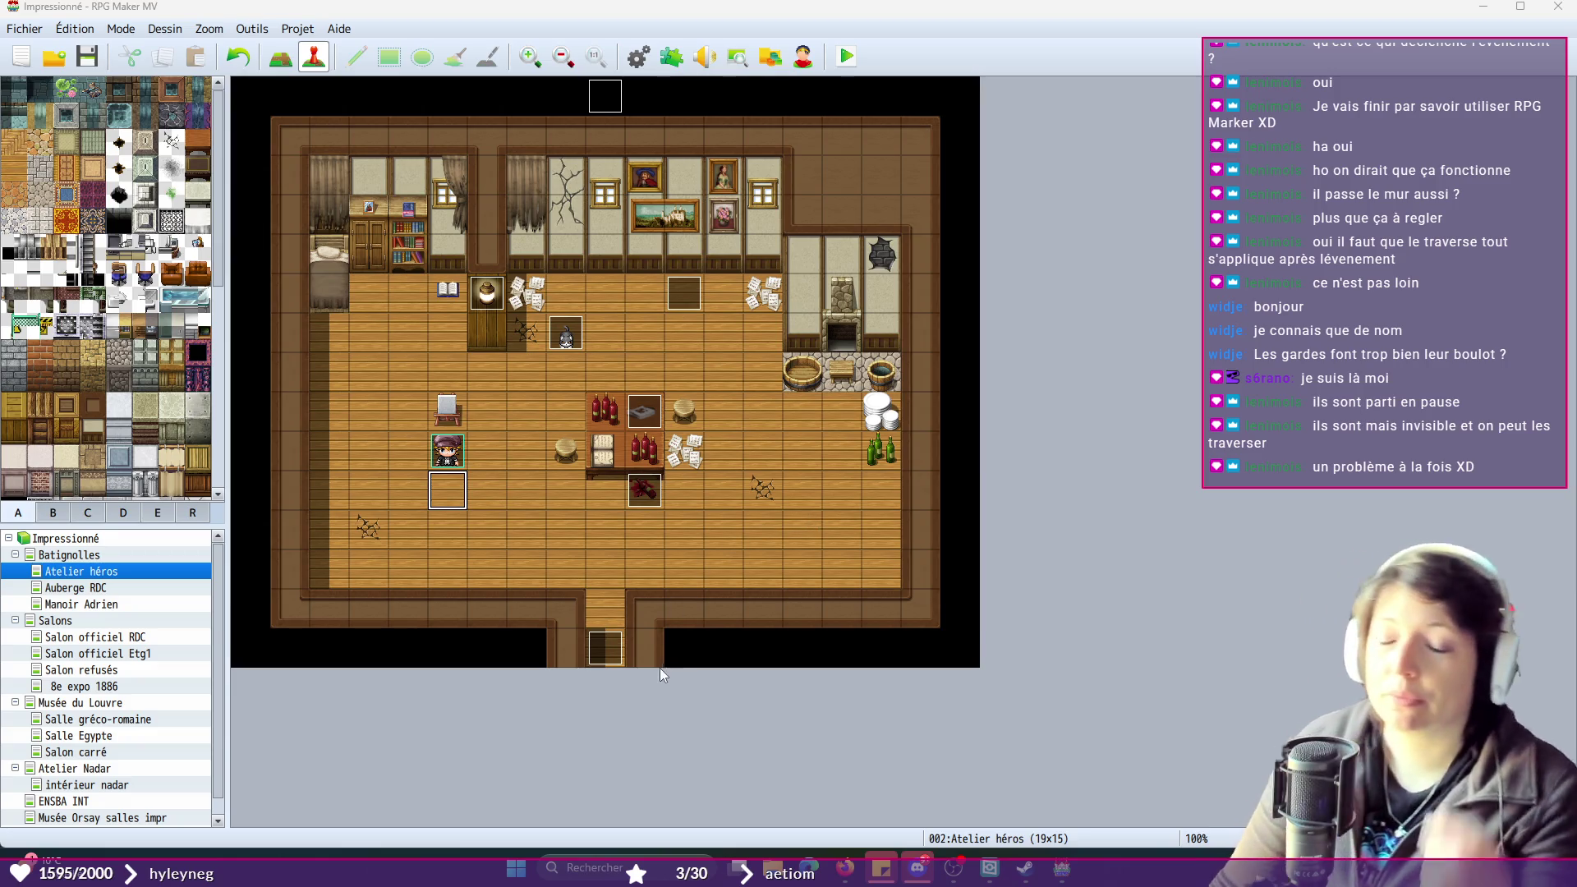
- Set Emplacement de départ > Joueur on the Salon officiel Etg1 entrance carpet tile
{"action": "left_click", "coordinate": [124, 655]}
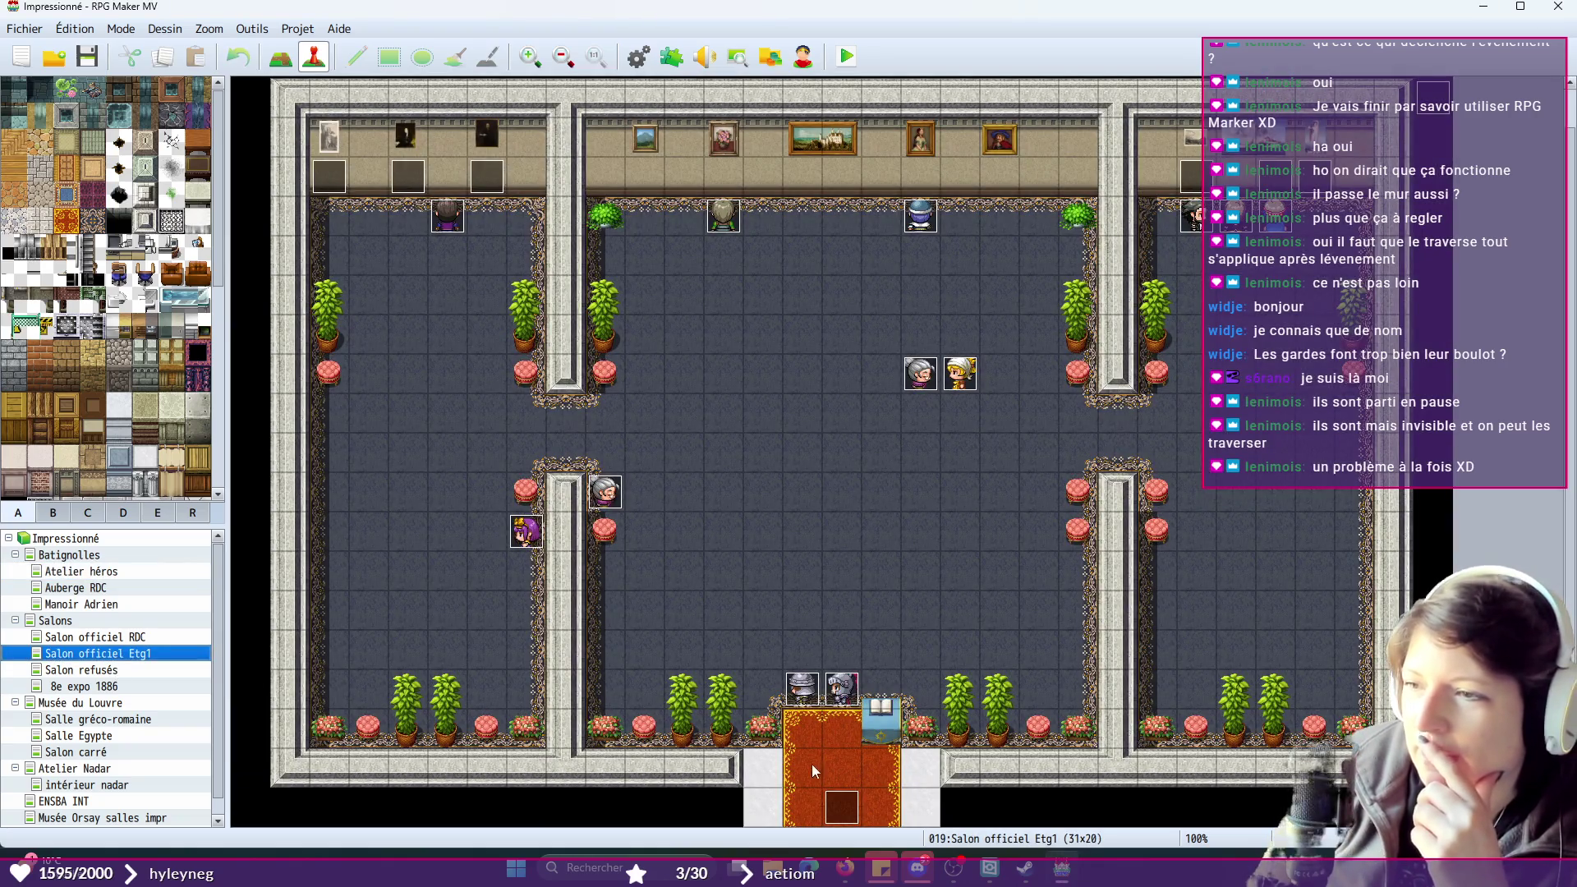
{"action": "right_click", "coordinate": [834, 764]}
{"action": "mouse_move", "coordinate": [912, 873]}
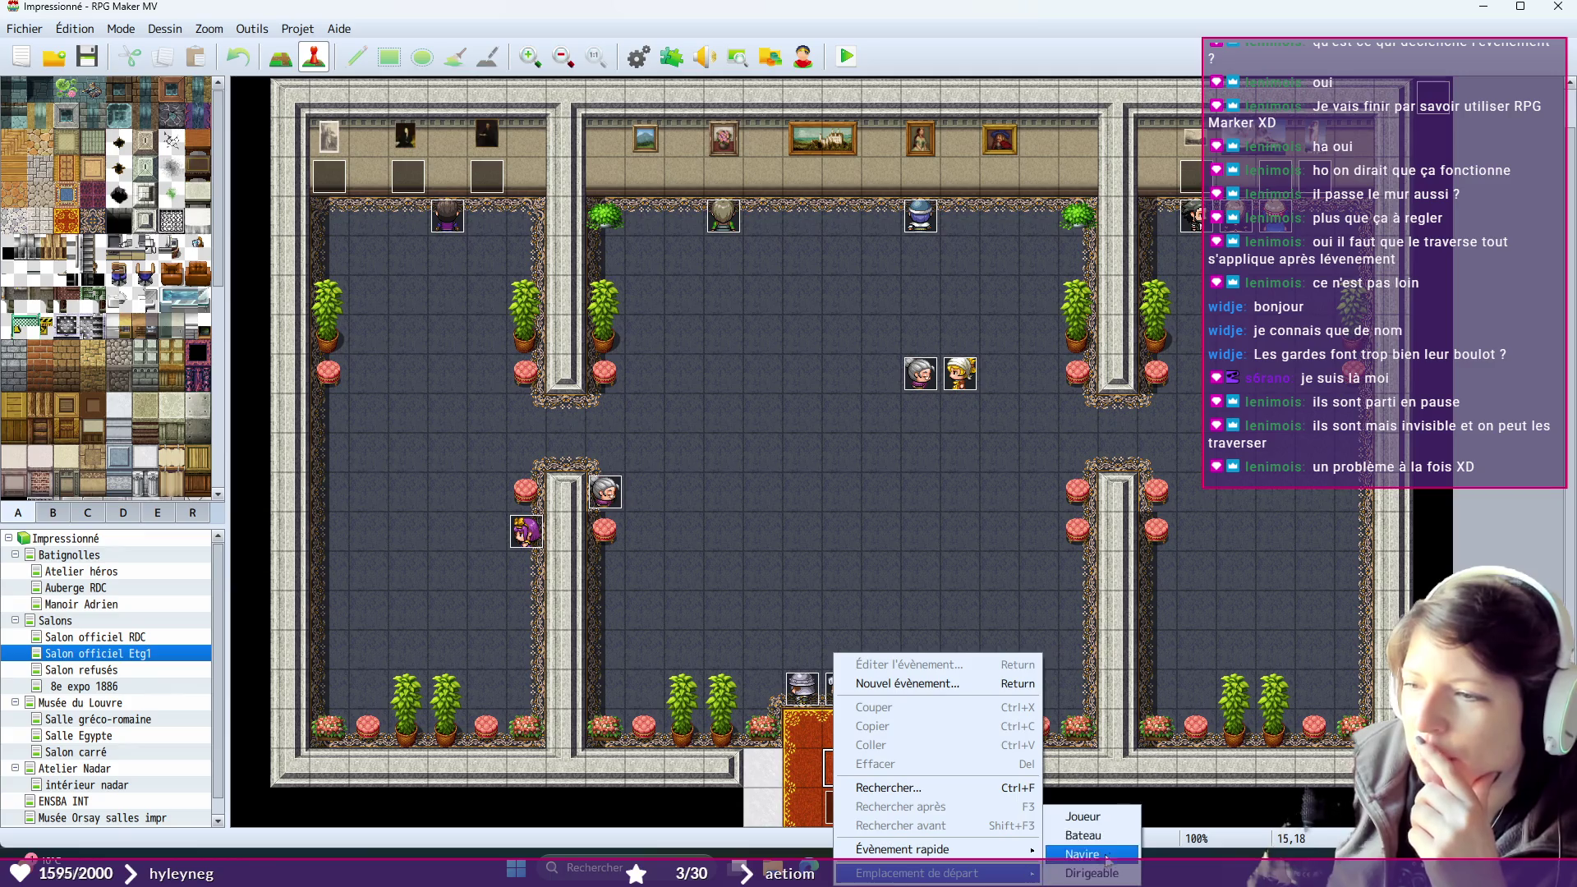
{"action": "left_click", "coordinate": [1108, 819]}
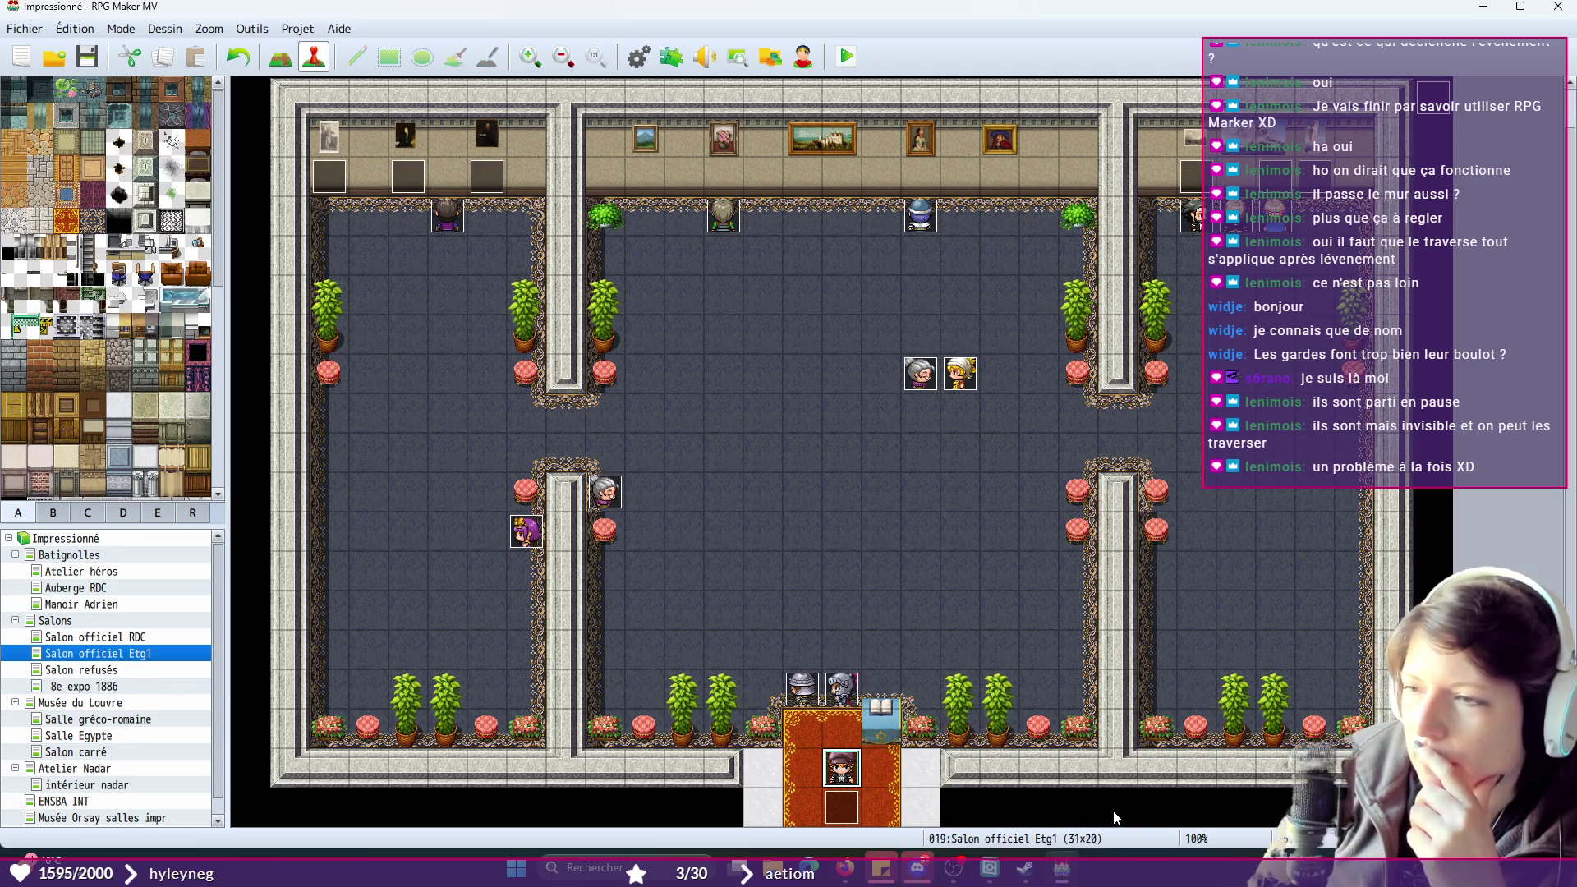
- Set both pages of TRG_GARDE2 to trigger on Contact avec le héros and apply
{"action": "double_click", "coordinate": [814, 692]}
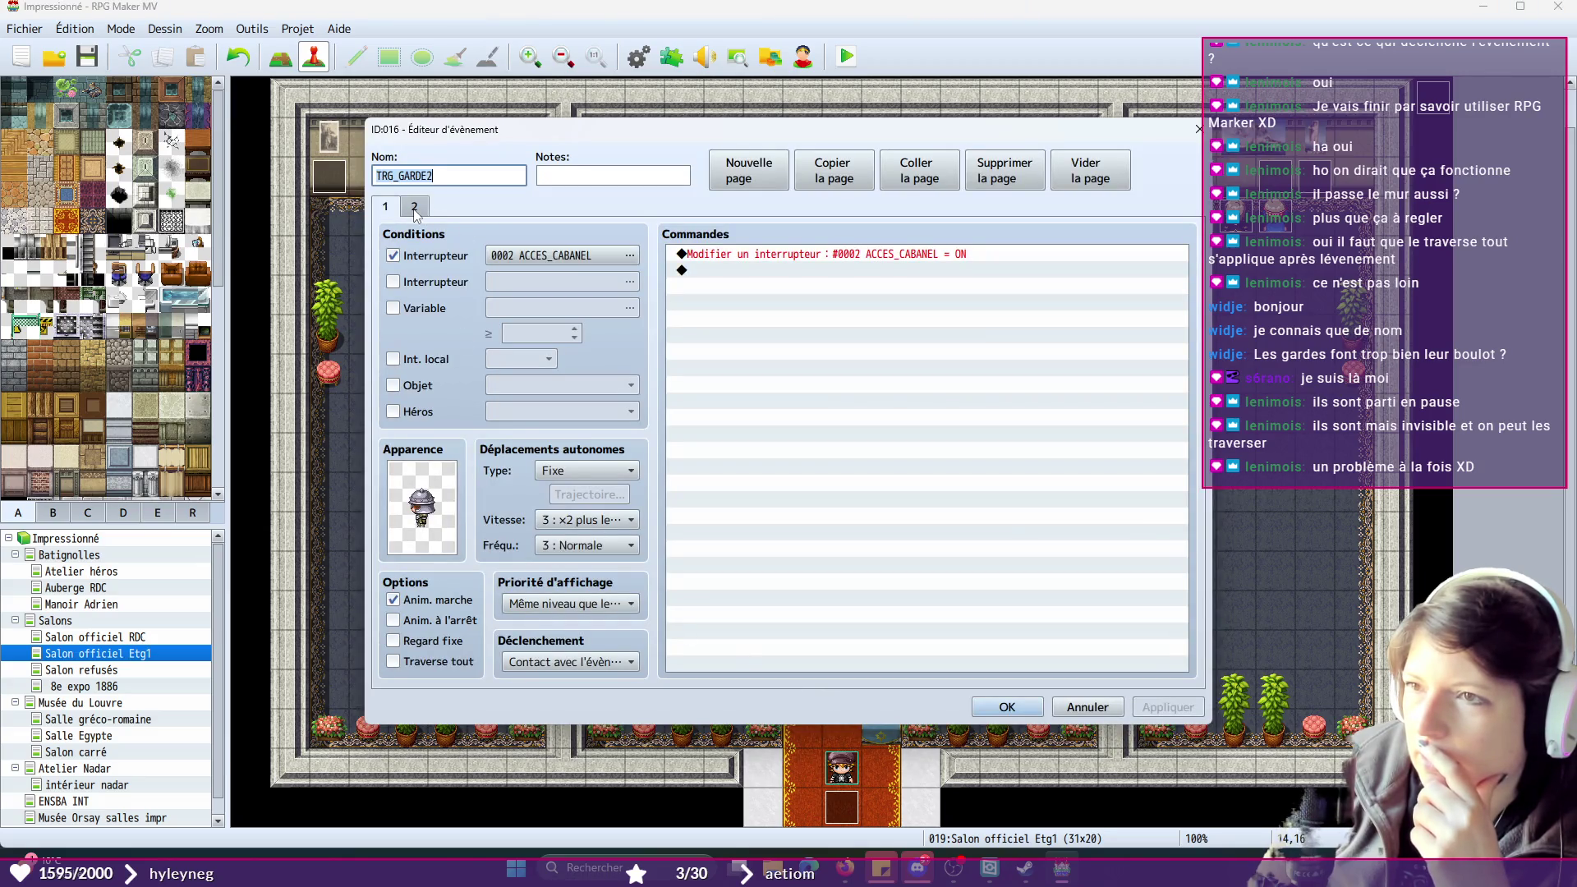
{"action": "left_click", "coordinate": [392, 256]}
{"action": "left_click", "coordinate": [415, 209]}
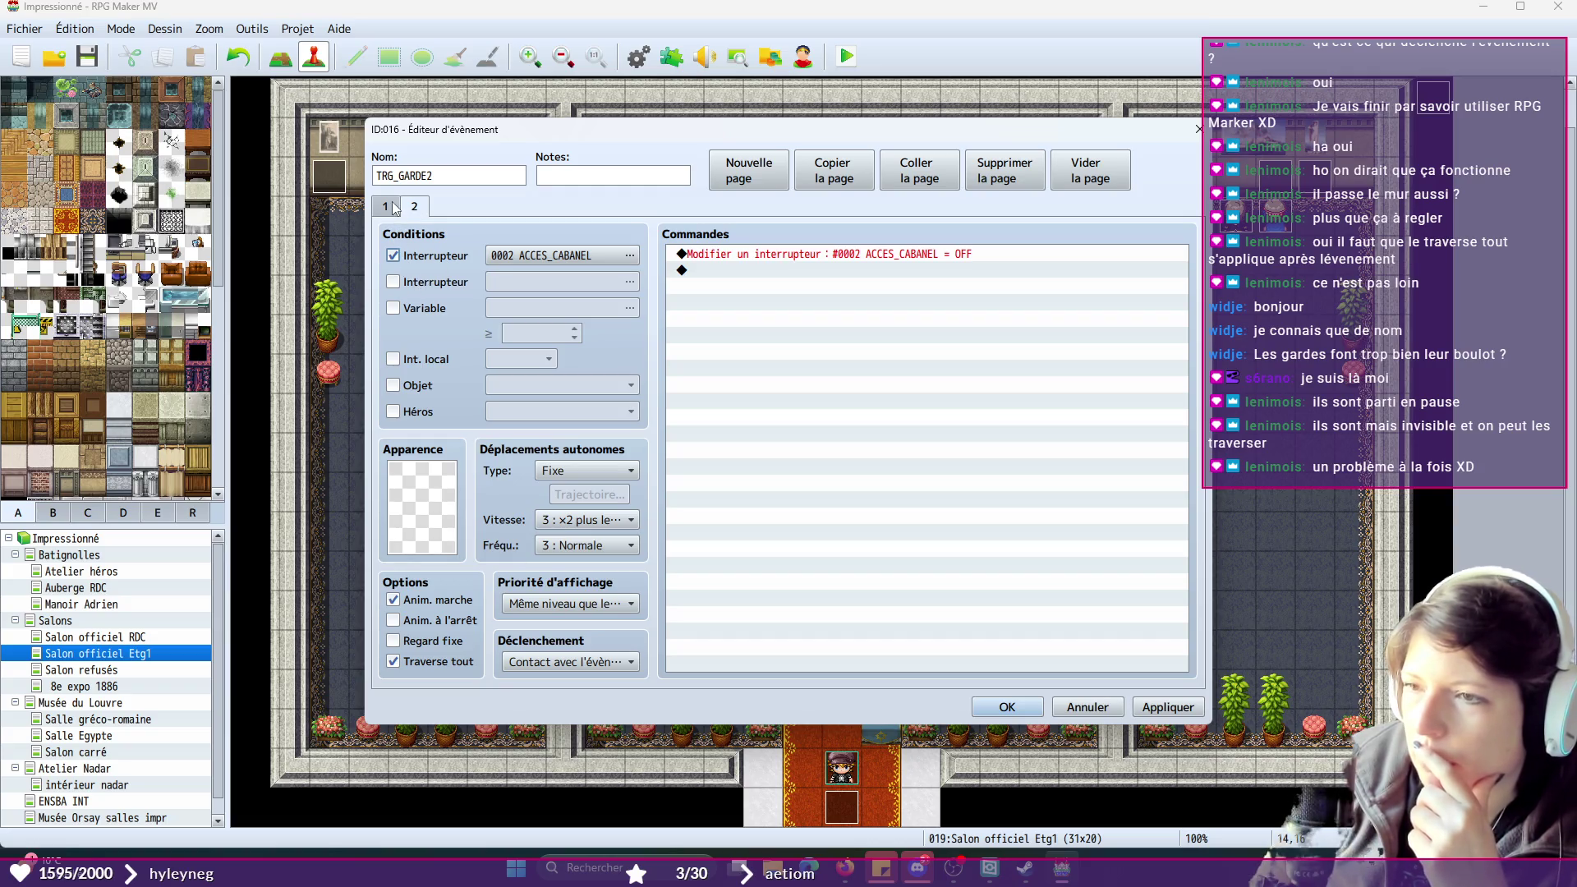
{"action": "left_click", "coordinate": [572, 668]}
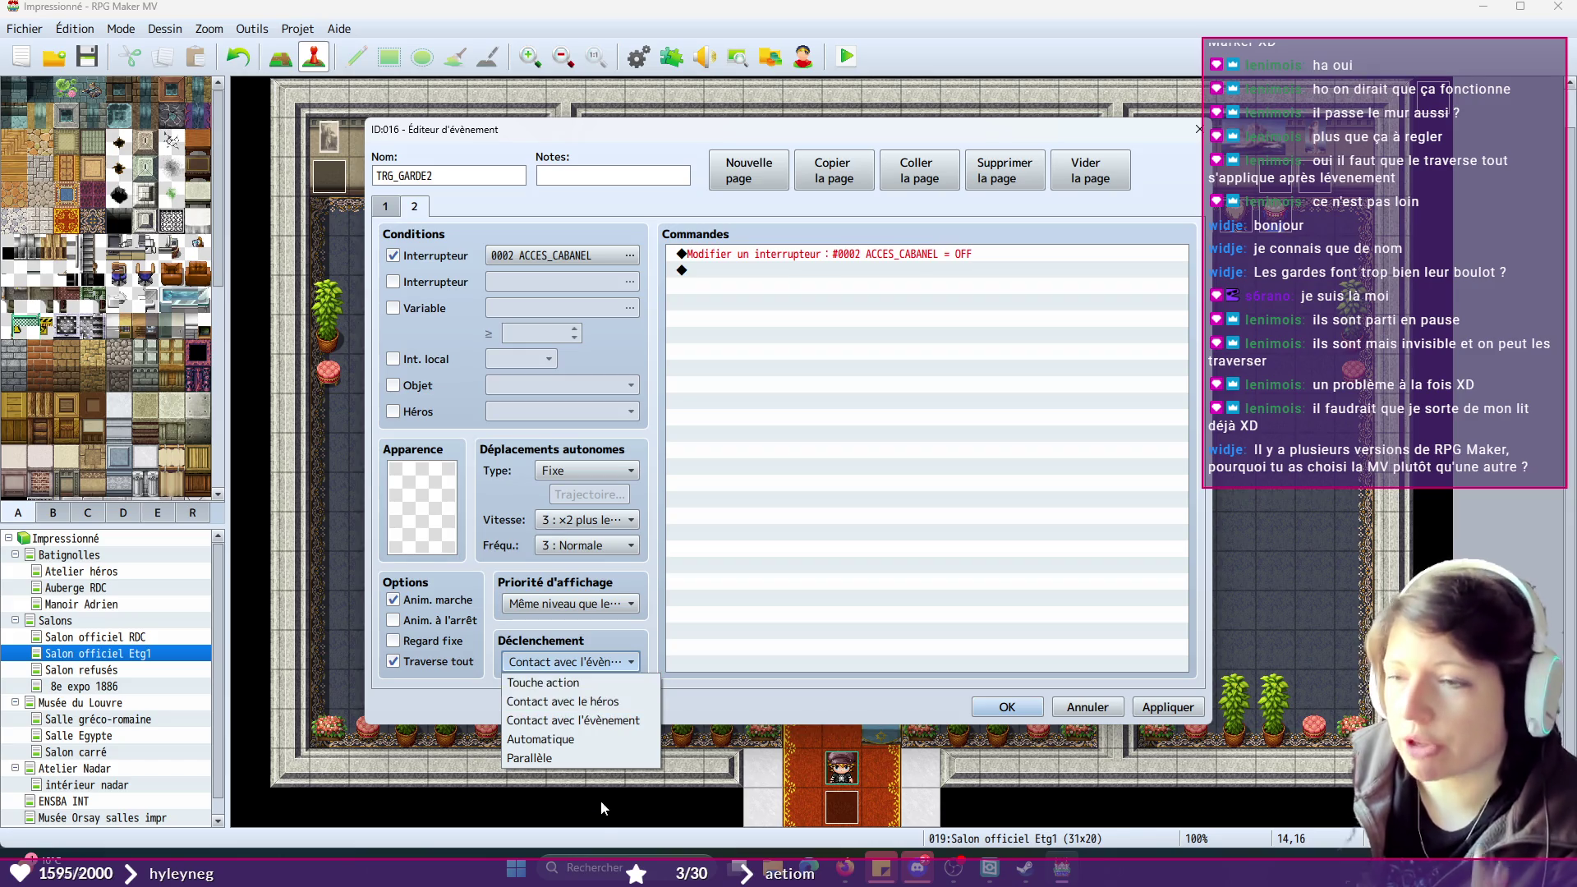
{"action": "left_click", "coordinate": [629, 704]}
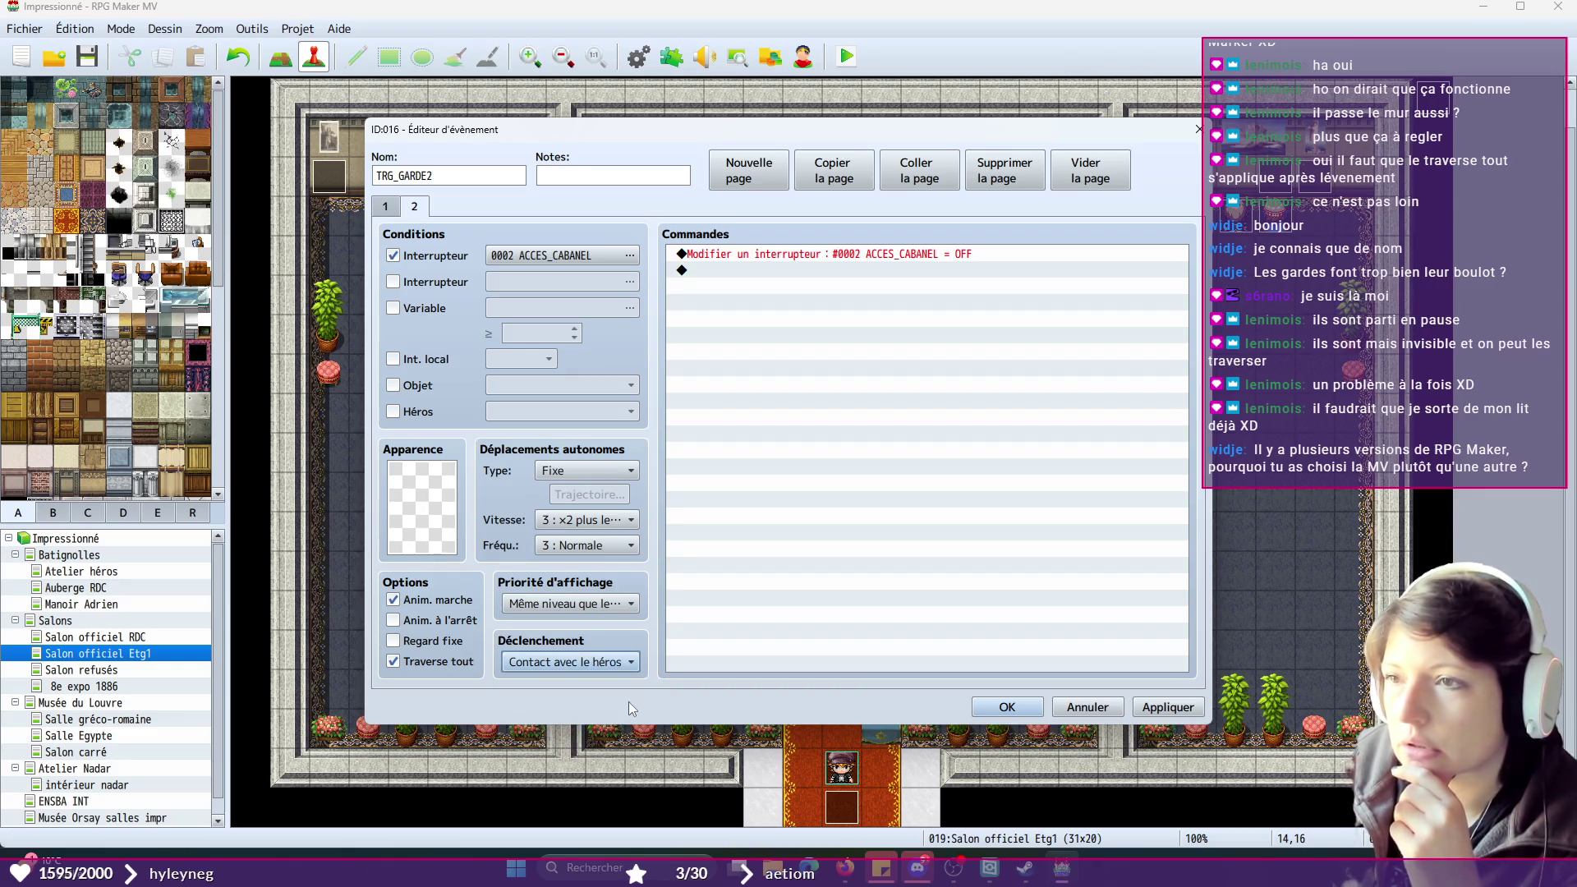
{"action": "left_click", "coordinate": [387, 209]}
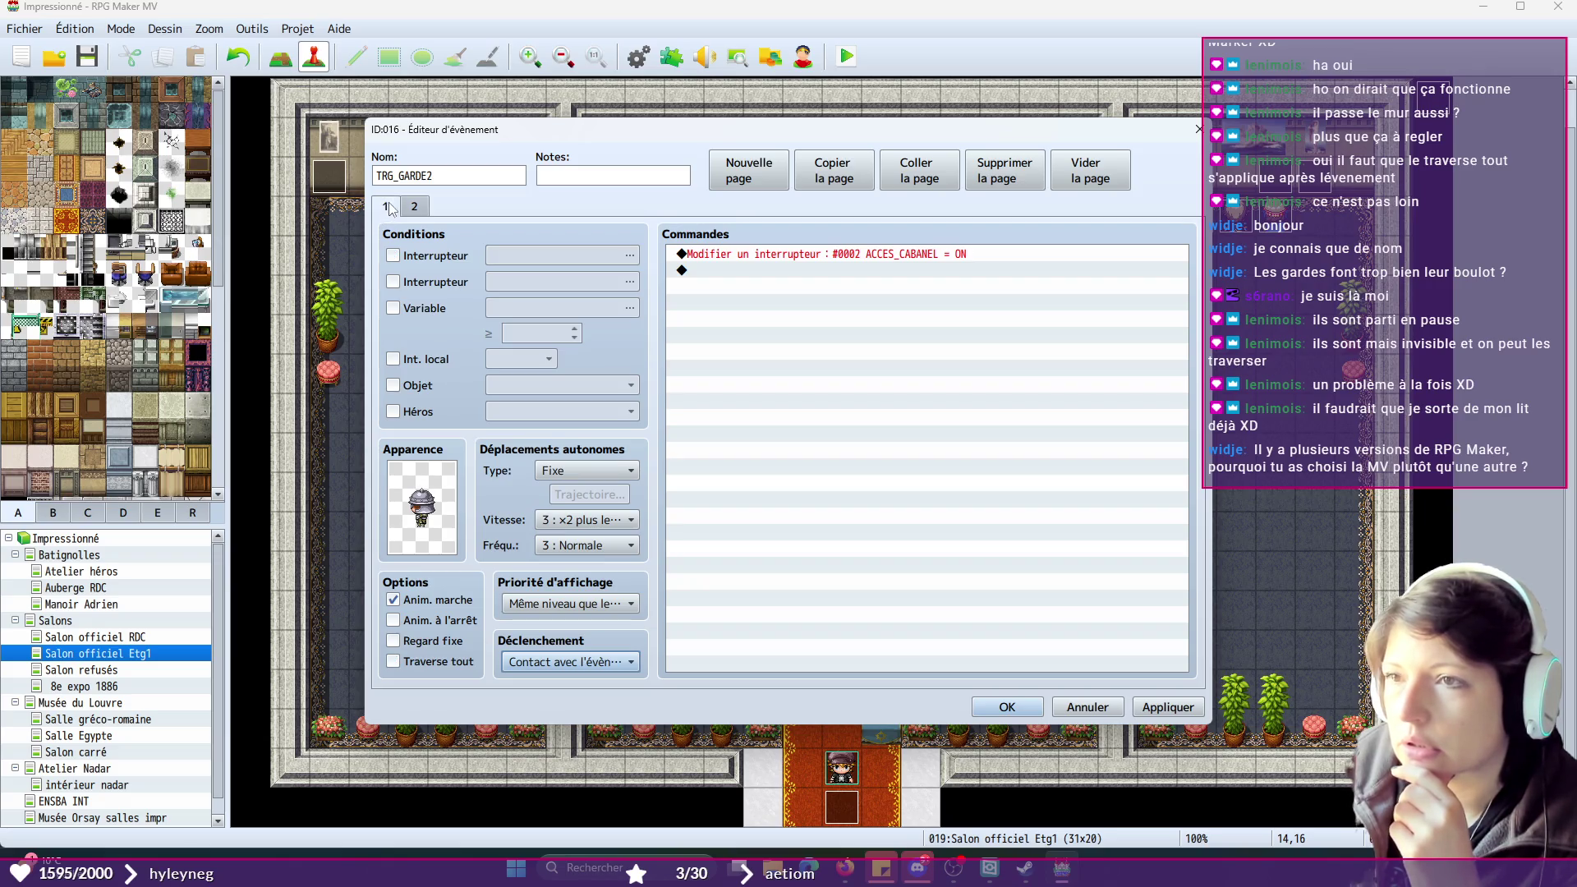
{"action": "left_click", "coordinate": [558, 662]}
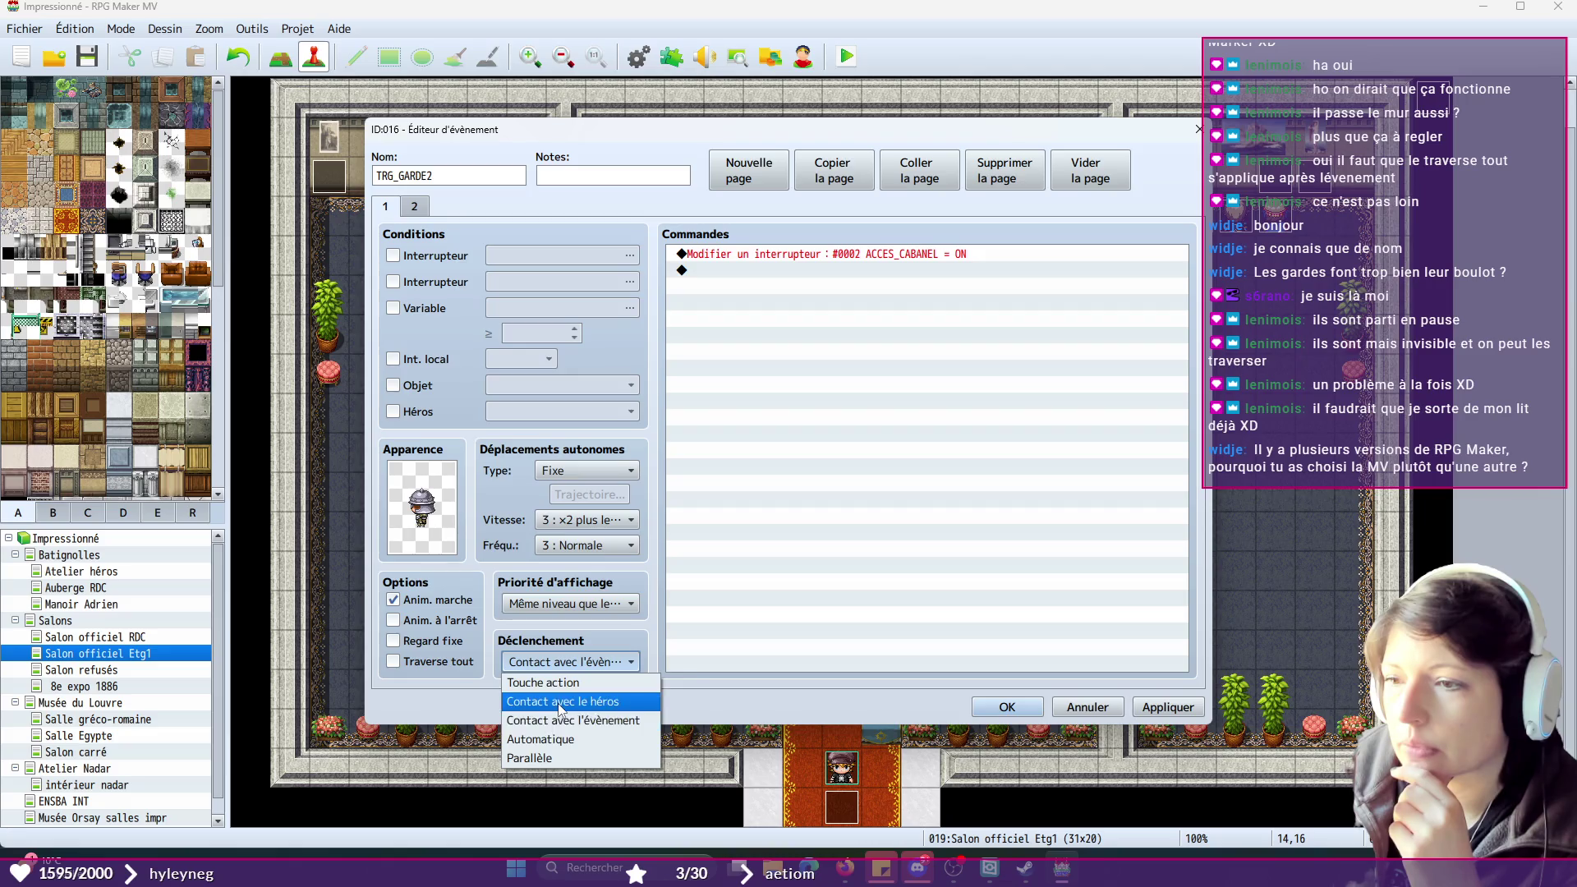
{"action": "left_click", "coordinate": [559, 705]}
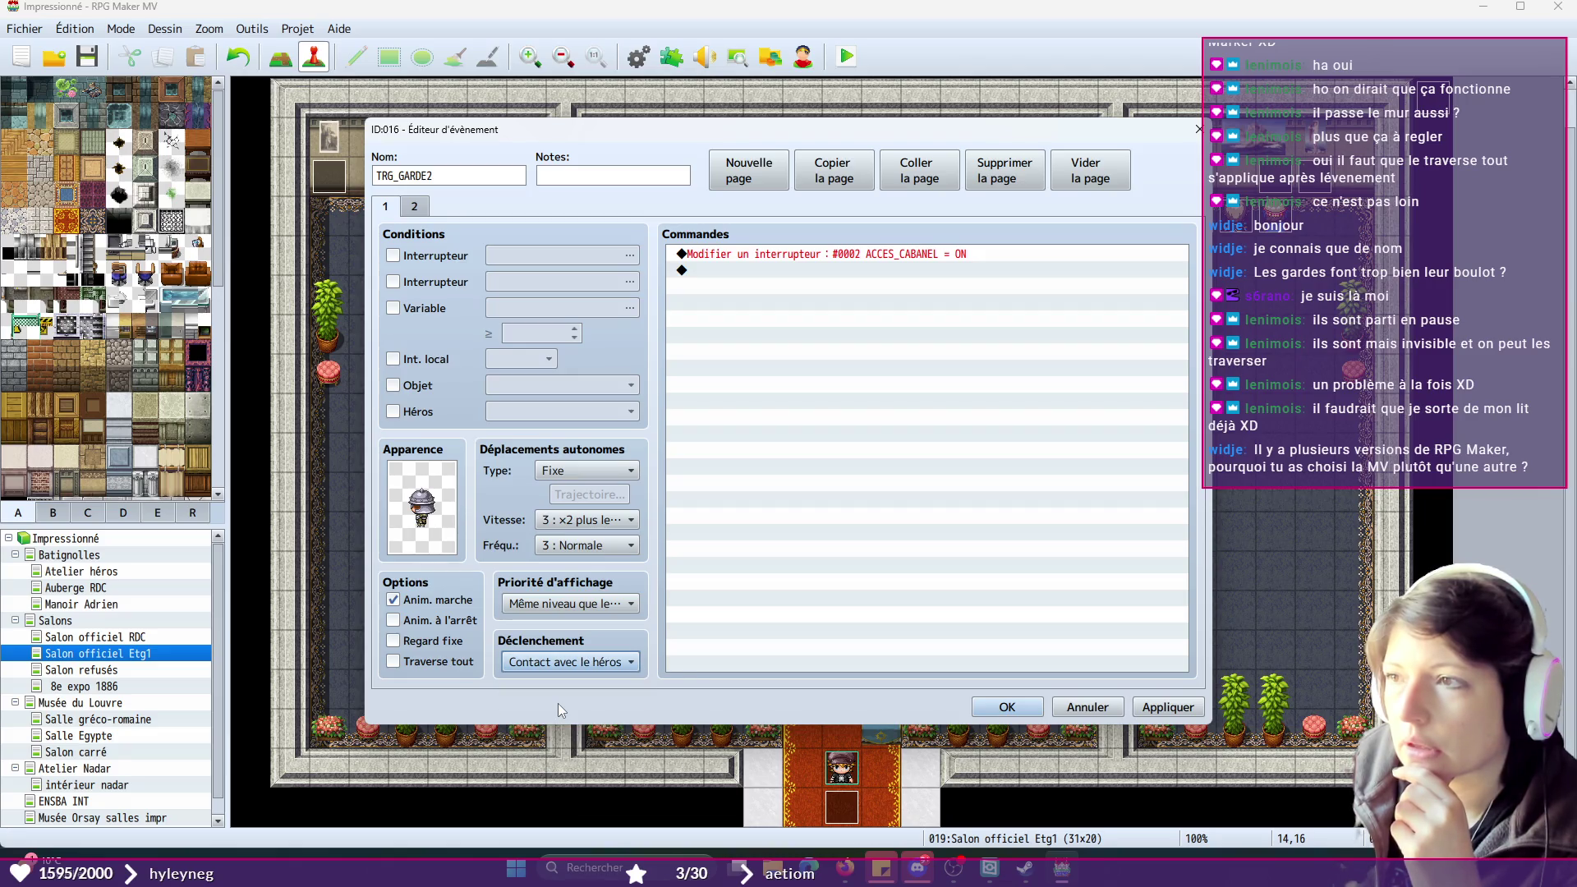
{"action": "left_click", "coordinate": [1159, 710]}
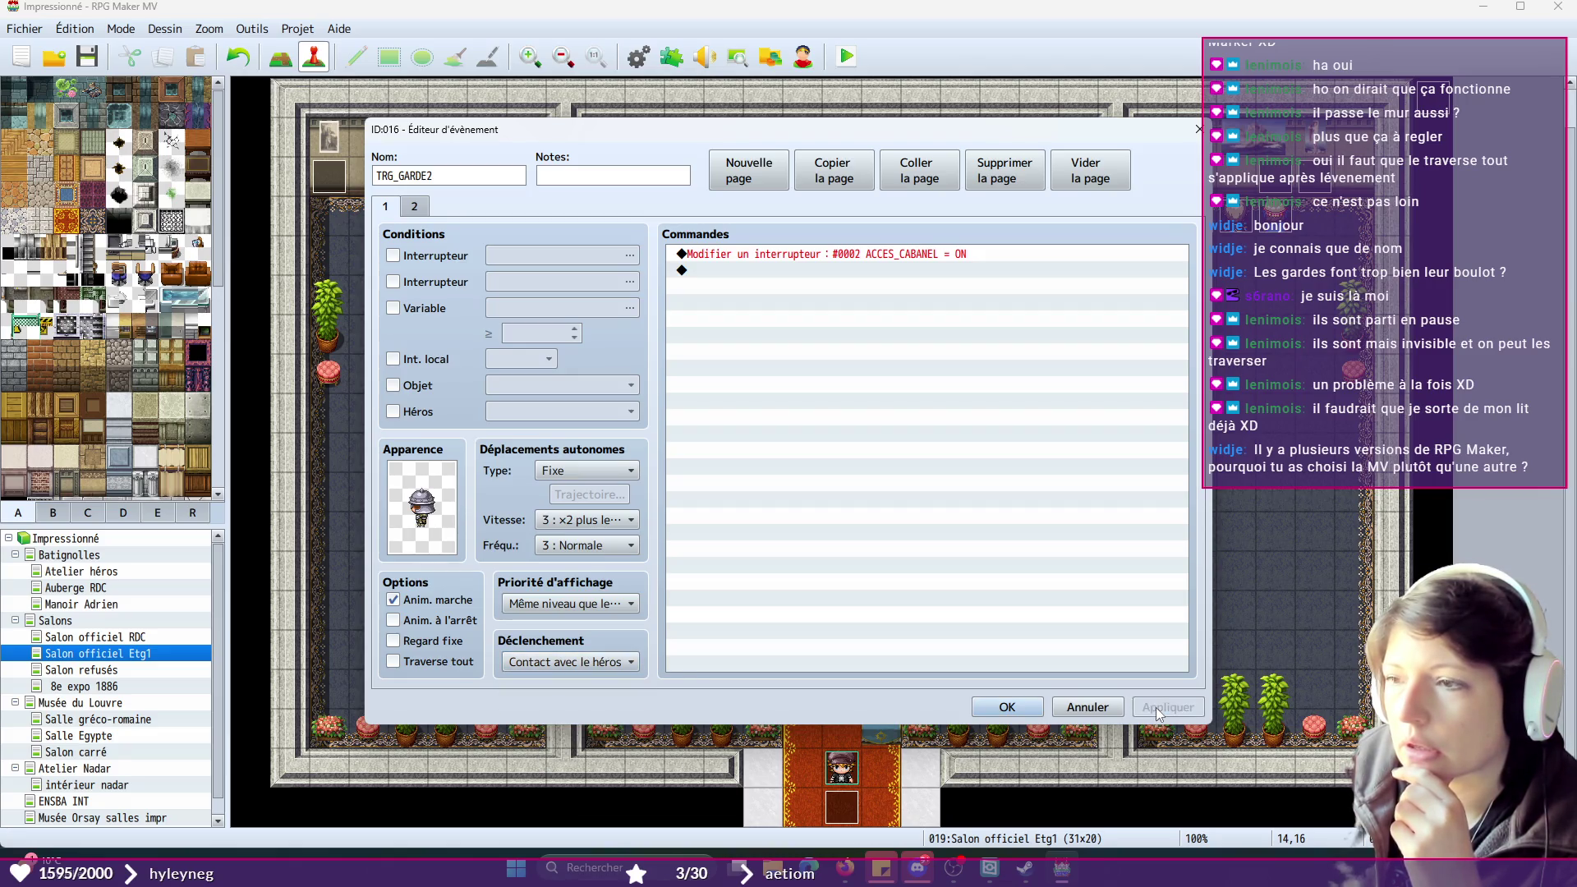
{"action": "left_click", "coordinate": [998, 710]}
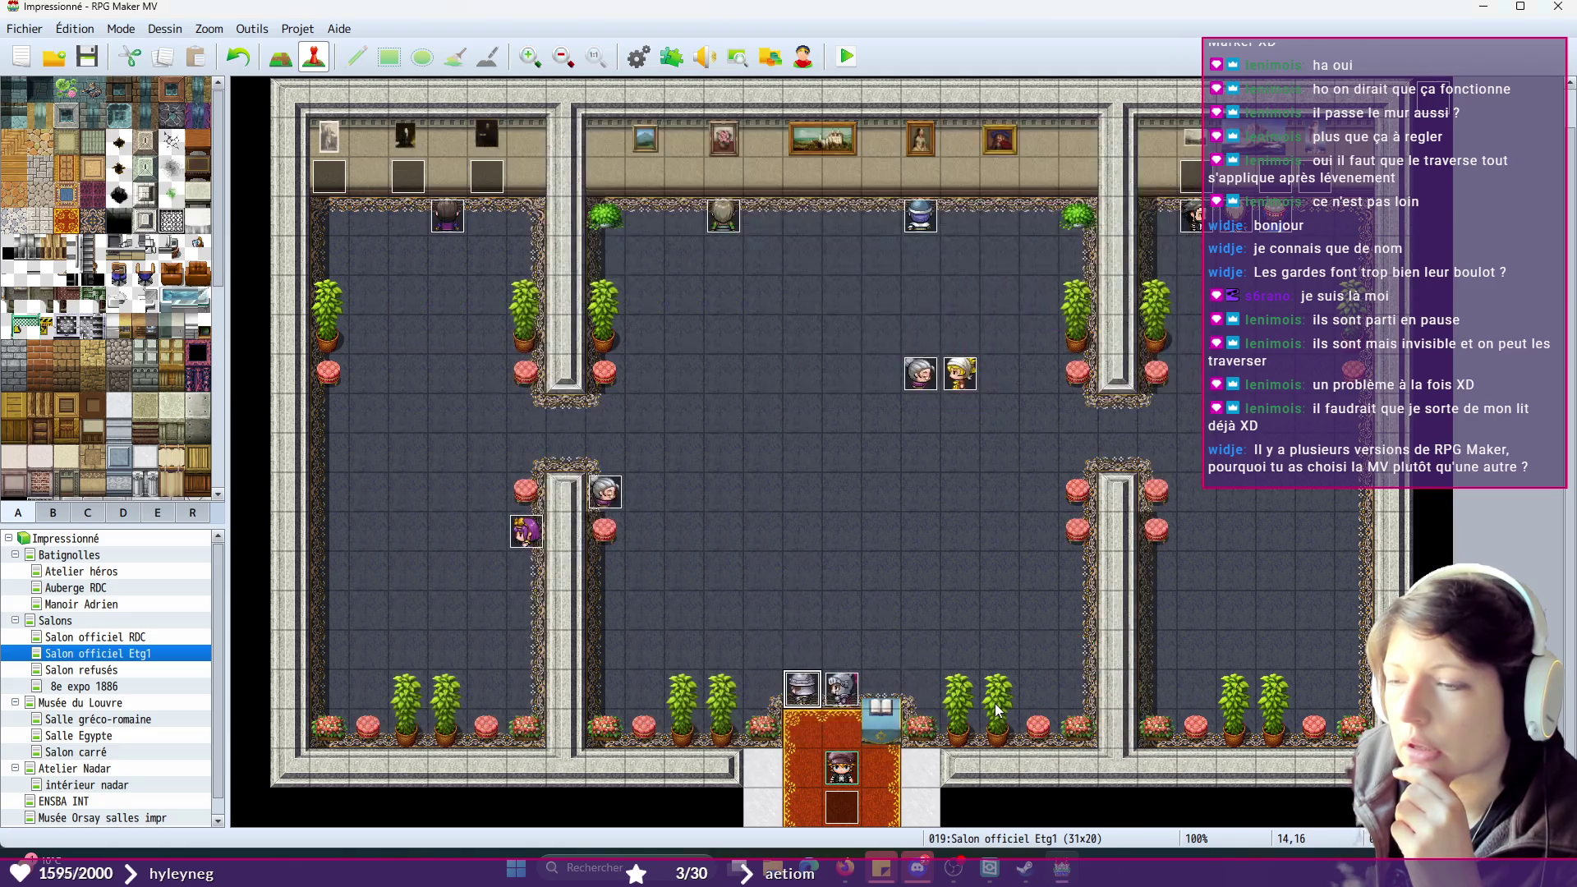
{"action": "double_click", "coordinate": [850, 686]}
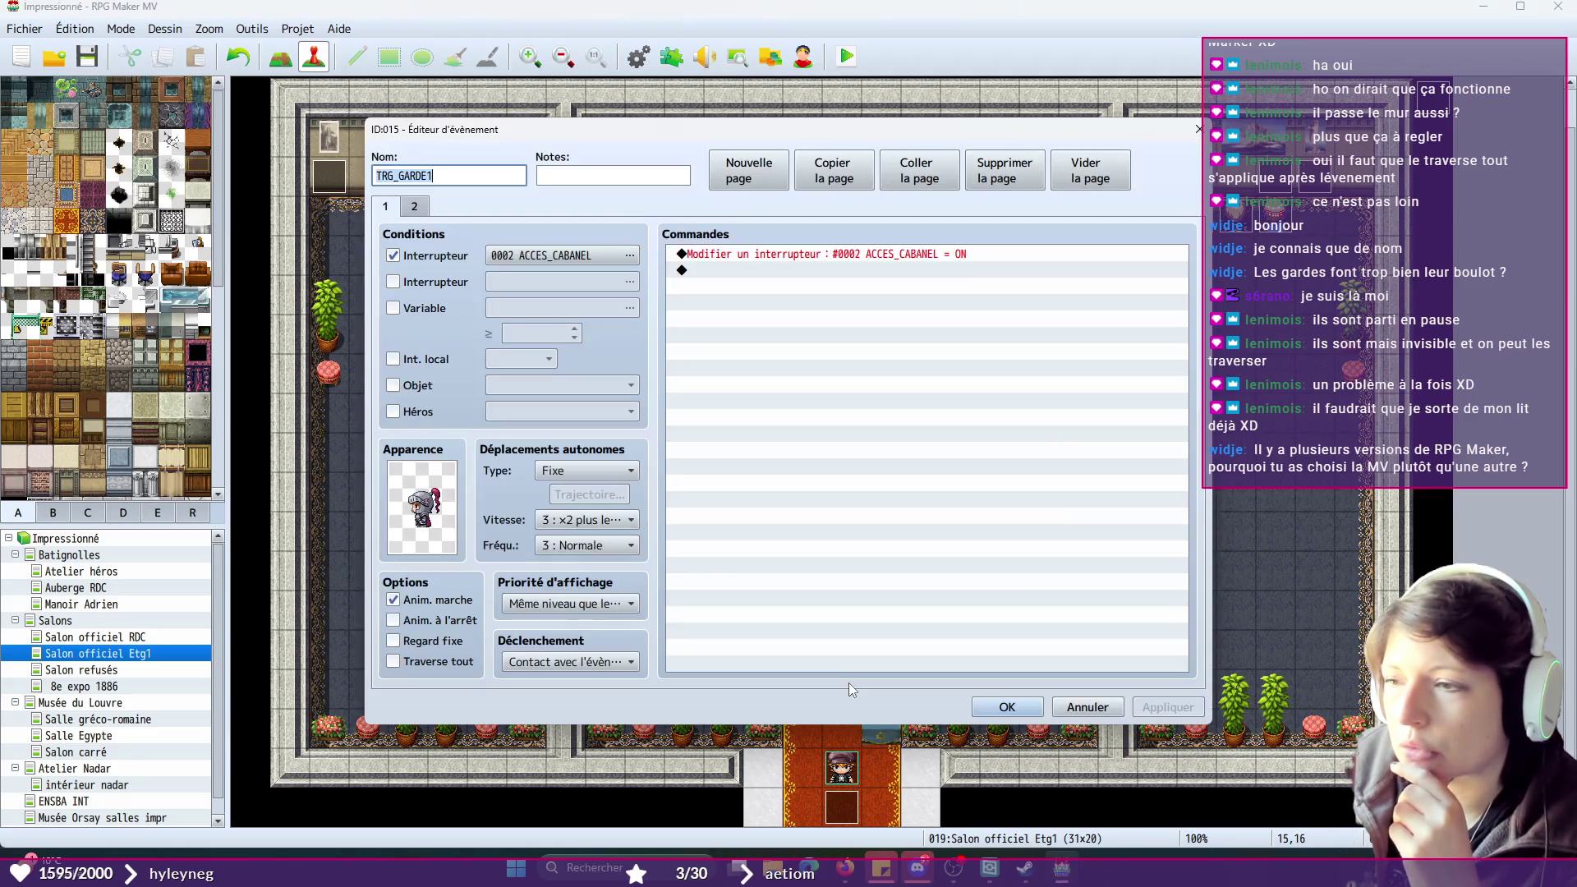
- Leave TRG_GARDE1's trigger on Contact avec l'évènement after briefly trying hero contact
{"action": "left_click", "coordinate": [518, 662]}
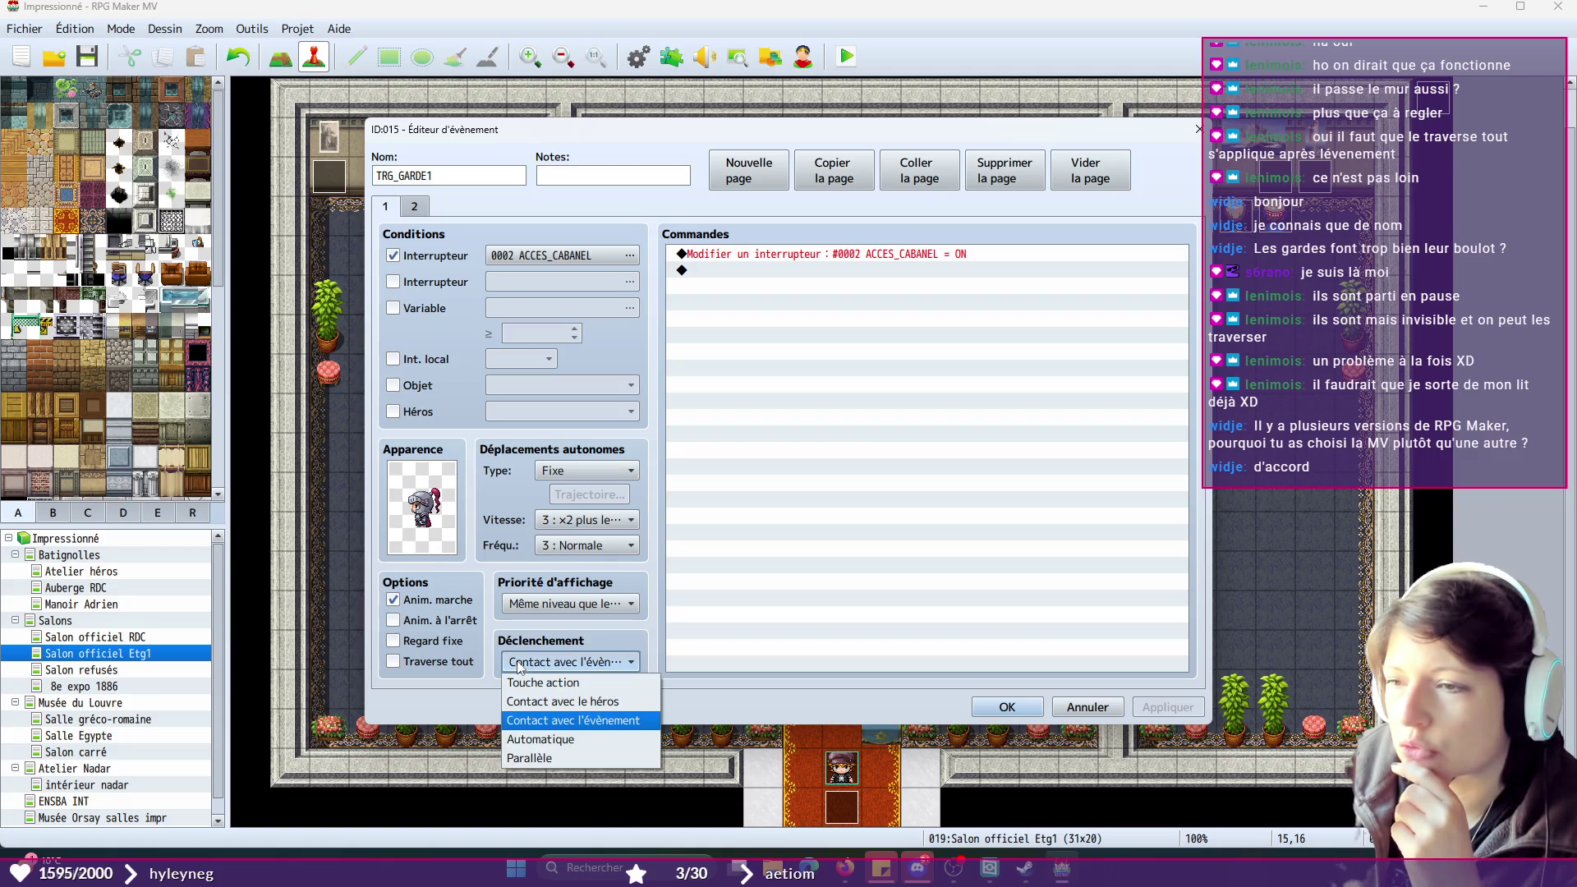
{"action": "left_click", "coordinate": [534, 702]}
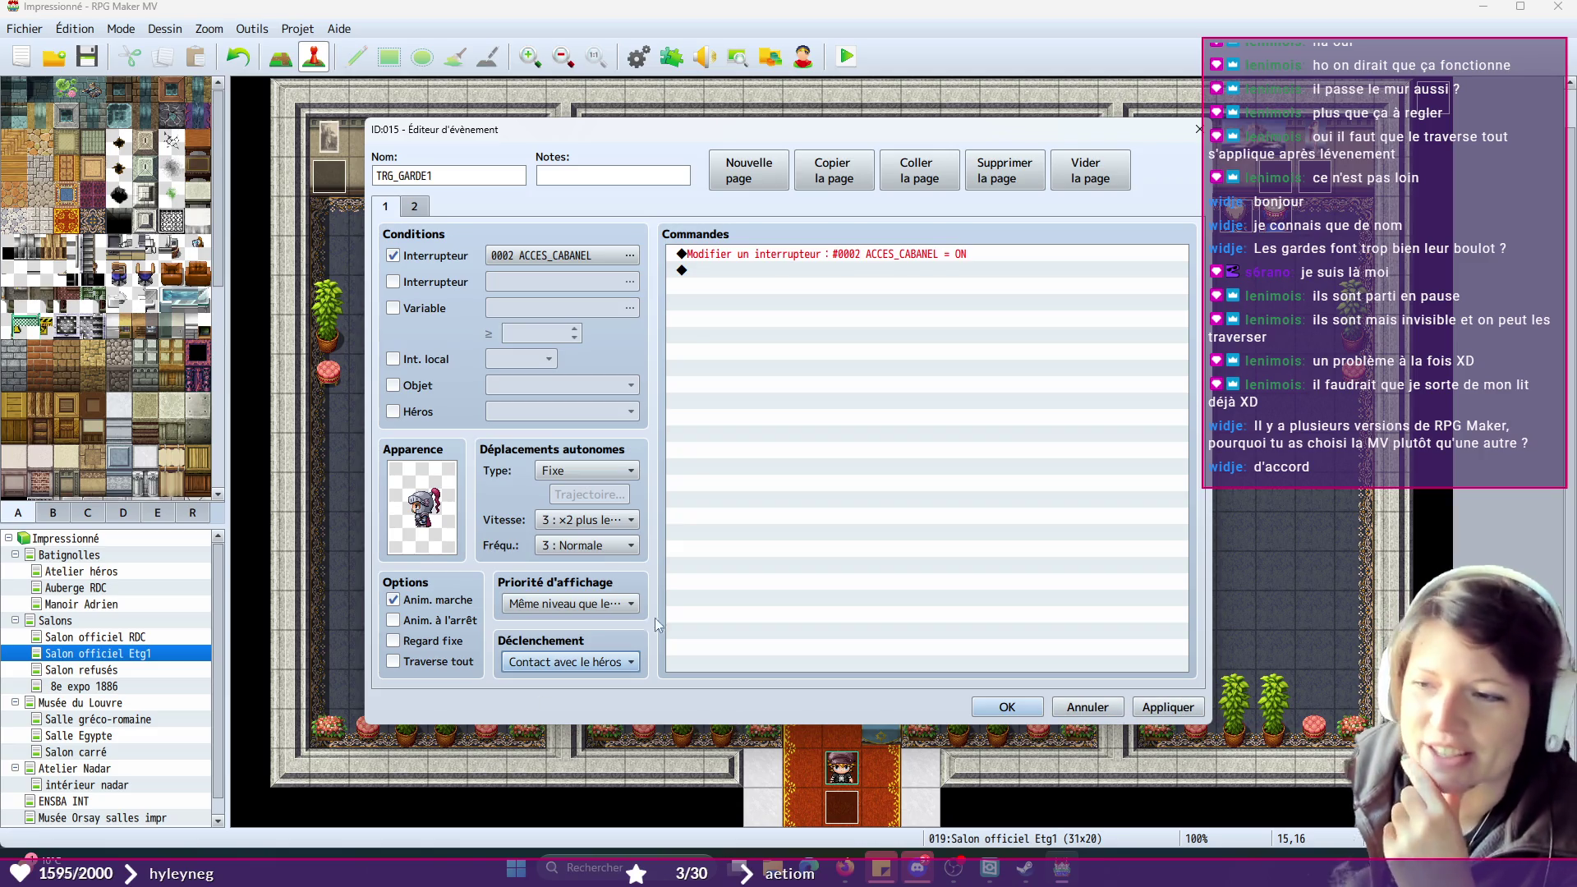
{"action": "left_click", "coordinate": [534, 666]}
{"action": "left_click", "coordinate": [575, 721]}
{"action": "left_click", "coordinate": [415, 206]}
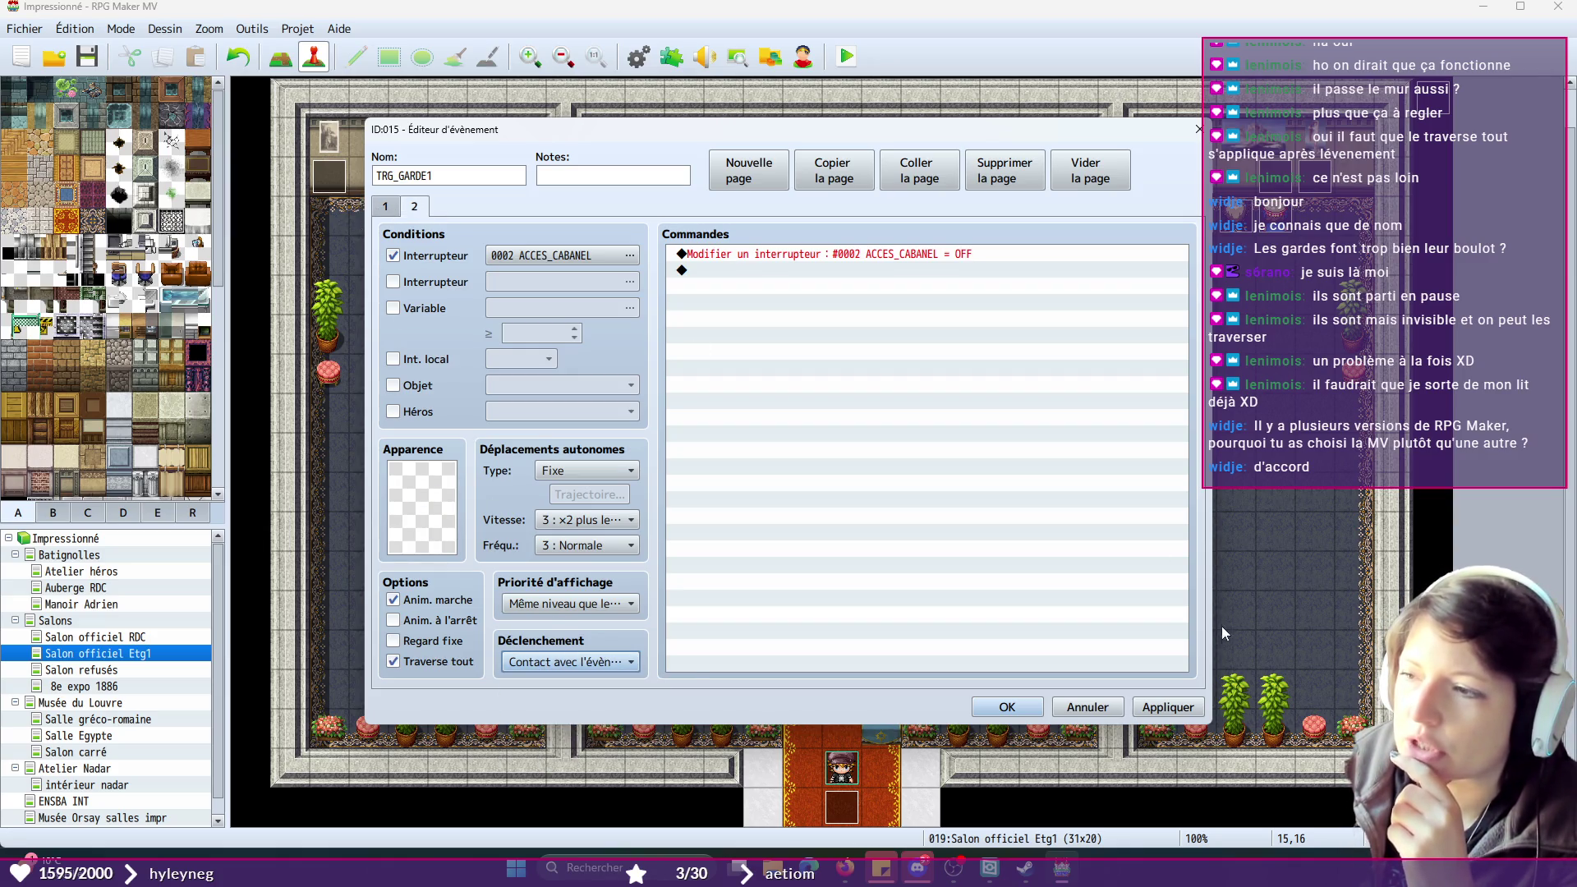
{"action": "left_click", "coordinate": [1027, 708]}
- Set both TRG_GARDE2 pages back to Contact avec l'évènement
{"action": "double_click", "coordinate": [809, 689]}
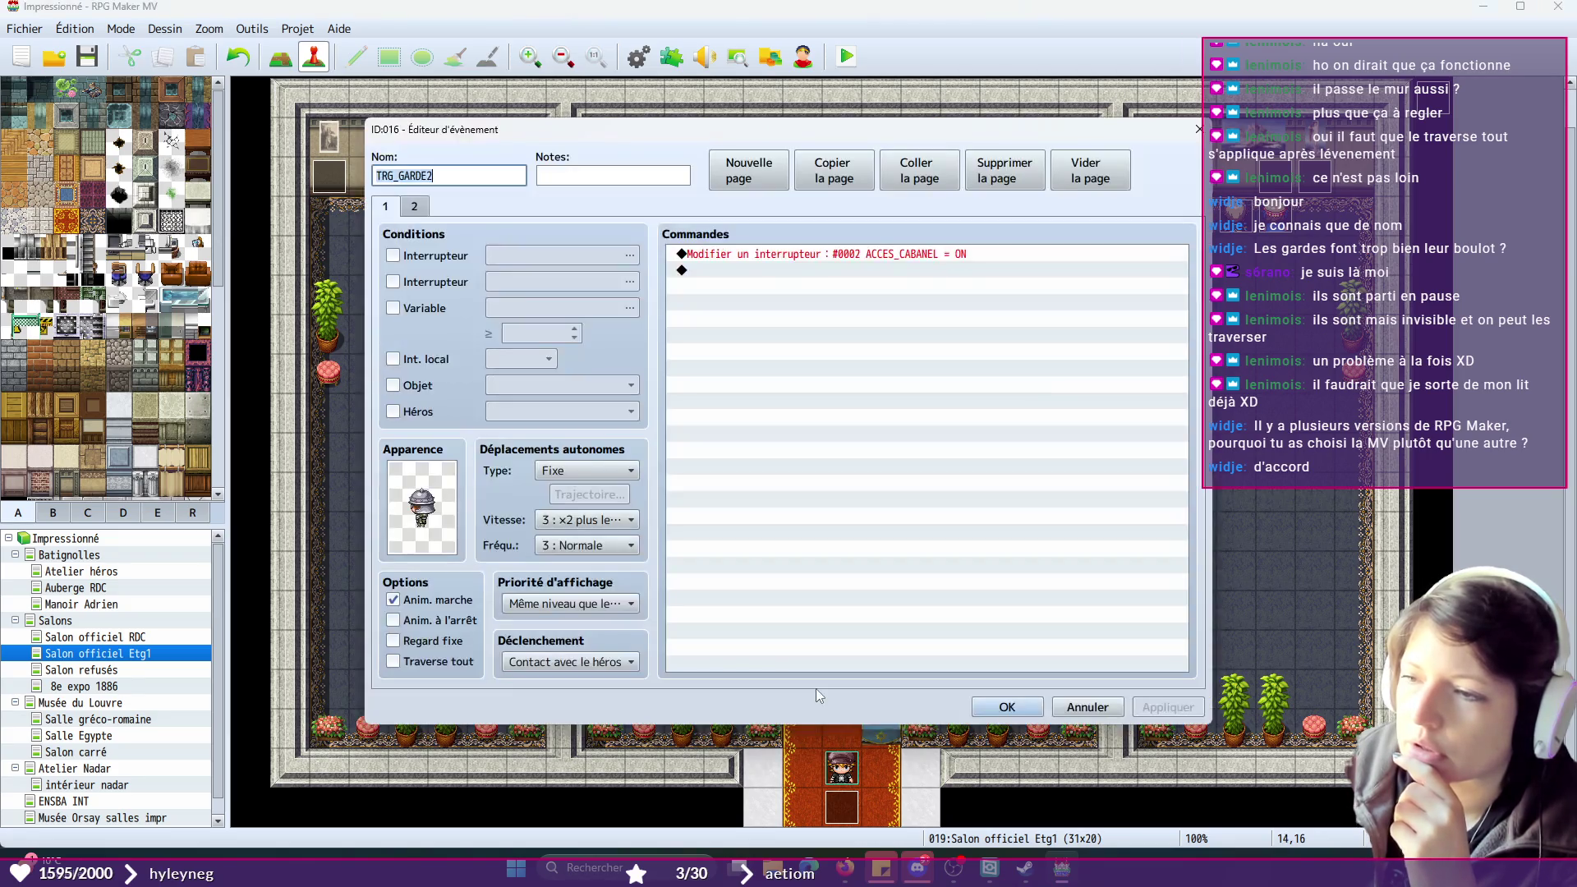
{"action": "left_click", "coordinate": [591, 662]}
{"action": "left_click", "coordinate": [593, 720]}
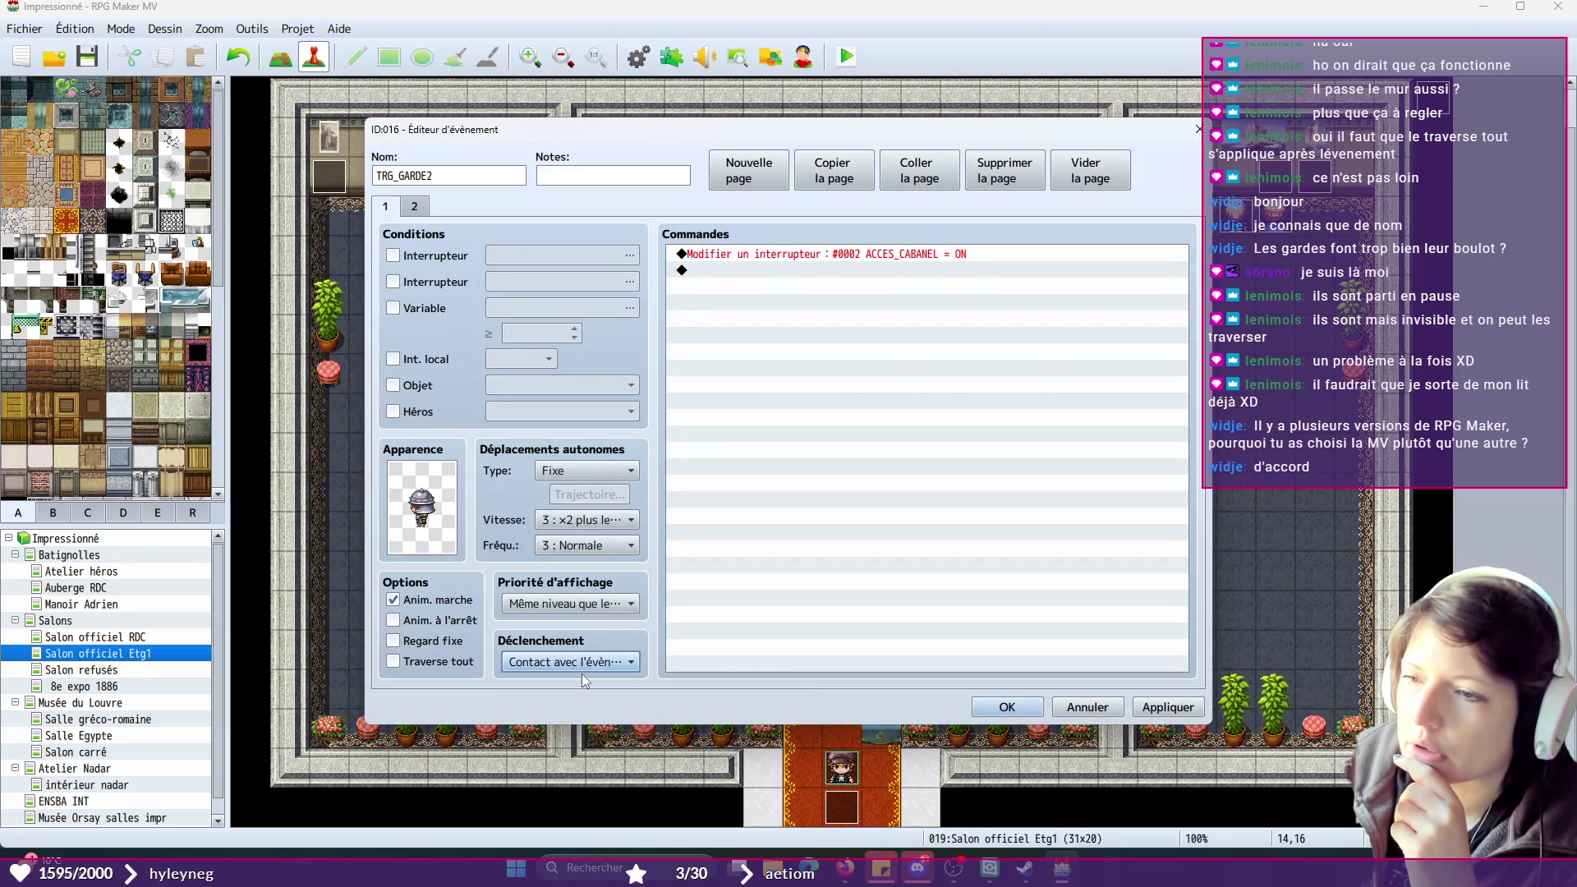
{"action": "left_click", "coordinate": [415, 206]}
{"action": "left_click", "coordinate": [575, 663]}
{"action": "left_click", "coordinate": [593, 720]}
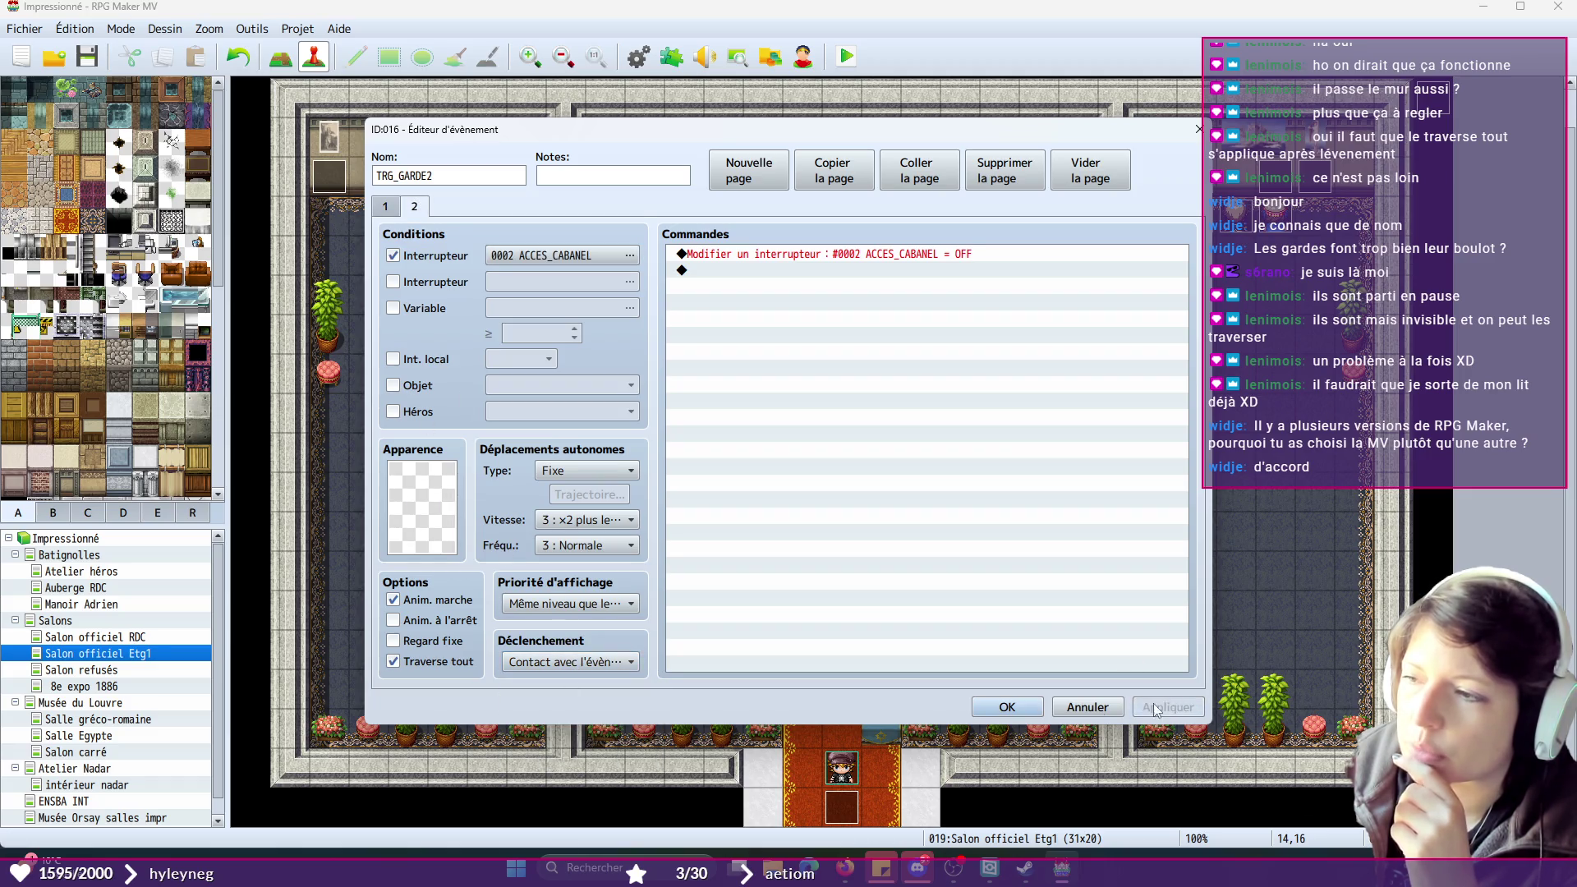
{"action": "left_click", "coordinate": [1007, 707]}
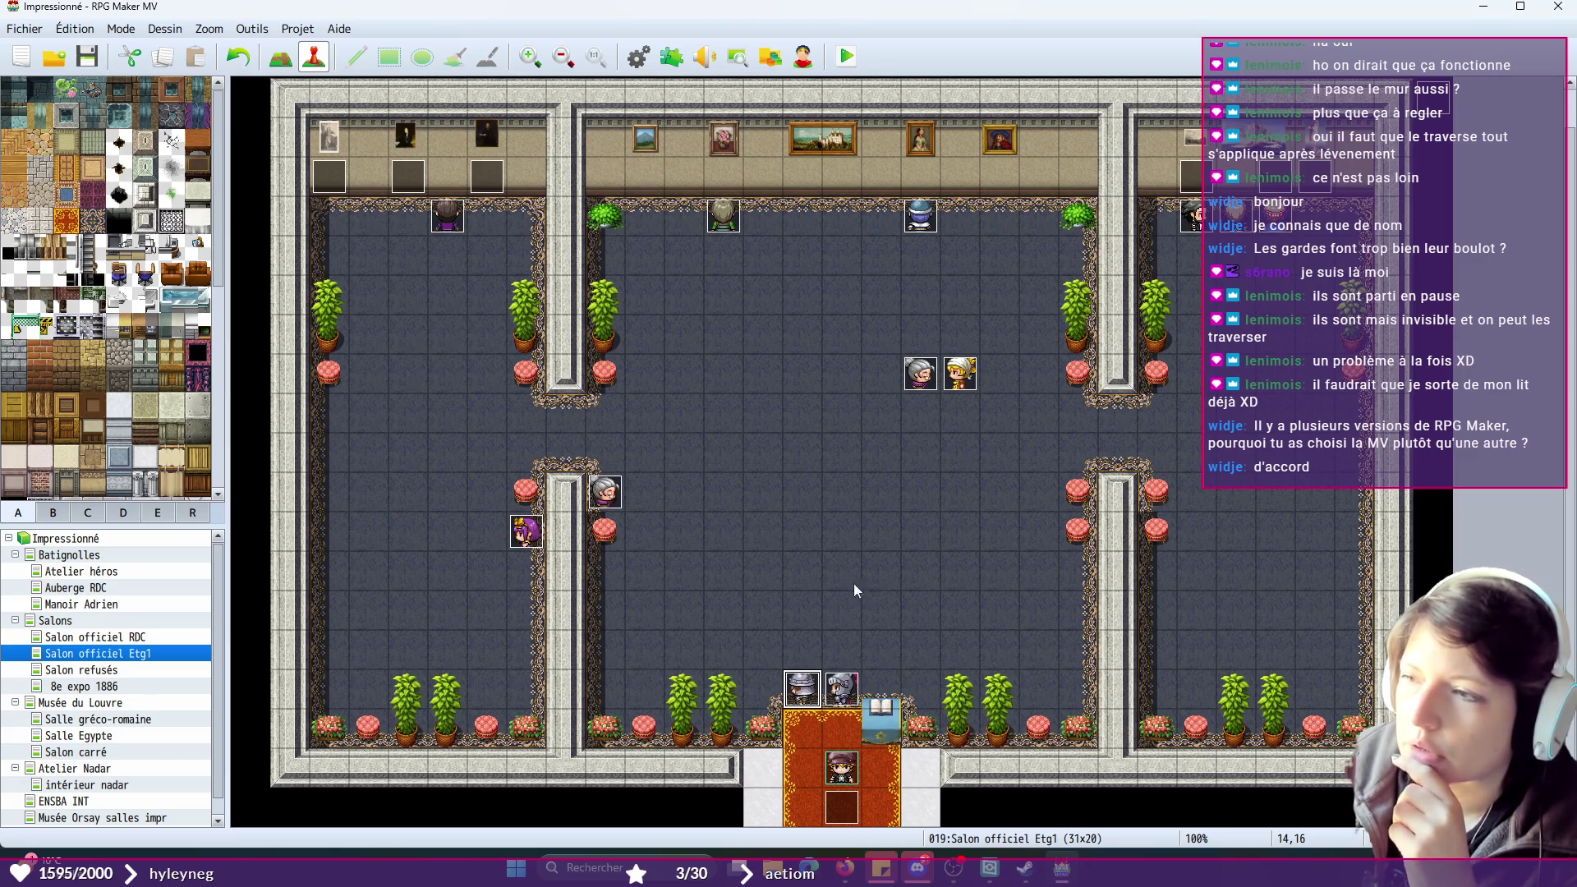
- Keep EV019 on Automatique and append an Arrêter les évènements command after its final fade-in
{"action": "double_click", "coordinate": [1432, 98]}
{"action": "left_click", "coordinate": [574, 663]}
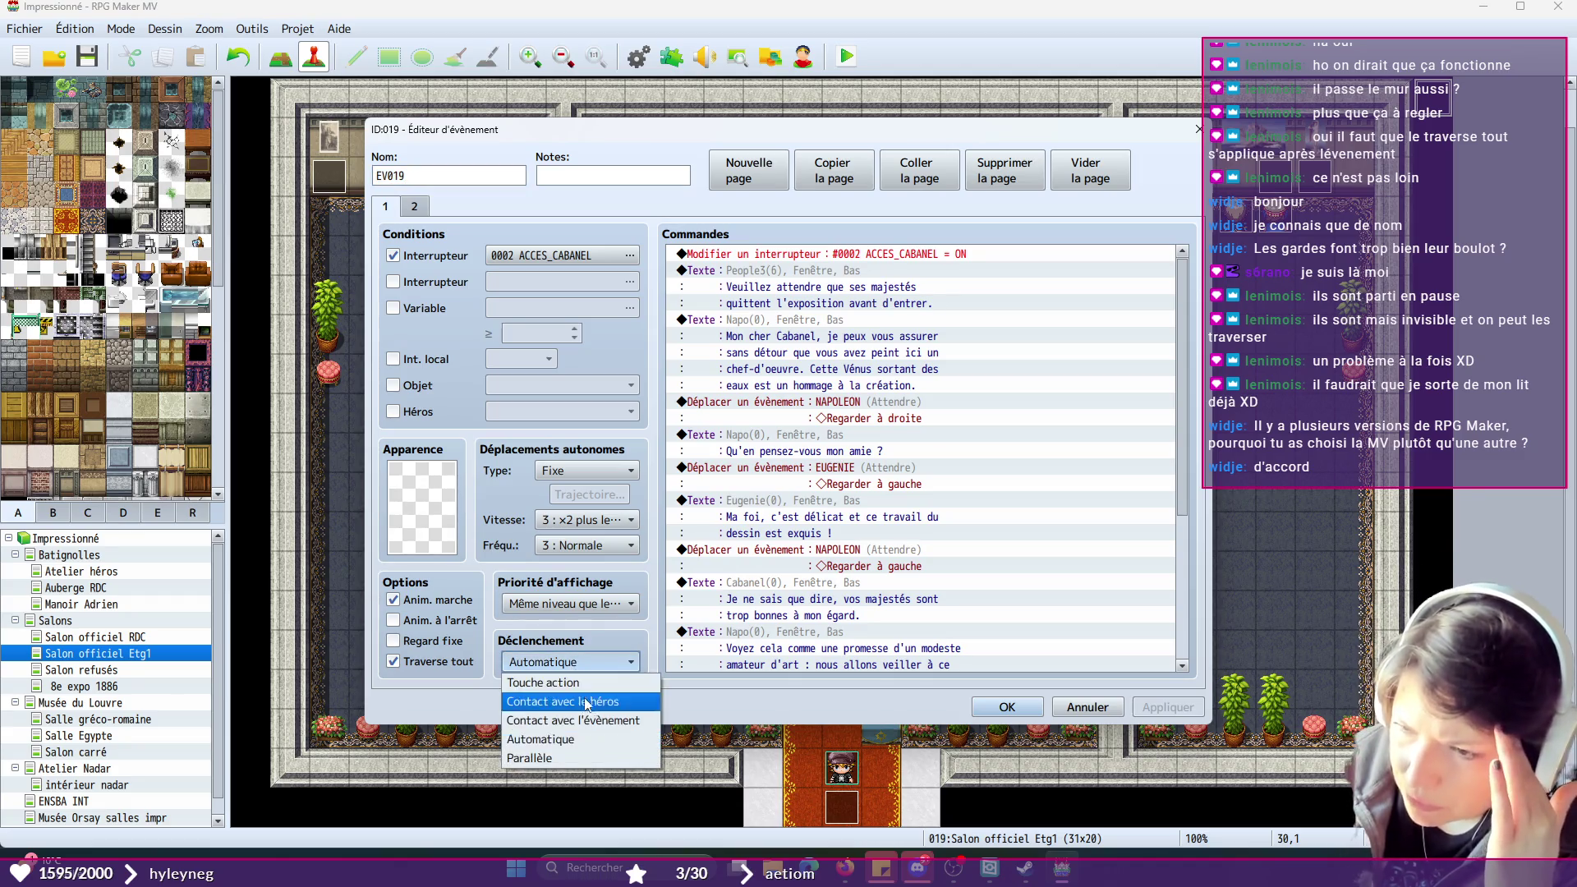
{"action": "left_click", "coordinate": [591, 738]}
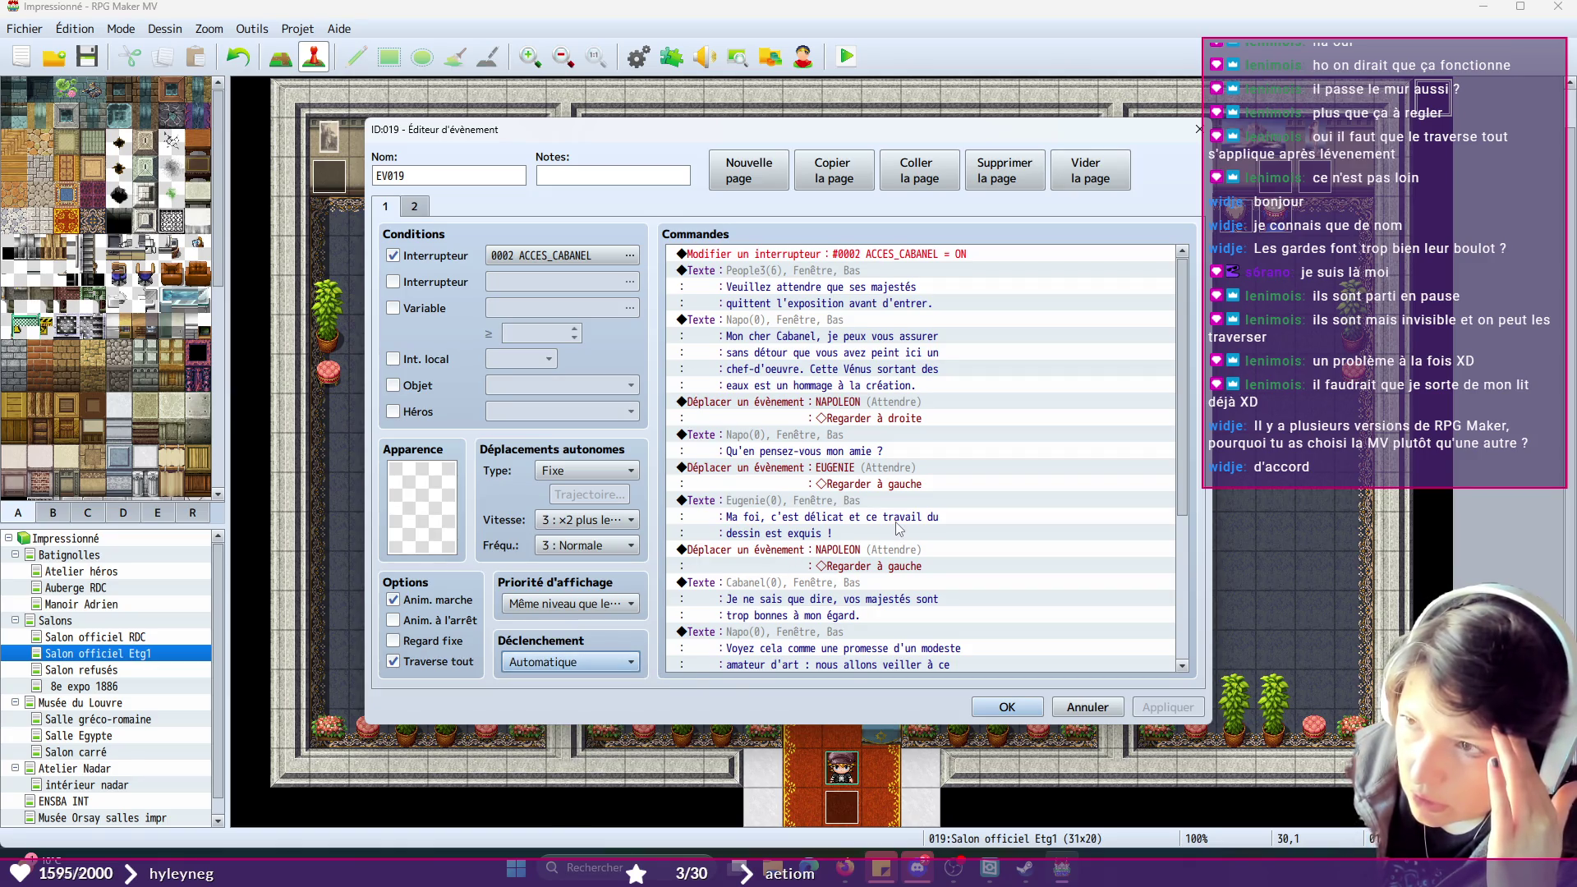
{"action": "scroll", "coordinate": [899, 528], "scroll_direction": "down", "scroll_amount": 5}
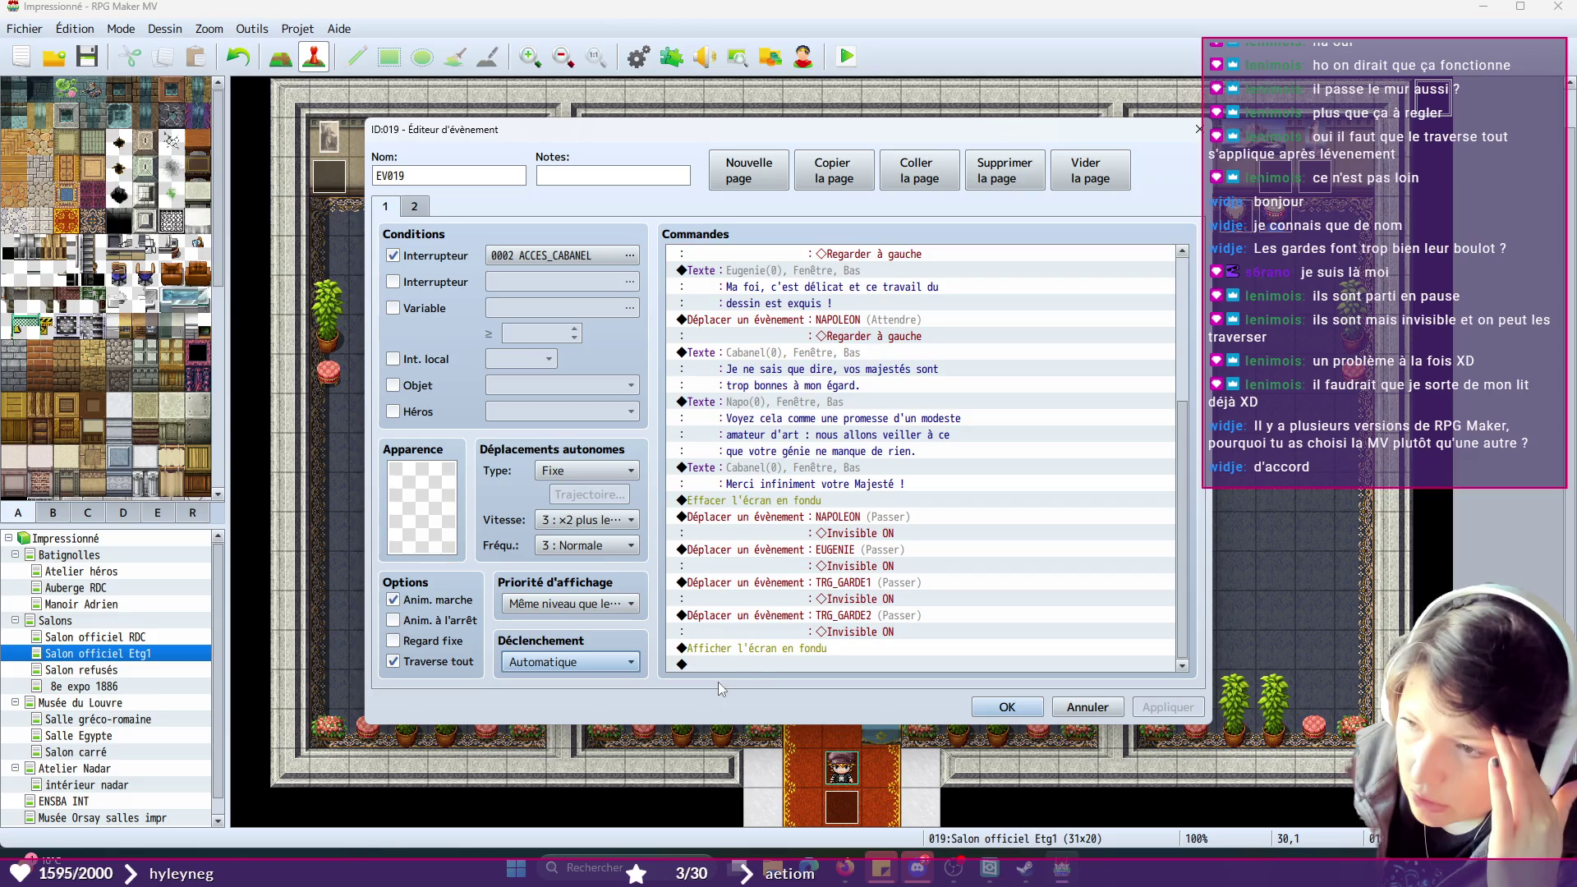
{"action": "left_click", "coordinate": [717, 666]}
{"action": "right_click", "coordinate": [716, 666]}
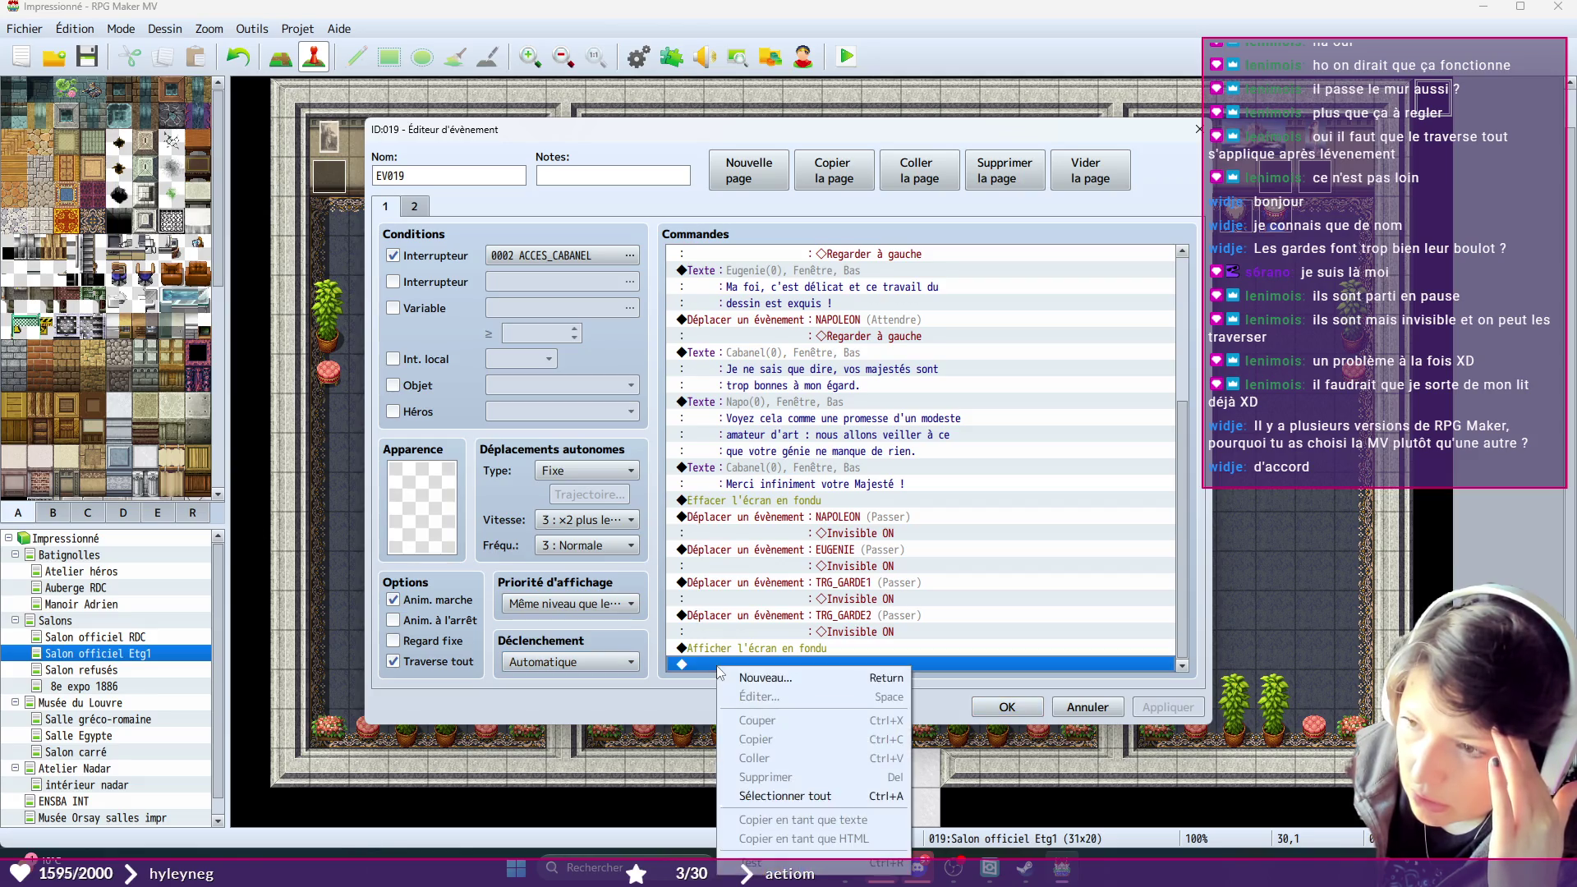
{"action": "left_click", "coordinate": [743, 678]}
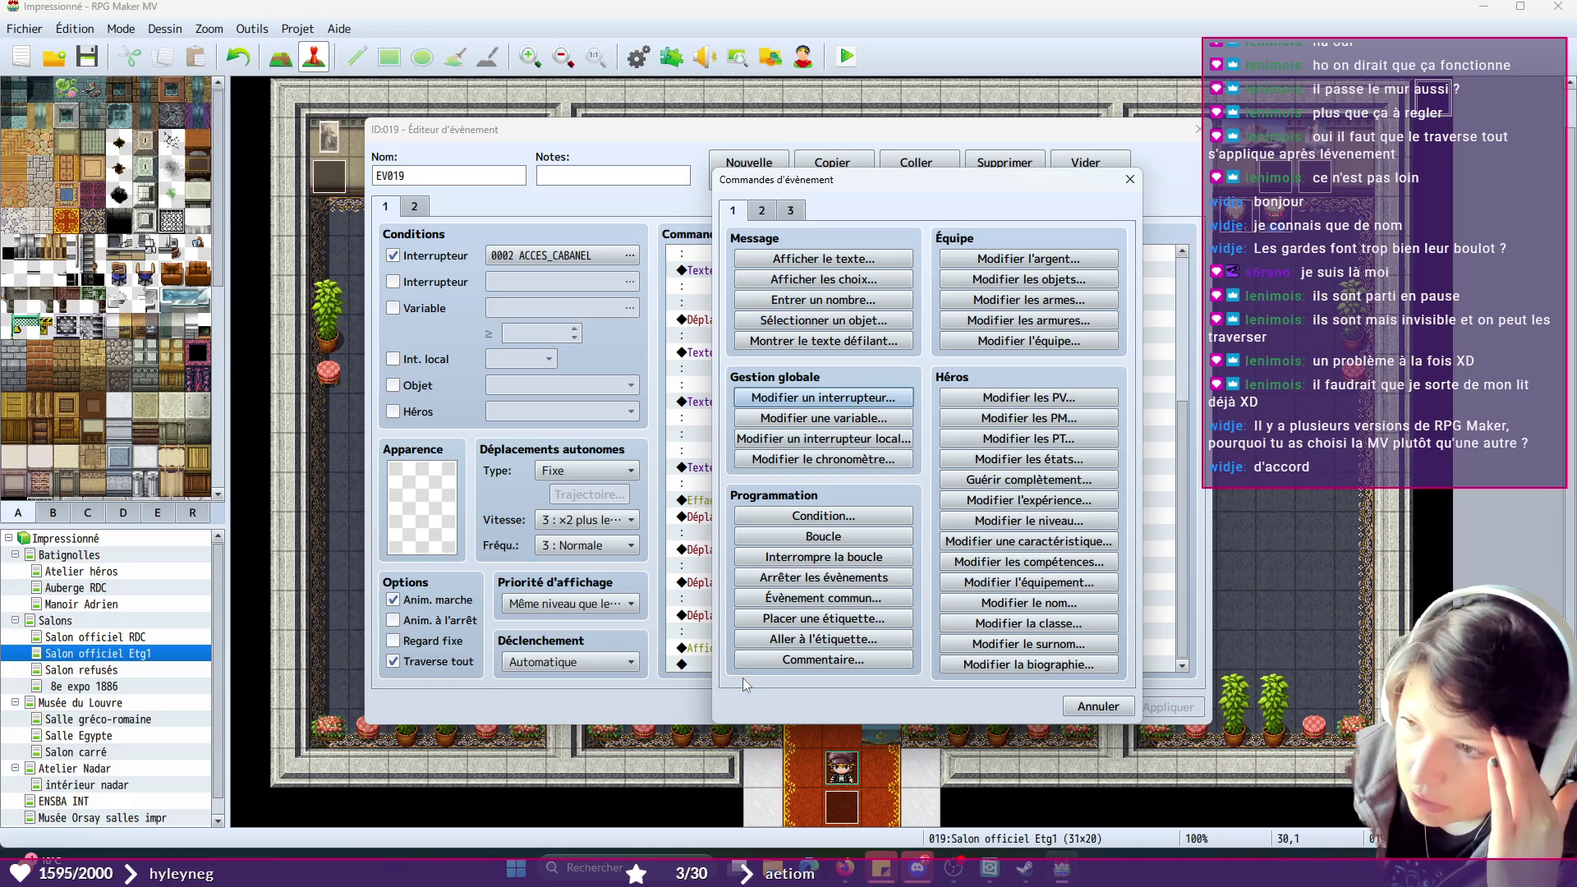
{"action": "left_click", "coordinate": [798, 578]}
{"action": "left_click", "coordinate": [1167, 709]}
{"action": "left_click", "coordinate": [991, 709]}
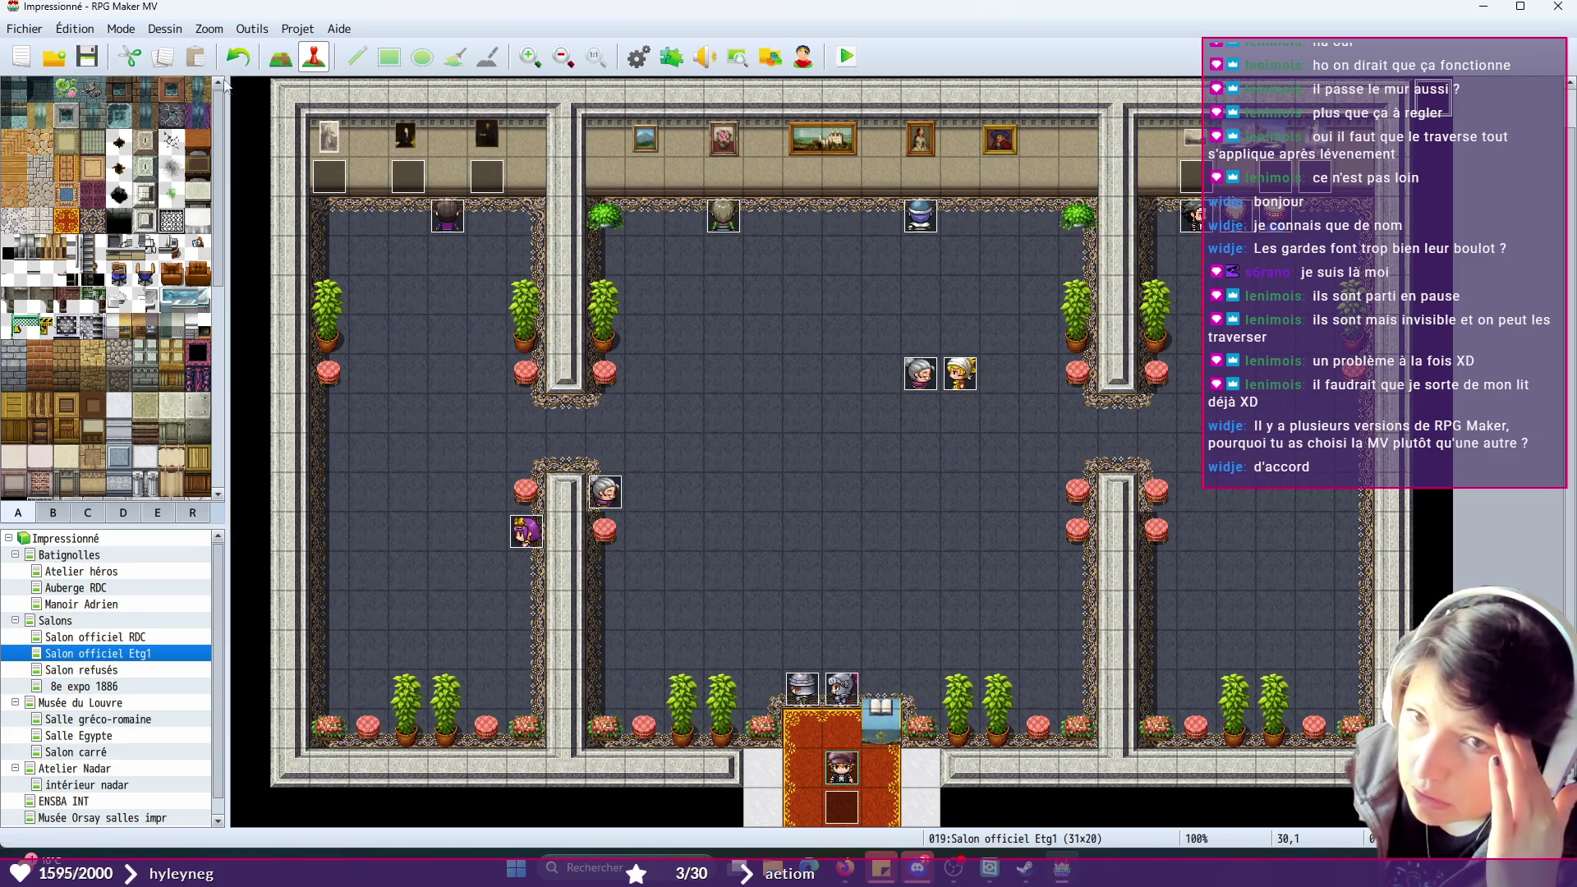
- Playtest a new game, walk the hero into the salon toward the royal couple, then reopen EV019
{"action": "left_click", "coordinate": [847, 57]}
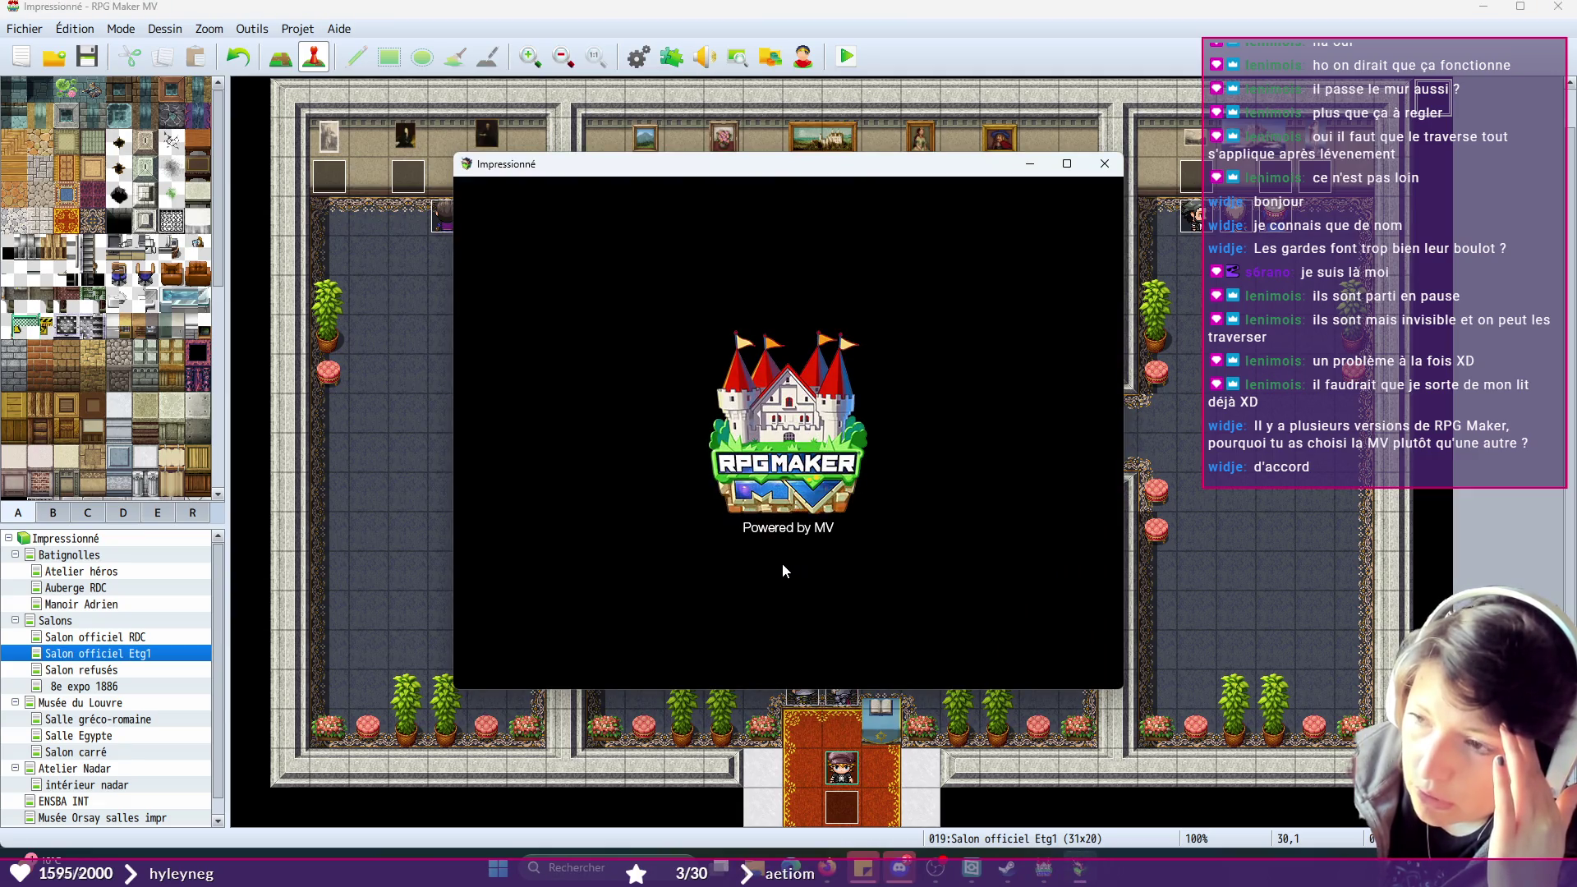
{"action": "key", "text": "Return"}
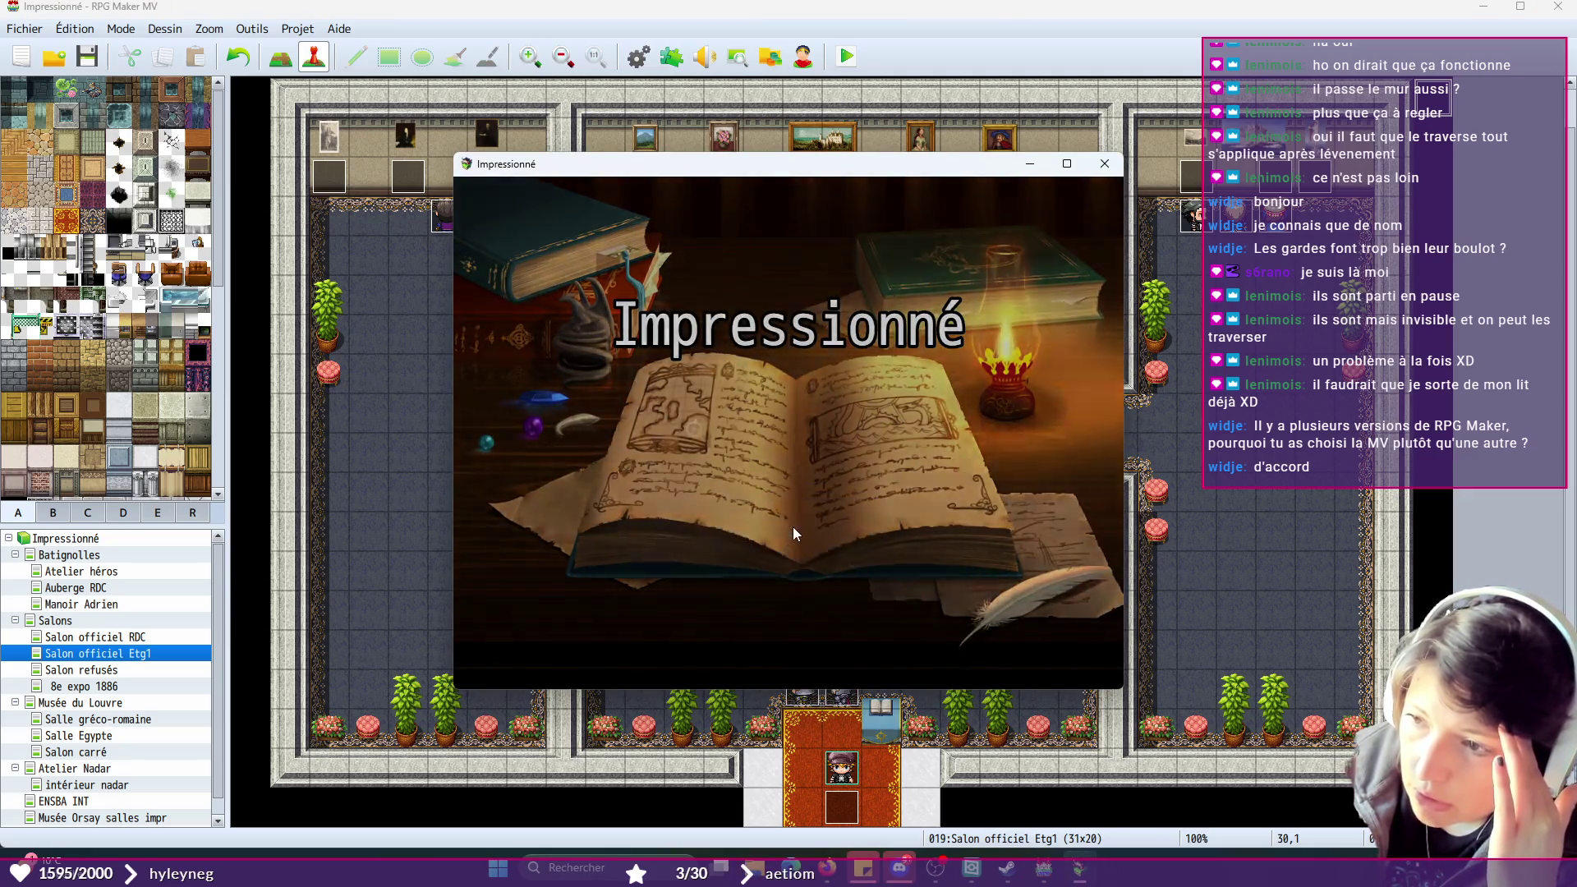
{"action": "left_click", "coordinate": [805, 475]}
{"action": "left_click", "coordinate": [723, 580]}
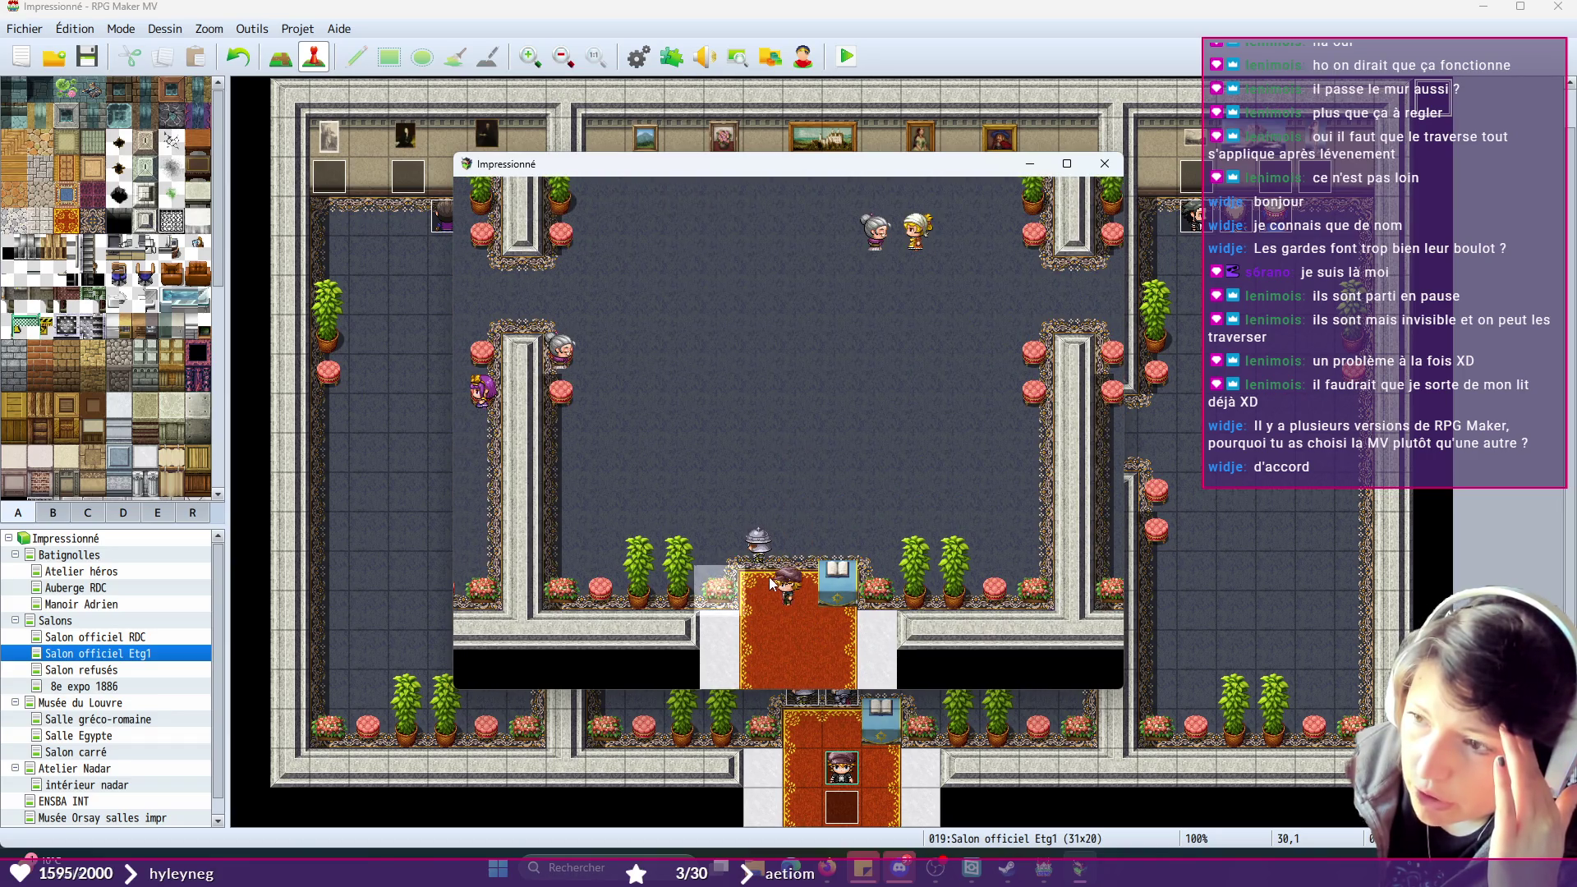
{"action": "left_click", "coordinate": [855, 467]}
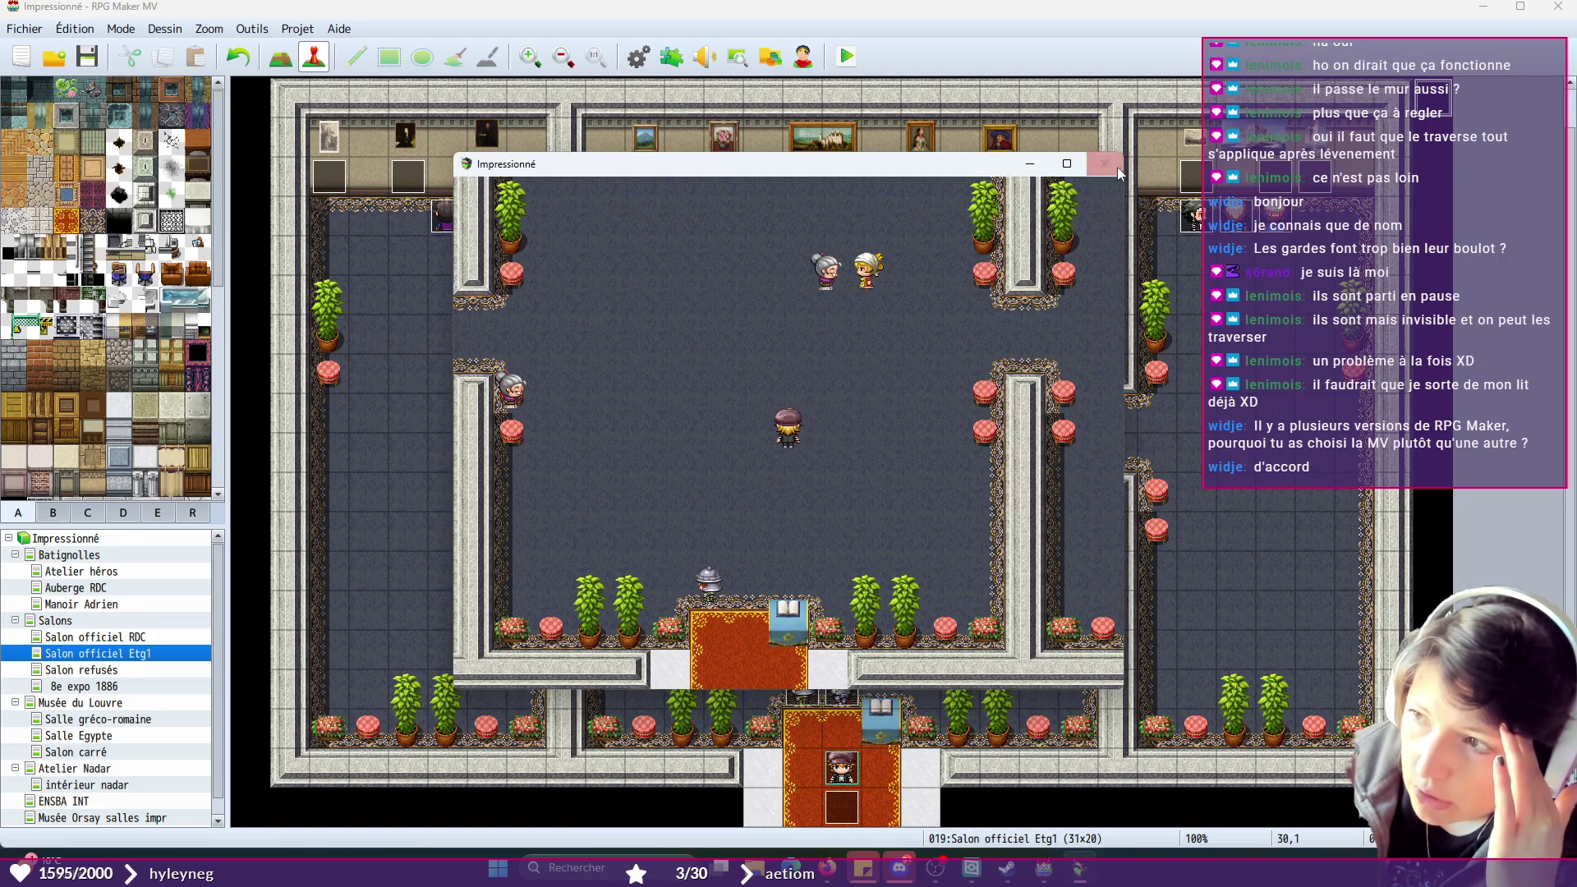
{"action": "left_click", "coordinate": [1105, 163]}
{"action": "double_click", "coordinate": [1450, 94]}
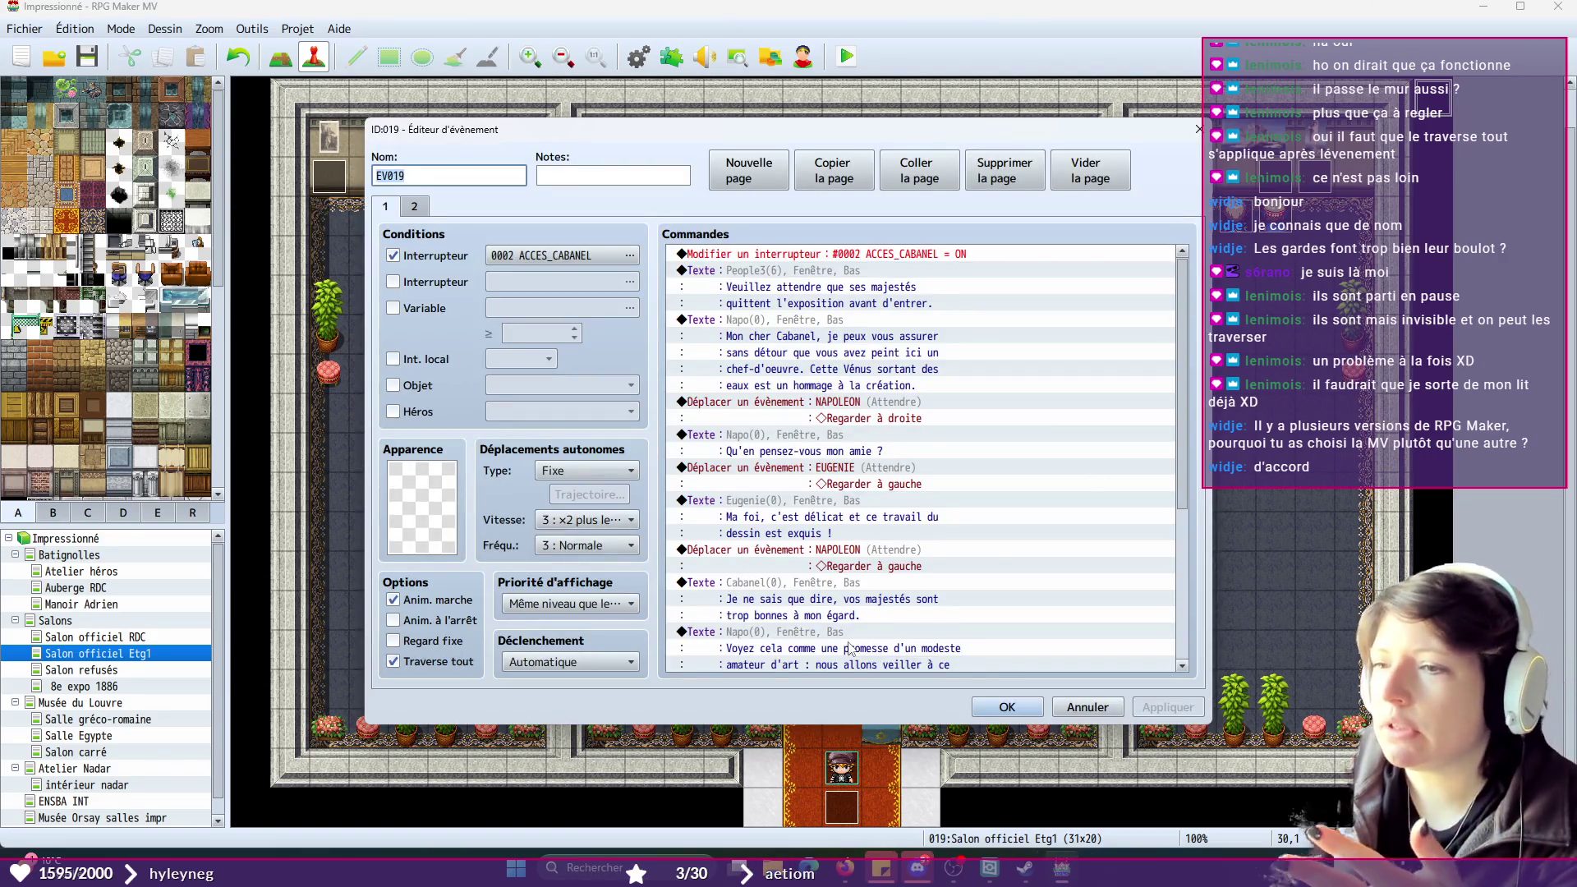
- Remove the ACCES_CABANEL switch condition from EV019's page 1
{"action": "left_click", "coordinate": [559, 662]}
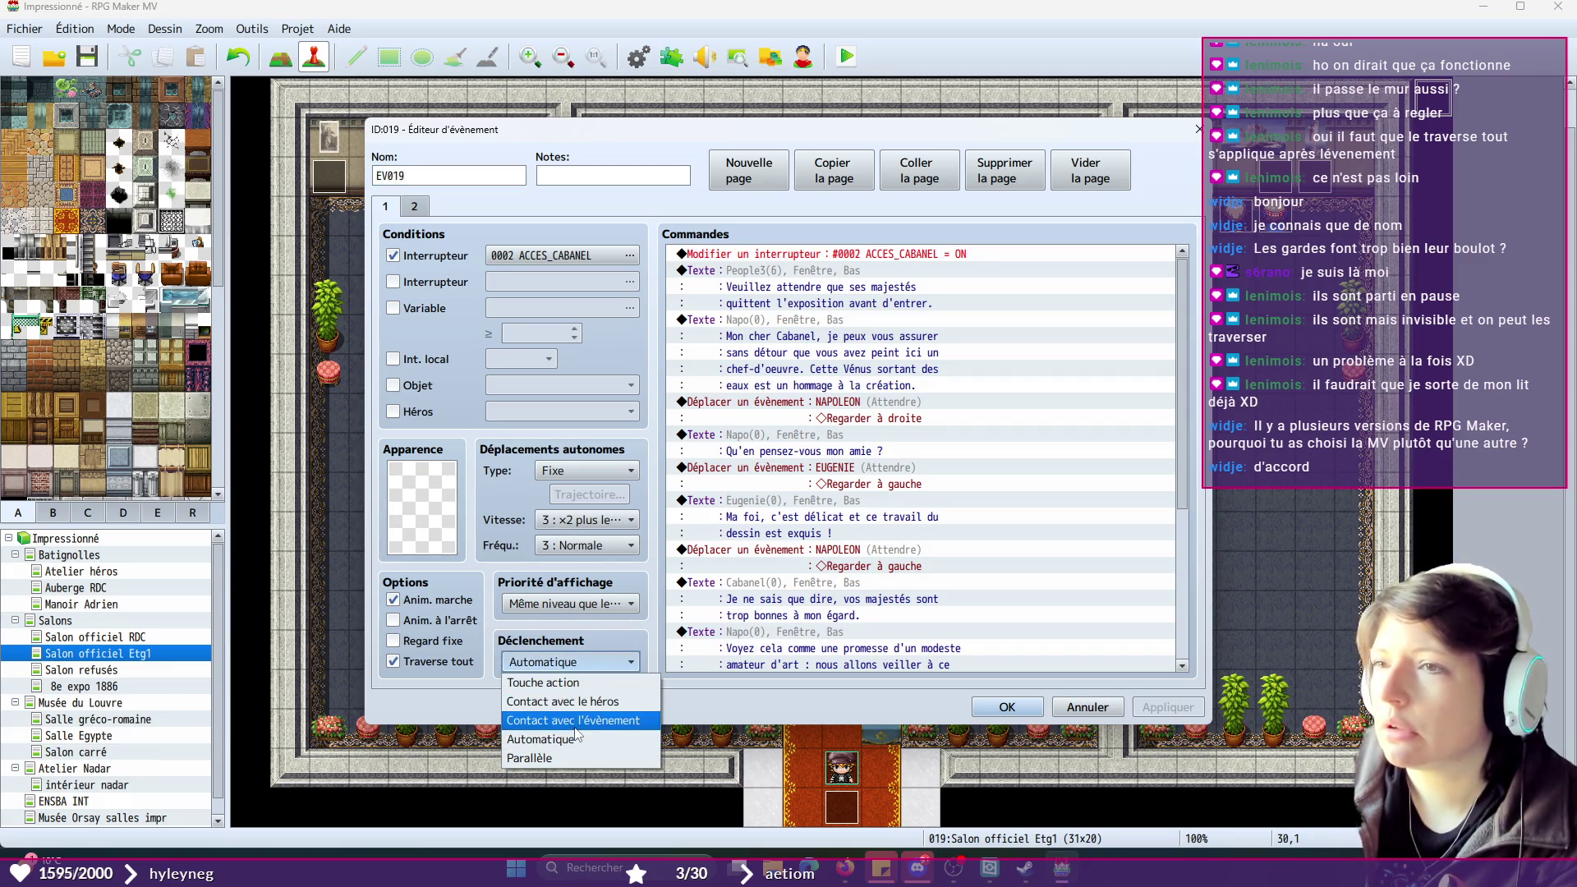
{"action": "left_click", "coordinate": [393, 257]}
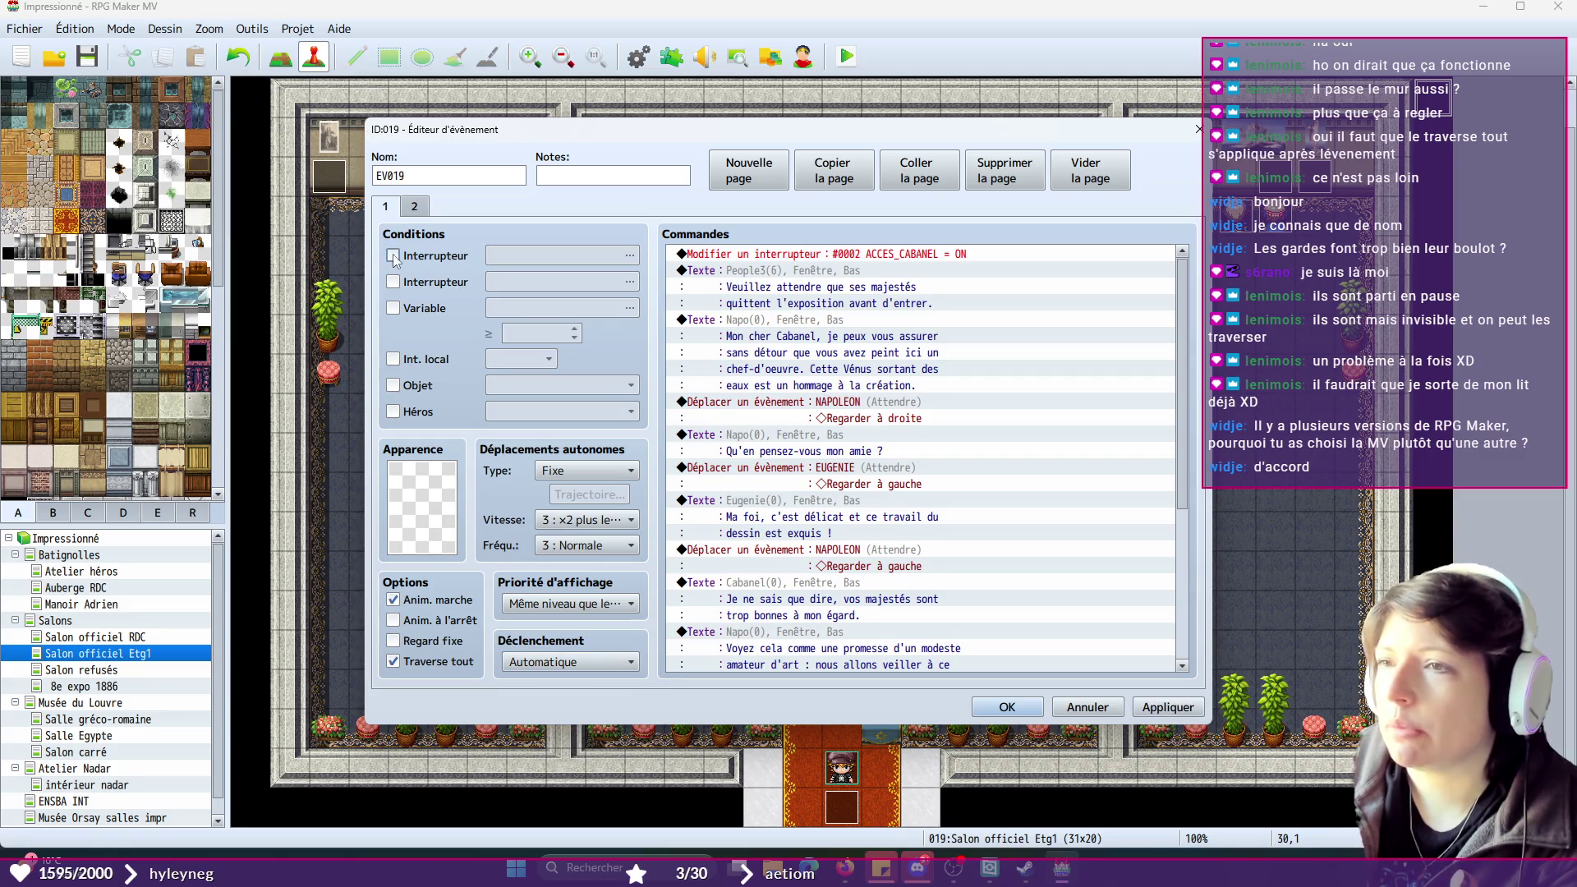
{"action": "left_click", "coordinate": [822, 255]}
{"action": "left_click", "coordinate": [999, 708]}
- Check TRG_GARDE2, then remove the switch condition from TRG_GARDE1's page 1
{"action": "double_click", "coordinate": [751, 443]}
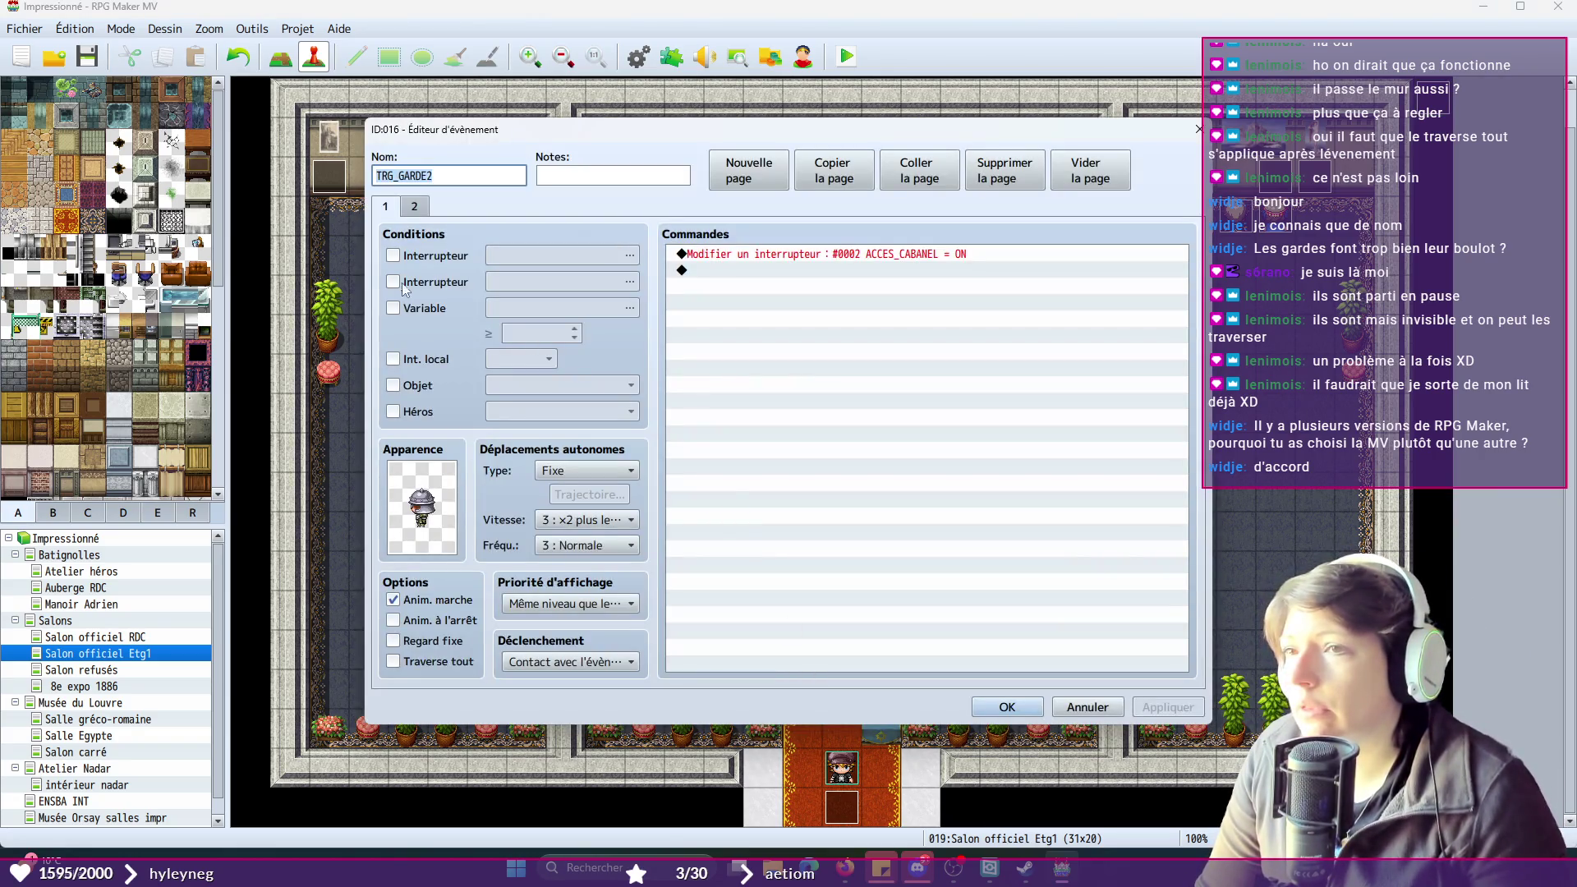
{"action": "left_click", "coordinate": [1007, 707]}
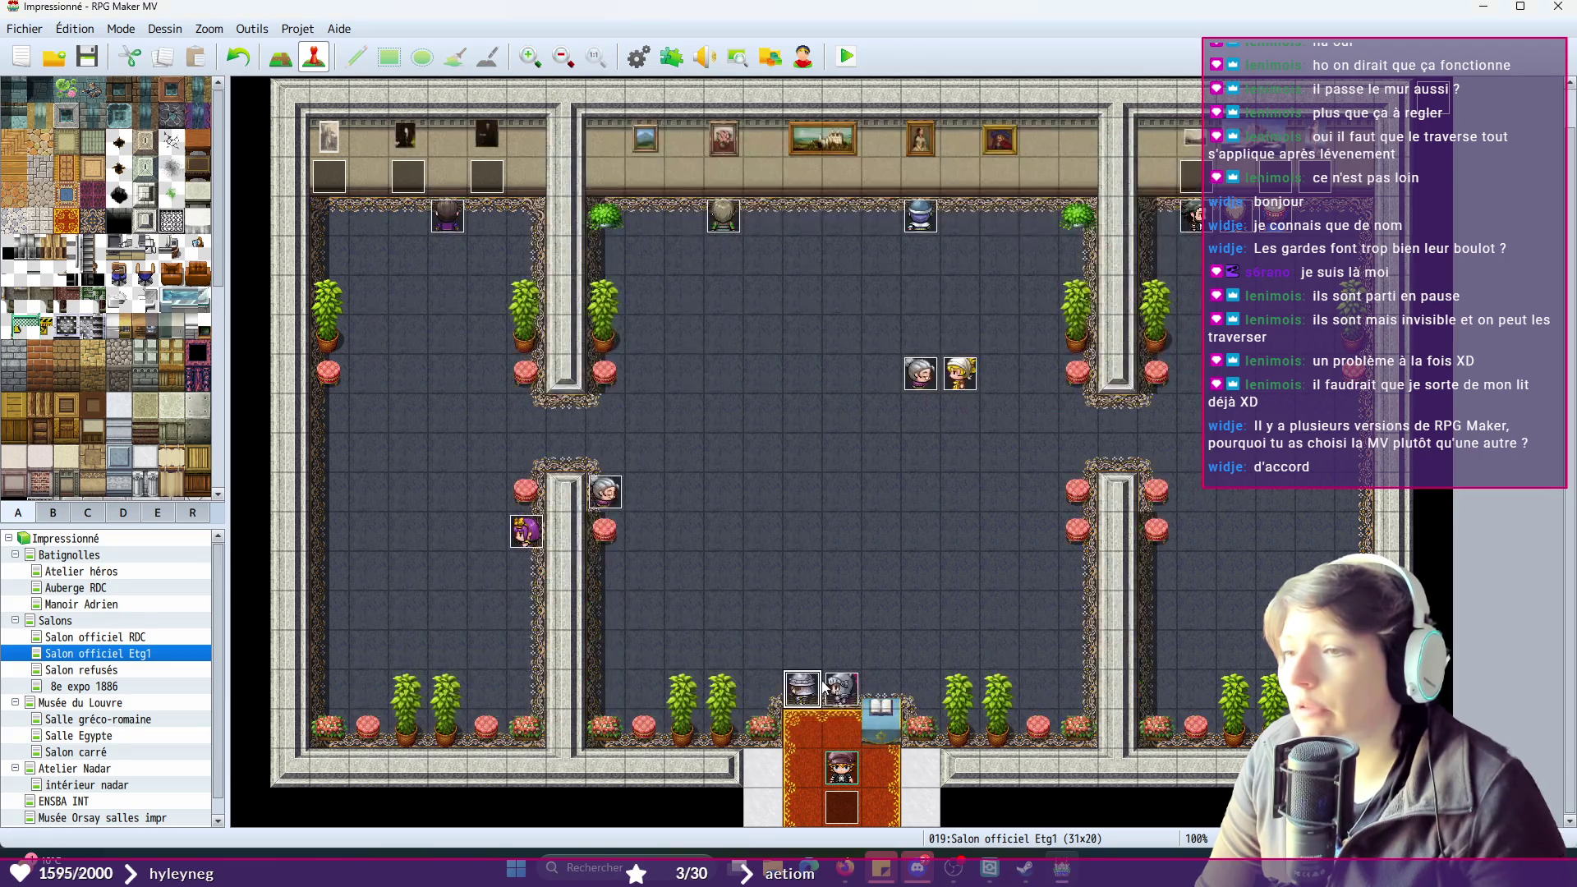
{"action": "double_click", "coordinate": [770, 644]}
{"action": "left_click", "coordinate": [393, 256]}
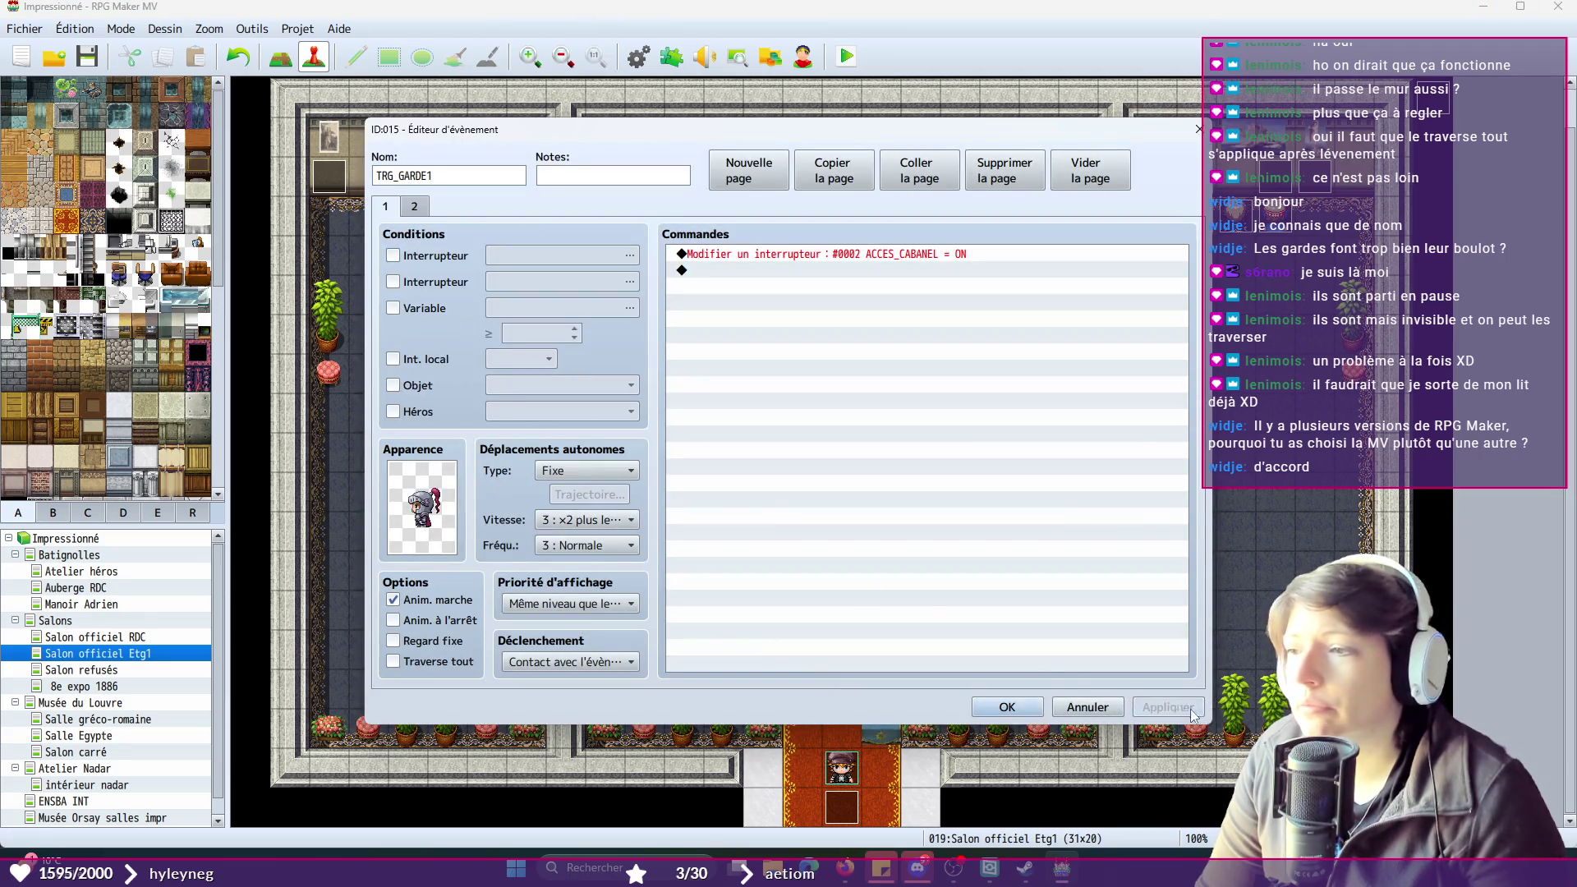
{"action": "left_click", "coordinate": [1008, 708]}
- Remove the switch condition from NAPOLEON and EUGENIE, then launch a playtest
{"action": "double_click", "coordinate": [468, 288]}
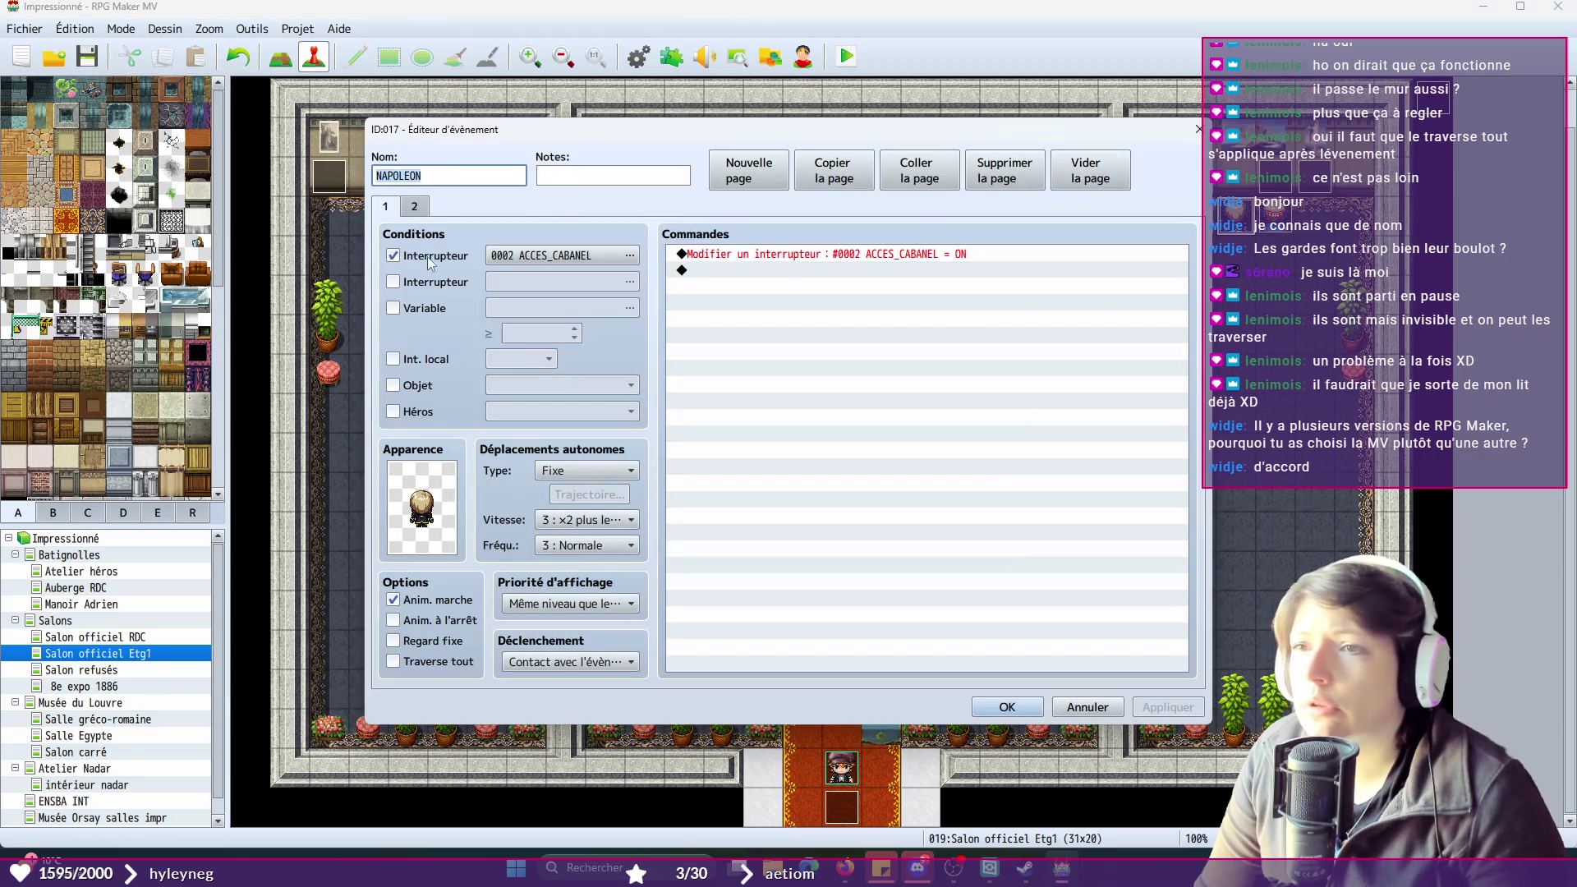
{"action": "left_click", "coordinate": [460, 256]}
{"action": "left_click", "coordinate": [1007, 707]}
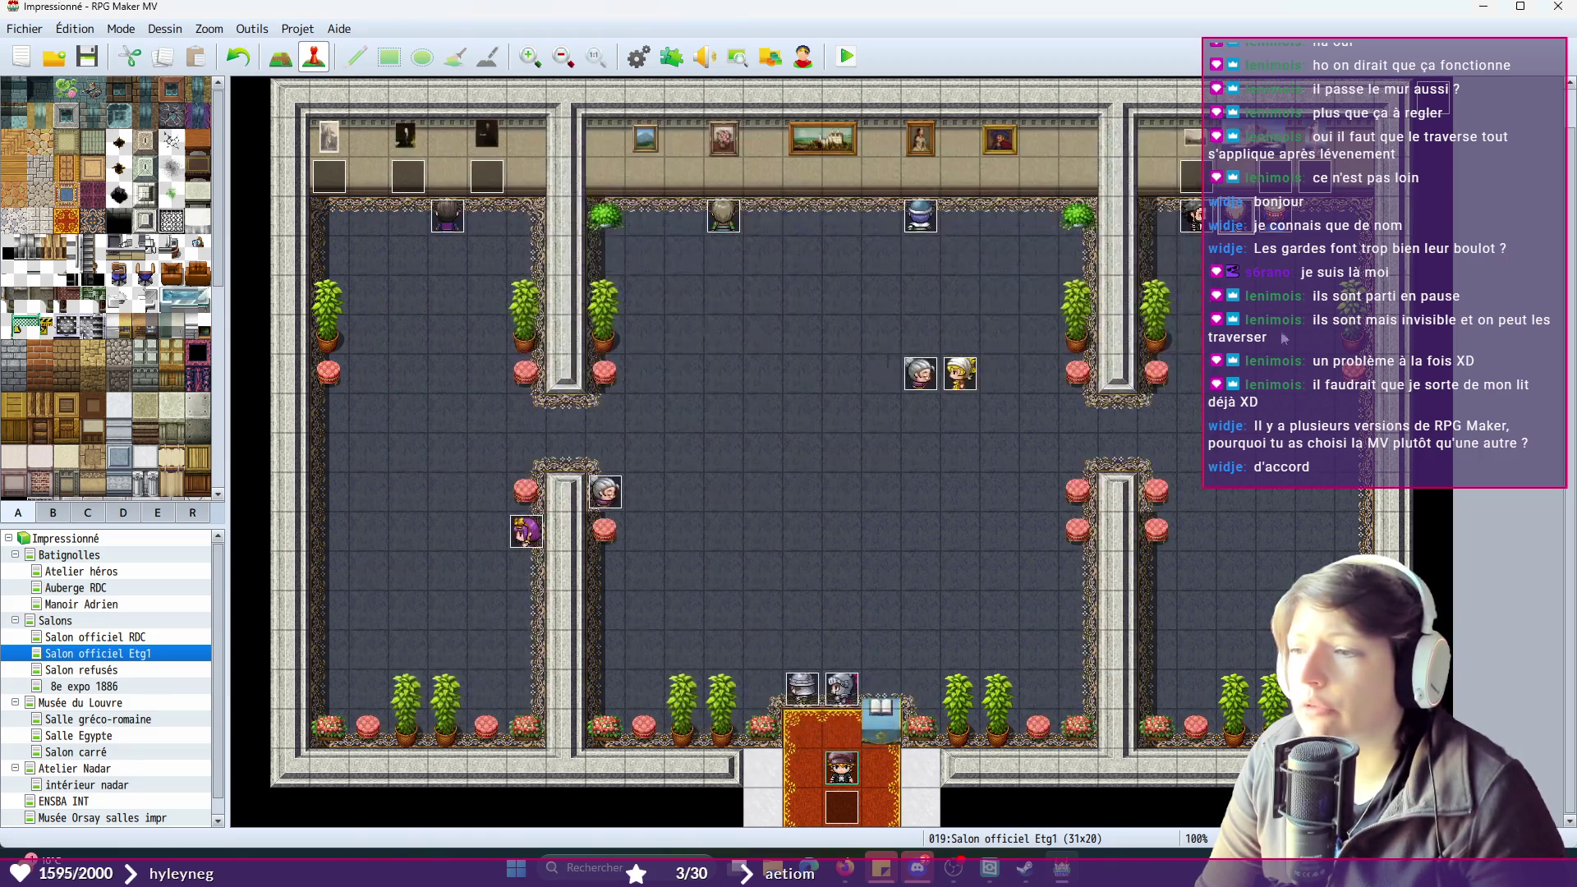
{"action": "double_click", "coordinate": [447, 215]}
{"action": "left_click", "coordinate": [392, 255]}
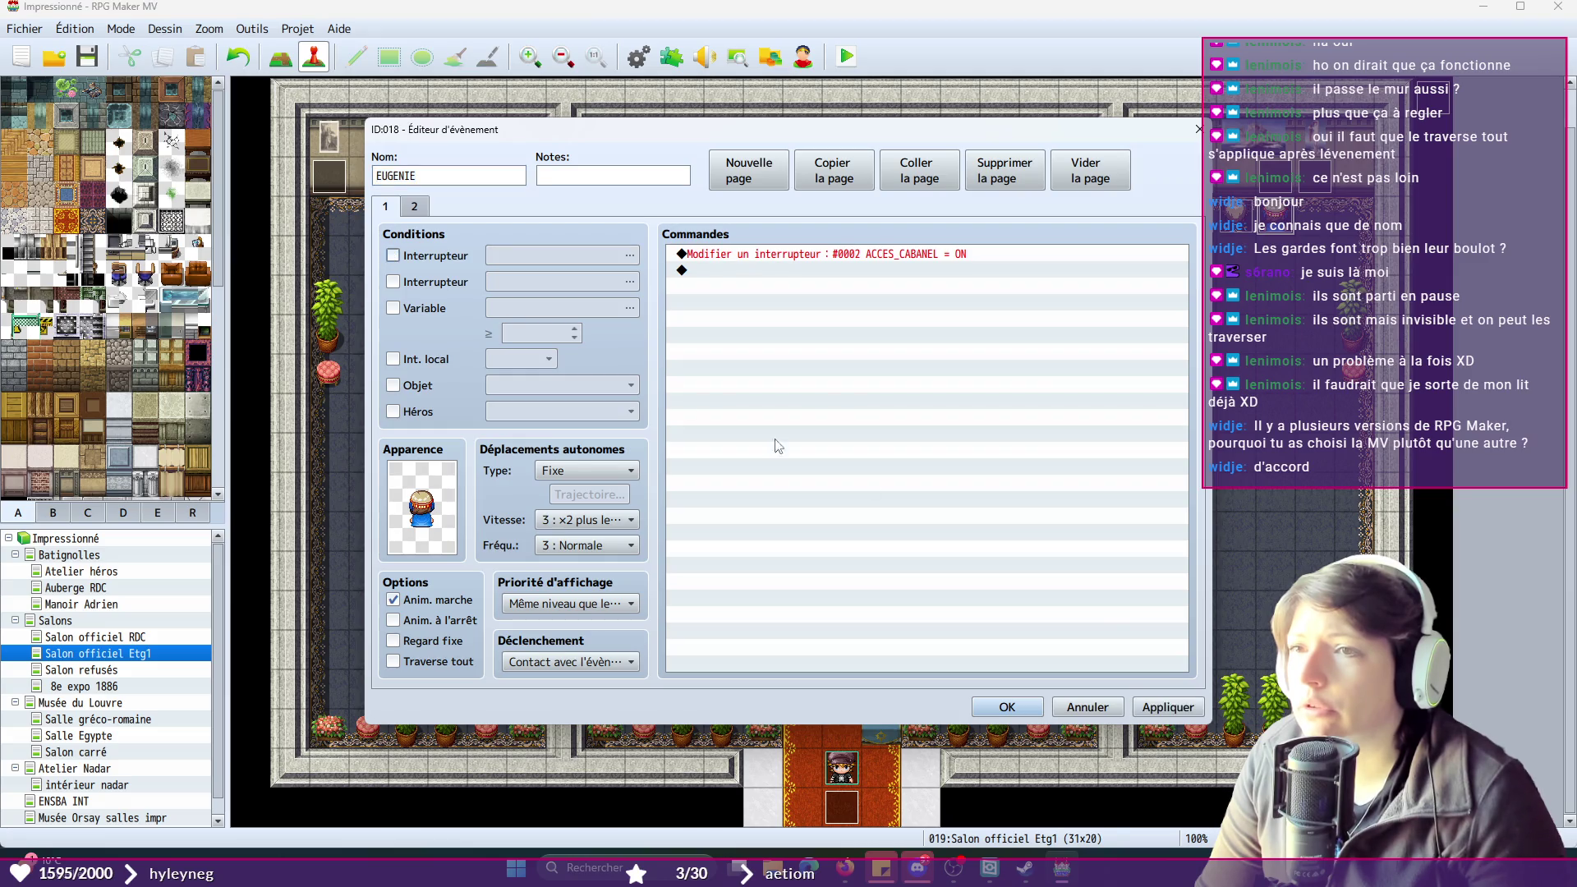
{"action": "left_click", "coordinate": [1007, 708]}
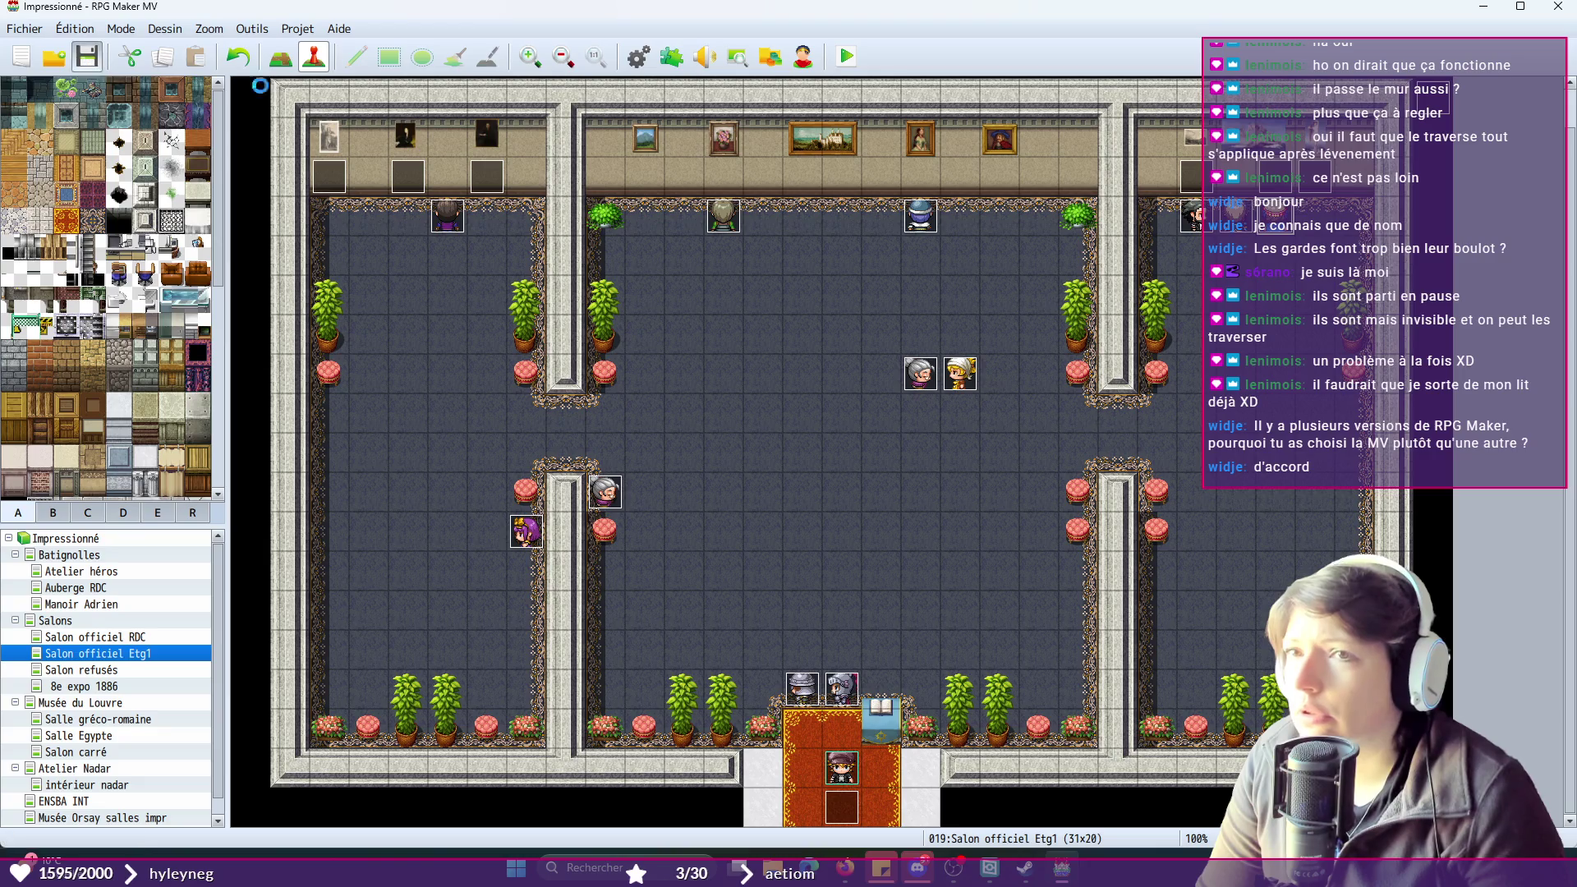
{"action": "left_click", "coordinate": [846, 56]}
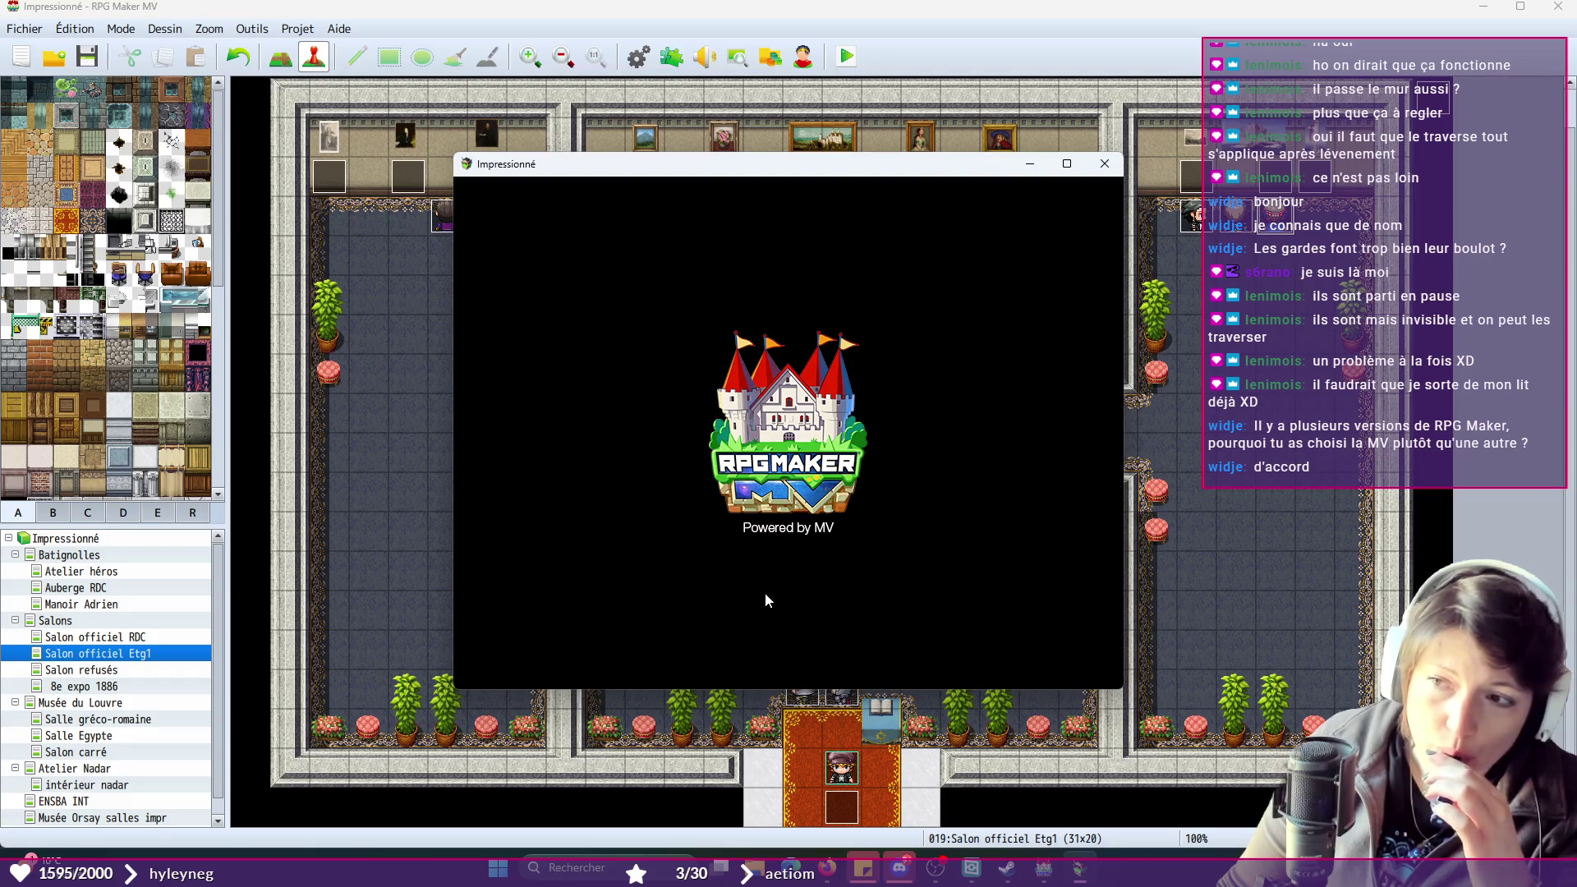
- Start a new game, click through the guard and royal dialogue, walk across the salon, and close
{"action": "left_click", "coordinate": [801, 520]}
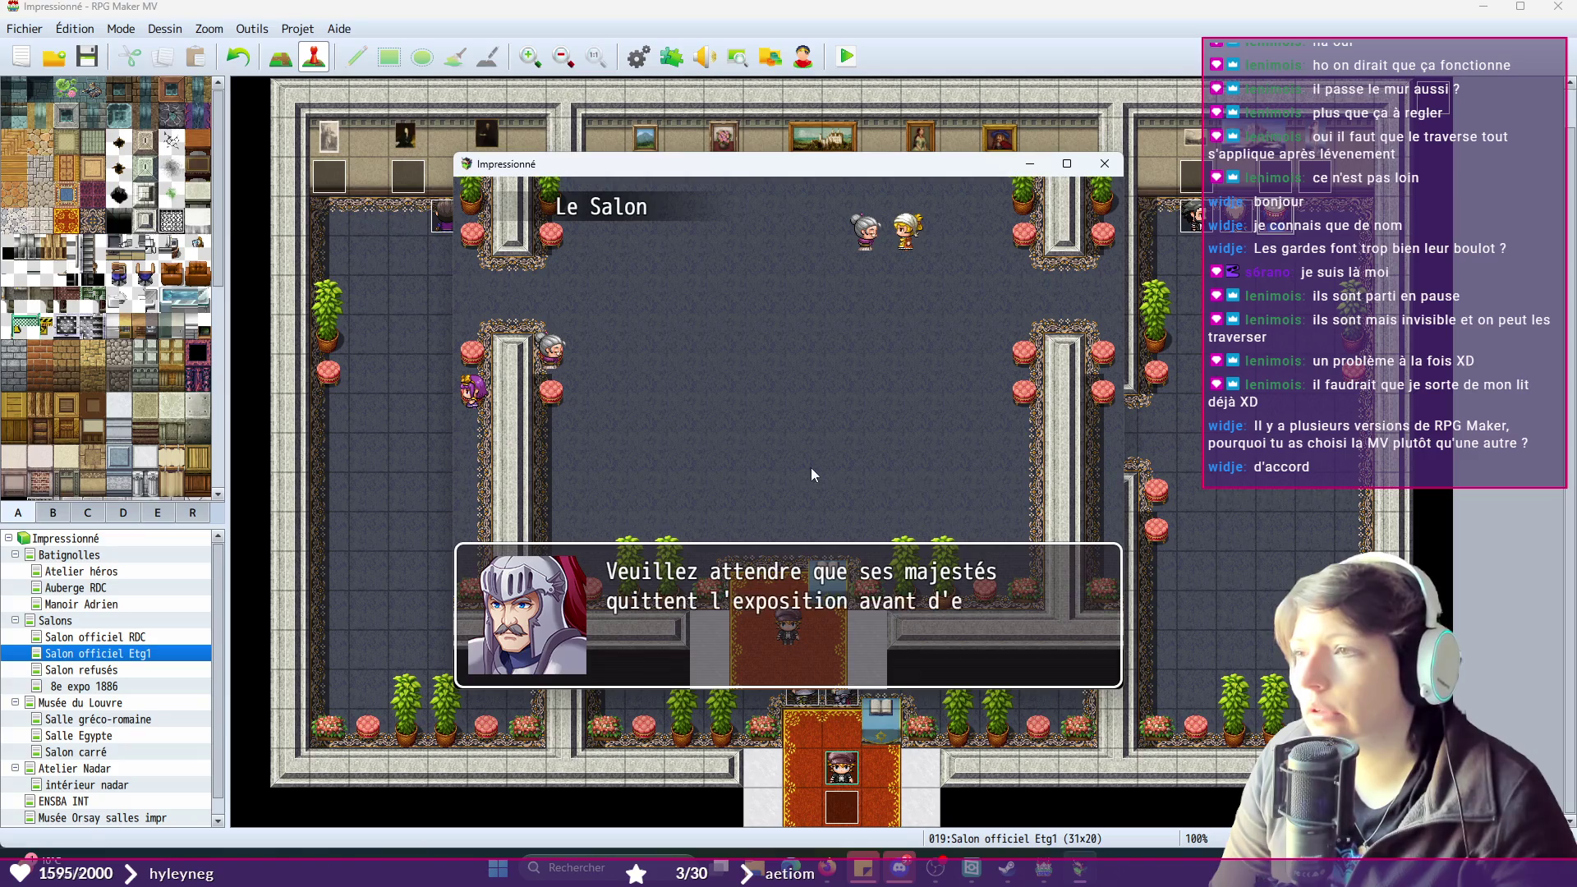
{"action": "left_click", "coordinate": [802, 466]}
{"action": "left_click", "coordinate": [802, 466]}
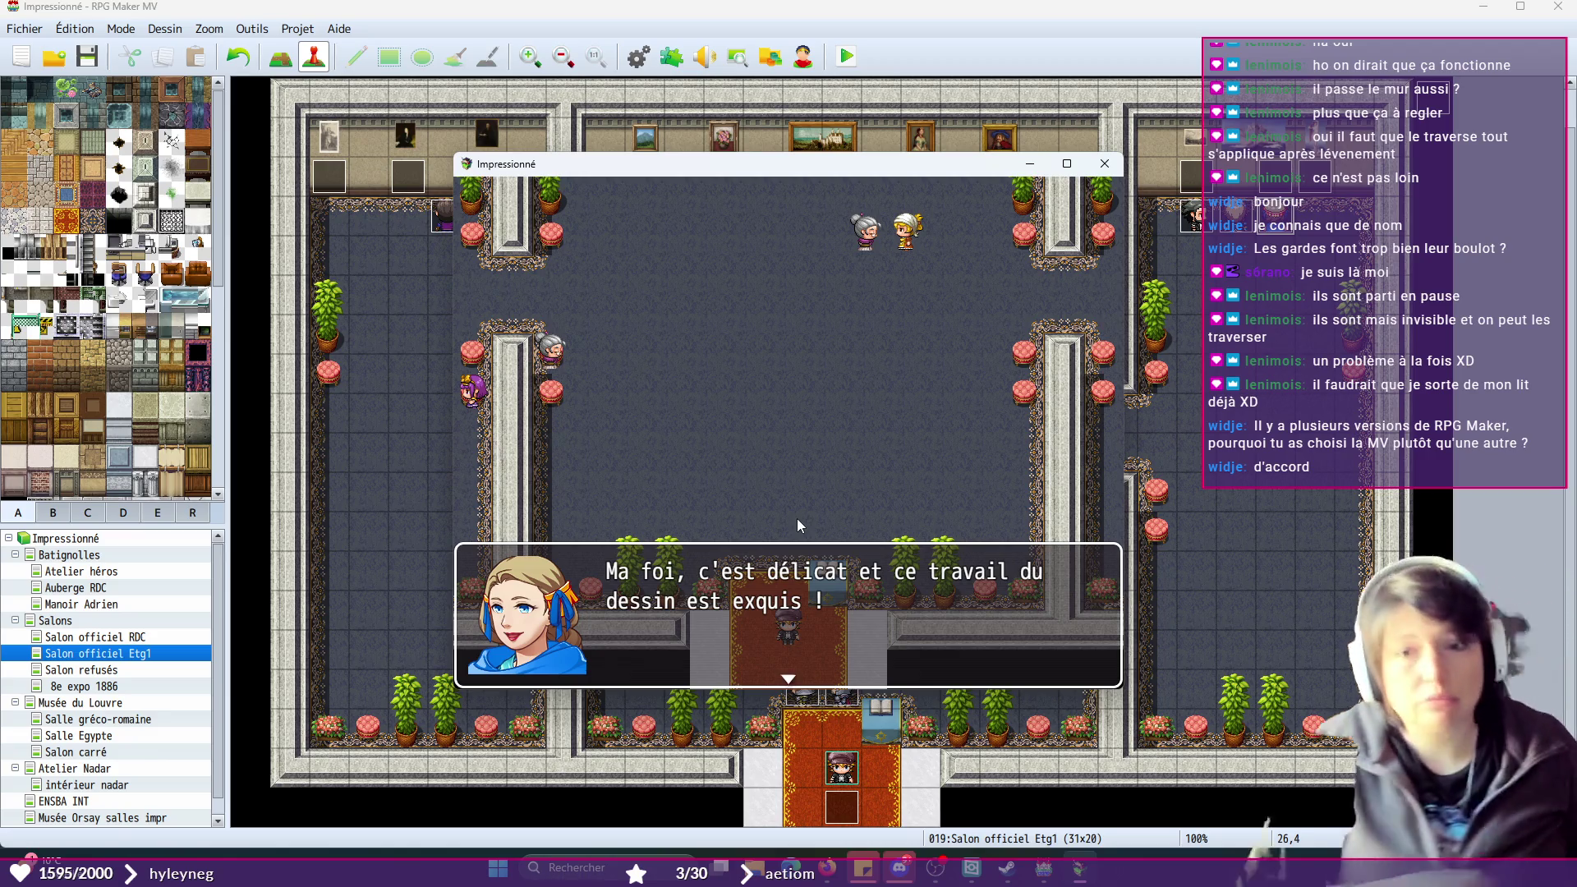
{"action": "left_click", "coordinate": [841, 500]}
{"action": "left_click", "coordinate": [843, 502]}
{"action": "left_click", "coordinate": [843, 501]}
{"action": "left_click", "coordinate": [843, 503]}
{"action": "left_click", "coordinate": [827, 486]}
{"action": "left_click", "coordinate": [974, 362]}
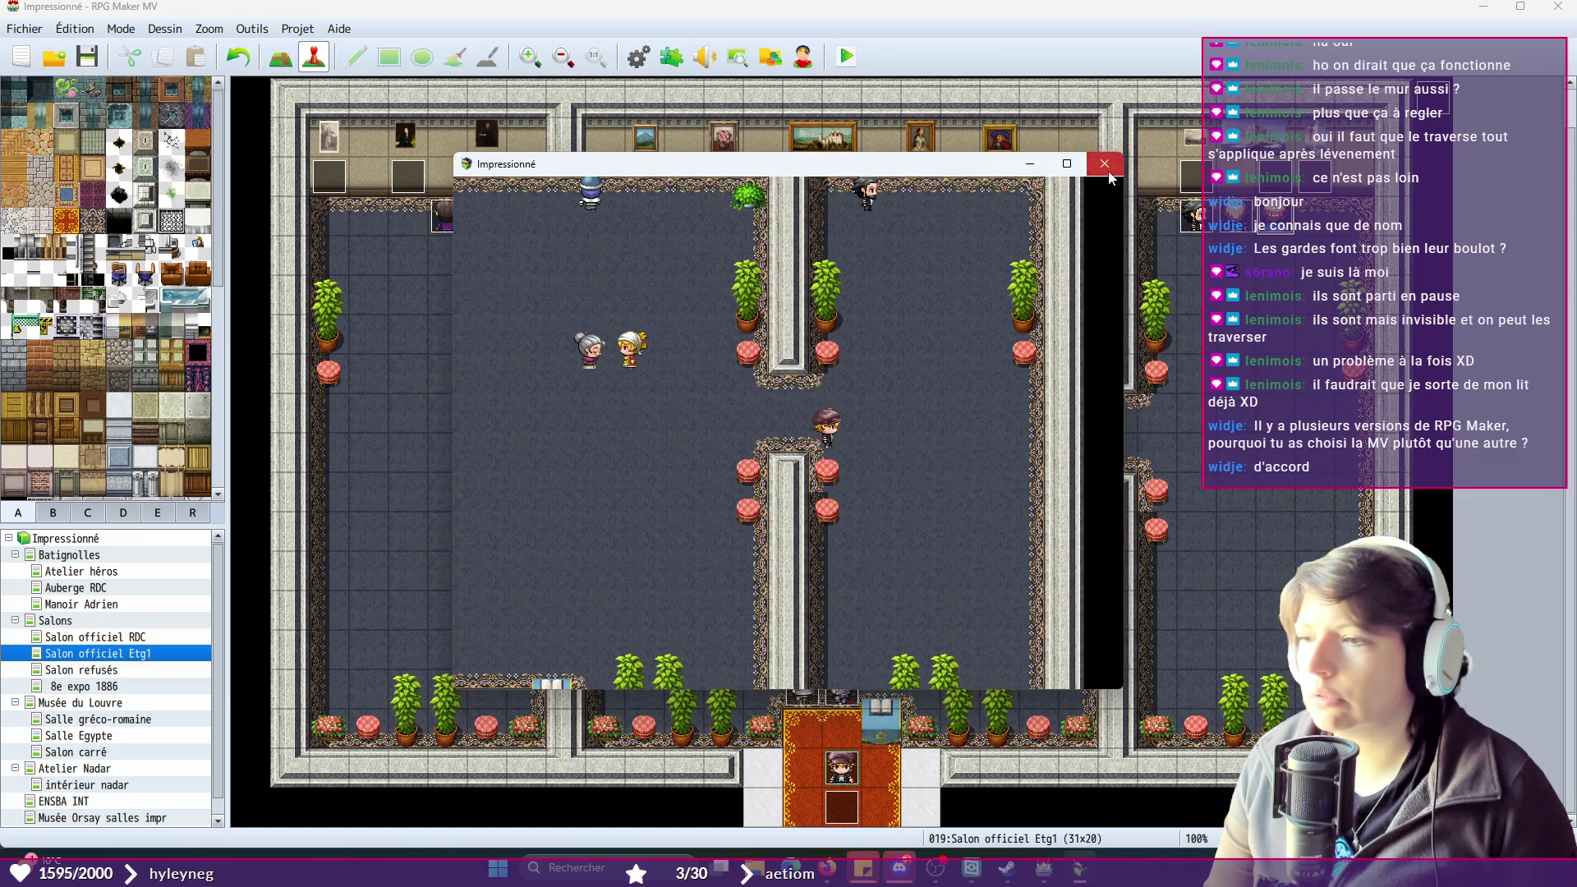
{"action": "left_click", "coordinate": [1106, 164]}
- Review EV019's two pages and close it without saving
{"action": "double_click", "coordinate": [1275, 217]}
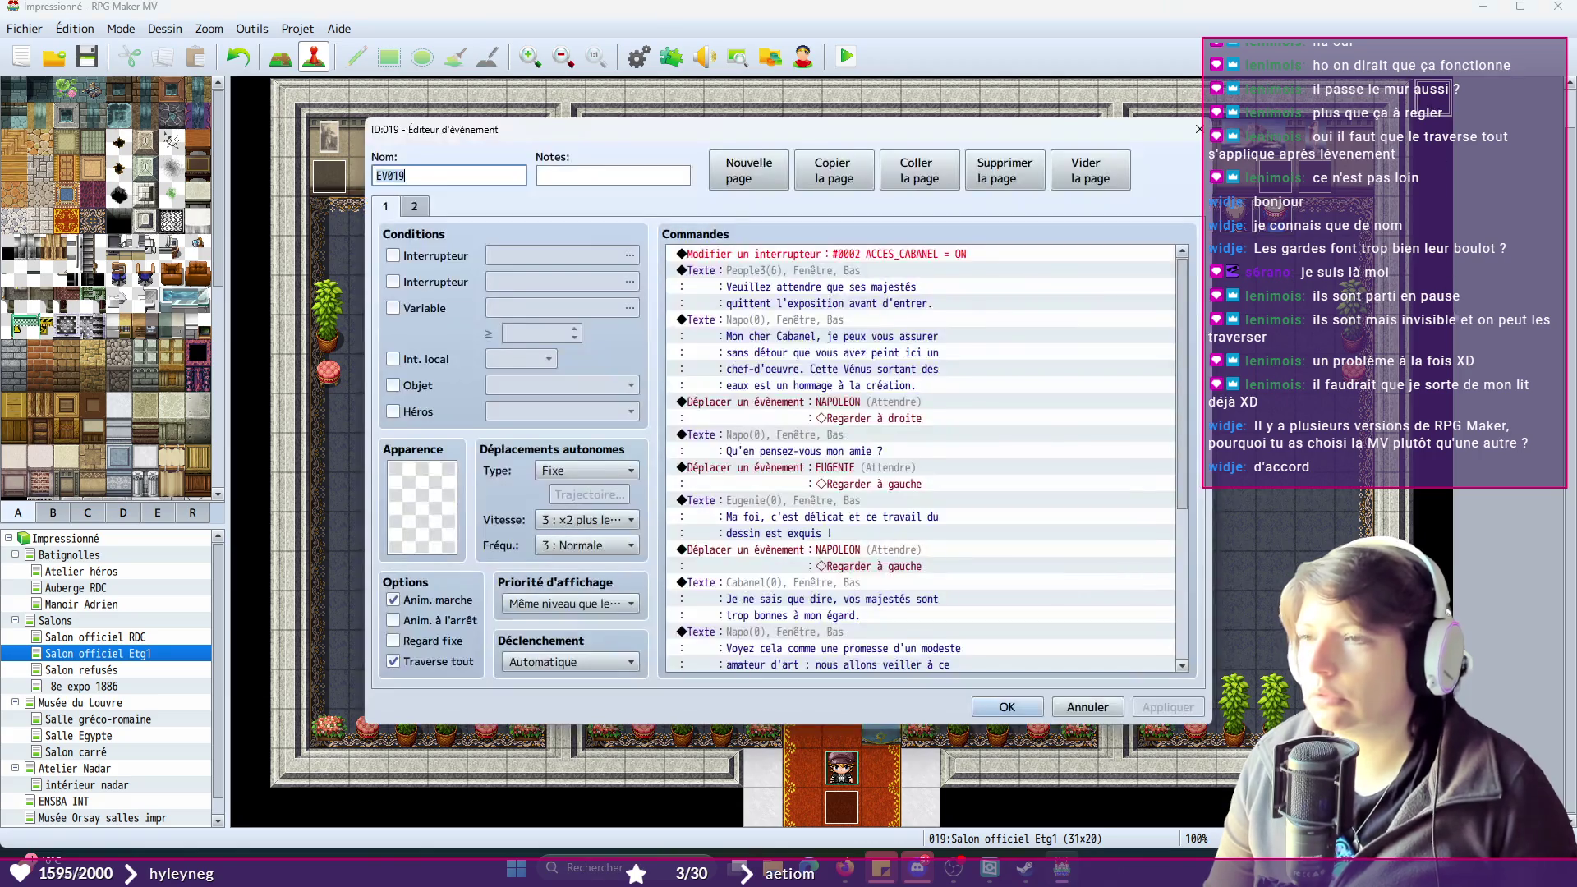
{"action": "left_click", "coordinate": [417, 208]}
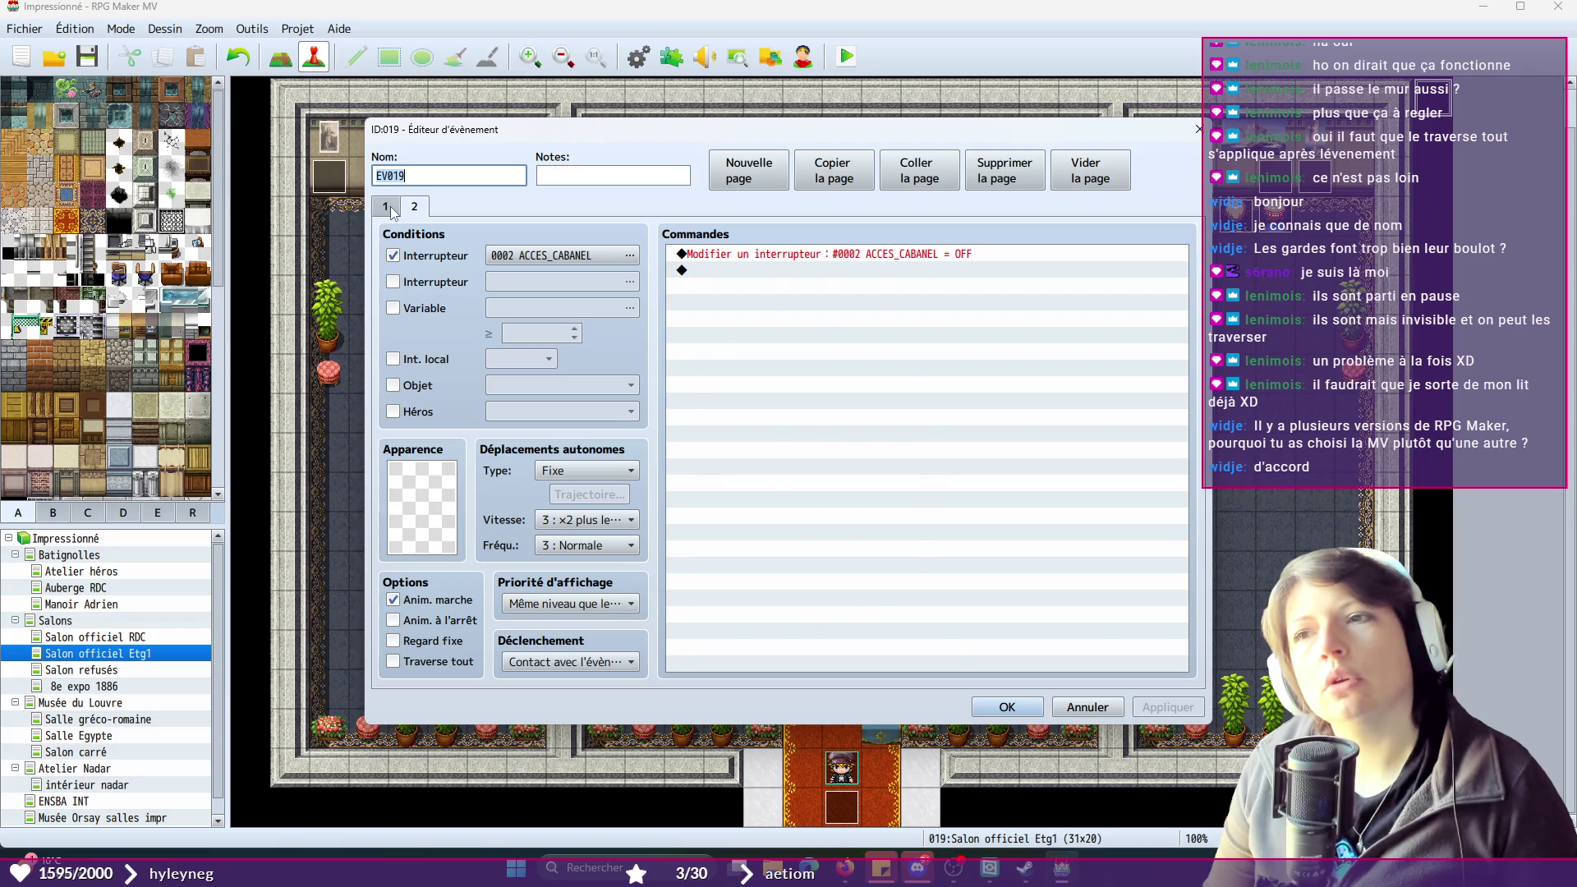
{"action": "left_click", "coordinate": [386, 208]}
{"action": "left_click", "coordinate": [1087, 708]}
- Delete the ACCES_CABANEL = ON command from TRG_GARDE2's page 1
{"action": "double_click", "coordinate": [818, 695]}
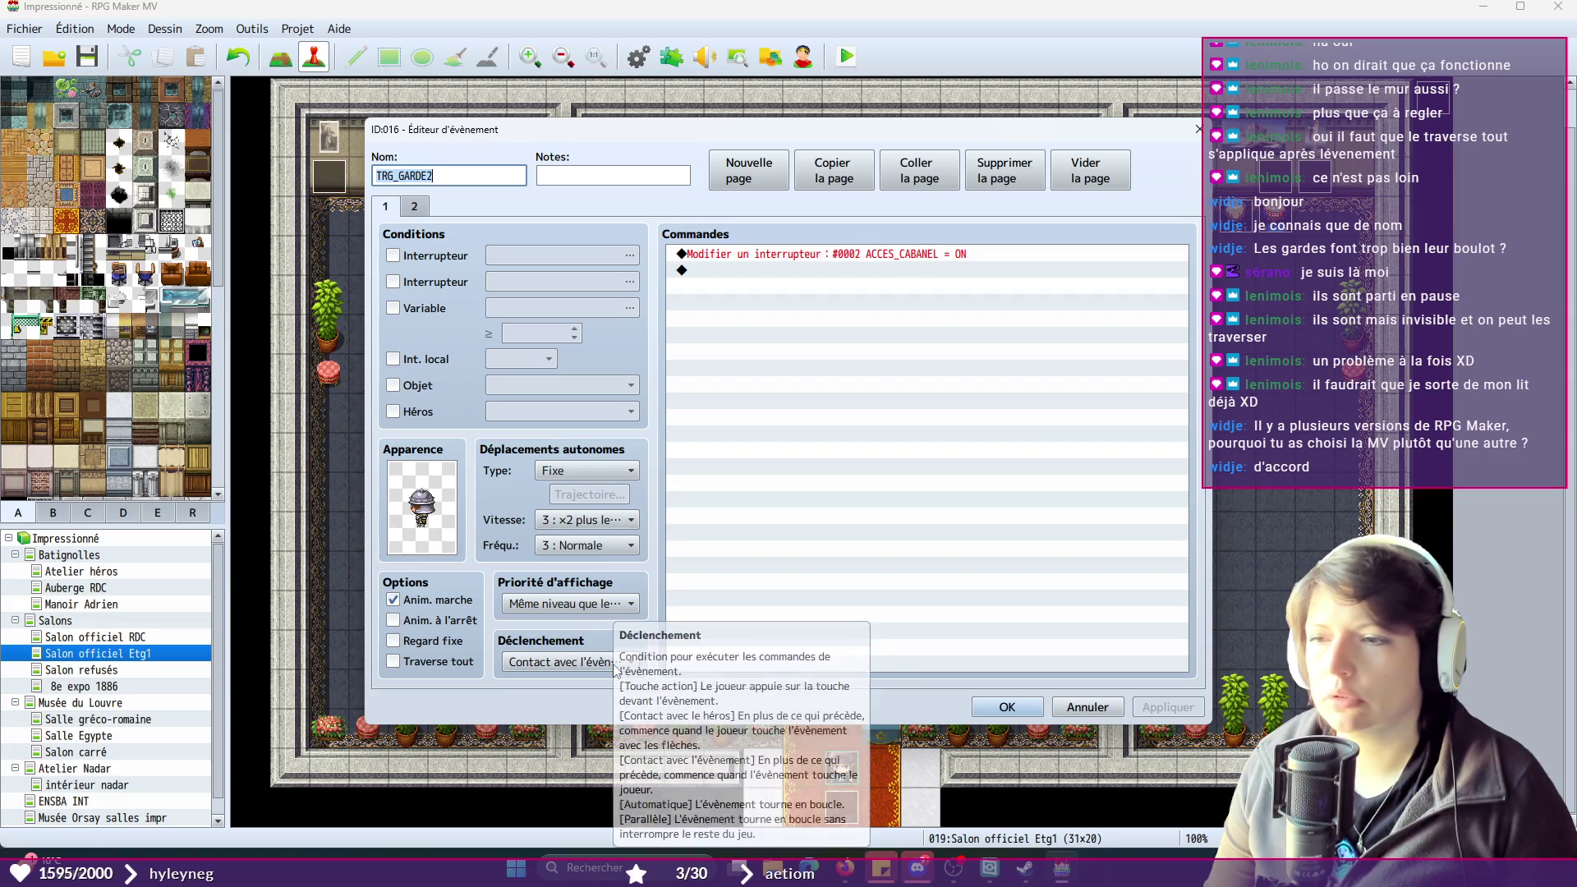
{"action": "left_click", "coordinate": [417, 208]}
{"action": "left_click", "coordinate": [388, 209]}
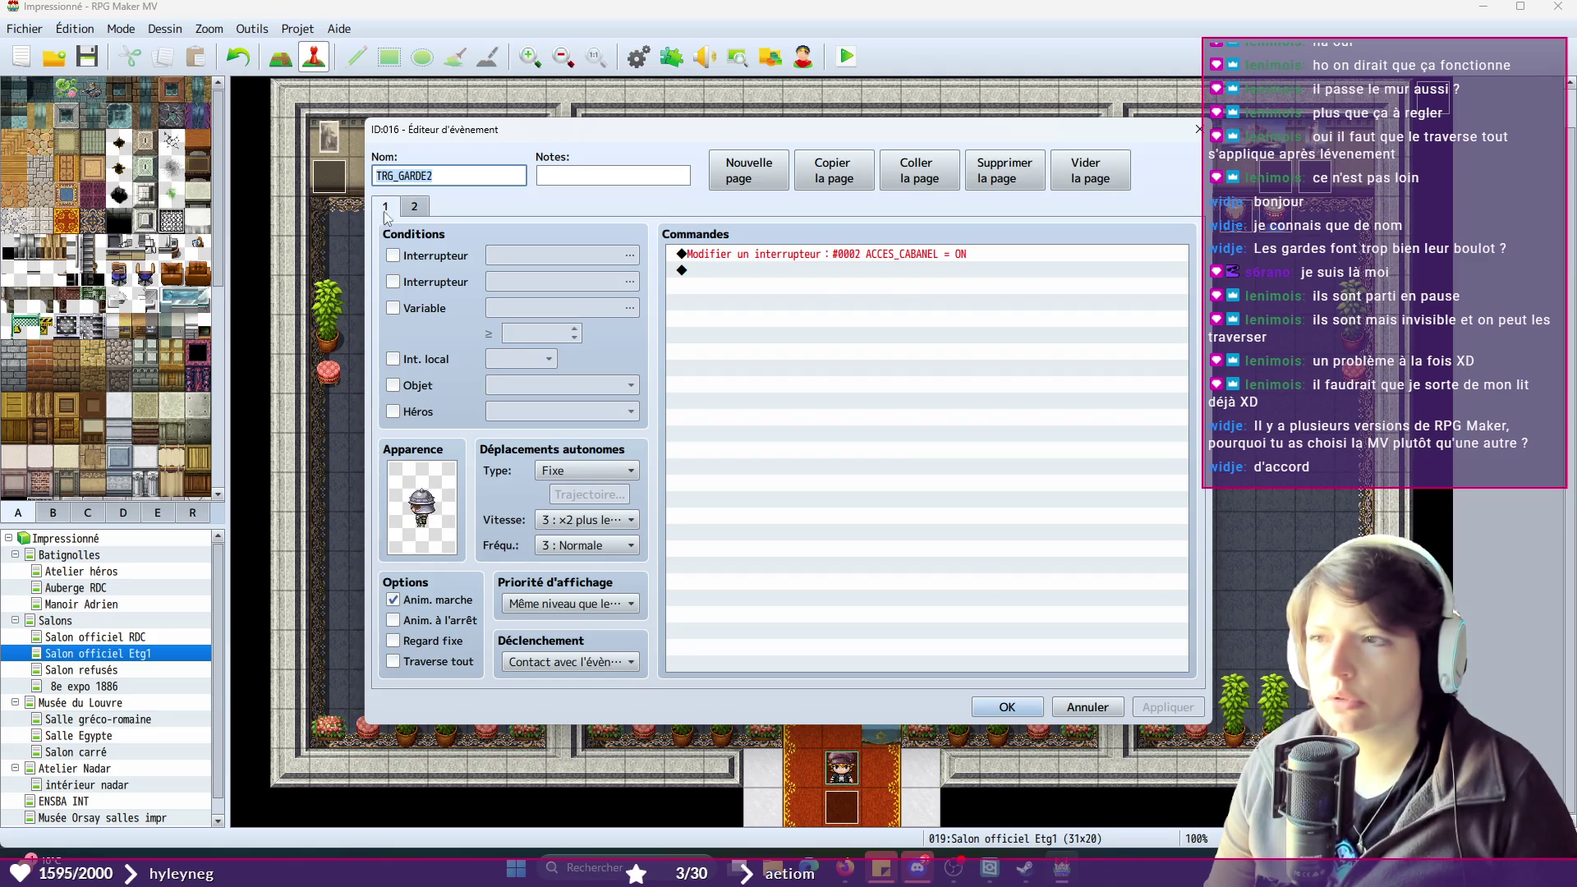
{"action": "left_click", "coordinate": [895, 254]}
{"action": "key", "text": "Delete"}
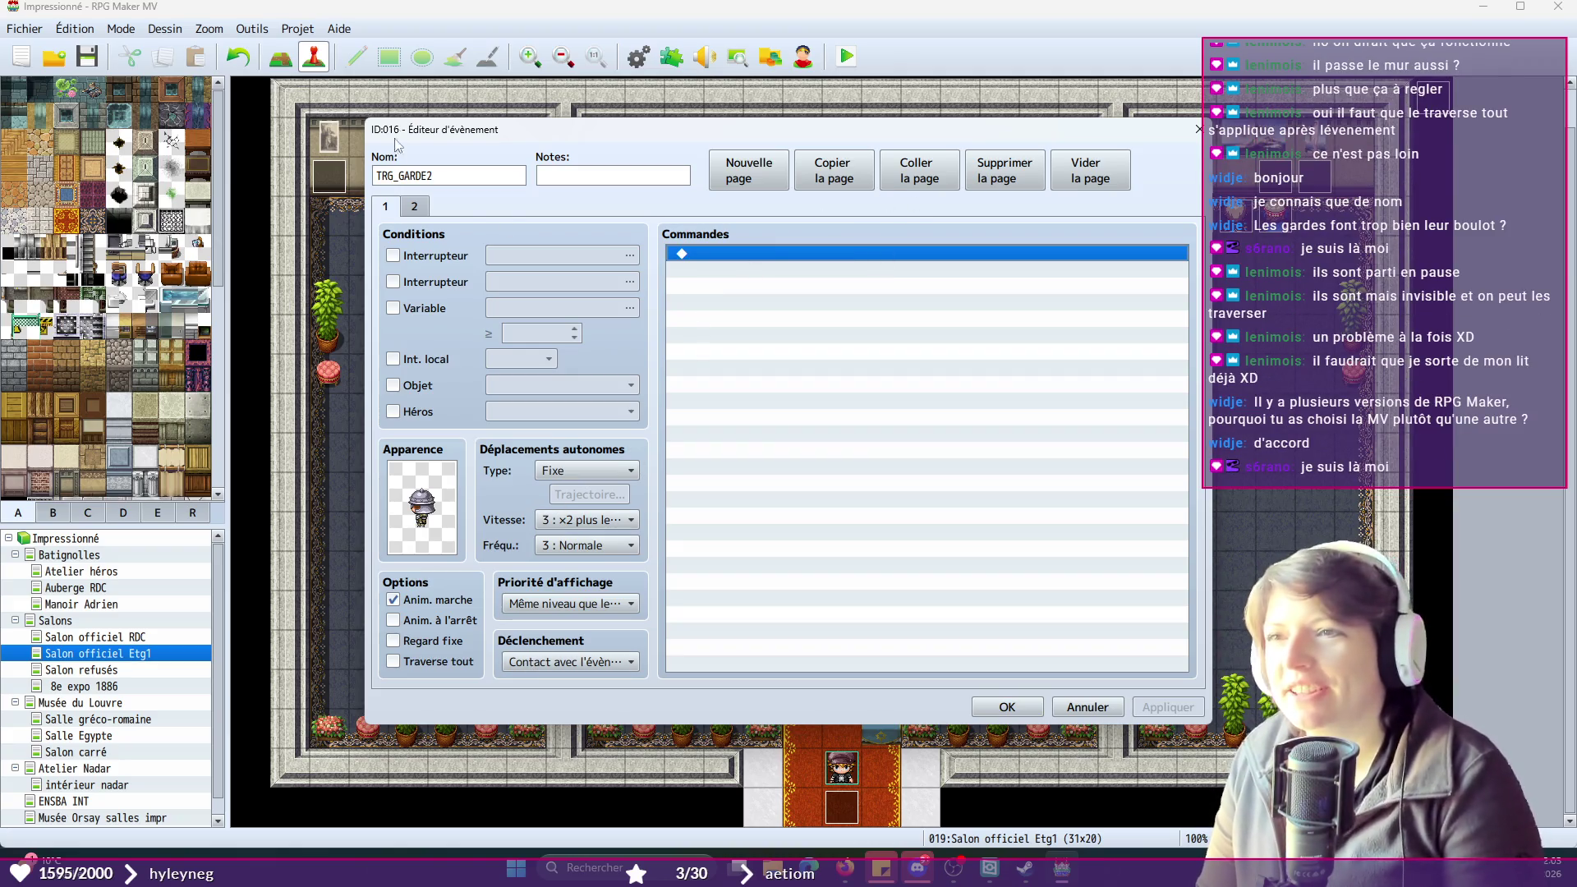
{"action": "left_click", "coordinate": [1006, 715]}
- Delete the ACCES_CABANEL = ON command from TRG_GARDE1, NAPOLEON and EUGENIE
{"action": "double_click", "coordinate": [826, 655]}
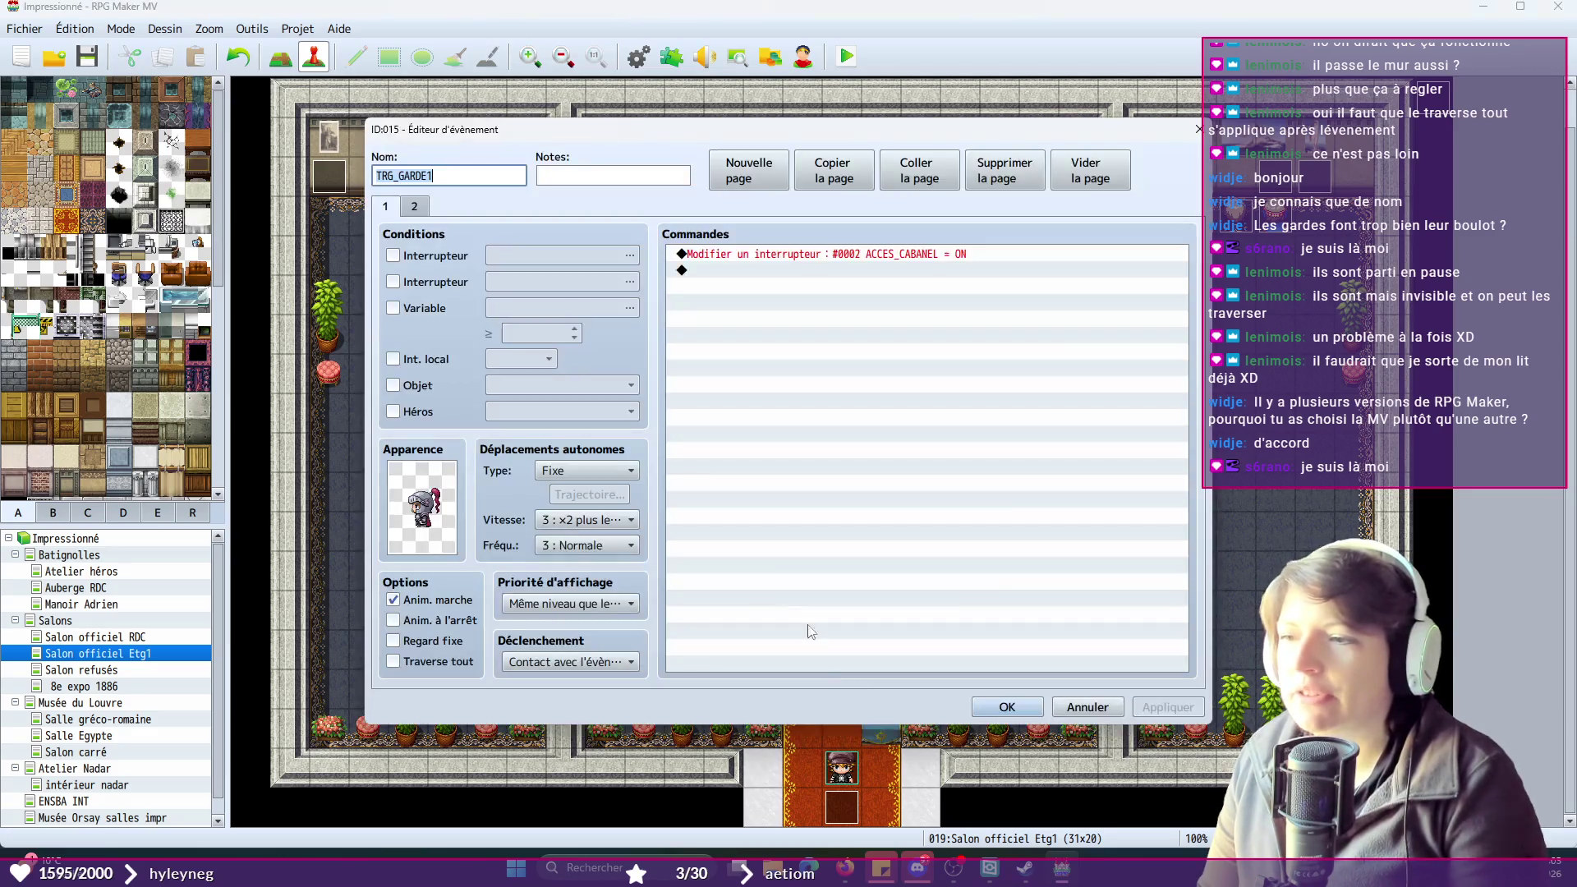
{"action": "left_click", "coordinate": [739, 254]}
{"action": "key", "text": "Delete"}
{"action": "left_click", "coordinate": [1008, 707]}
{"action": "double_click", "coordinate": [721, 261]}
{"action": "left_click", "coordinate": [721, 262]}
{"action": "key", "text": "Delete"}
{"action": "left_click", "coordinate": [1007, 708]}
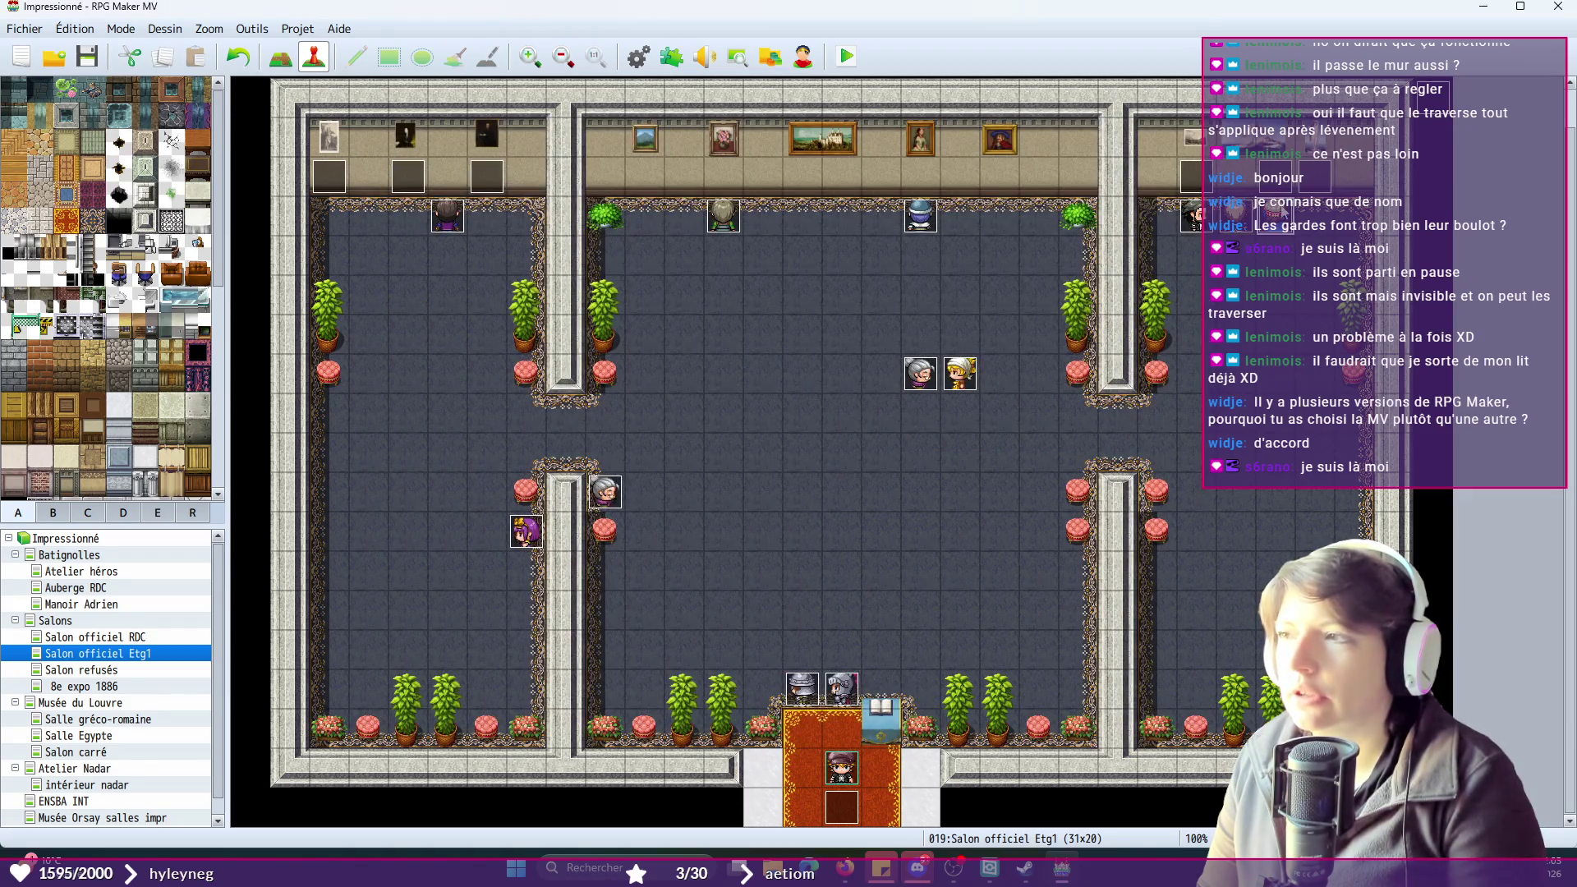
{"action": "double_click", "coordinate": [913, 258]}
{"action": "left_click", "coordinate": [864, 259]}
{"action": "key", "text": "Delete"}
{"action": "left_click", "coordinate": [1007, 708]}
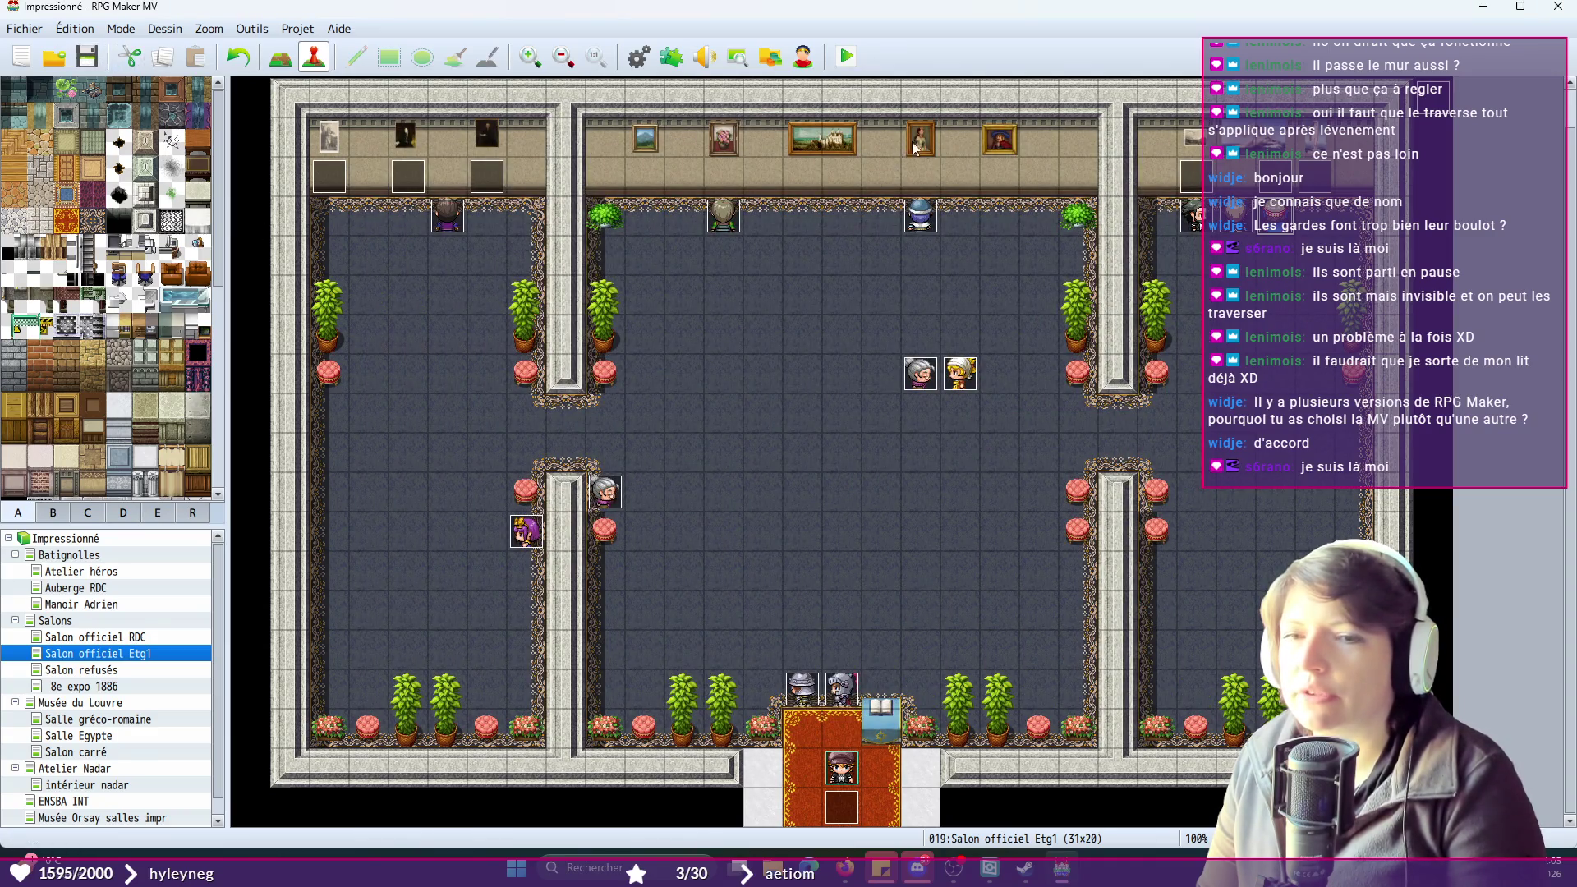
- Playtest a new game and advance through the guard and royal cutscene messages
{"action": "left_click", "coordinate": [846, 57]}
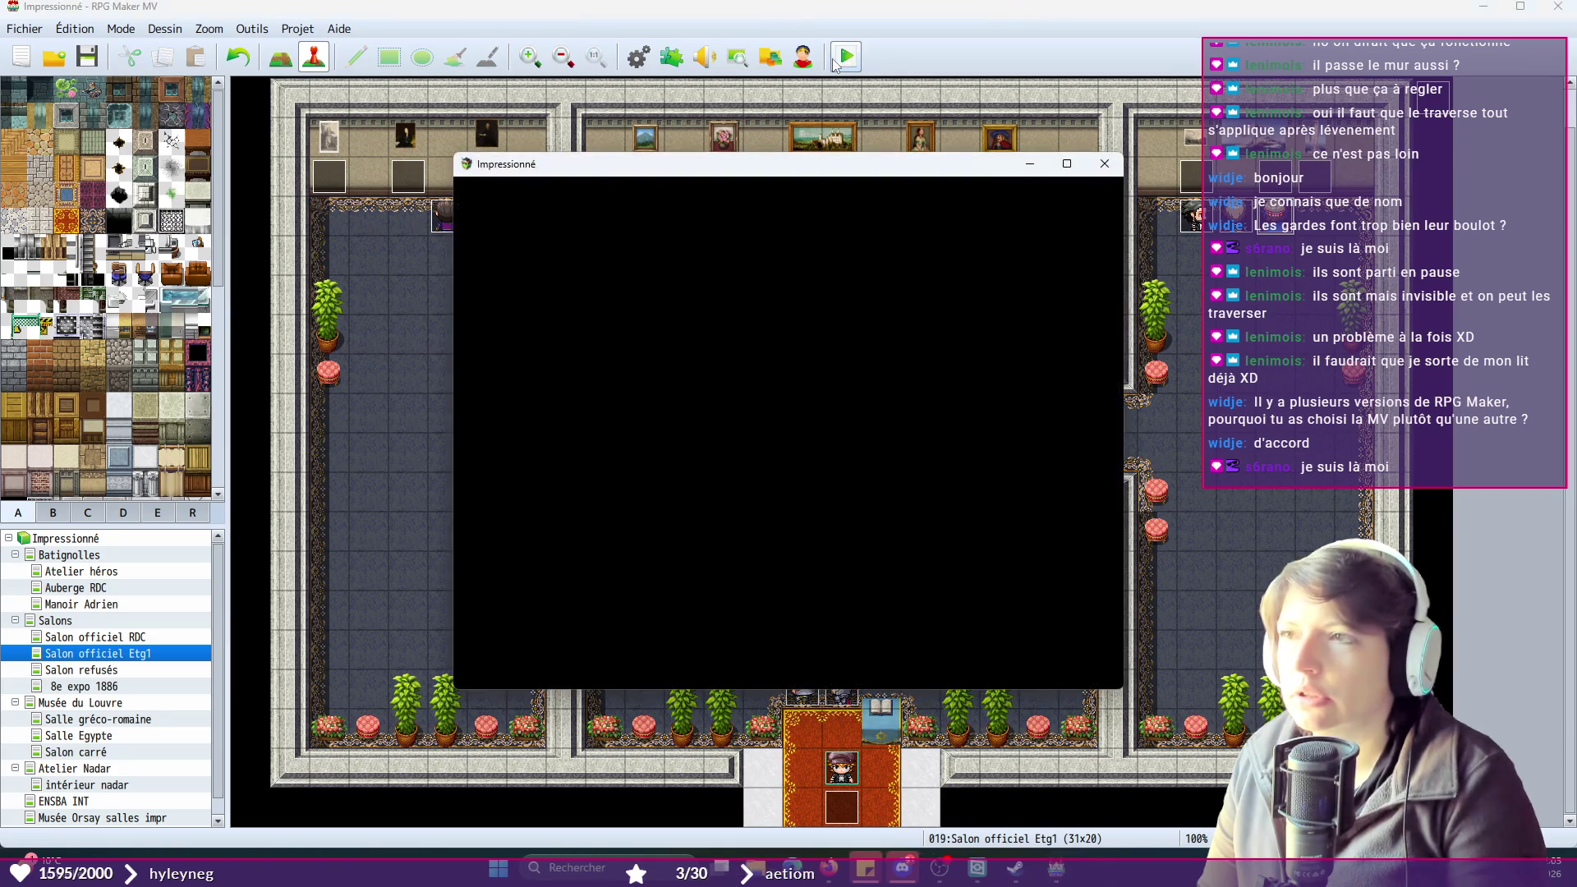
{"action": "left_click", "coordinate": [826, 522]}
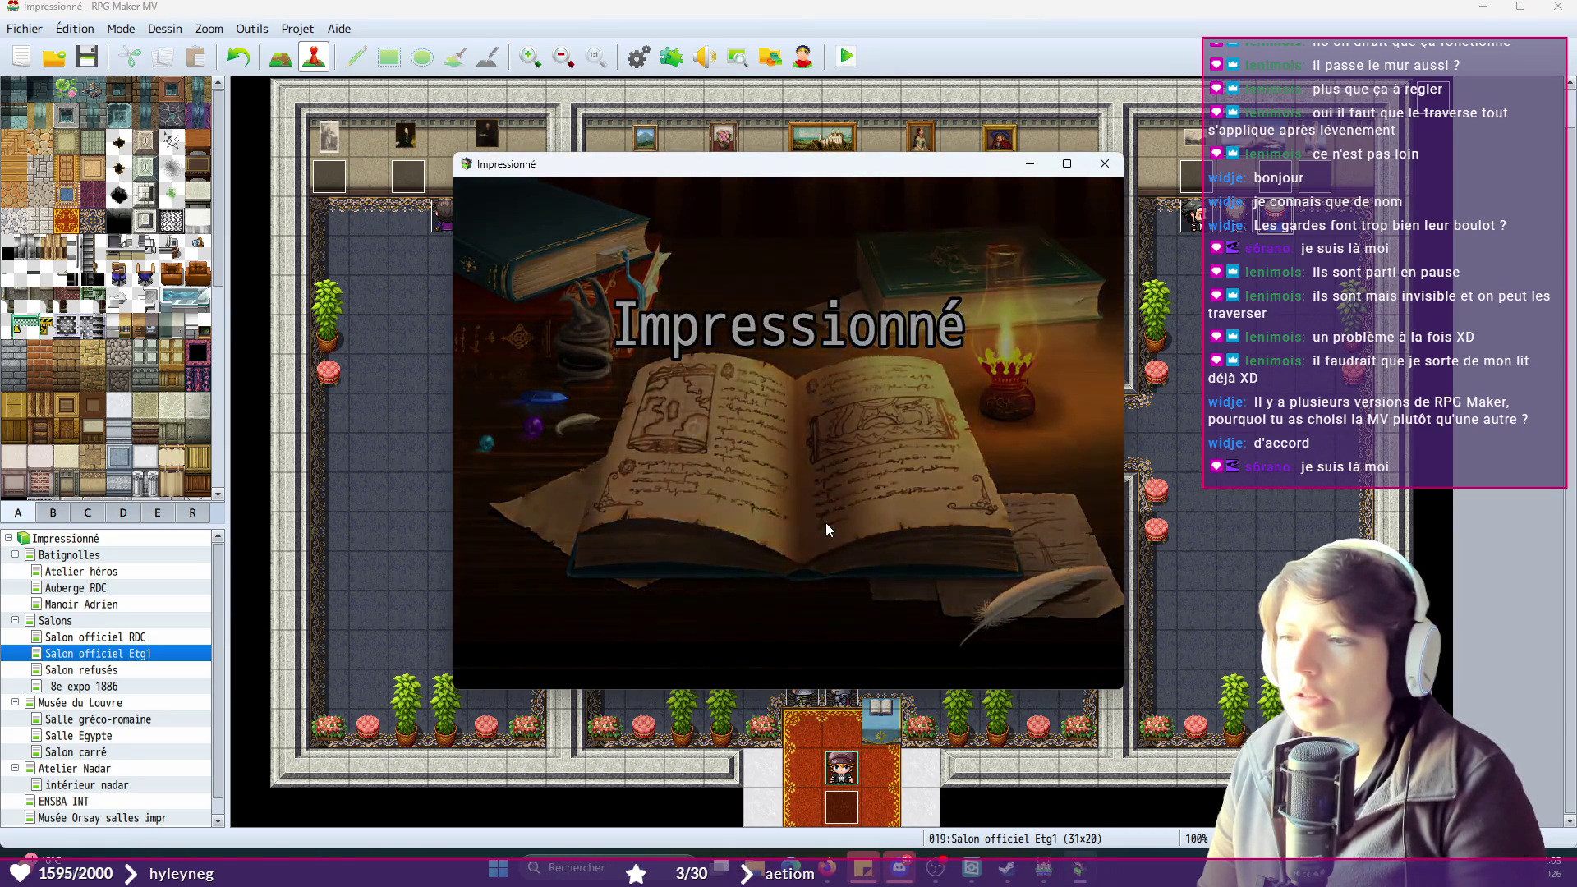
{"action": "left_click", "coordinate": [831, 498]}
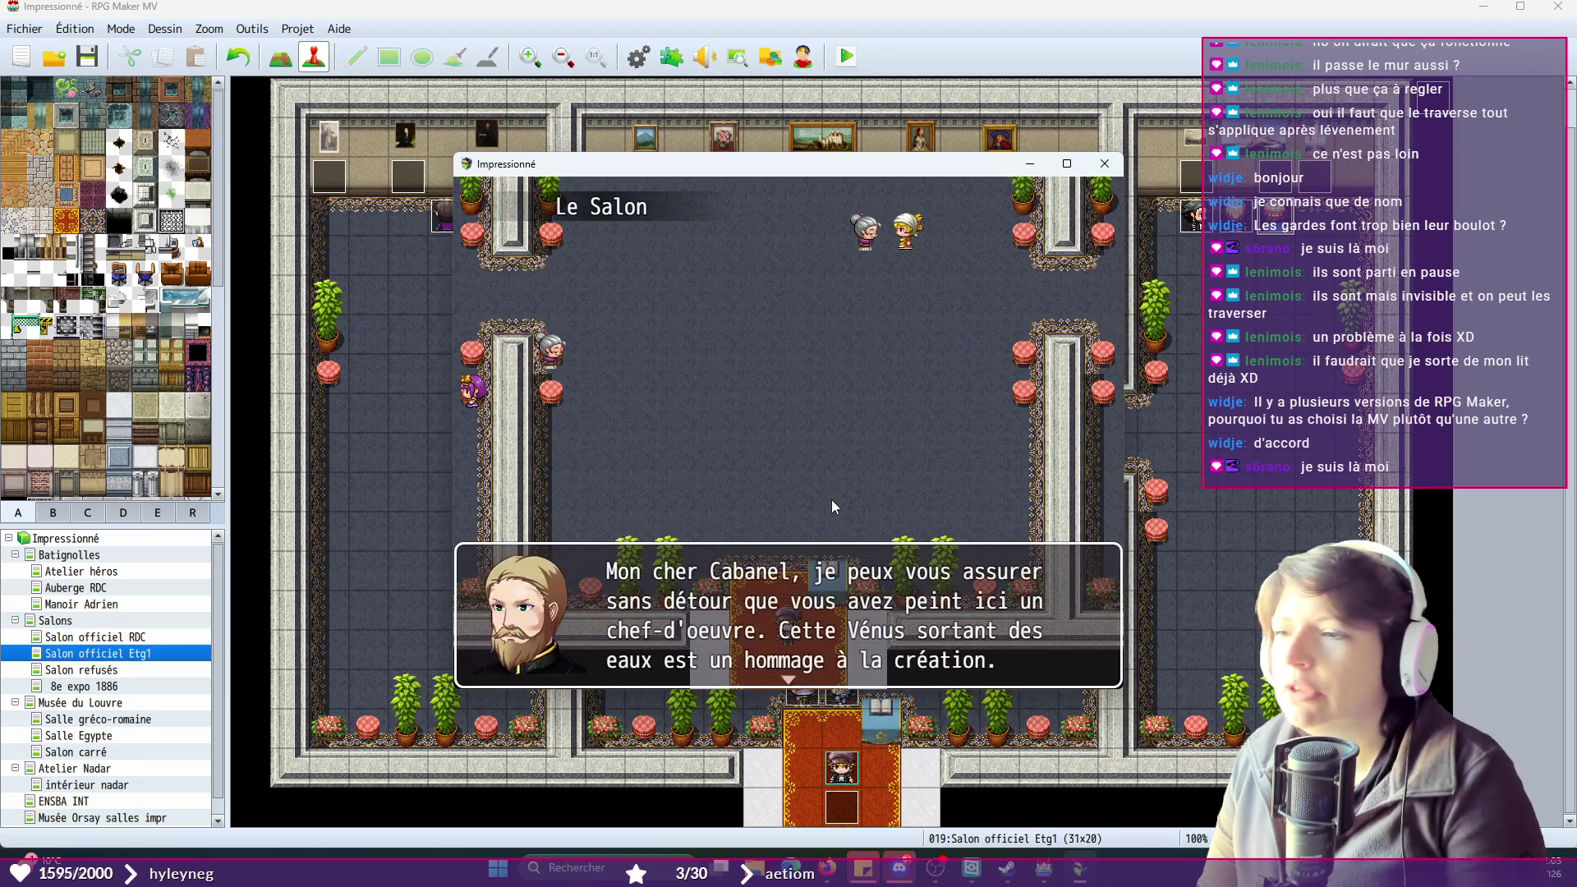
{"action": "left_click", "coordinate": [831, 500]}
{"action": "left_click", "coordinate": [831, 500]}
{"action": "left_click", "coordinate": [831, 499]}
{"action": "left_click", "coordinate": [832, 500]}
{"action": "left_click", "coordinate": [831, 499]}
- Walk the hero up the salon toward the next room, close the game, and open TRG_GARDE1
{"action": "left_click", "coordinate": [794, 391]}
{"action": "left_click", "coordinate": [898, 368]}
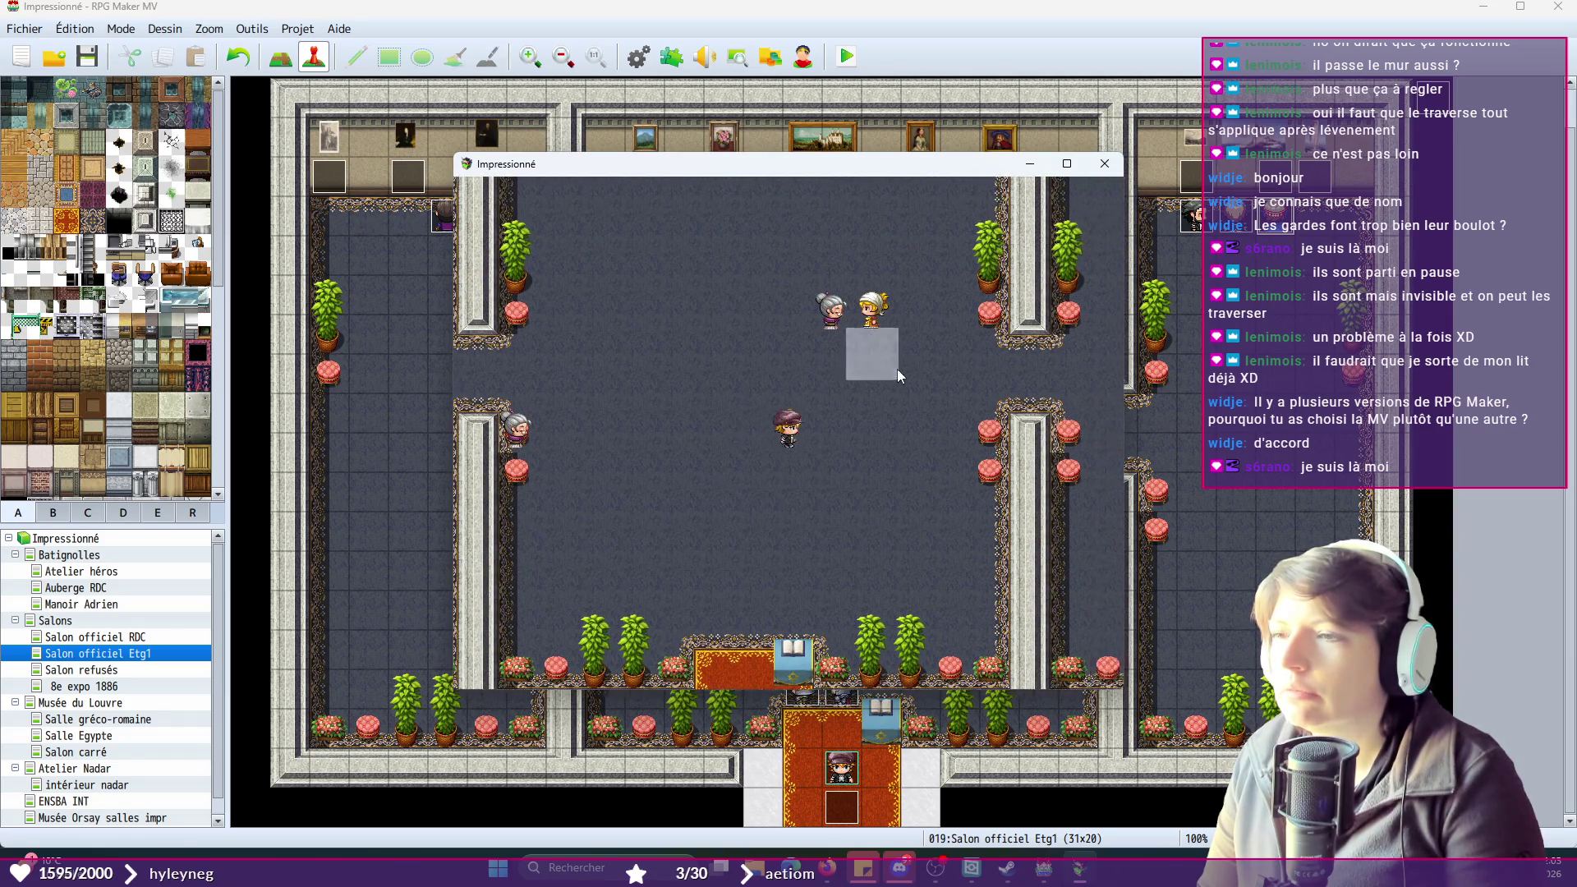
{"action": "left_click", "coordinate": [985, 457]}
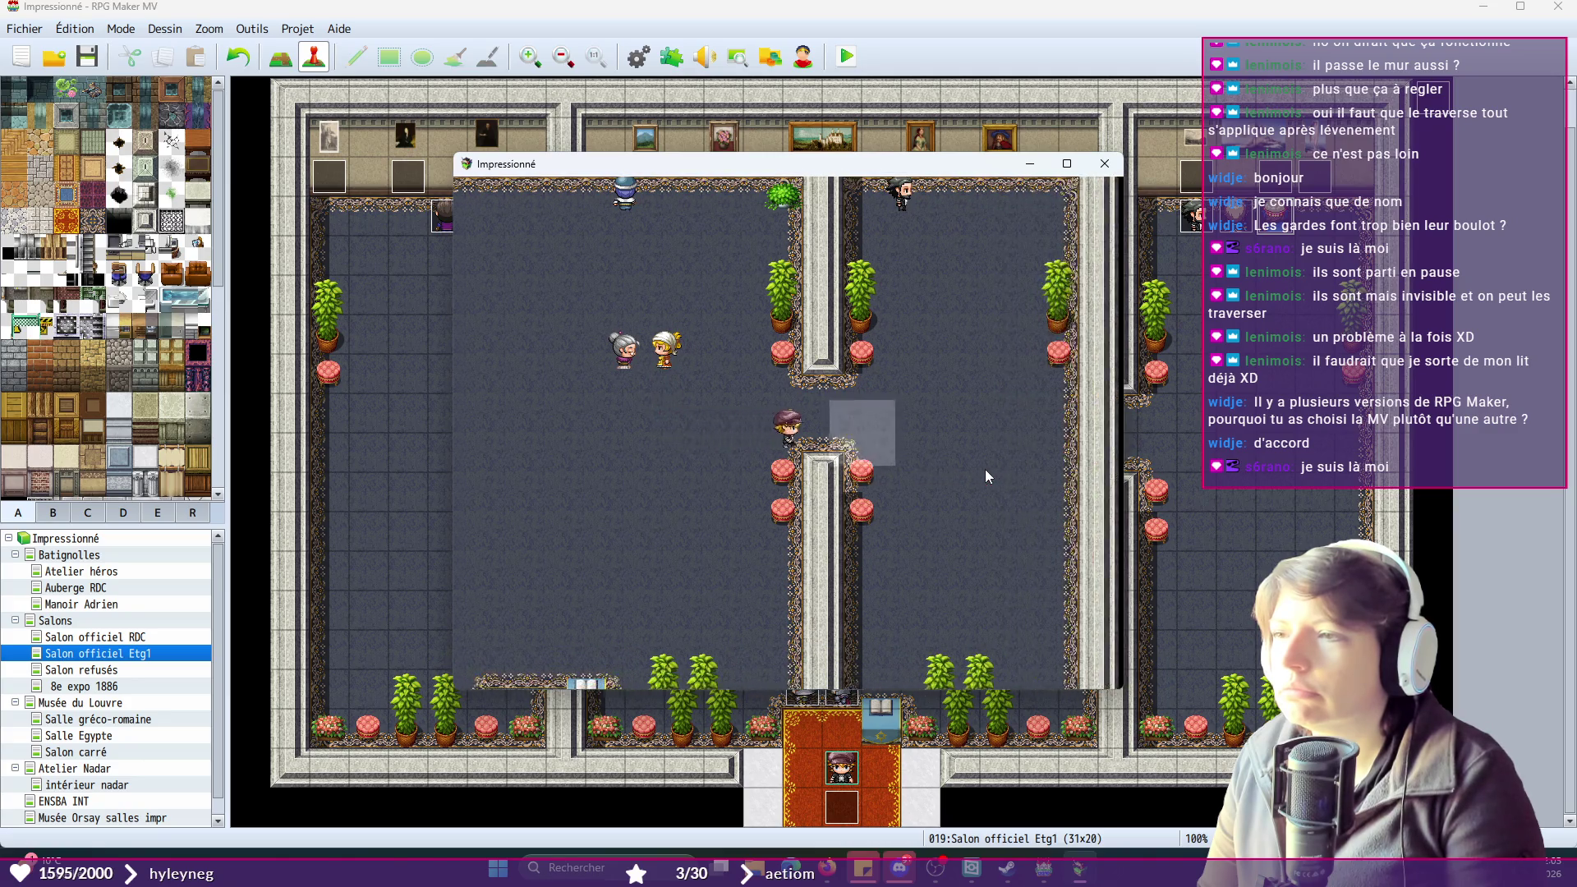
{"action": "left_click", "coordinate": [1105, 163]}
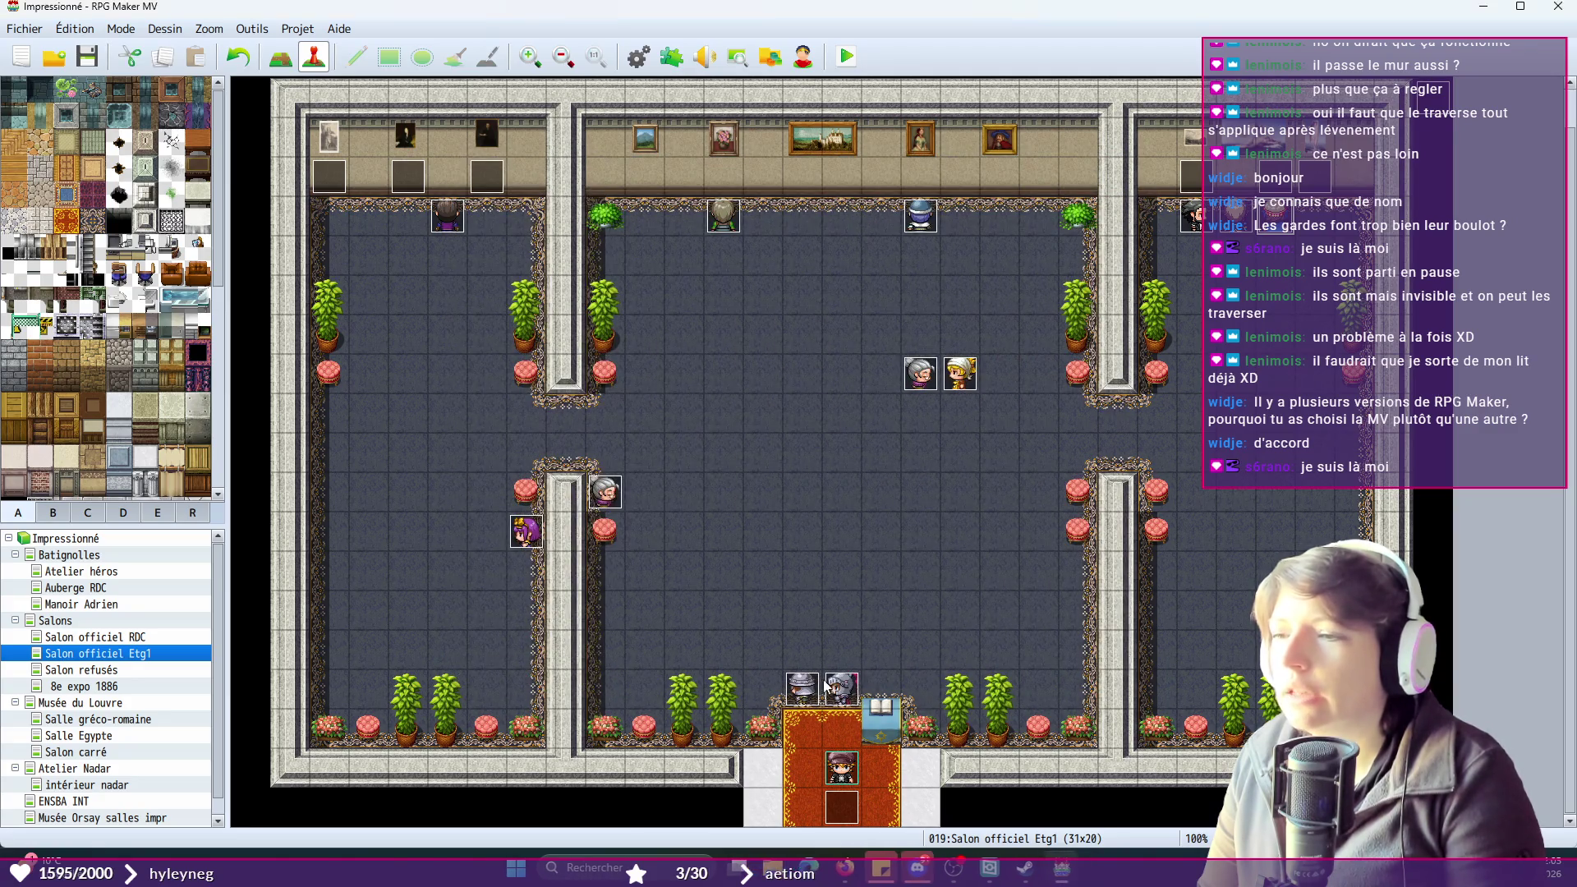
{"action": "double_click", "coordinate": [845, 682]}
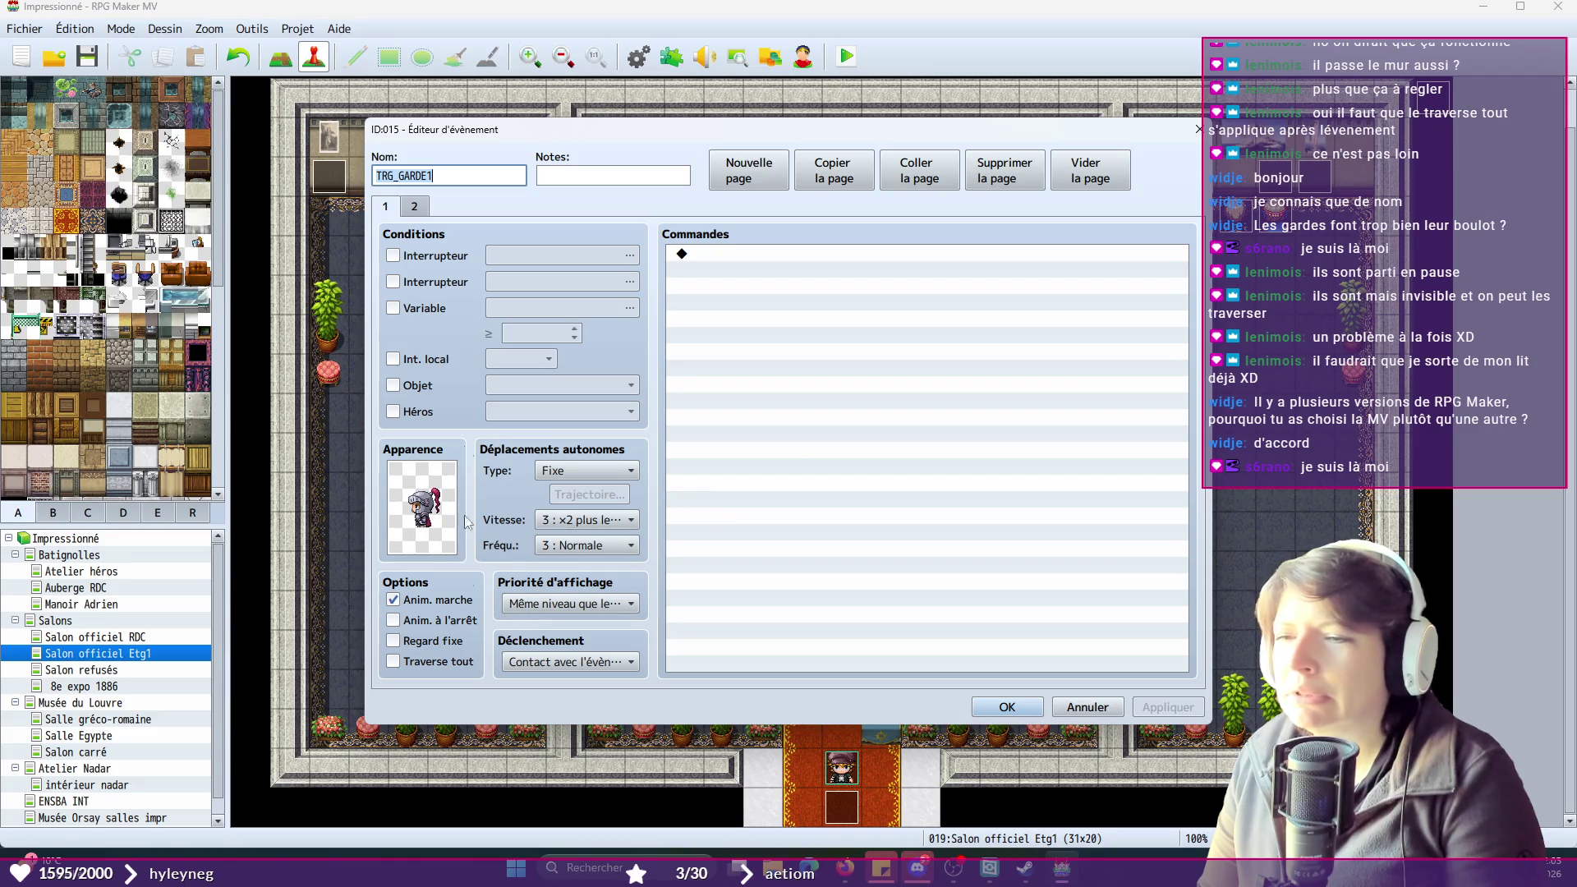
- Compare TRG_GARDE1's page 2 with EV019's two pages, then reopen TRG_GARDE1 on page 2
{"action": "left_click", "coordinate": [412, 212]}
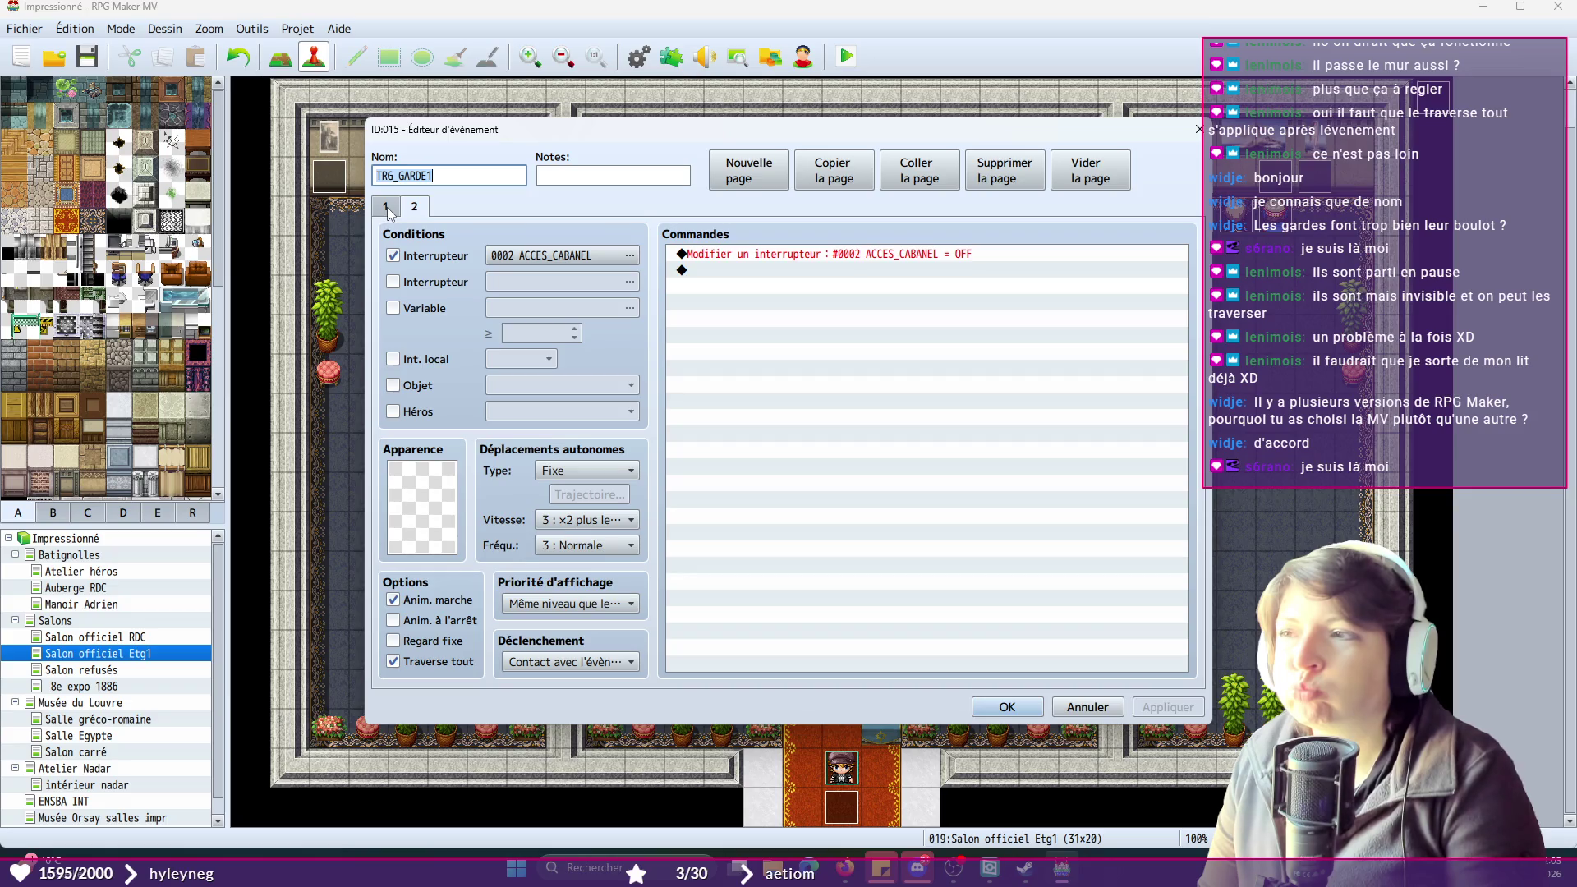
{"action": "left_click", "coordinate": [1199, 129]}
{"action": "key", "text": "Return"}
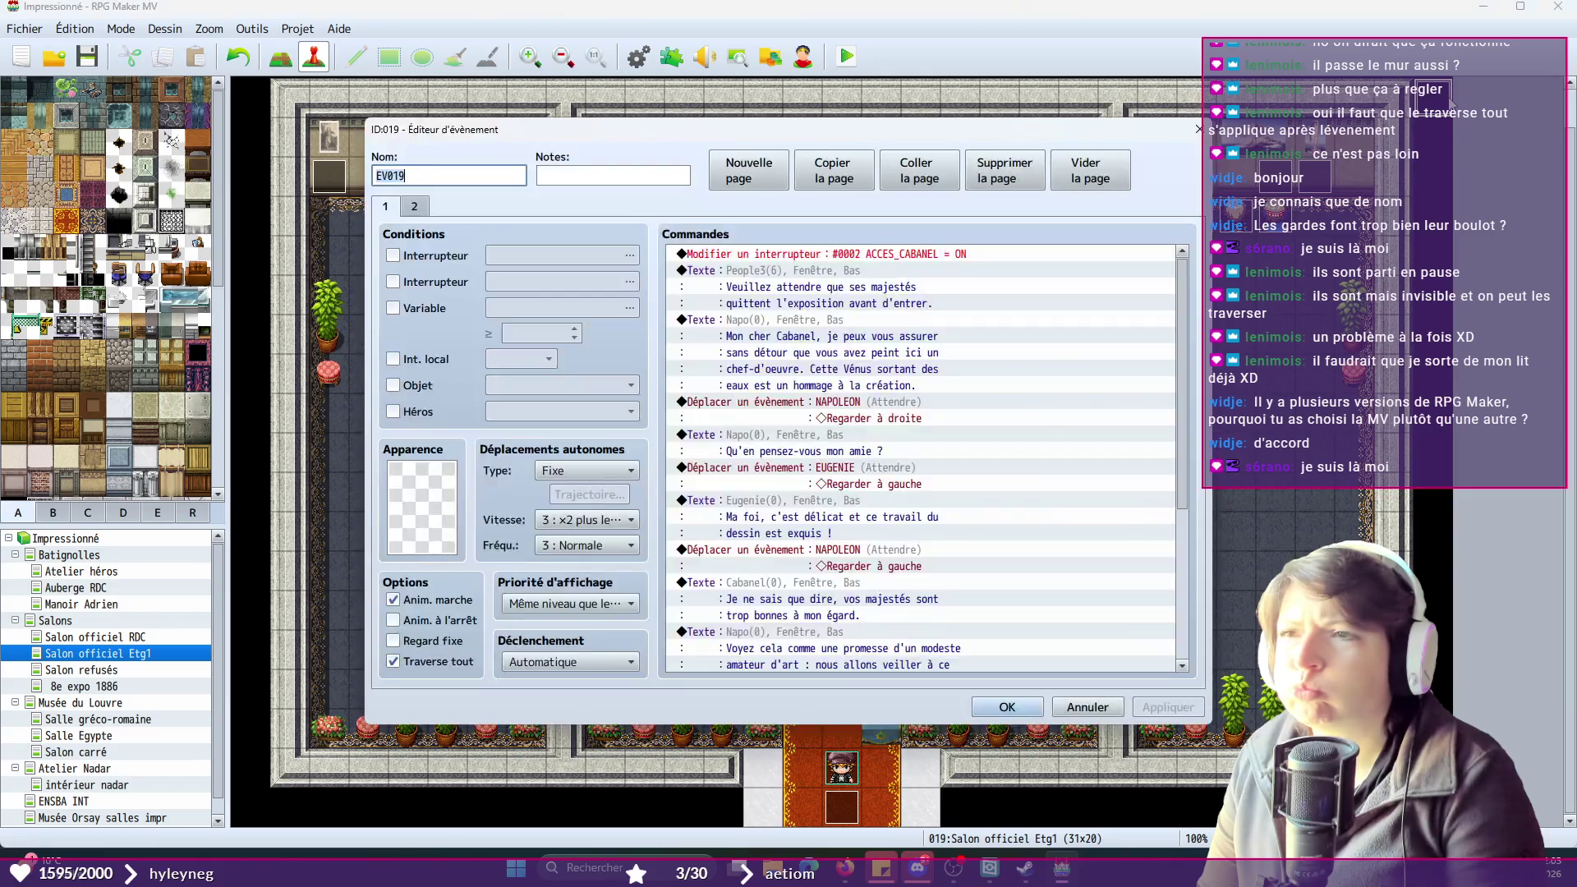
{"action": "left_click", "coordinate": [415, 209]}
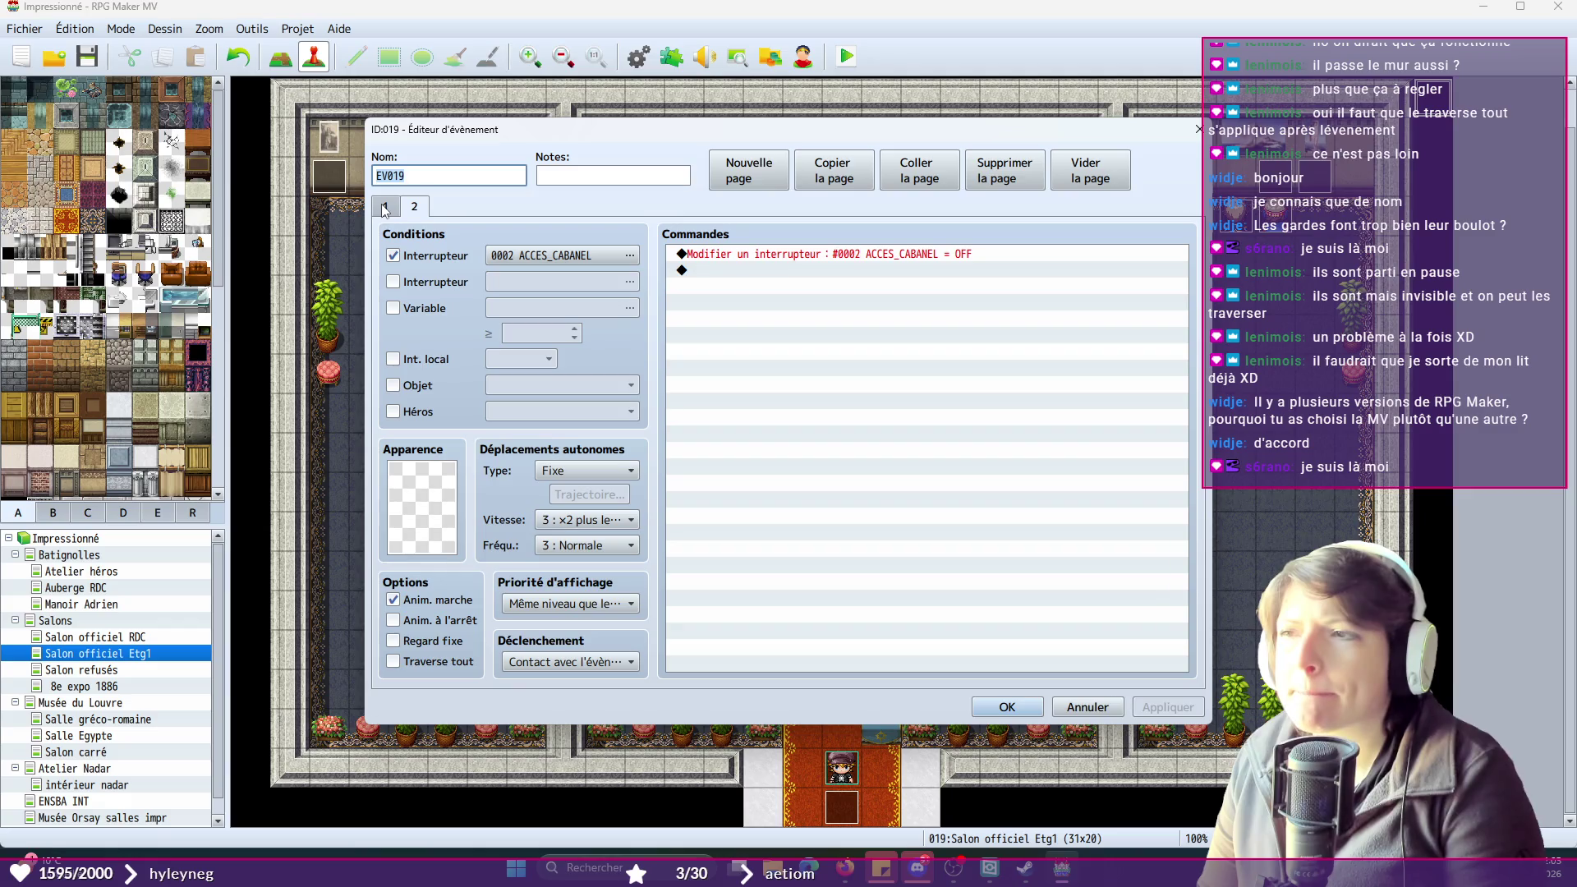
{"action": "left_click", "coordinate": [385, 207]}
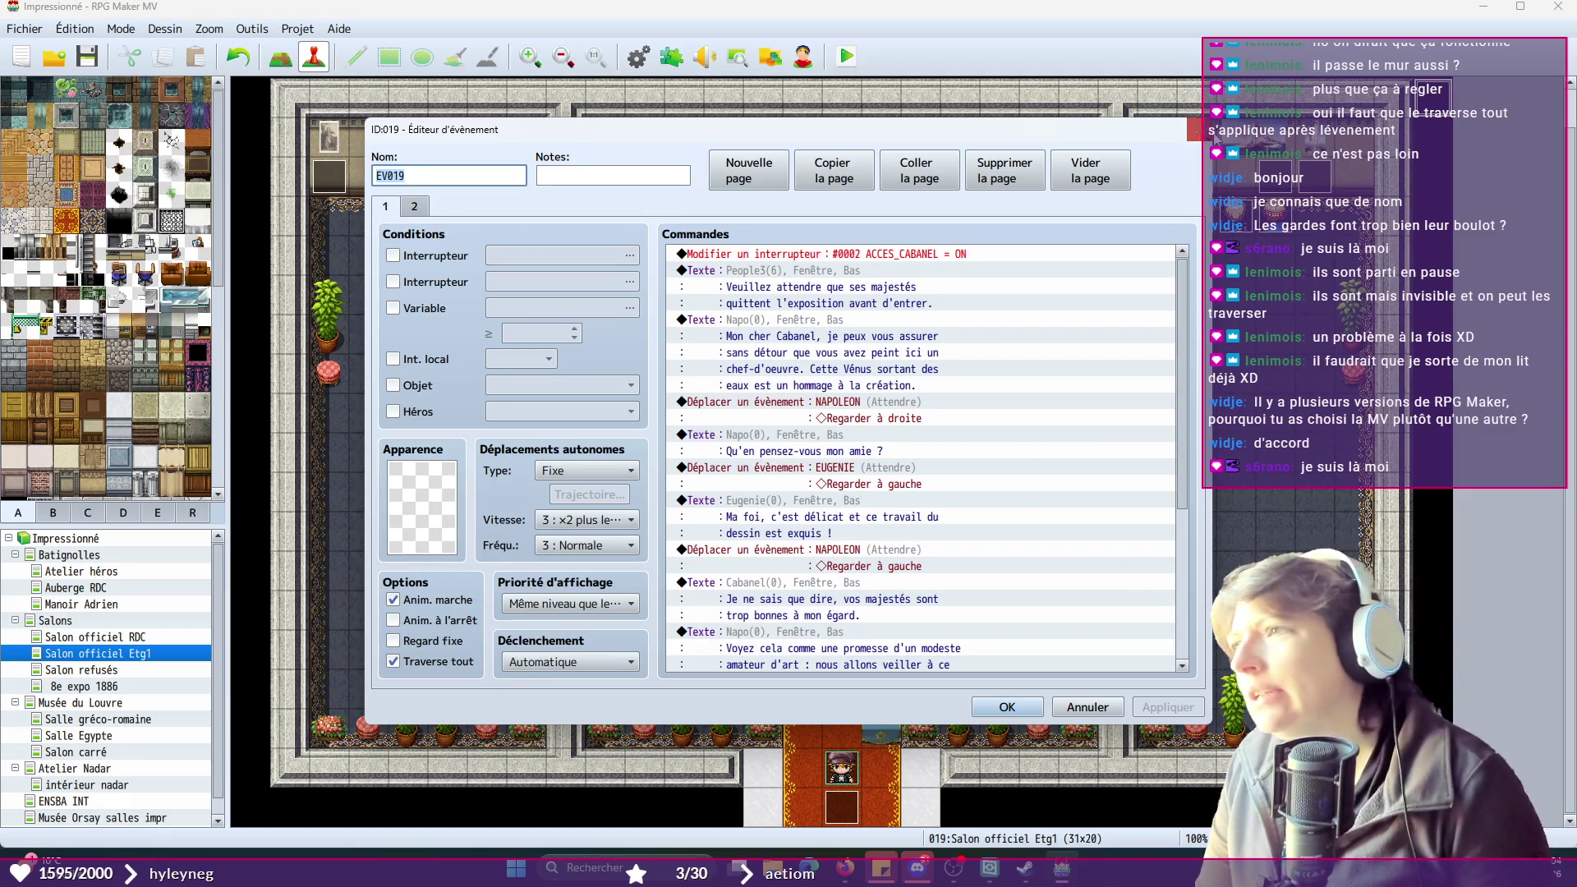
{"action": "left_click", "coordinate": [1007, 707]}
{"action": "double_click", "coordinate": [838, 690]}
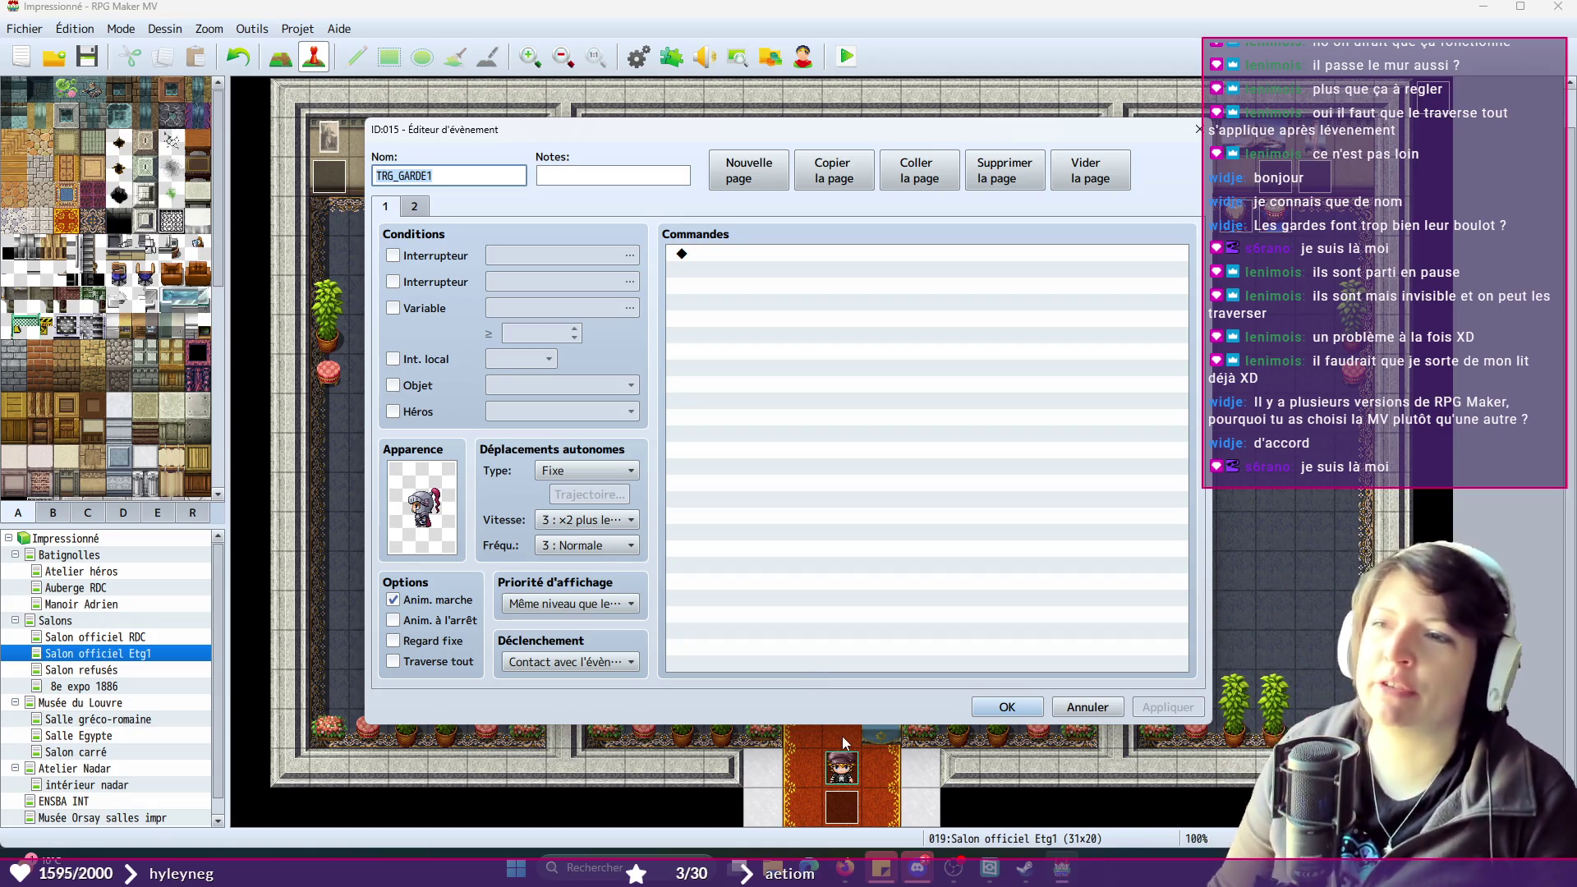
{"action": "left_click", "coordinate": [415, 208]}
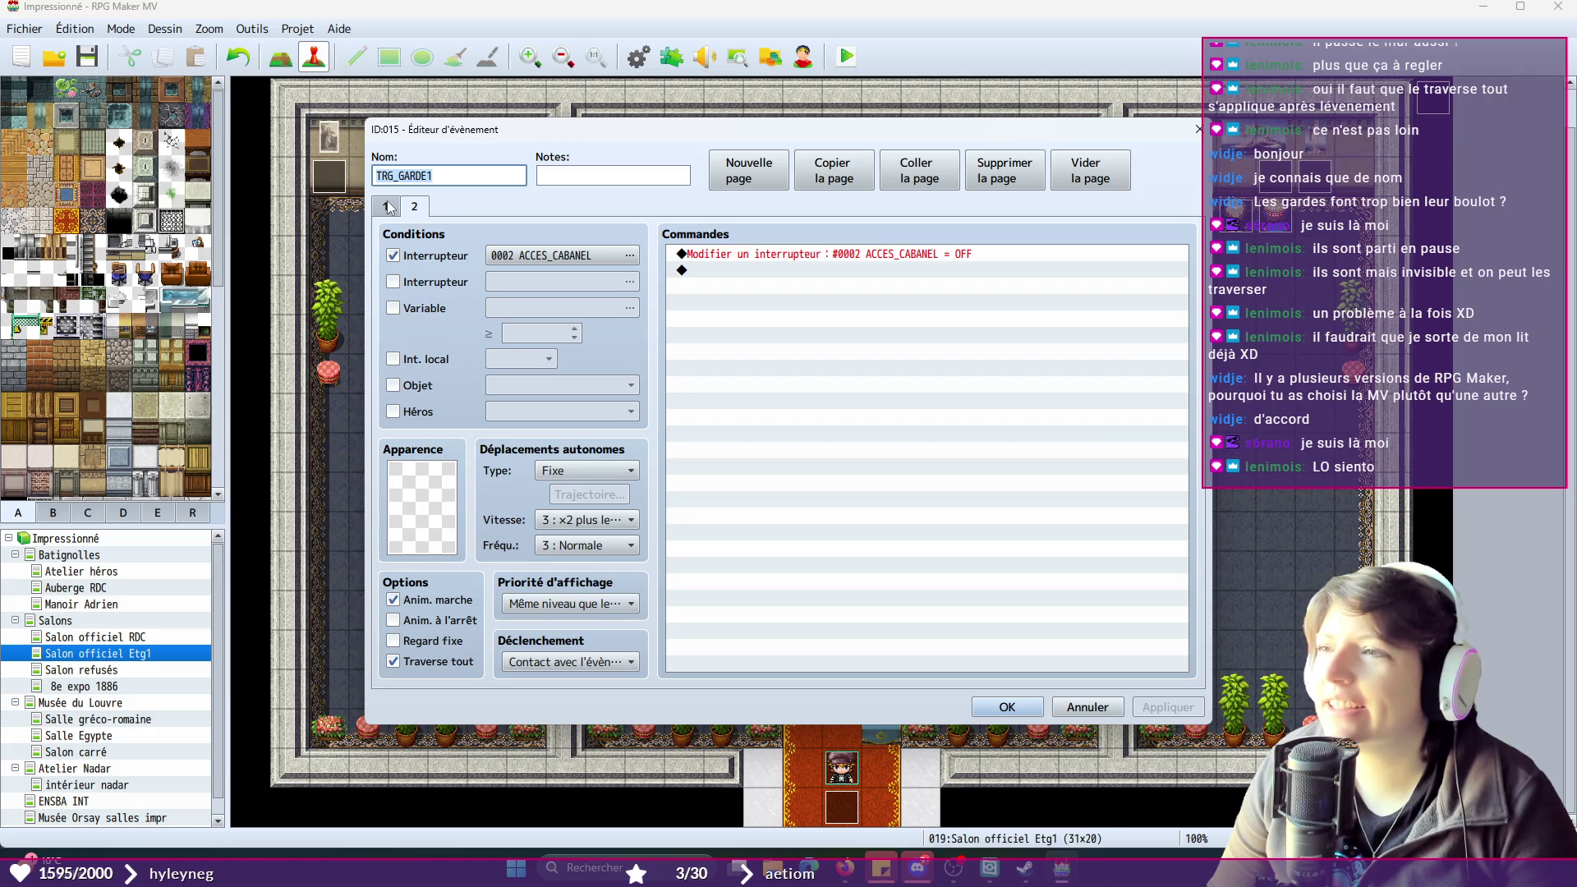
- On TRG_GARDE1's page 1, toggle the Héros condition on and back off
{"action": "left_click", "coordinate": [390, 207]}
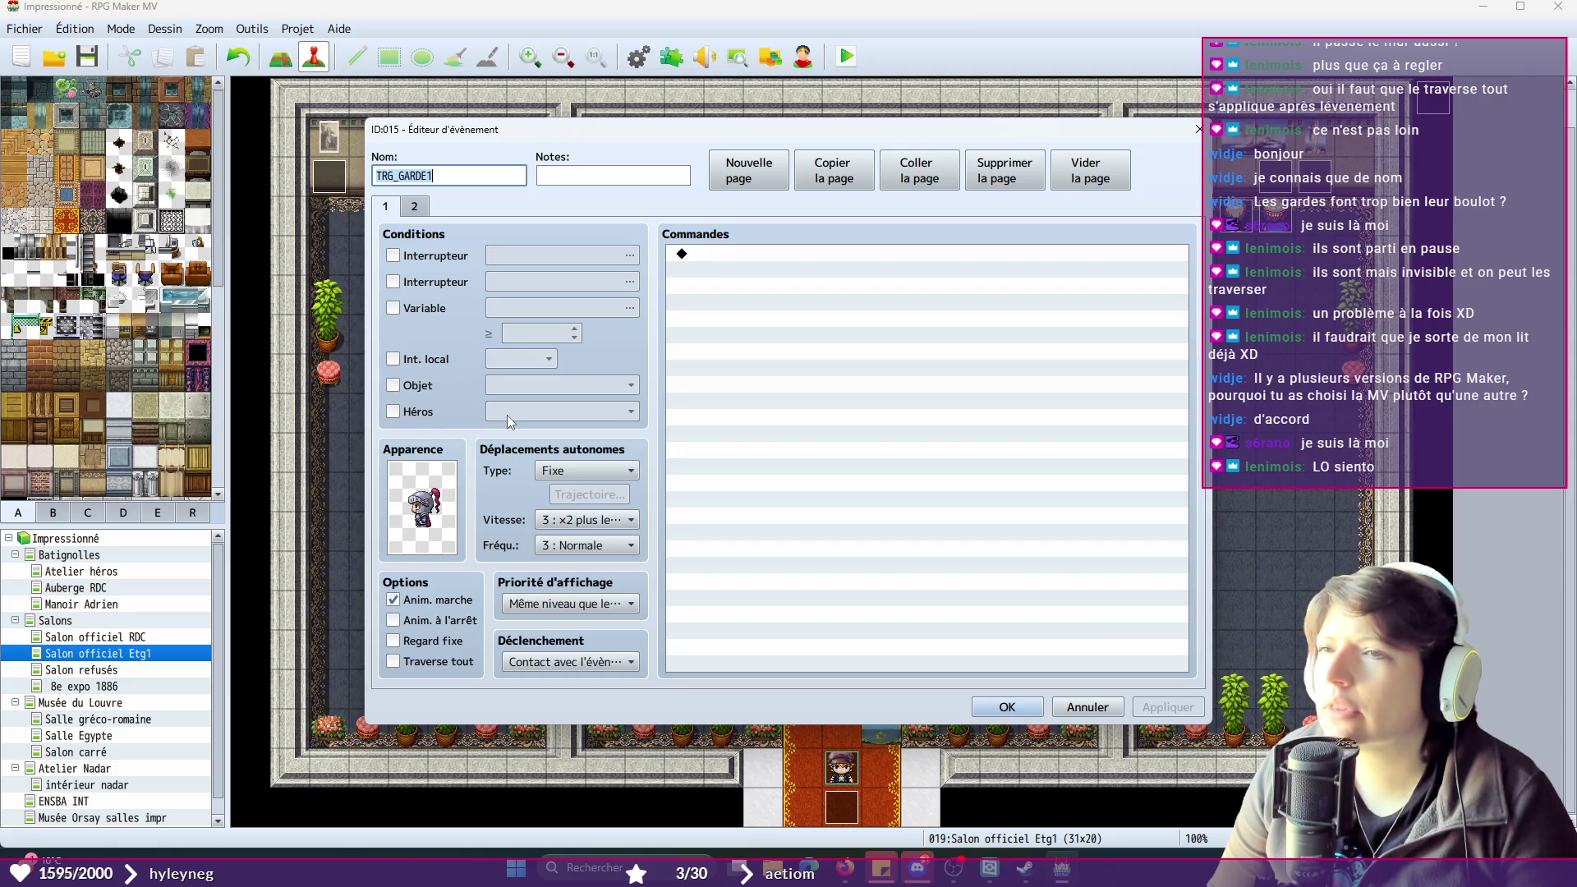
{"action": "left_click", "coordinate": [410, 413]}
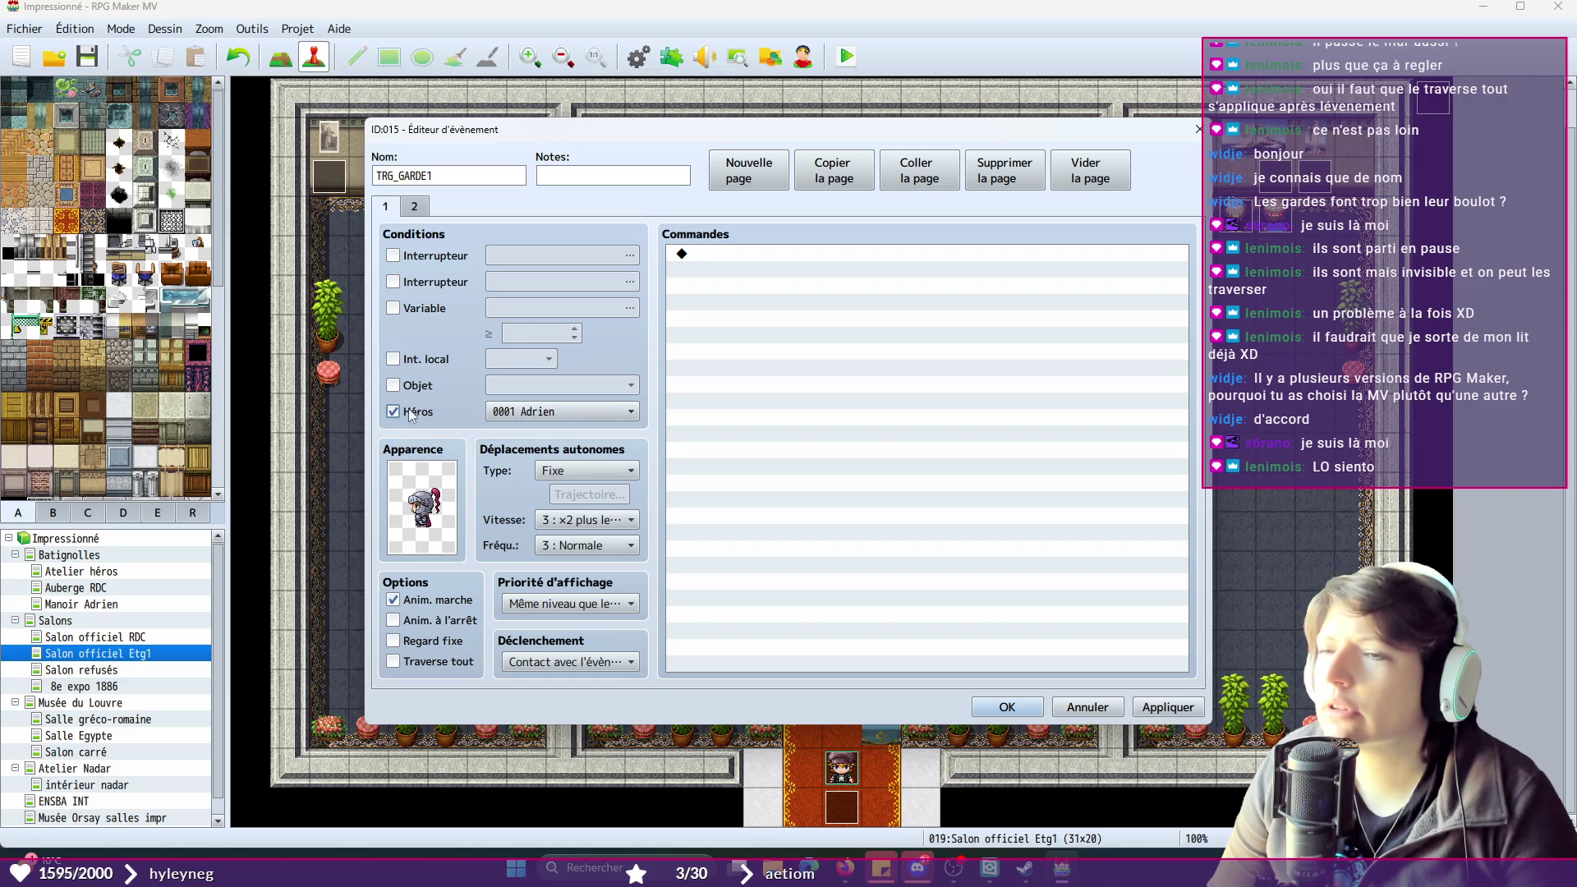
{"action": "key", "text": "Tab"}
{"action": "key", "text": "space"}
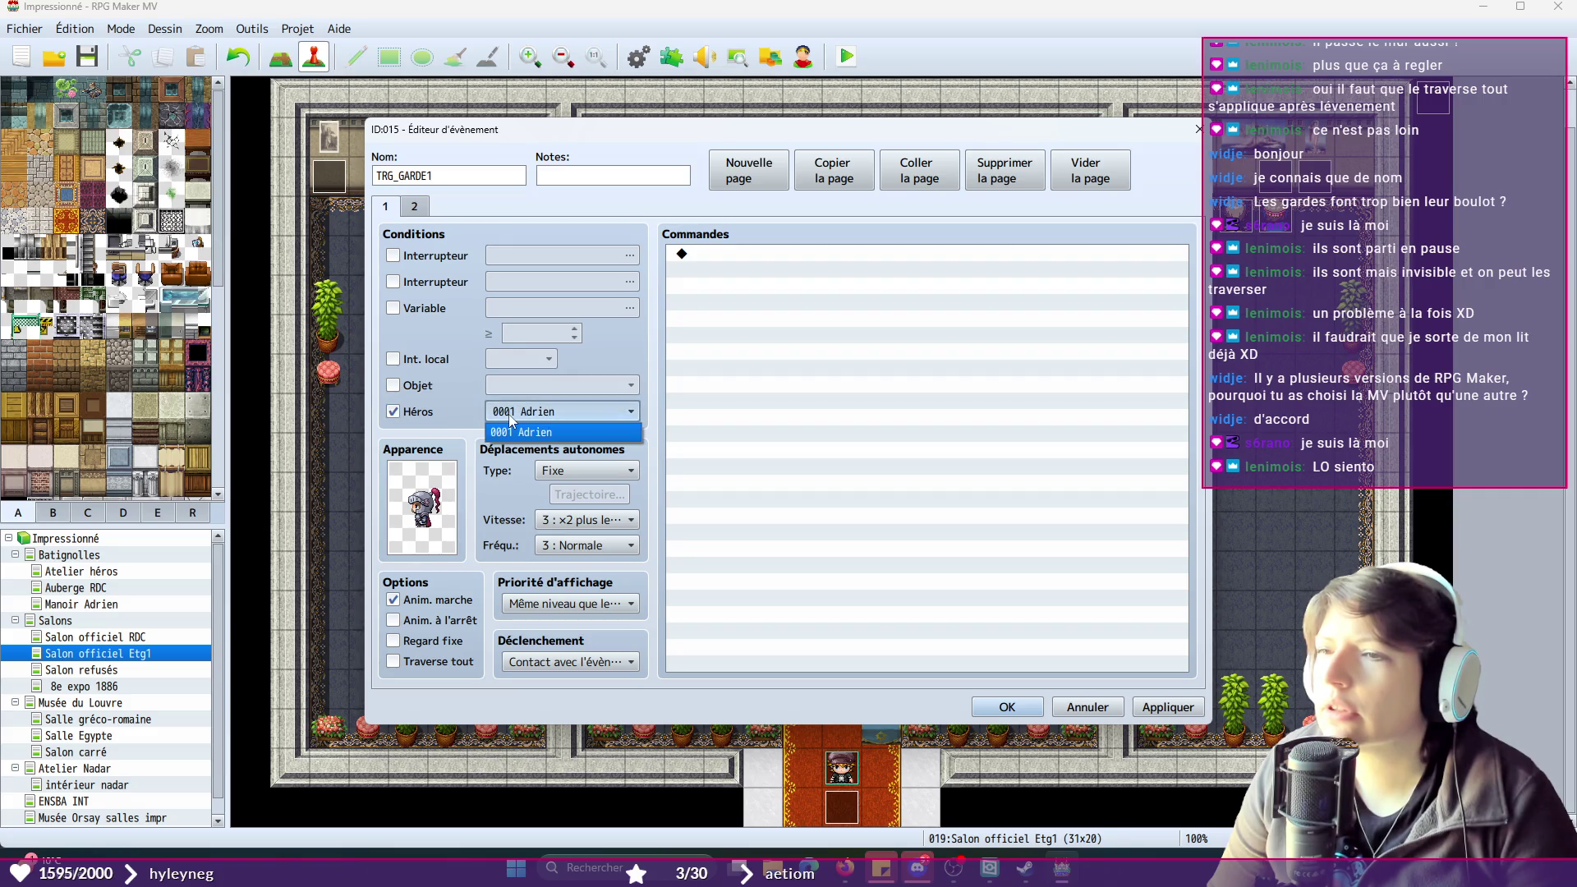
{"action": "left_click", "coordinate": [394, 412]}
{"action": "left_click", "coordinate": [394, 412]}
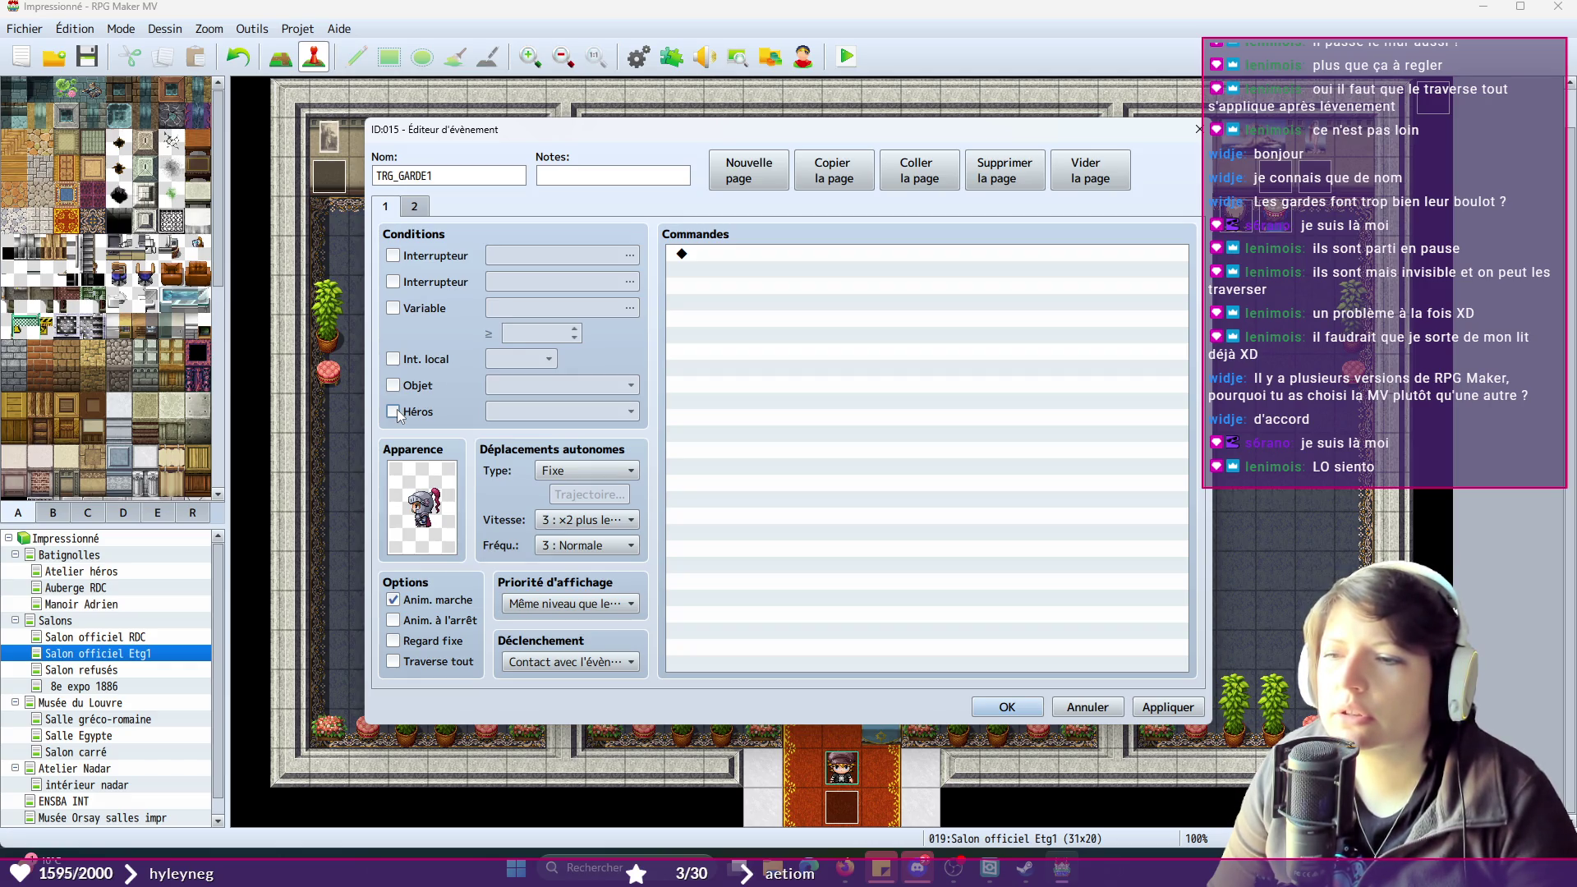
- Set page 1's trigger to Automatique and keep page 2 on Contact avec l'évènement
{"action": "left_click", "coordinate": [558, 664]}
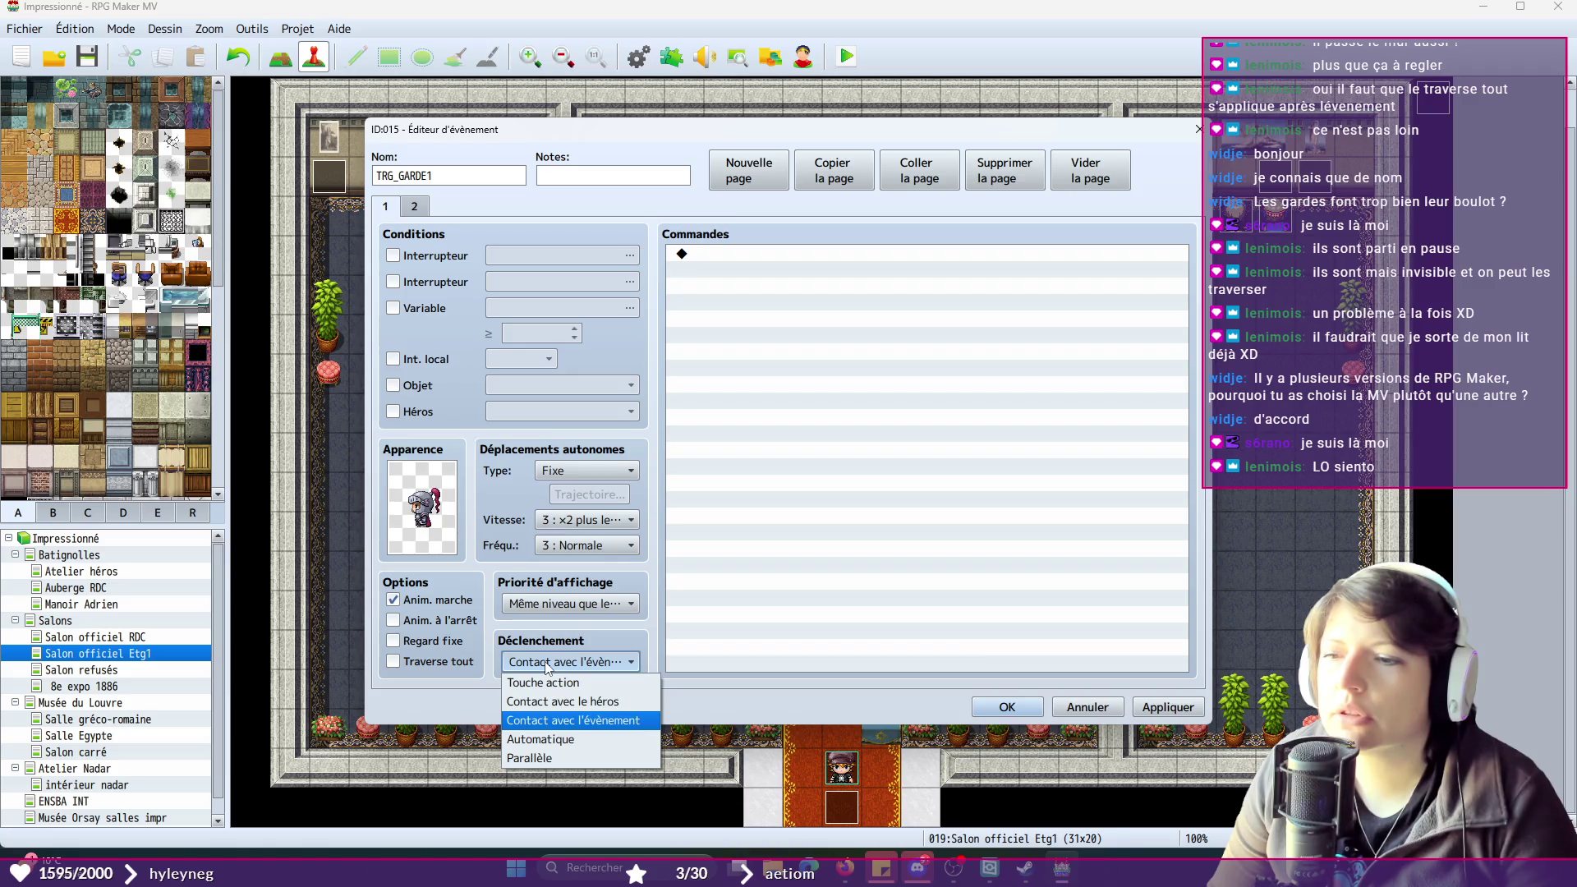
{"action": "left_click", "coordinate": [556, 741]}
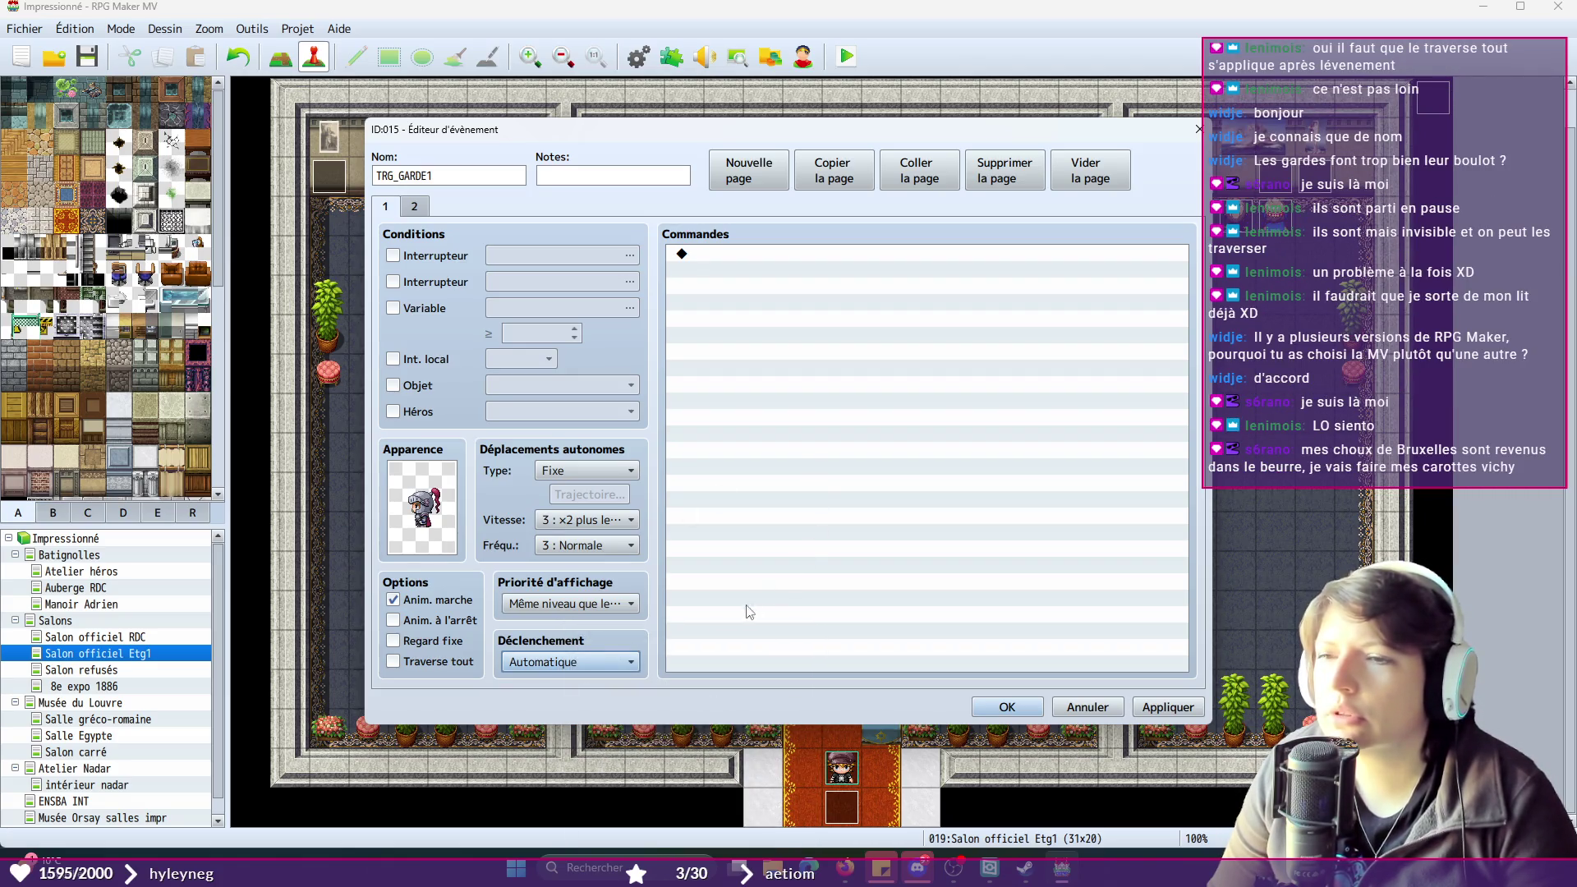
{"action": "left_click", "coordinate": [611, 668]}
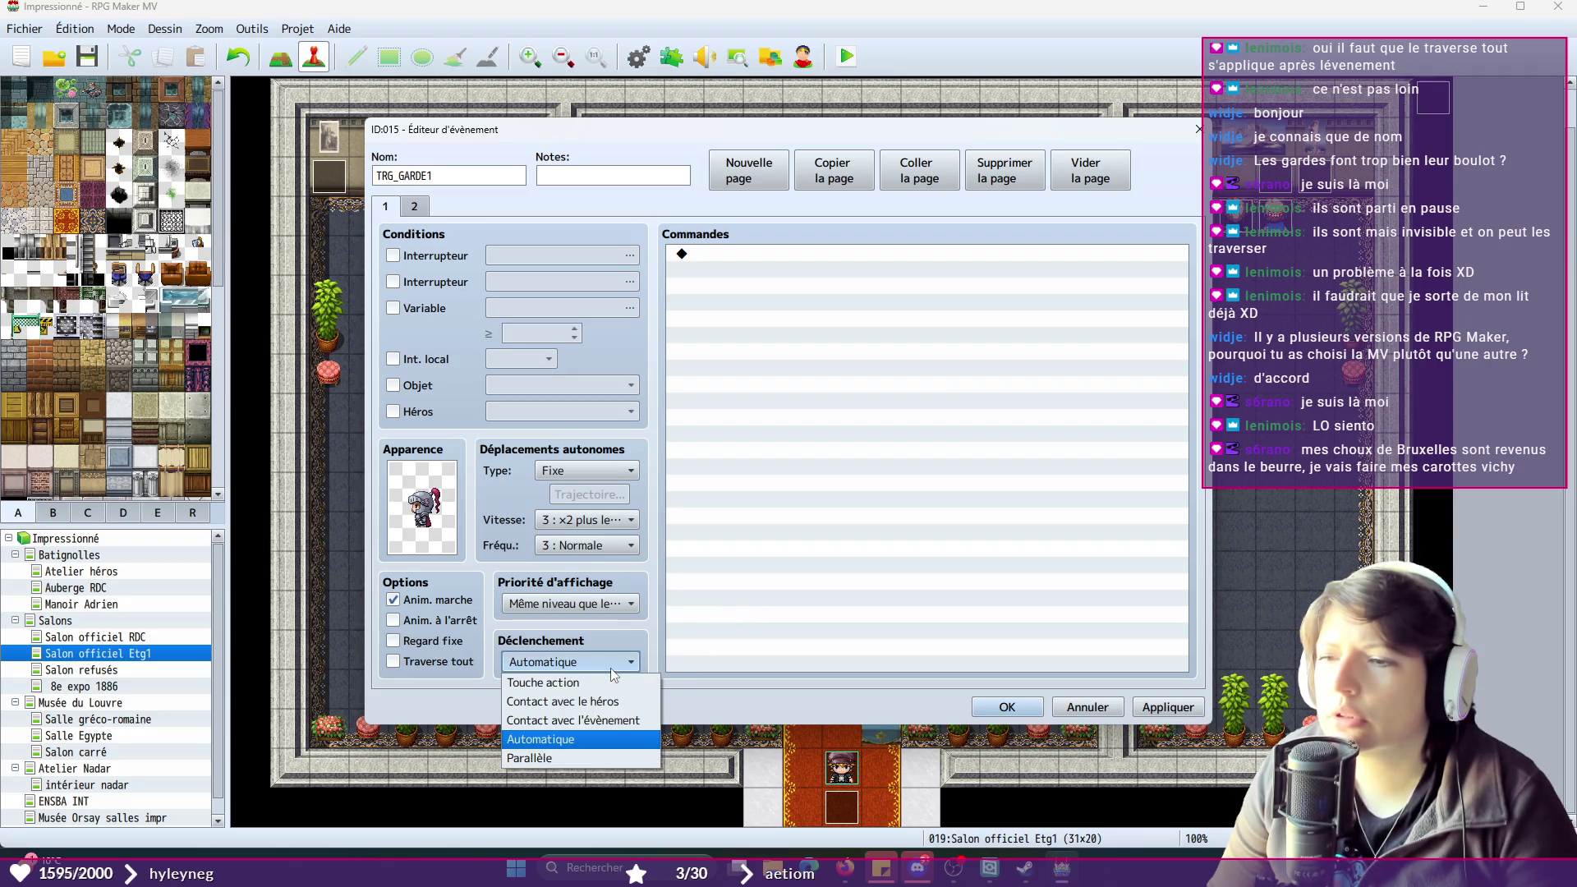
{"action": "left_click", "coordinate": [614, 665]}
{"action": "left_click", "coordinate": [415, 207]}
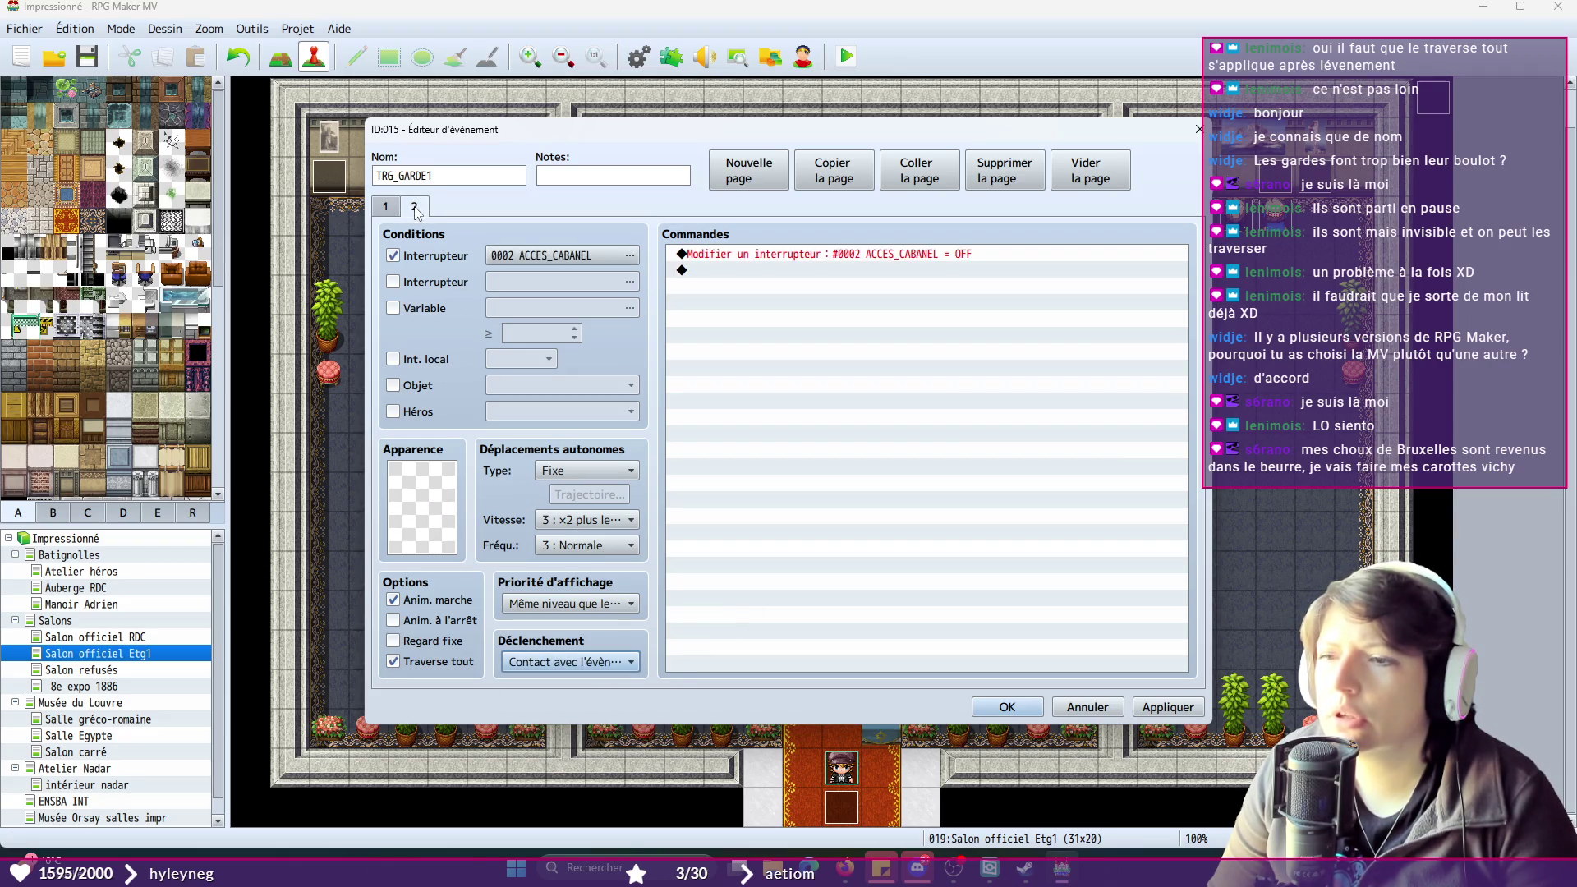
{"action": "left_click", "coordinate": [585, 665]}
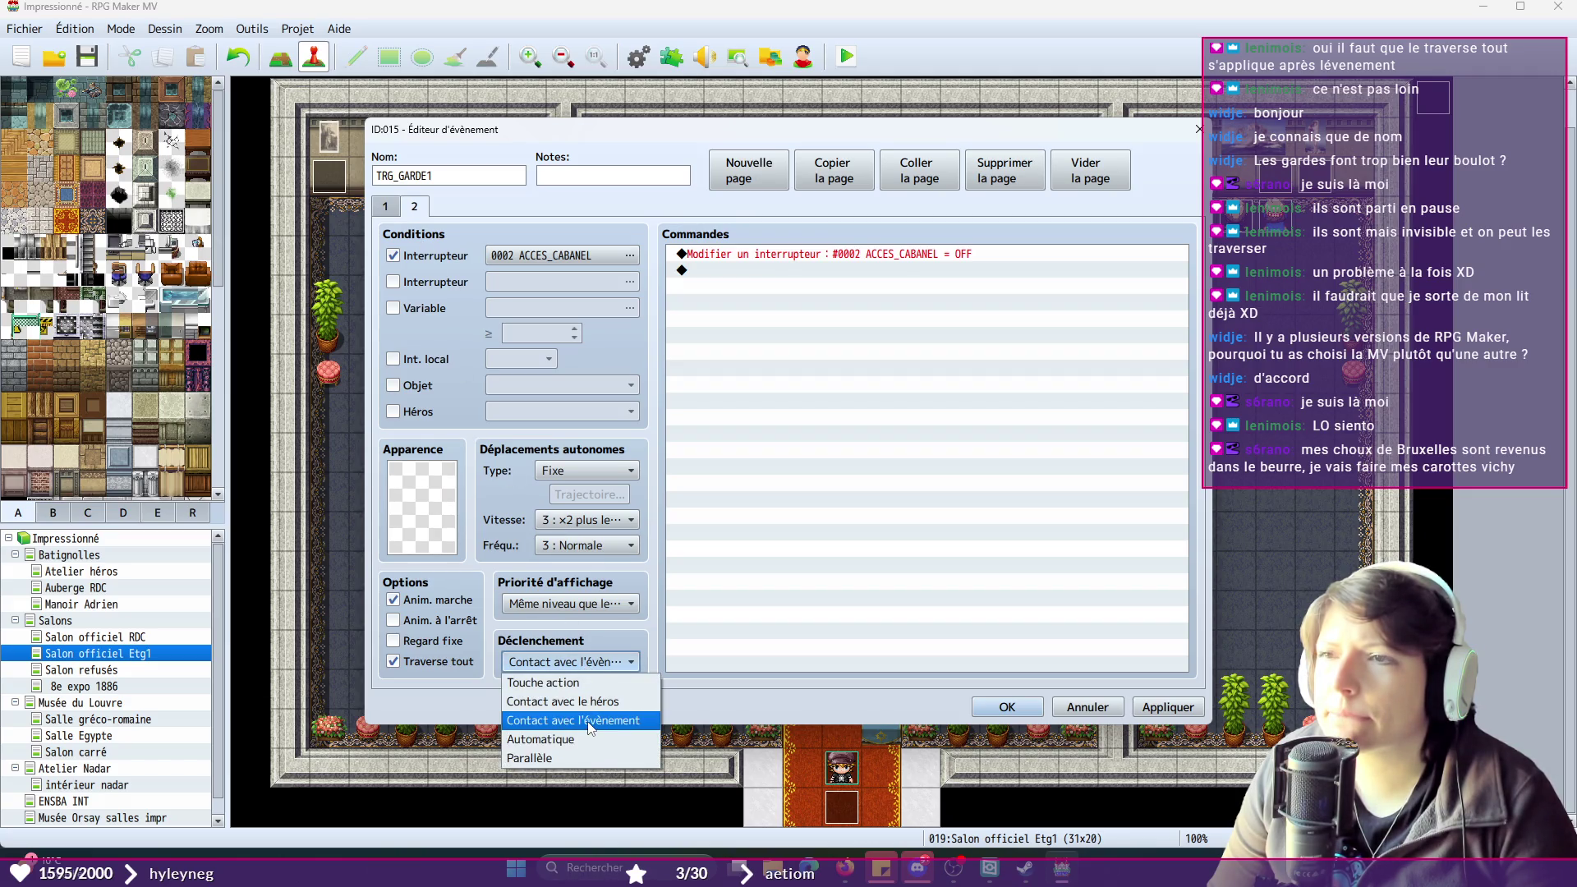
{"action": "left_click", "coordinate": [589, 727]}
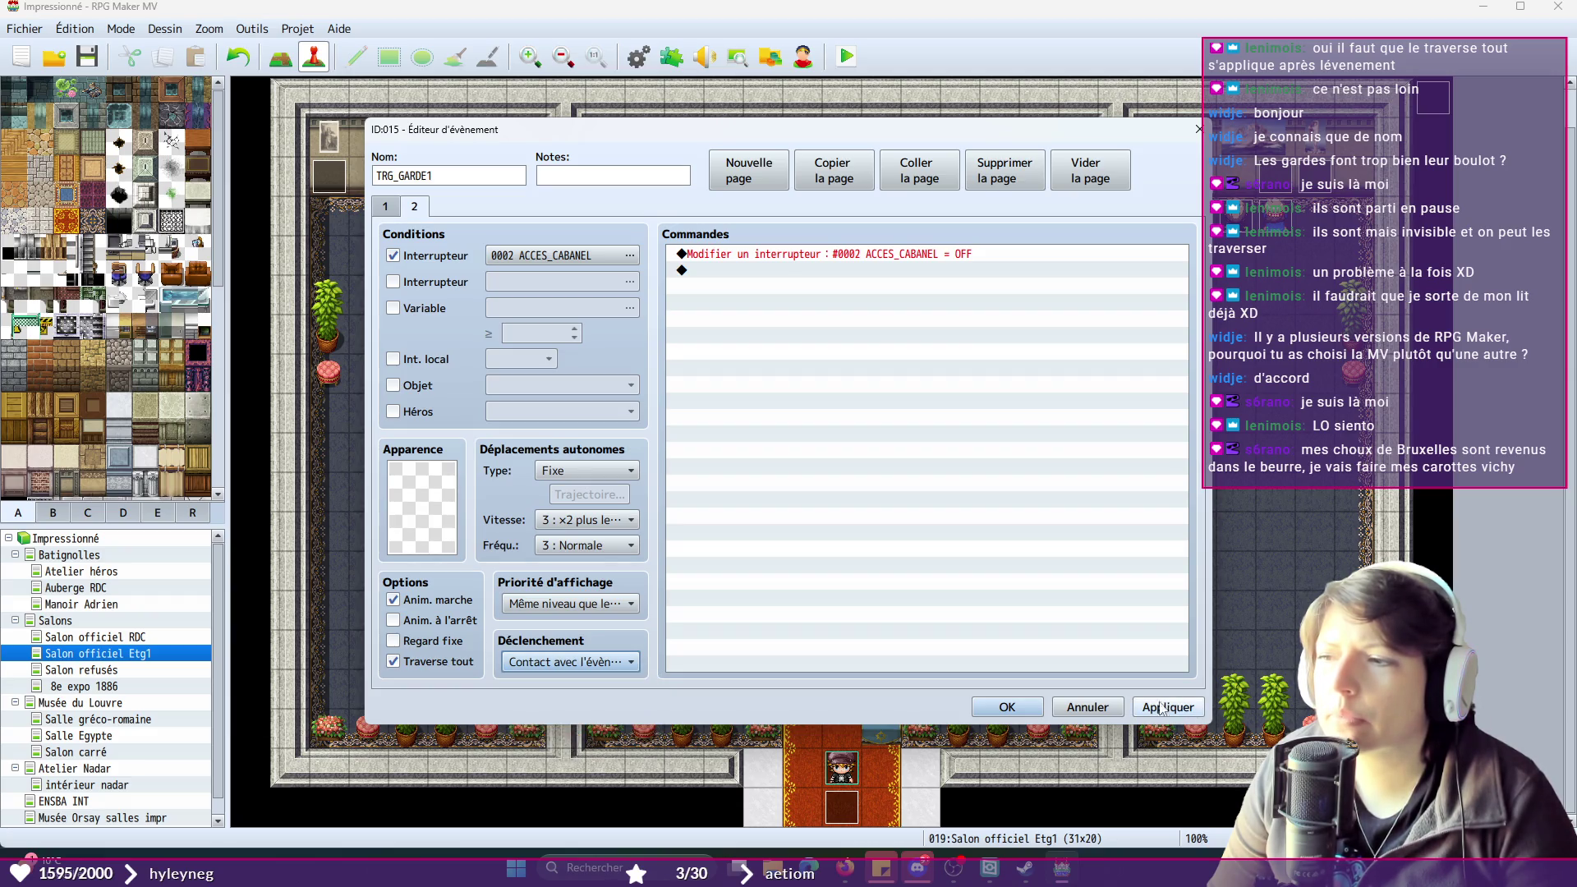
- Switch page 1's trigger to Touche action, apply, and save the project
{"action": "left_click", "coordinate": [392, 208]}
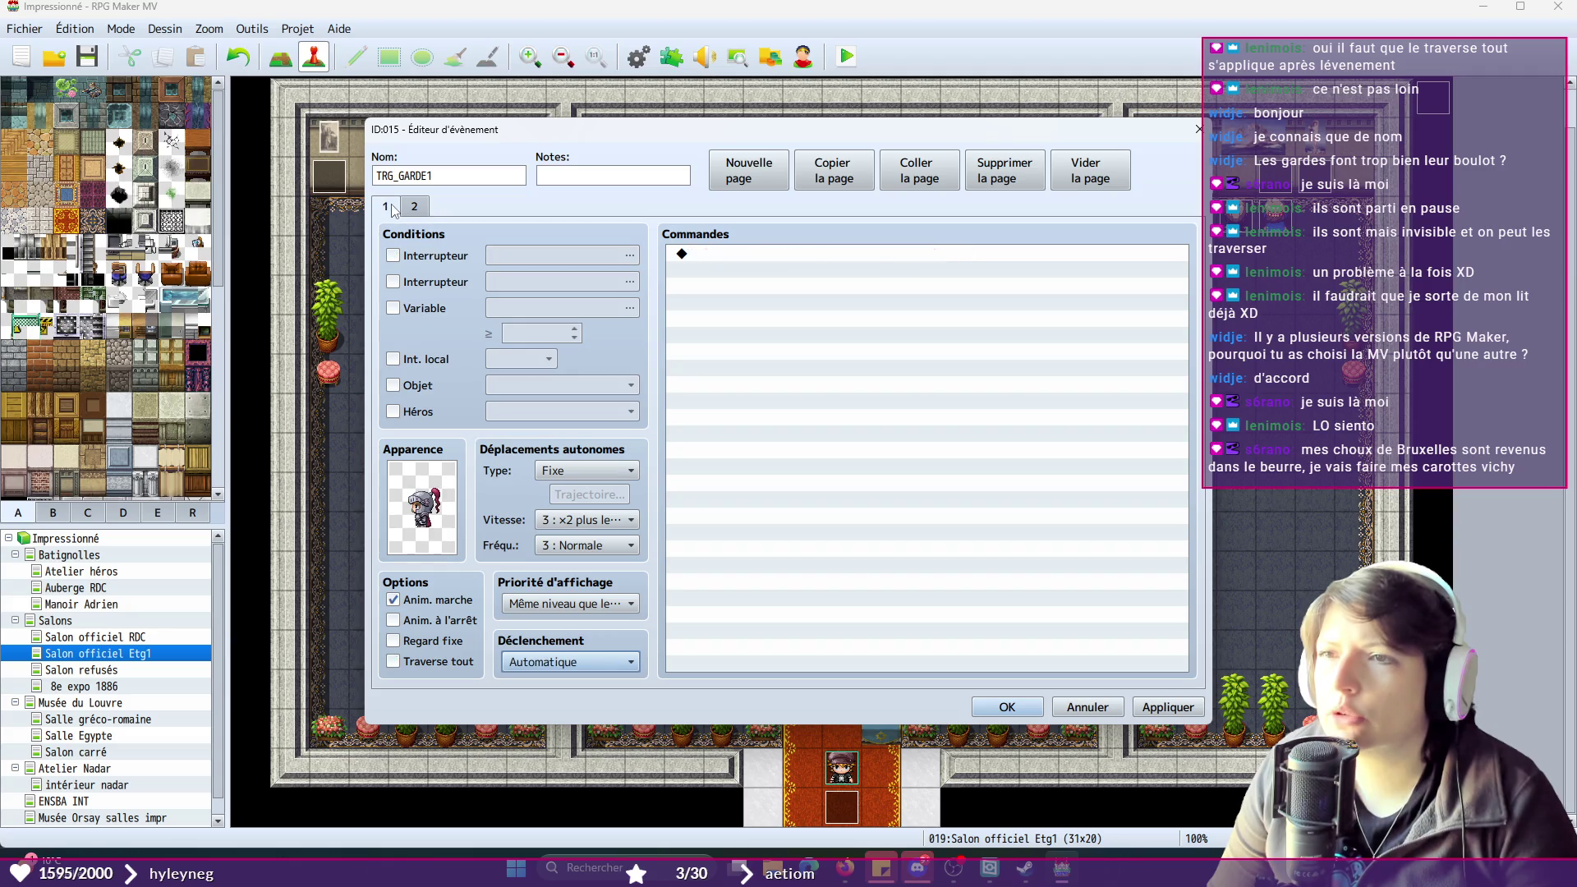
{"action": "left_click", "coordinate": [580, 664]}
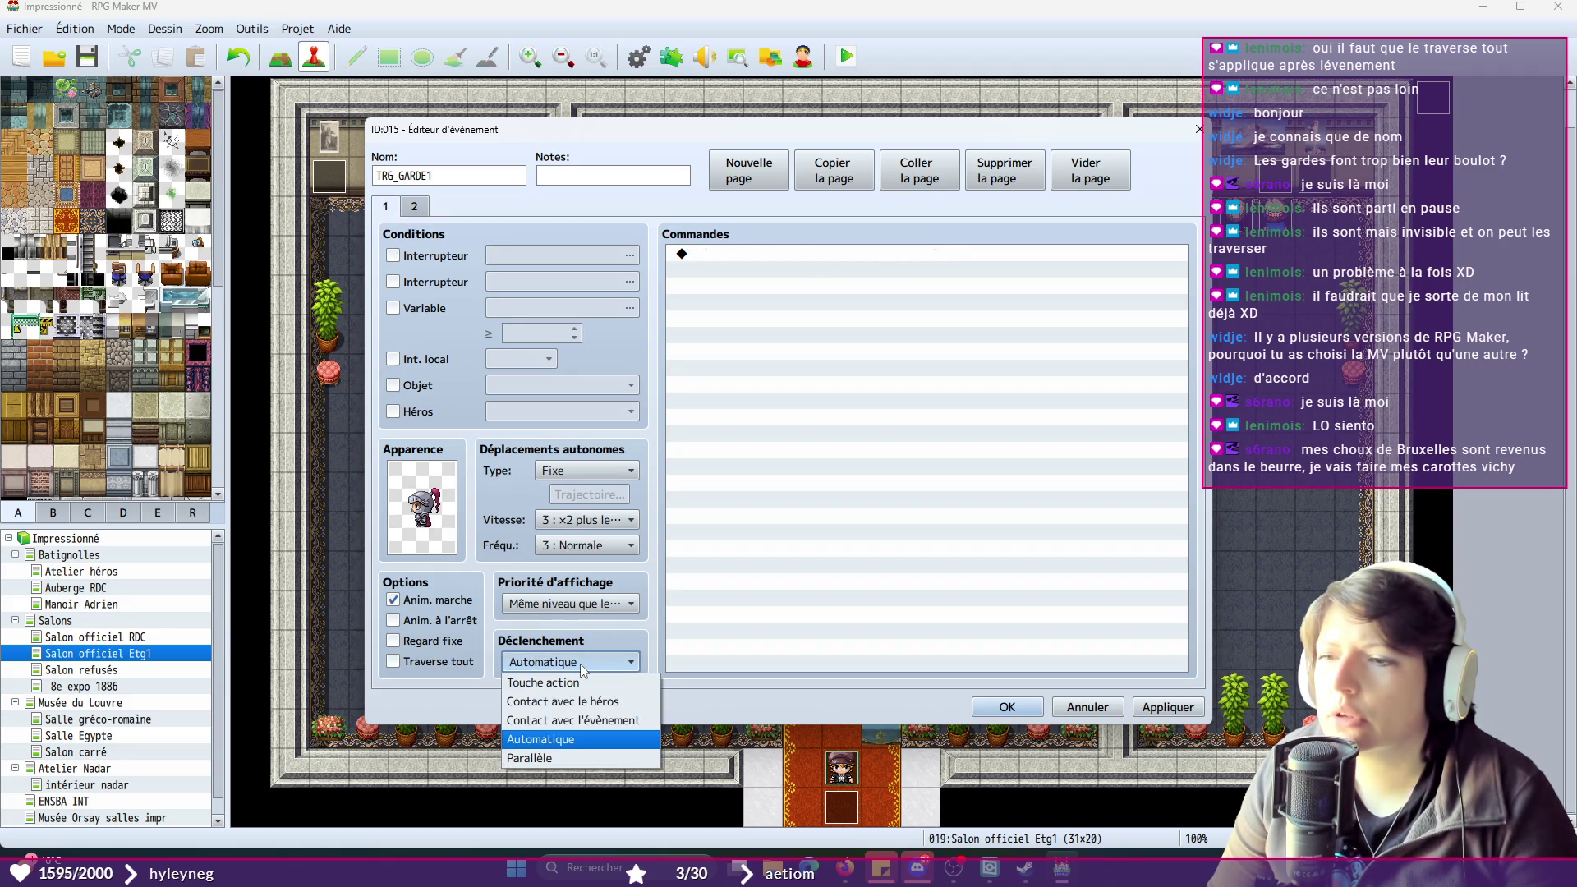
{"action": "left_click", "coordinate": [595, 684]}
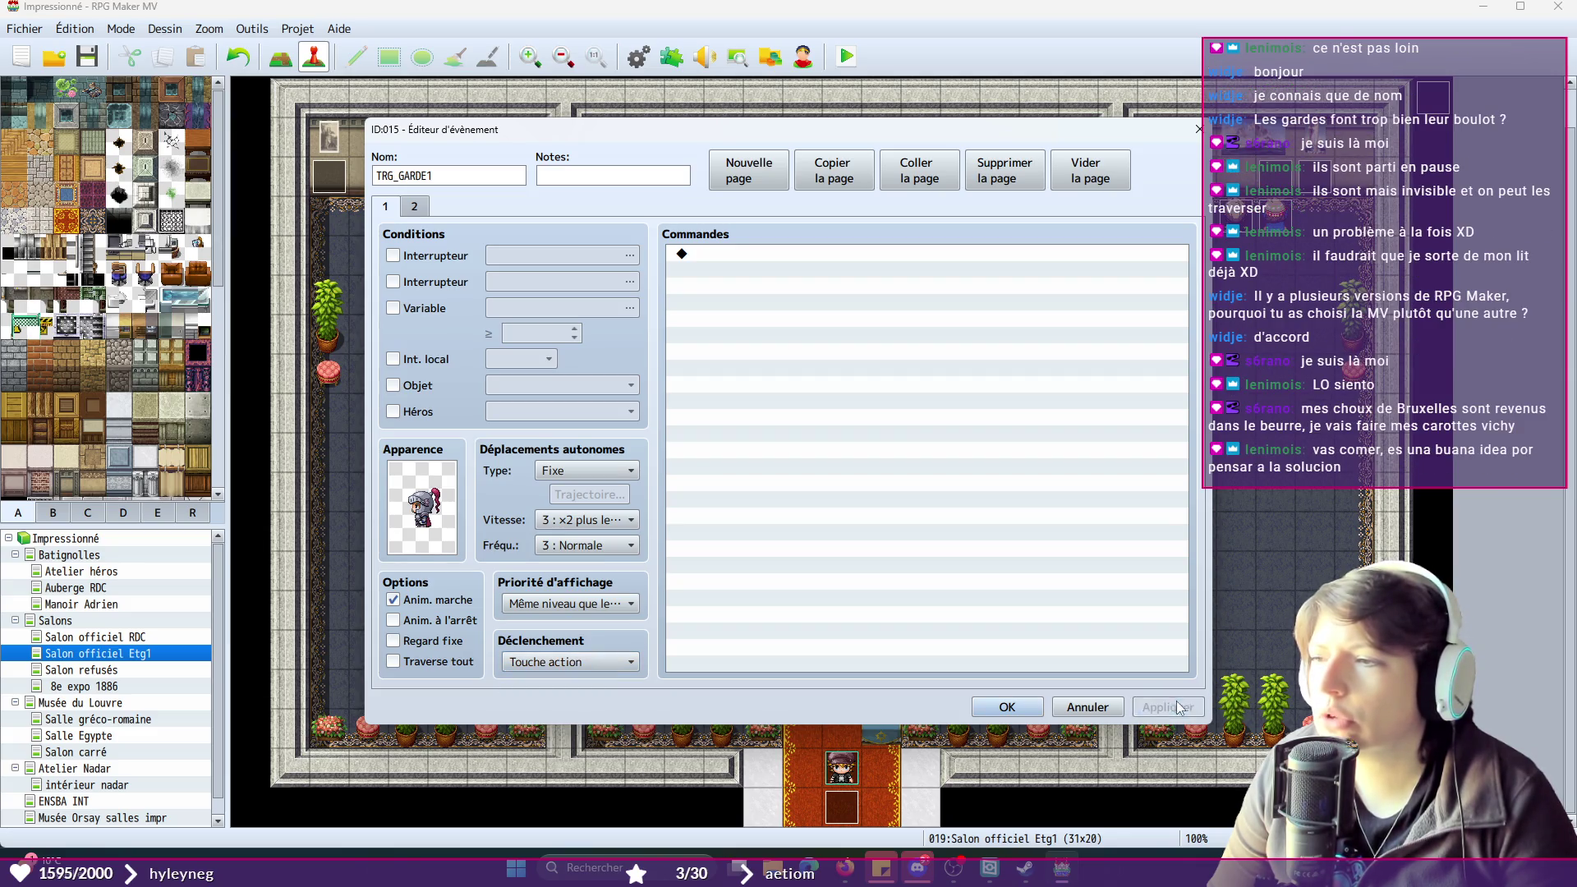
{"action": "left_click", "coordinate": [1008, 707]}
{"action": "left_click", "coordinate": [85, 57]}
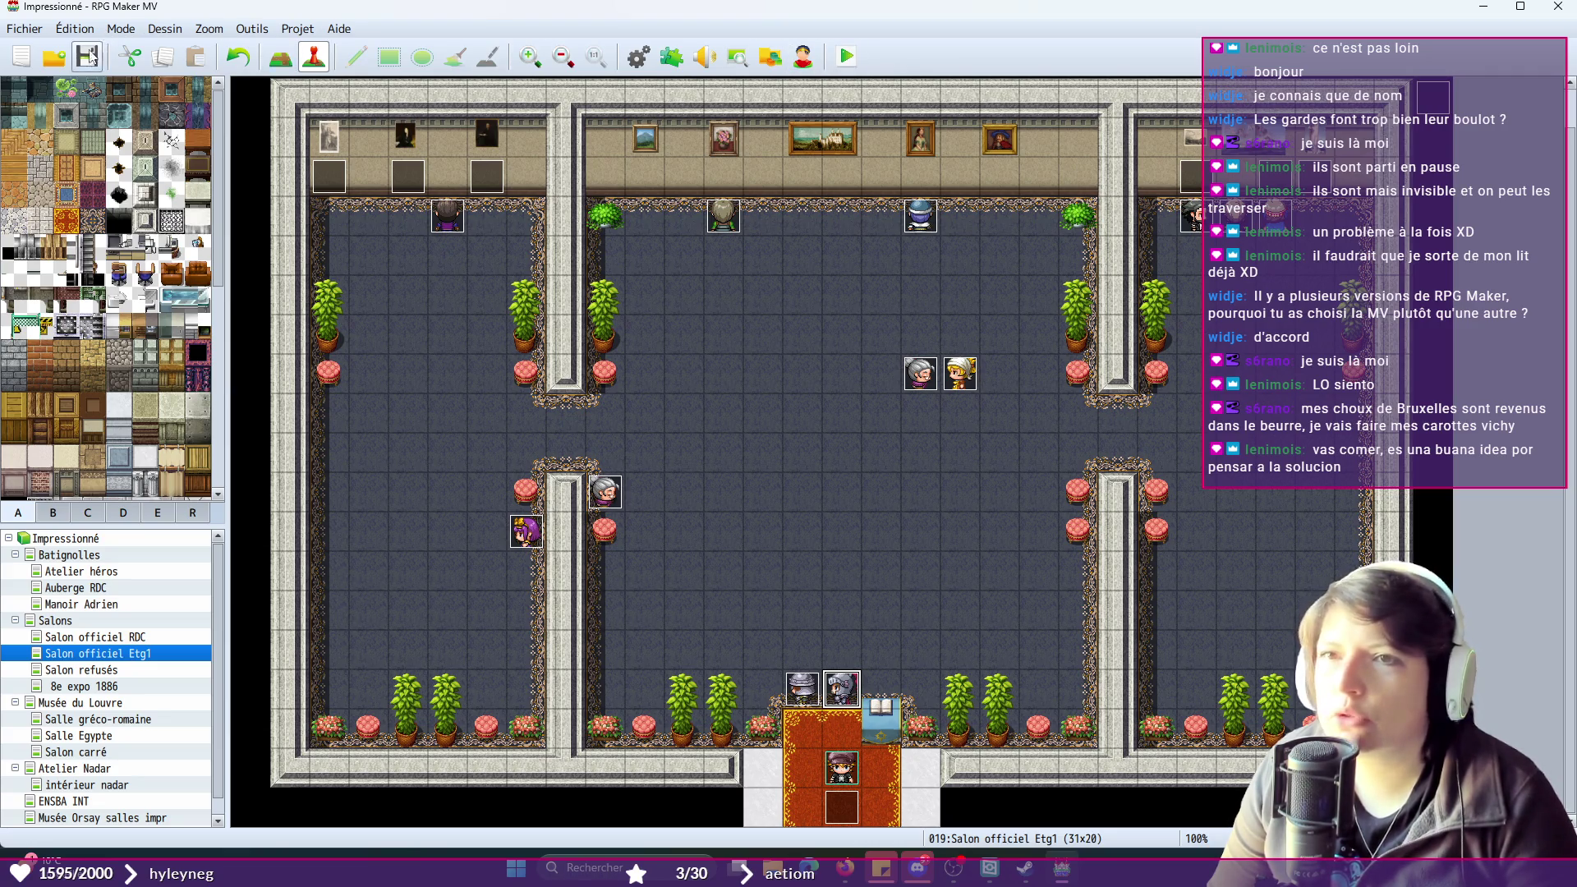
- Playtest a new game, advance the cutscene dialogue, stop the test, and close RPG Maker MV
{"action": "left_click", "coordinate": [846, 56]}
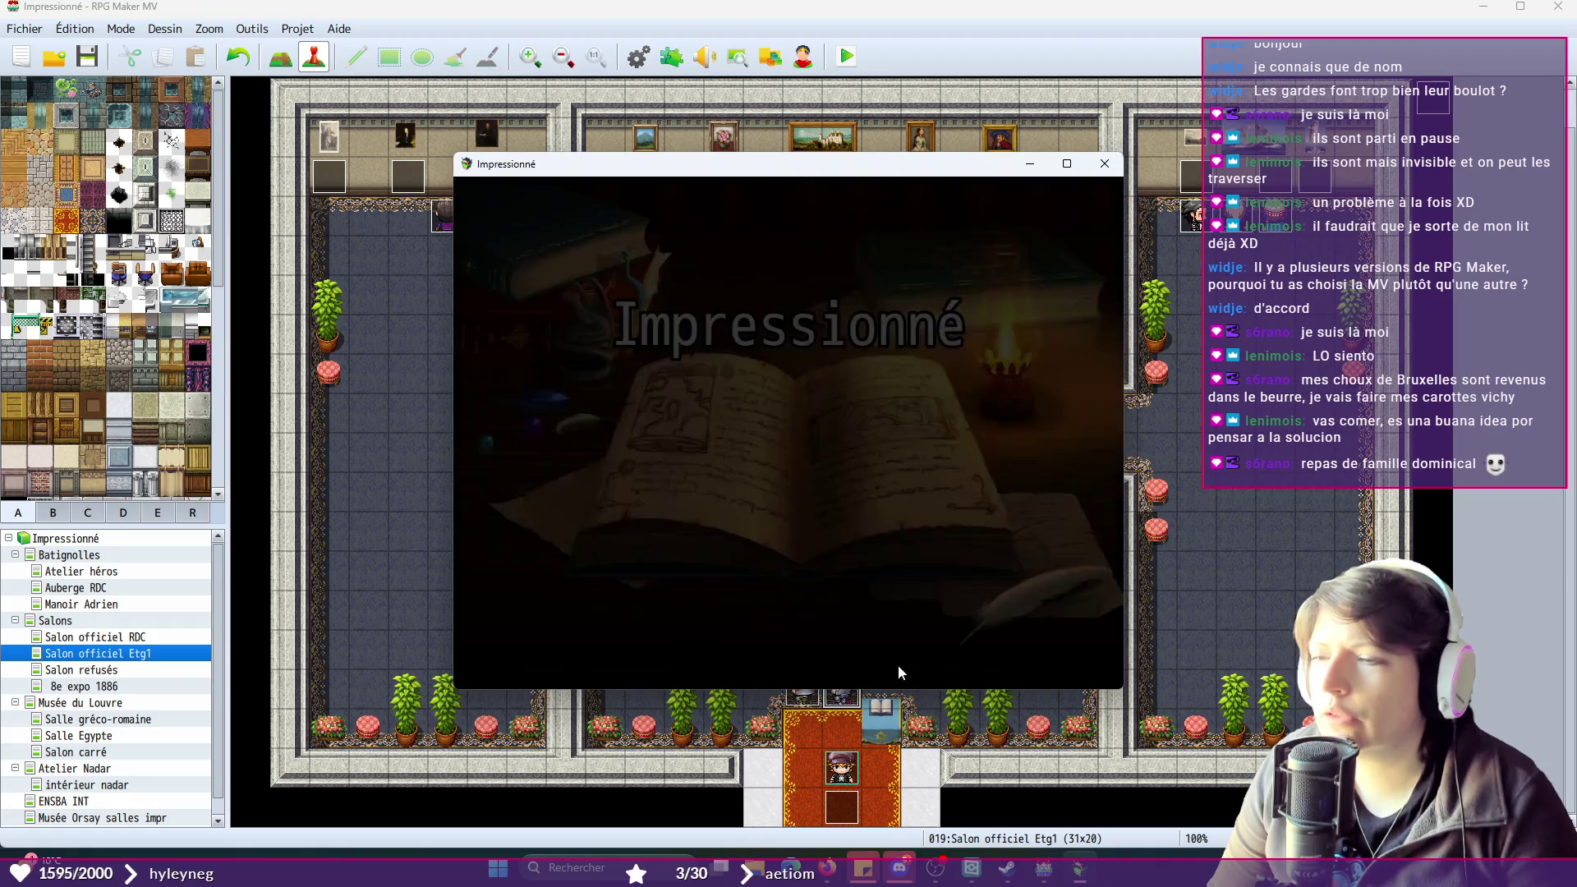
{"action": "key", "text": "Return"}
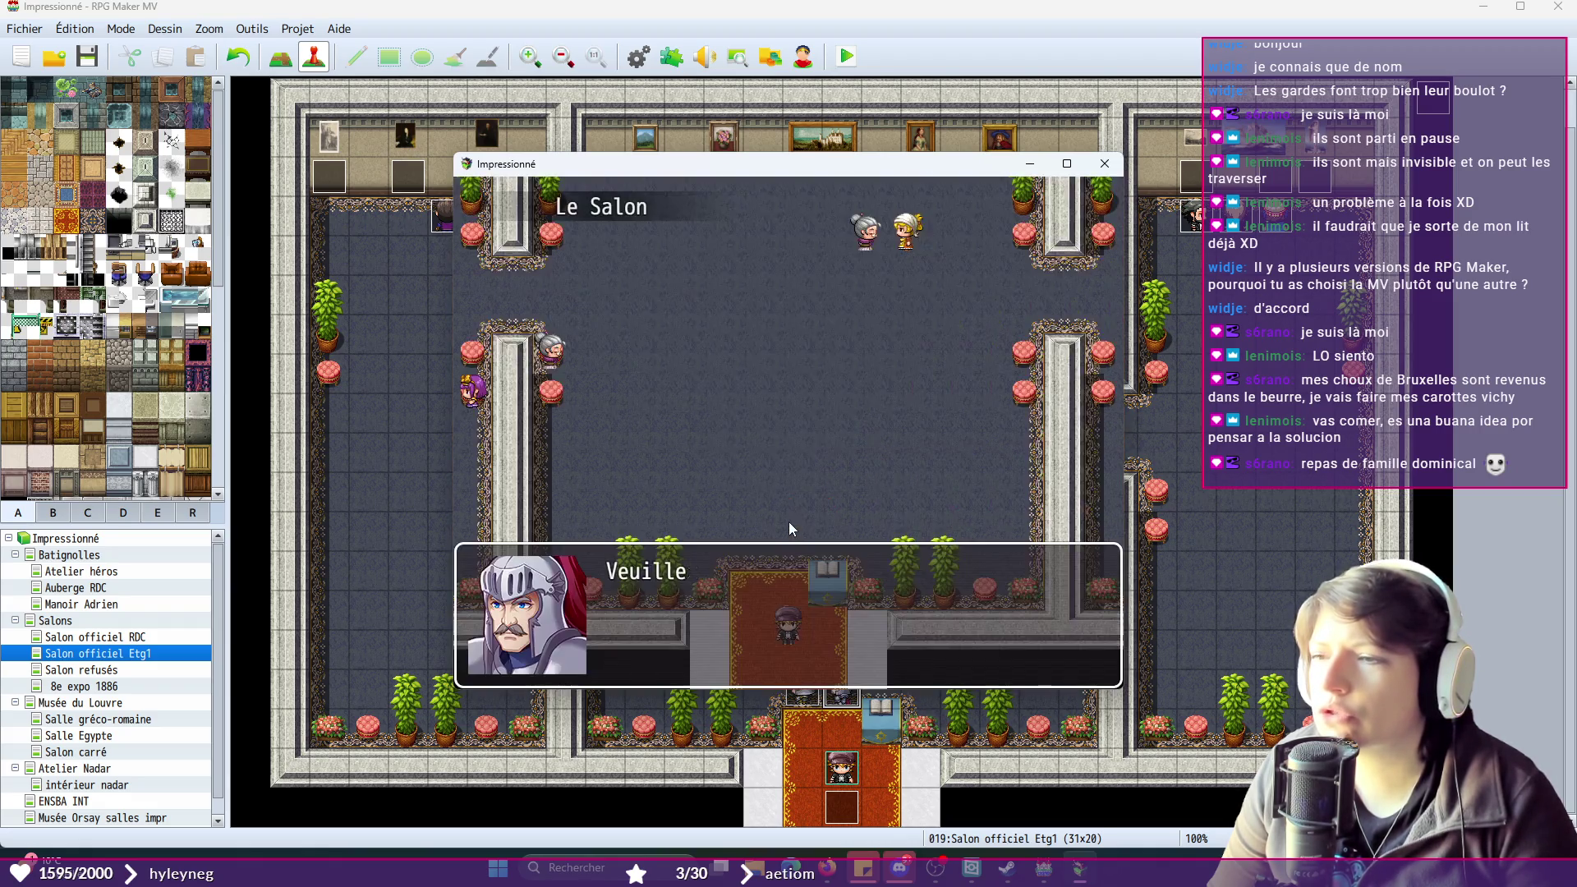
{"action": "key", "text": "Return"}
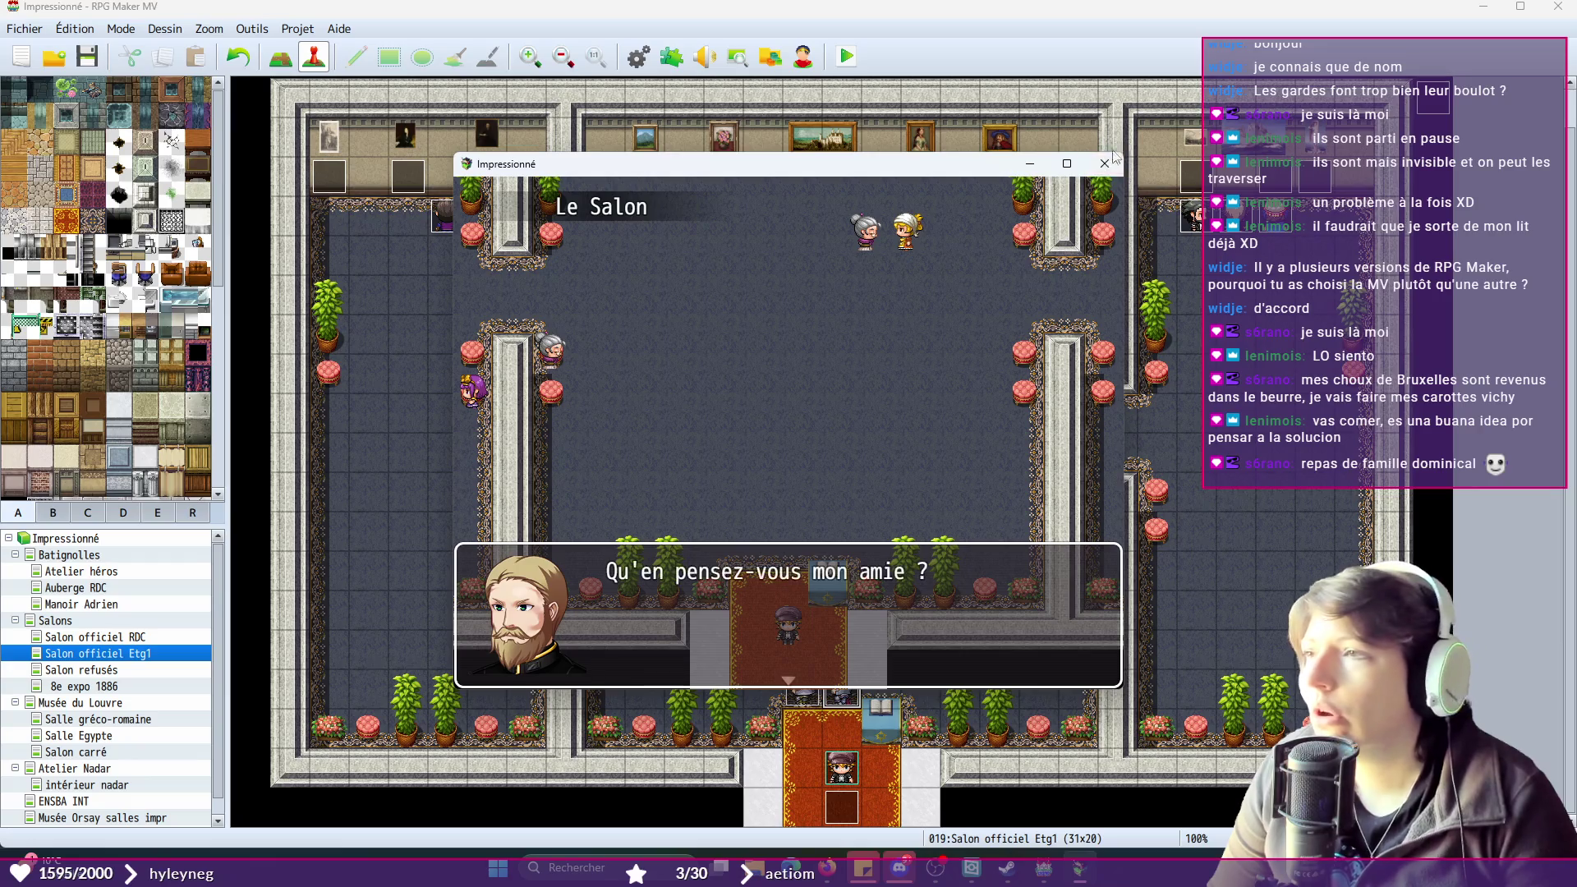
{"action": "left_click", "coordinate": [1105, 163]}
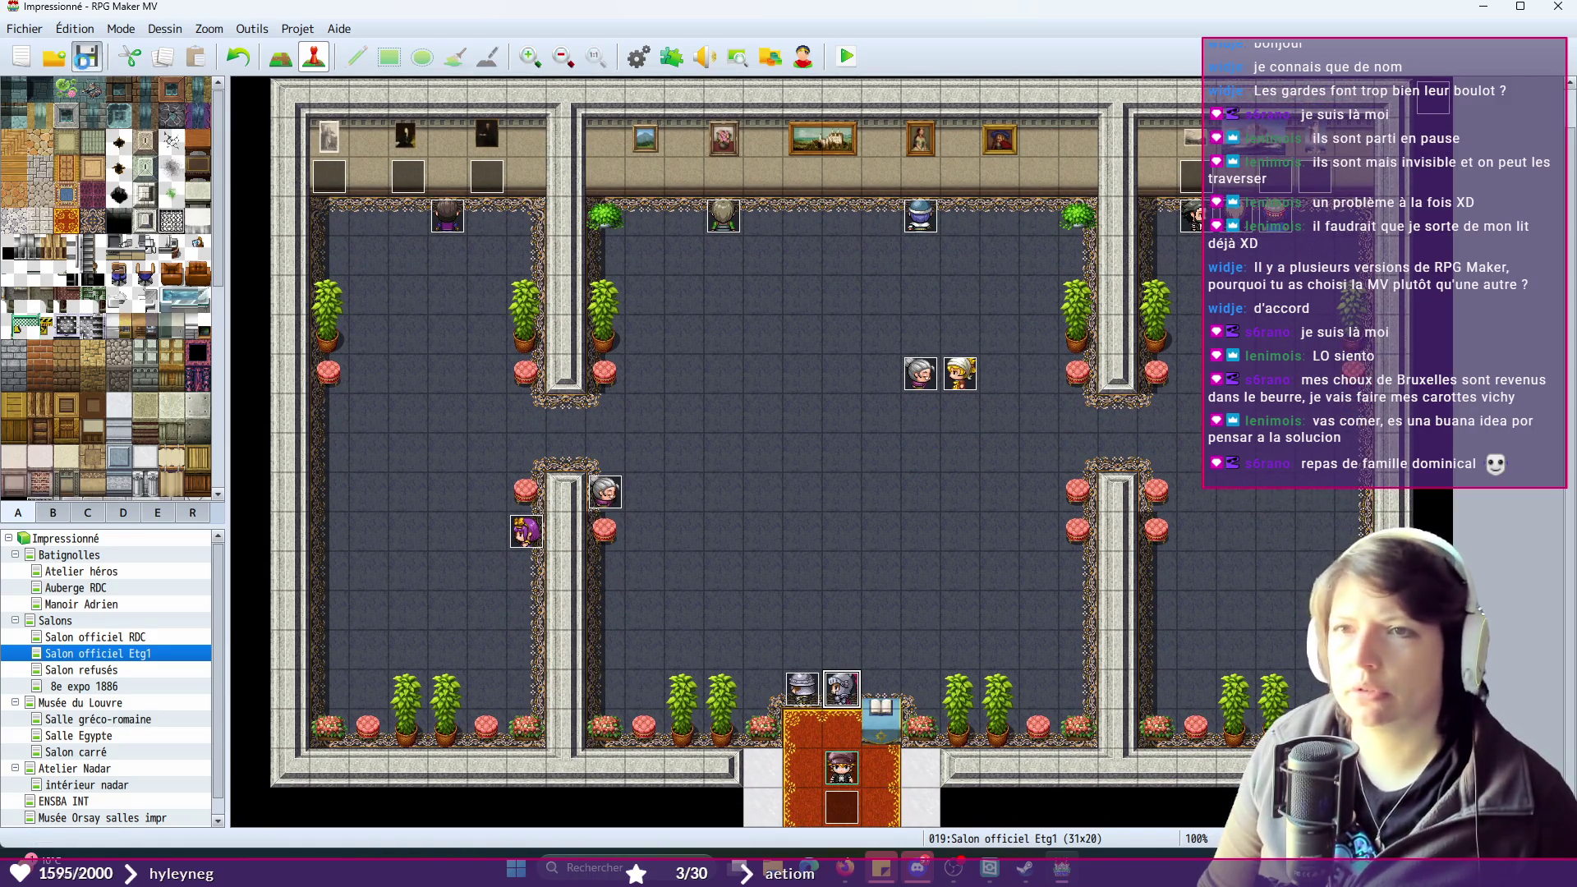
{"action": "left_click", "coordinate": [1559, 5]}
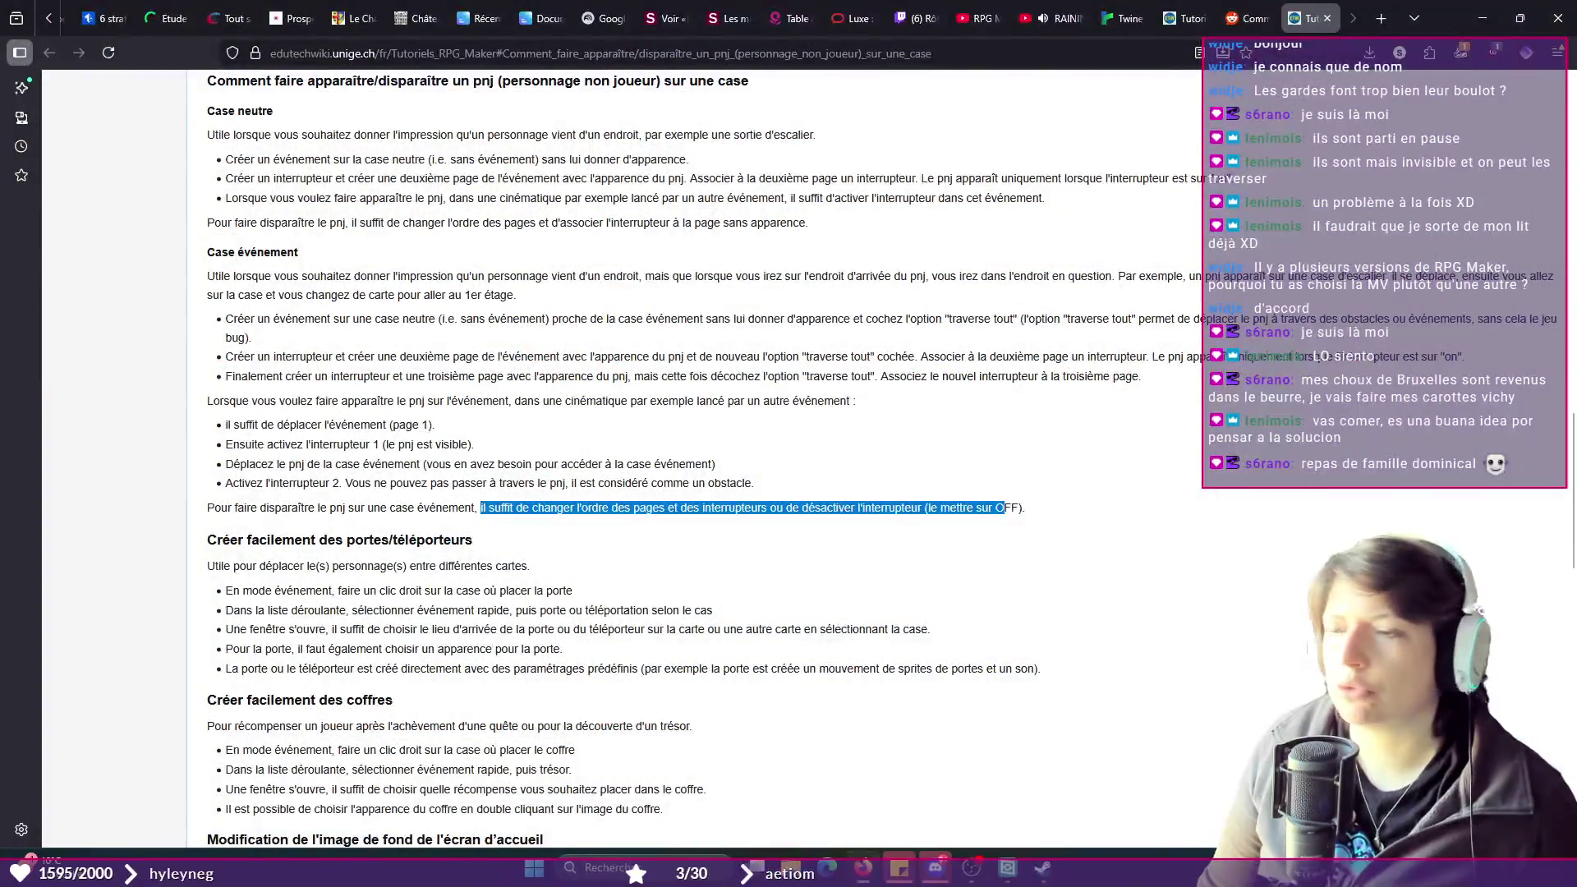